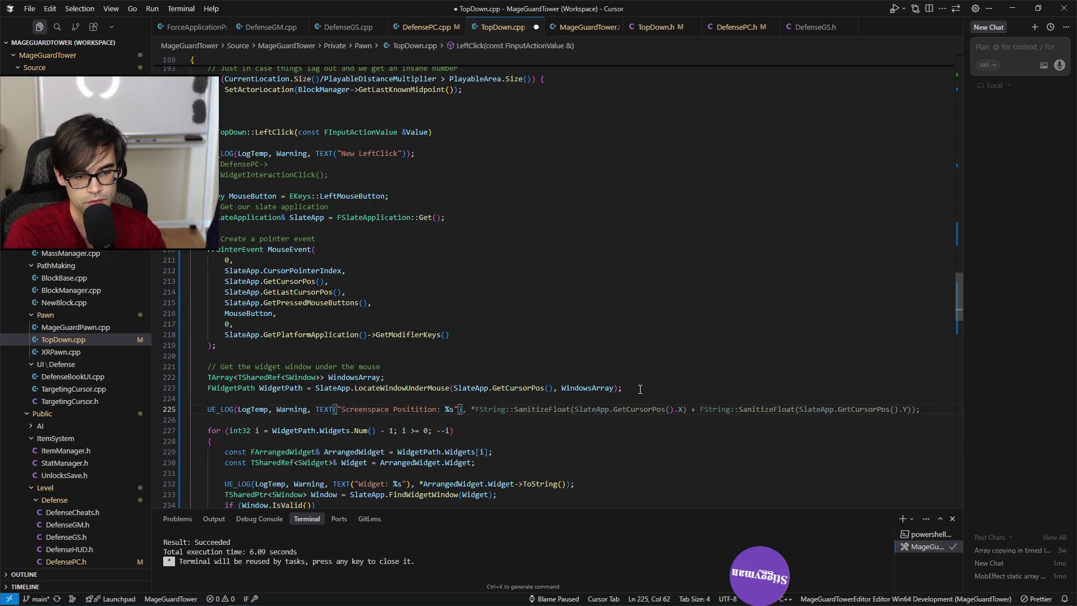
Store SlateApp.GetCursorPos() in a new CursorPos variable above the widget lookup and save TopDown.cpp.
key(Up)
key(Up)
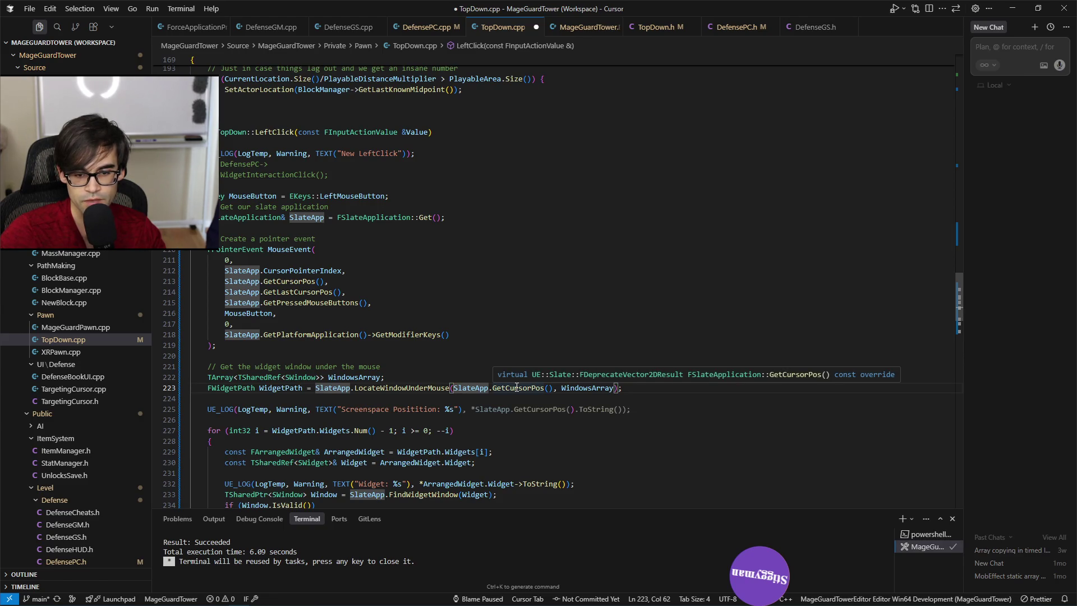
click(514, 388)
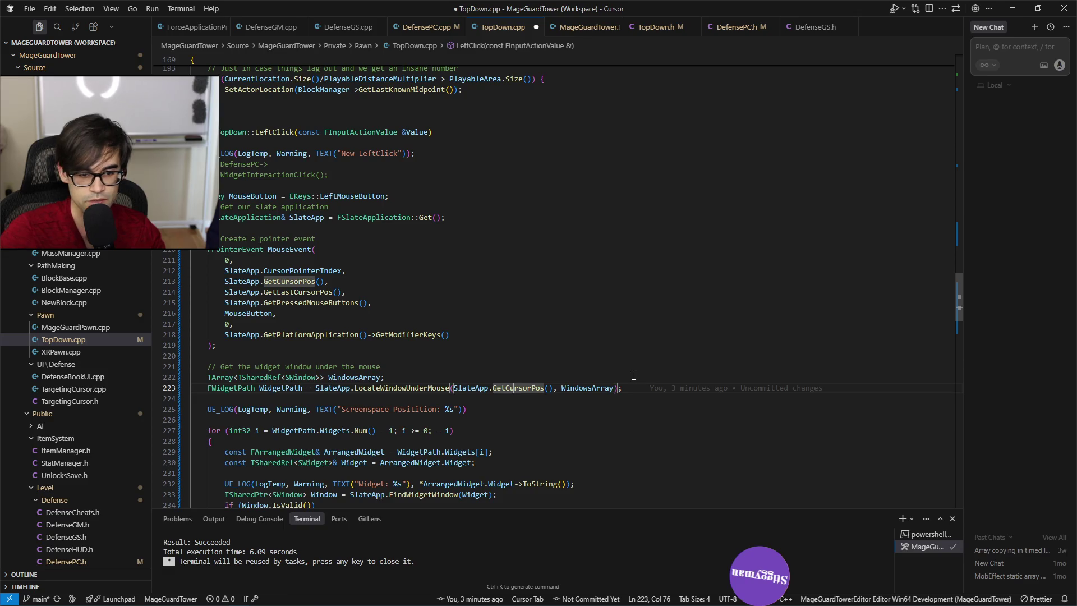
key(shift+alt+Right)
key(shift+alt+Right)
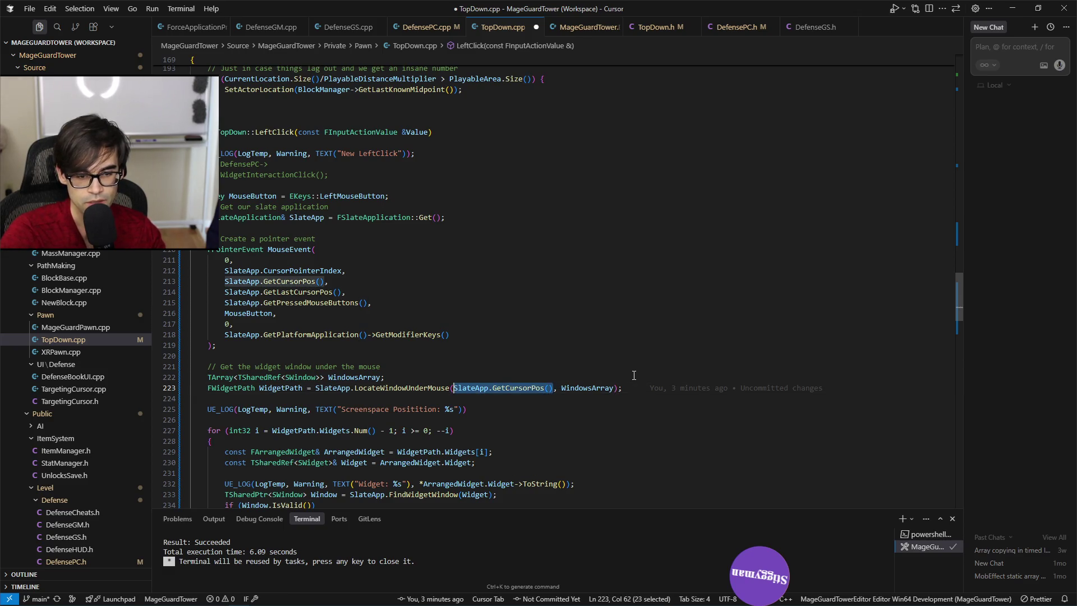
key(ctrl+c)
key(ctrl+shift+Return)
key(ctrl+v)
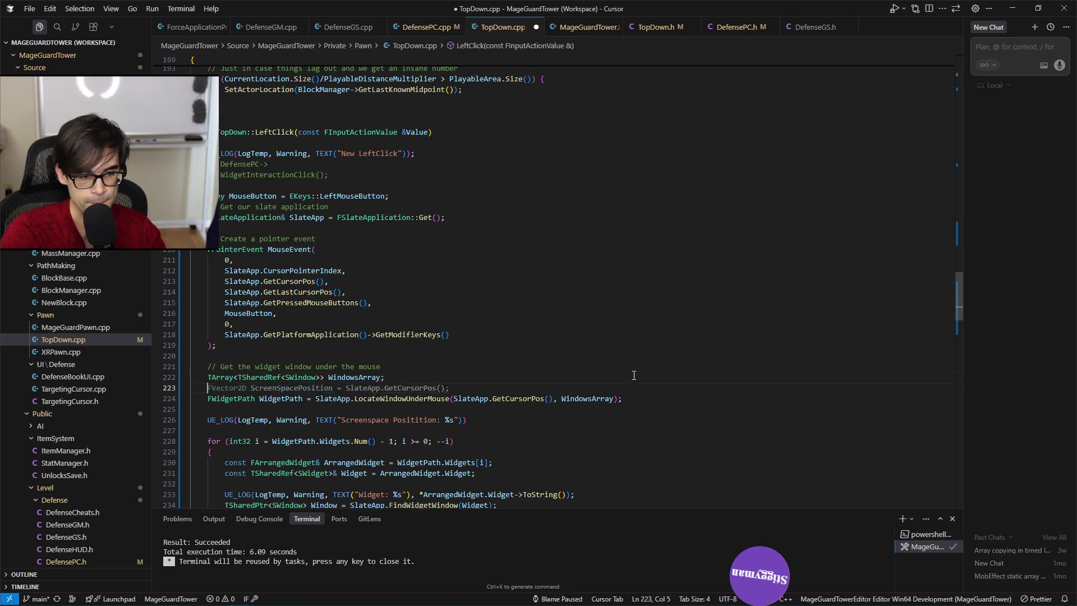
text(;)
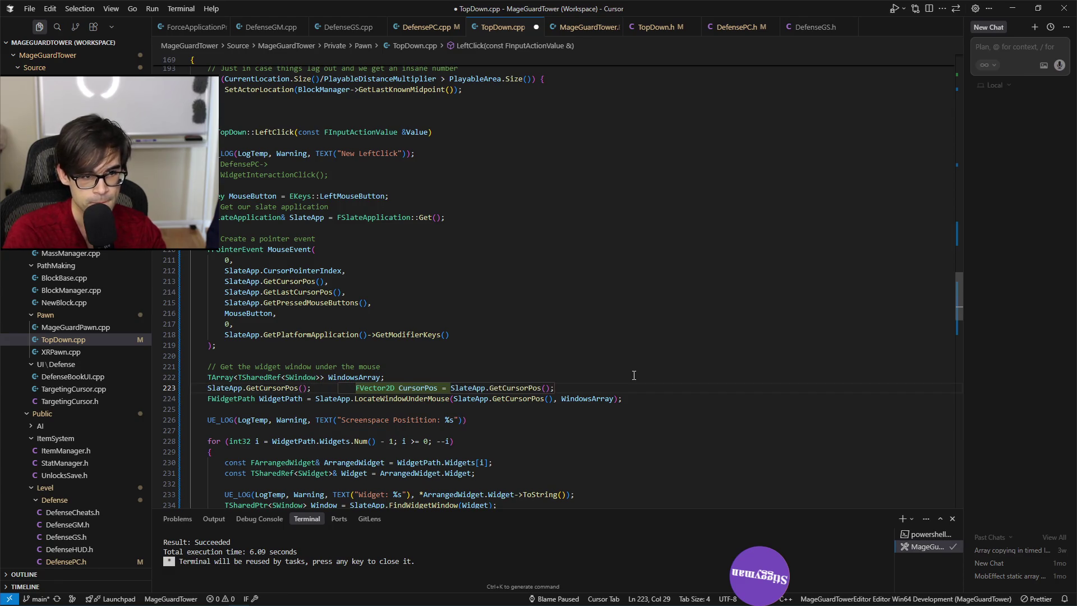
key(Tab)
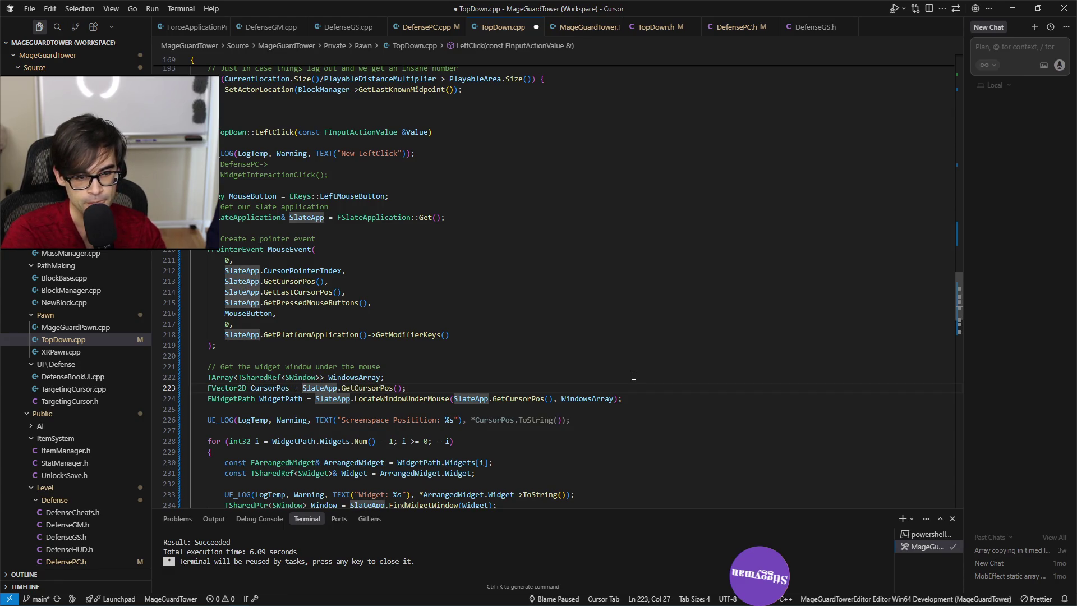
key(ctrl+s)
Accept Cursor Tab suggestions reusing CursorPos in the position log and the window lookup.
key(Down)
key(Down)
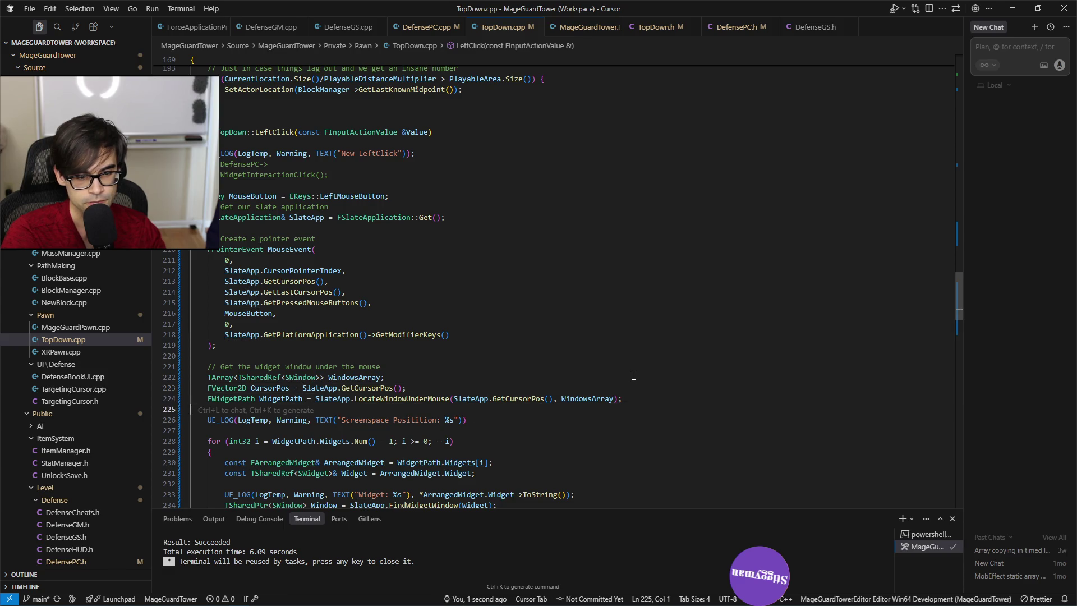
key(Tab)
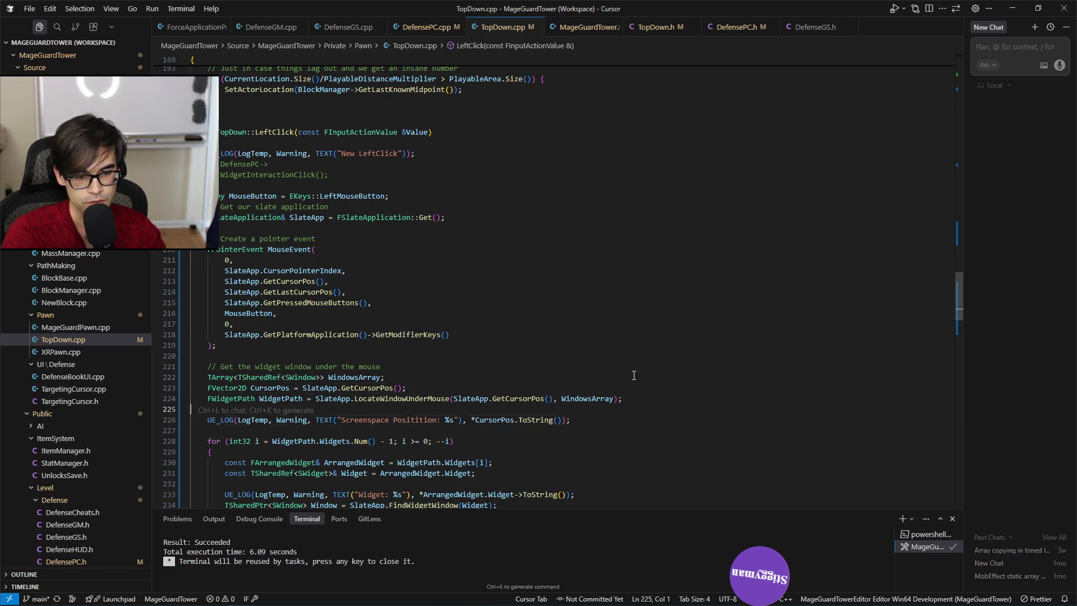
key(Tab)
key(Tab)
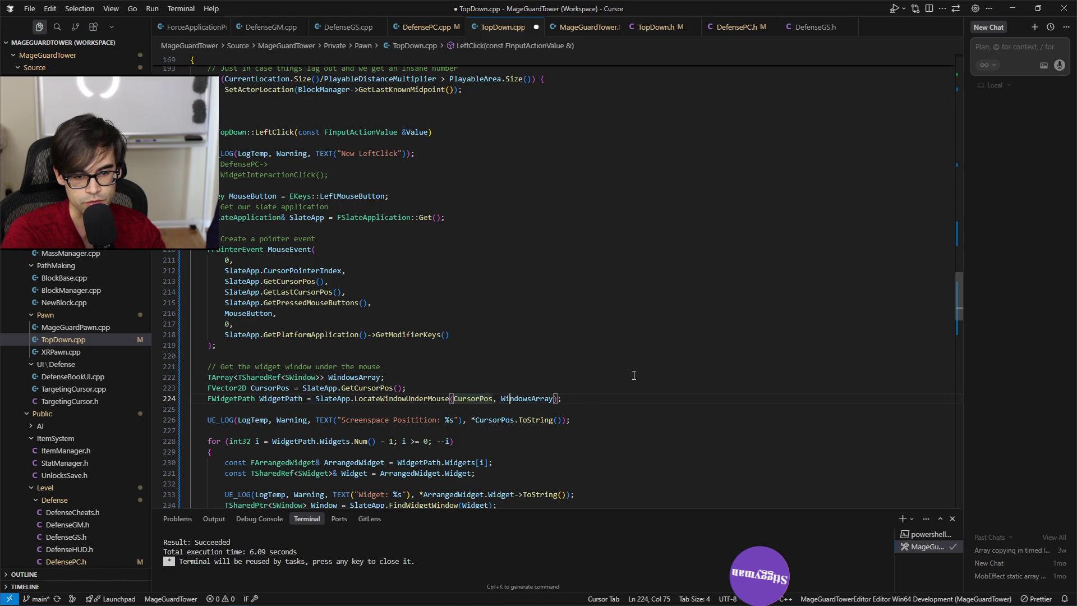
key(Down)
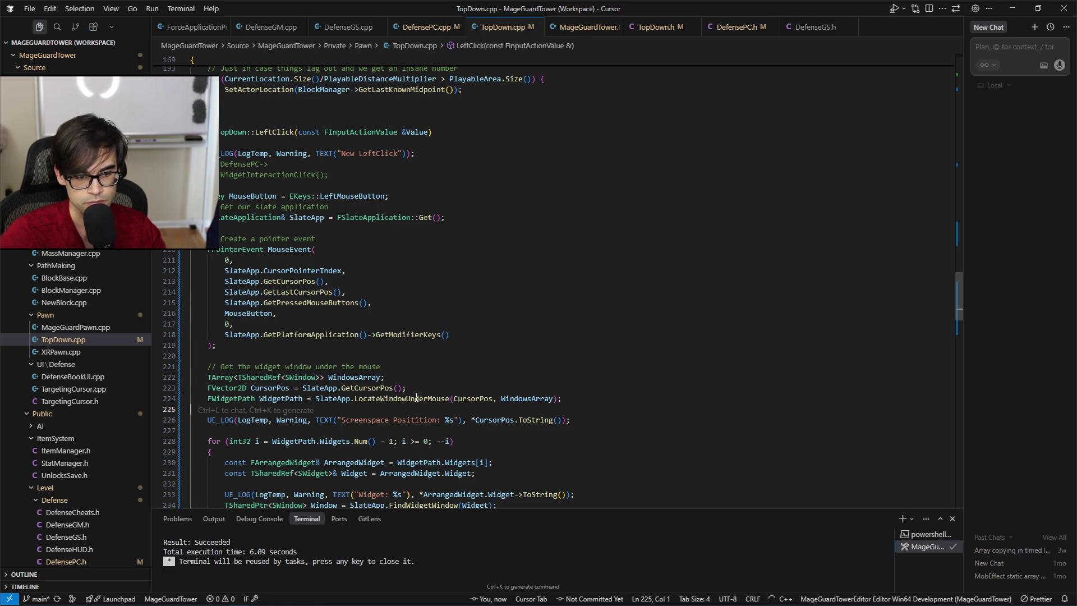
mouse_move(416, 398)
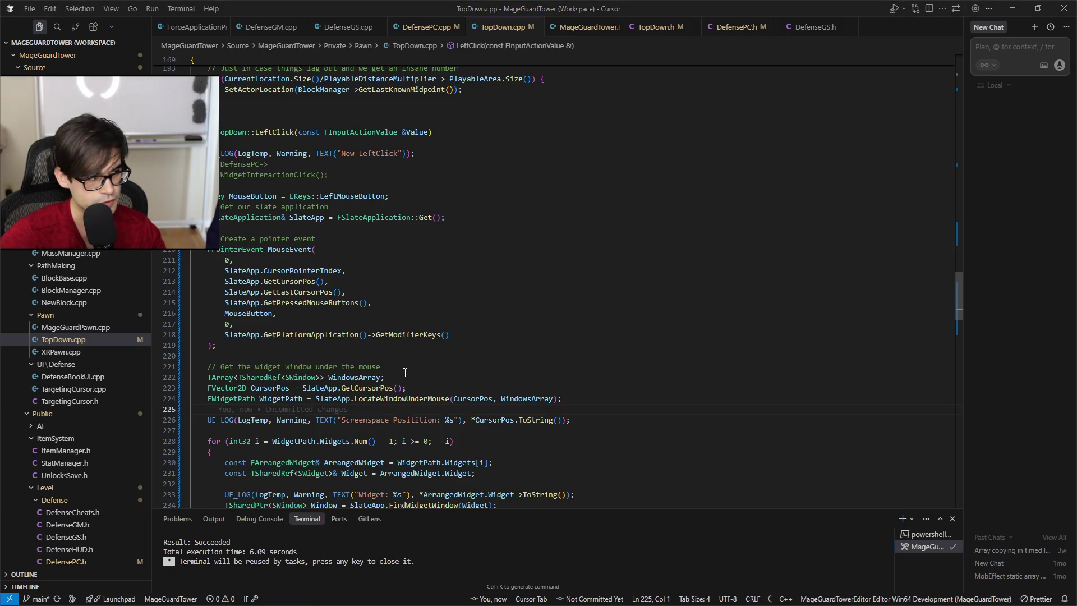
key(alt+Tab)
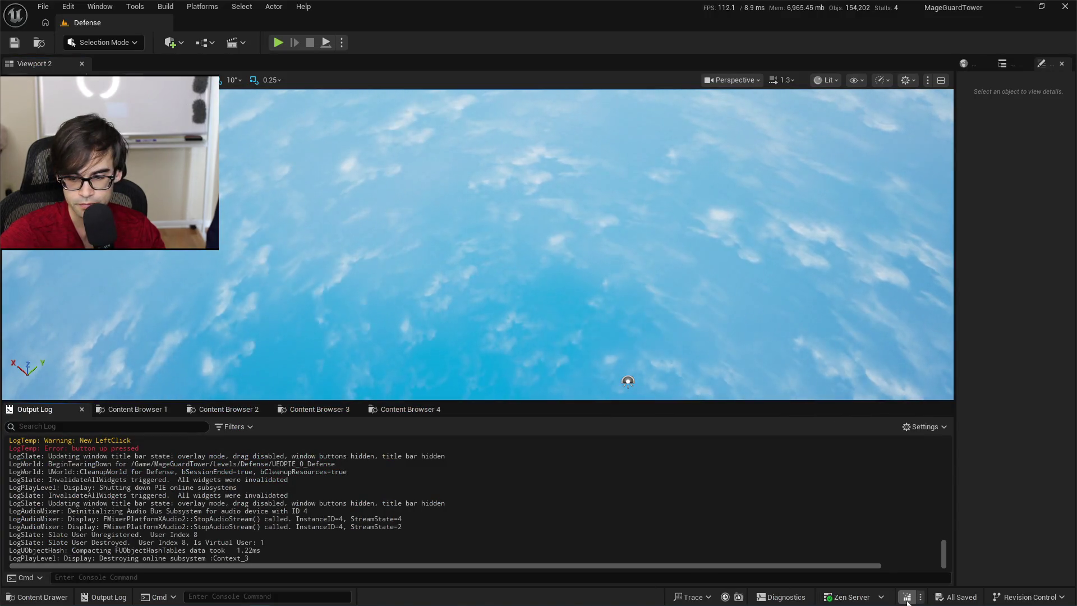
Live-recompile with Ctrl+Alt+F11, start Play in the editor and click the game to log positions.
key(ctrl+alt+F11)
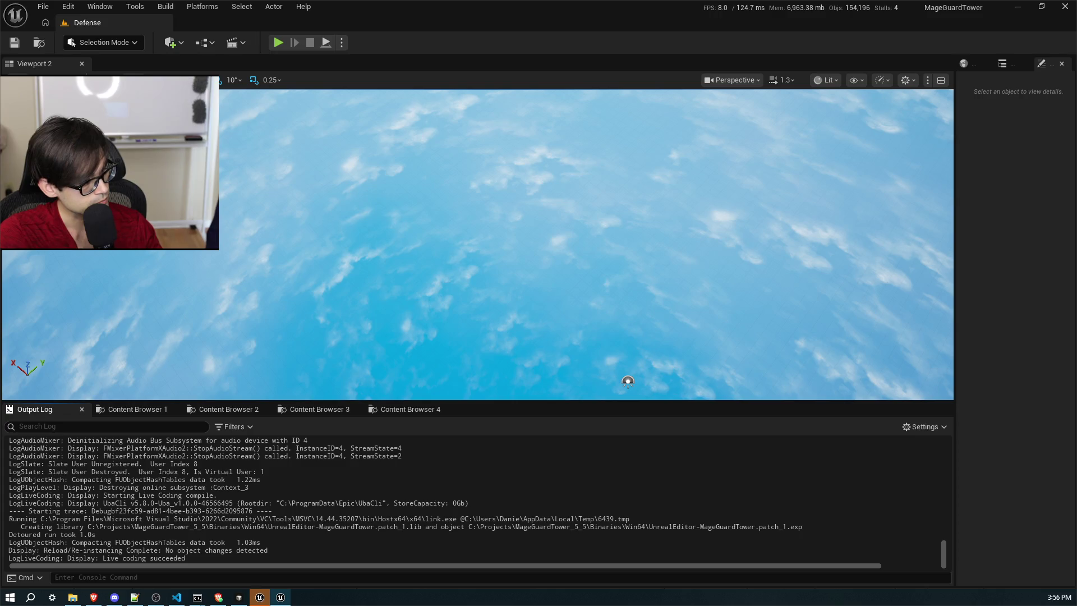
click(278, 43)
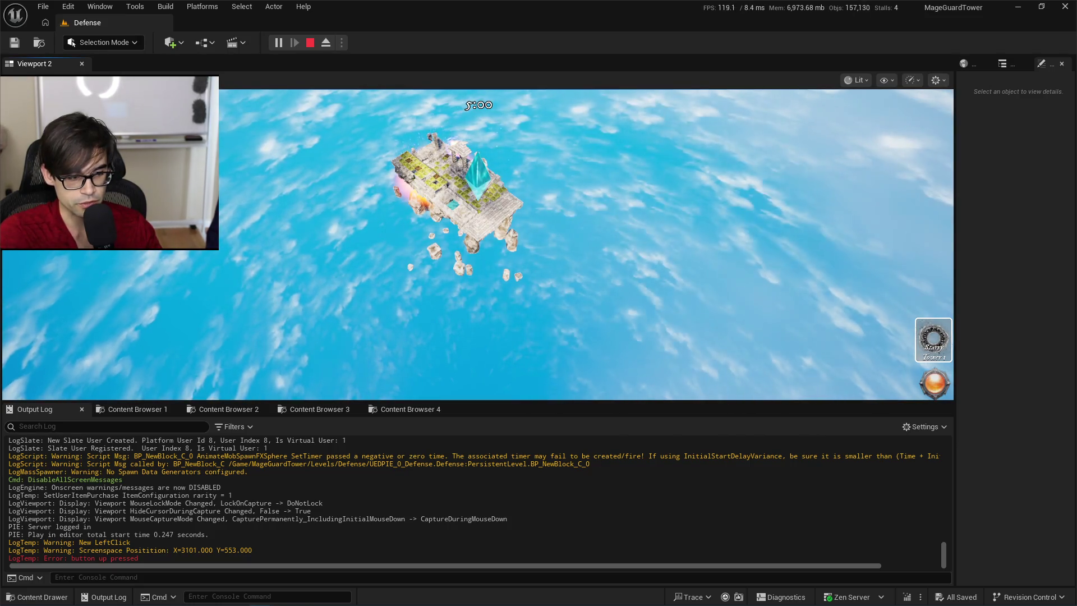
click(545, 146)
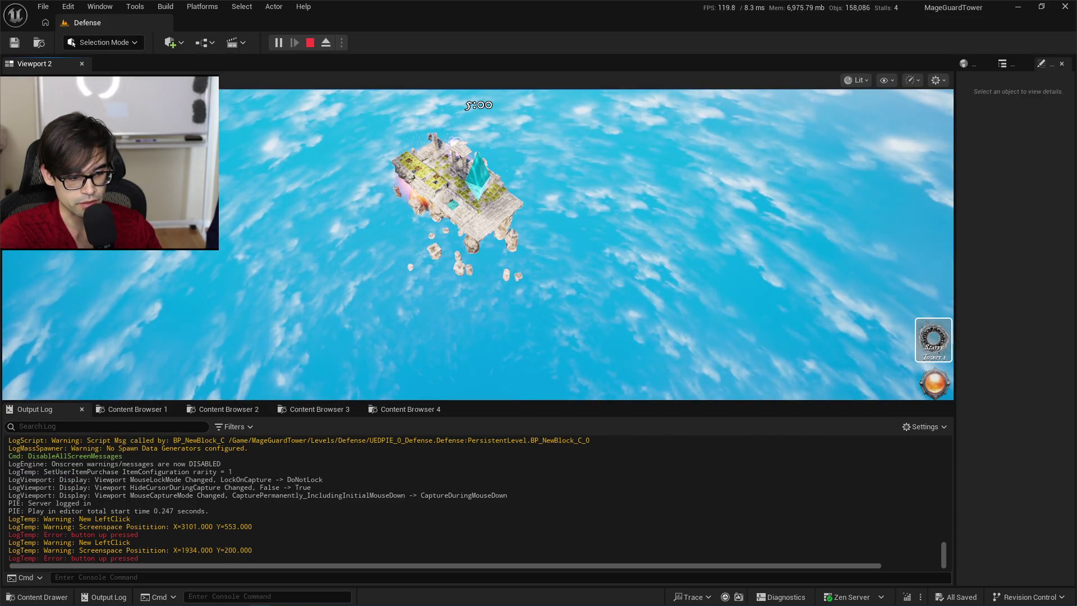
click(543, 135)
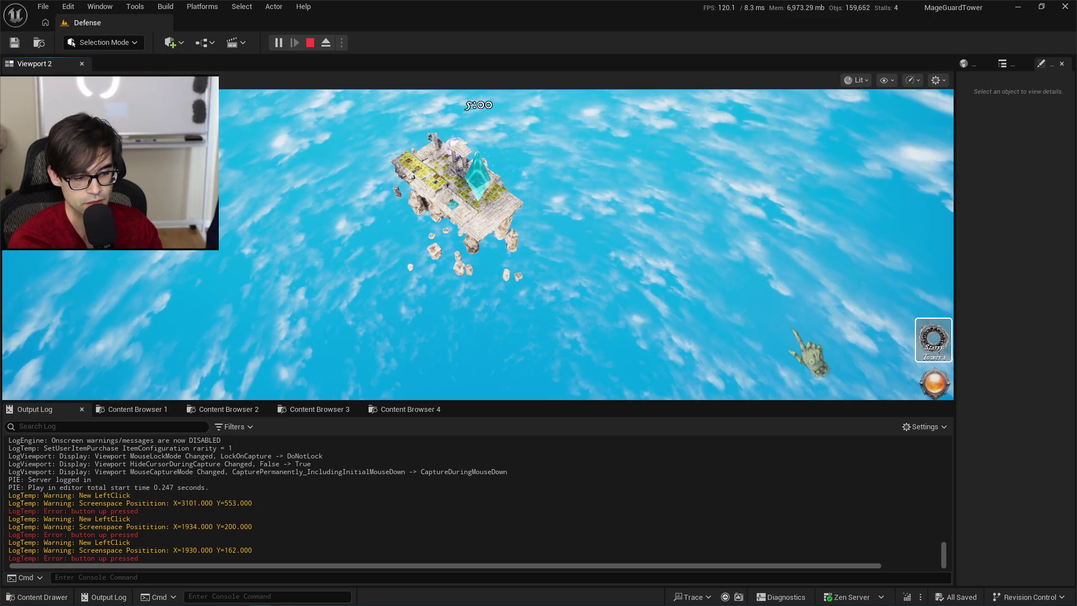
Test clicks on the orb, beside it and on the Starry Tower slot, then stop the session.
click(924, 378)
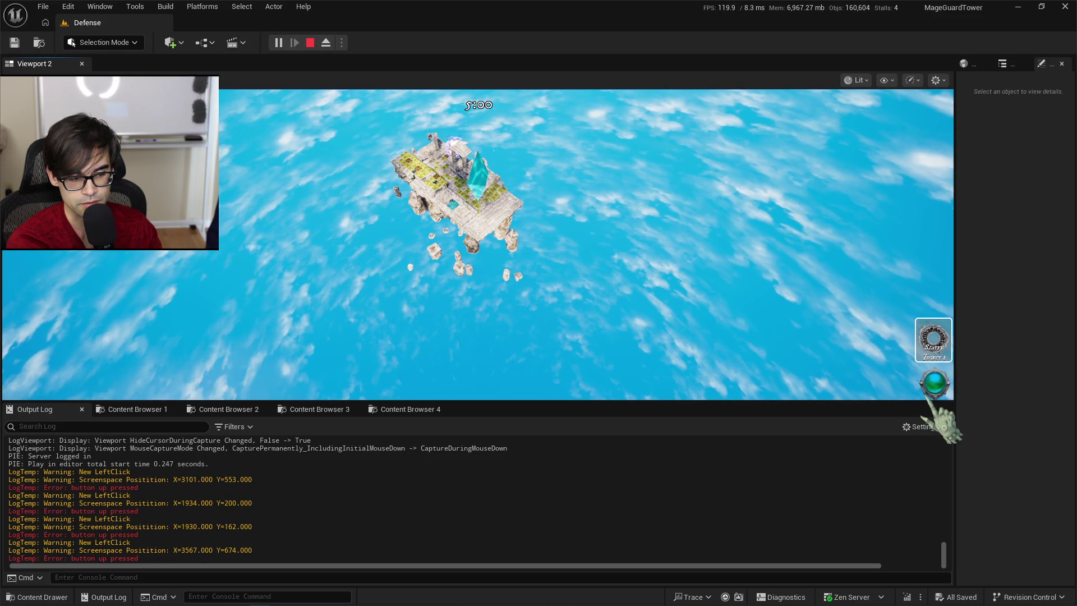
click(924, 375)
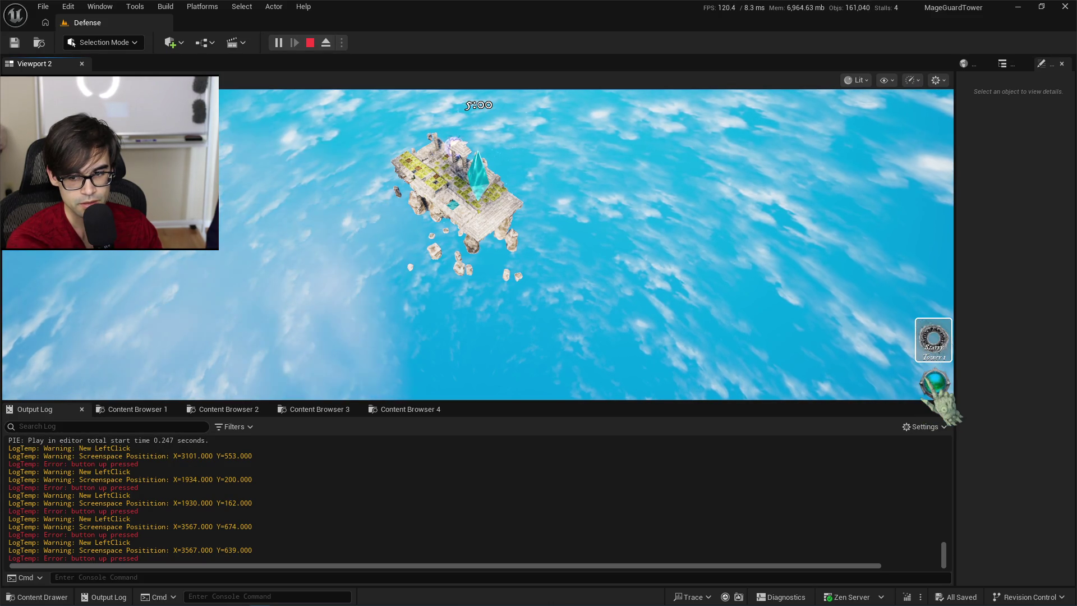
click(944, 399)
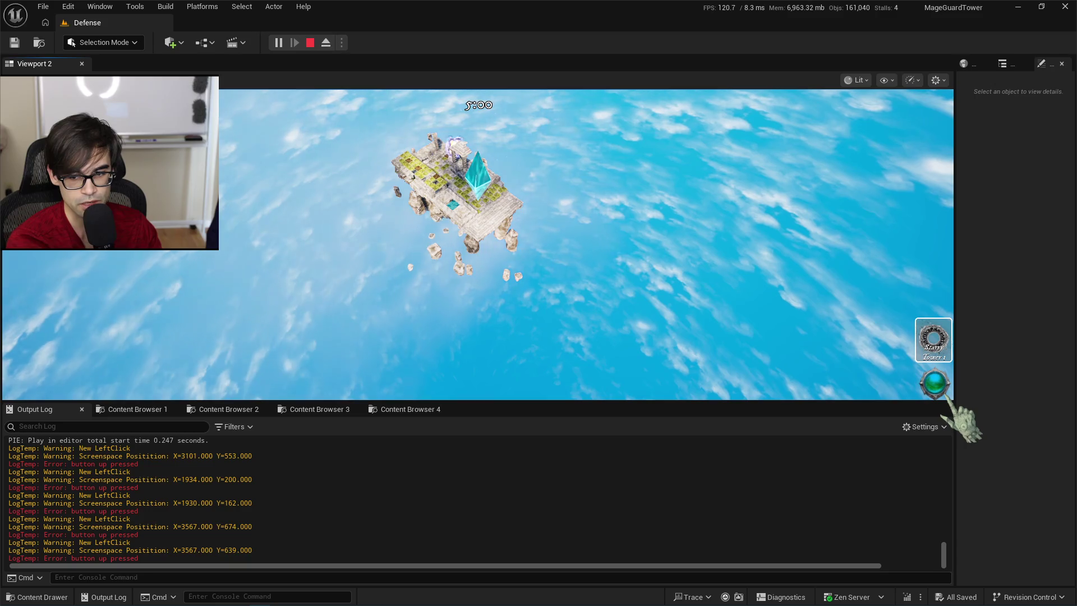
click(944, 353)
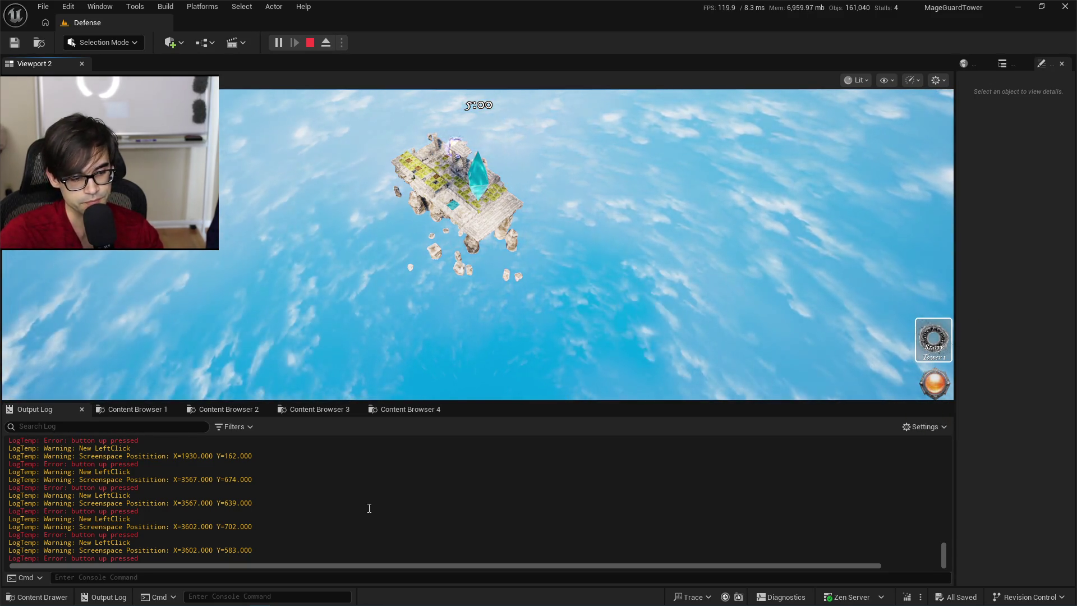
click(311, 48)
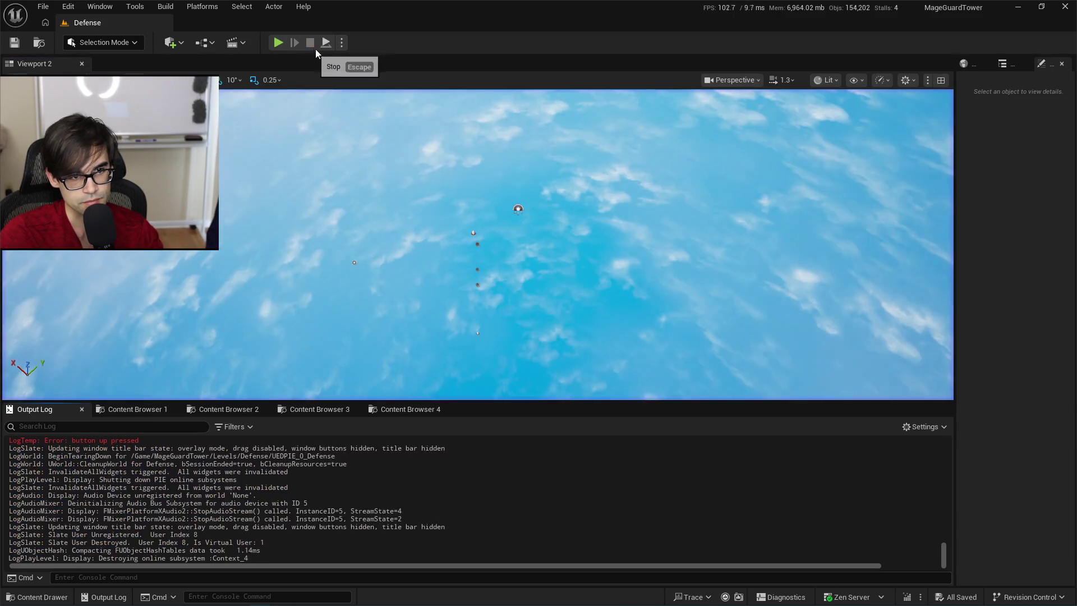
click(342, 42)
Run the game as a Standalone Game preview, end the preview from the editor, and return to Cursor.
click(416, 102)
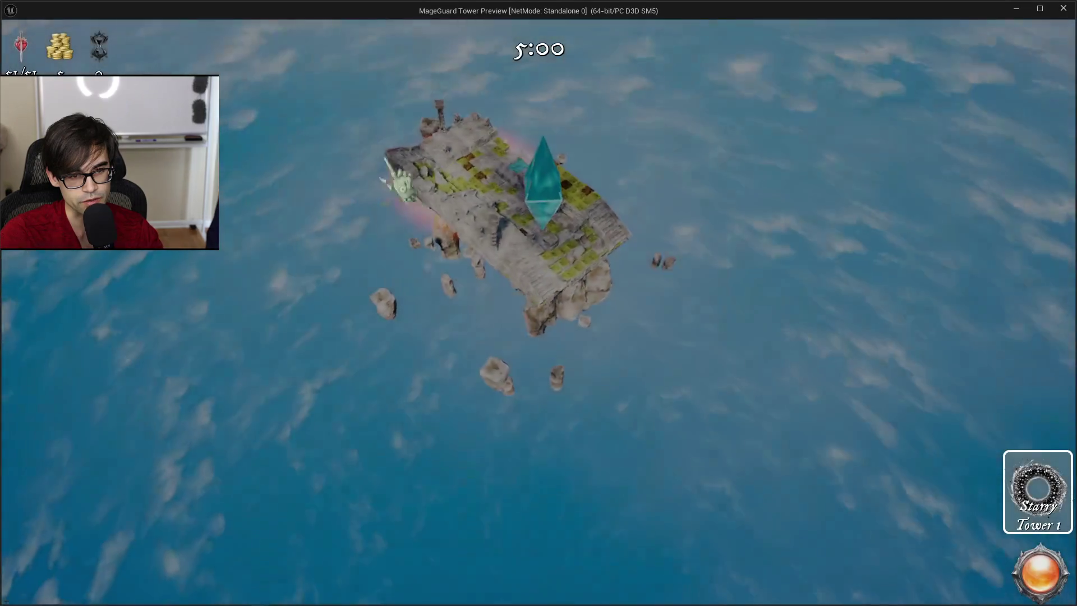
key(alt+Tab)
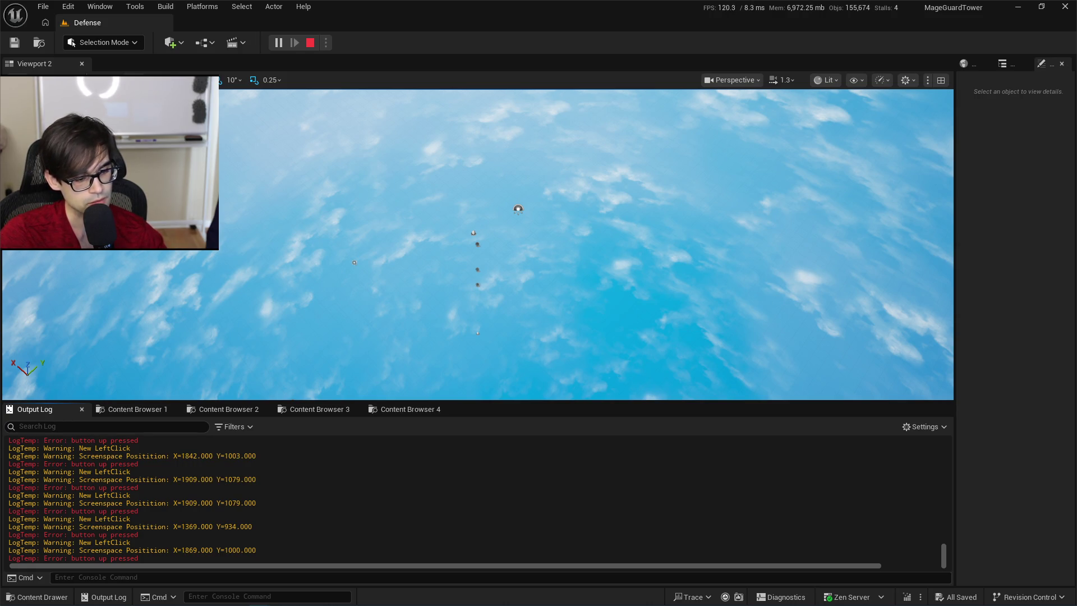
key(Escape)
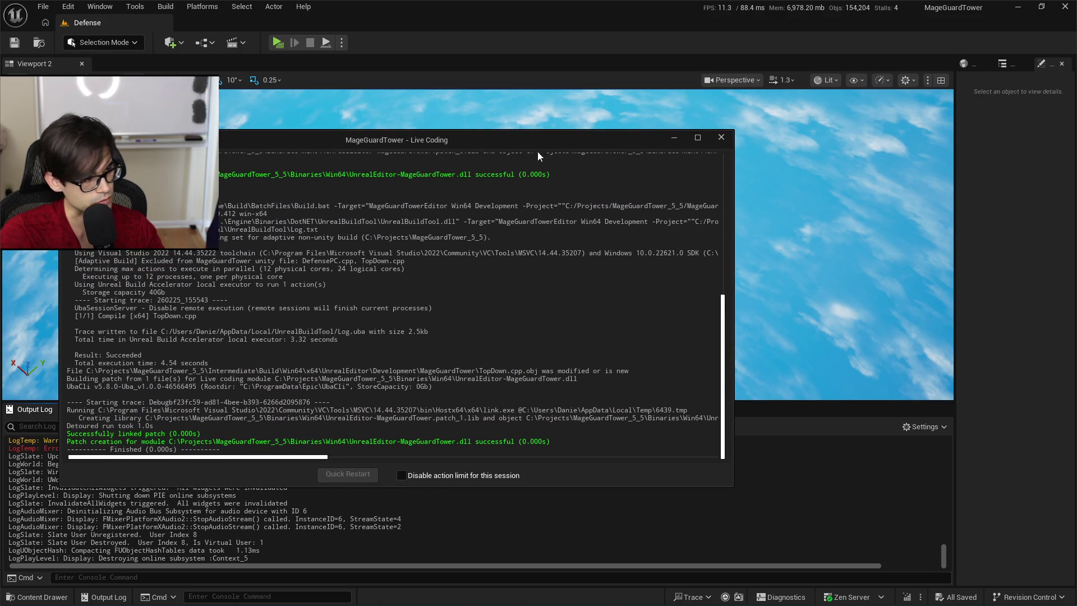
key(alt+Tab)
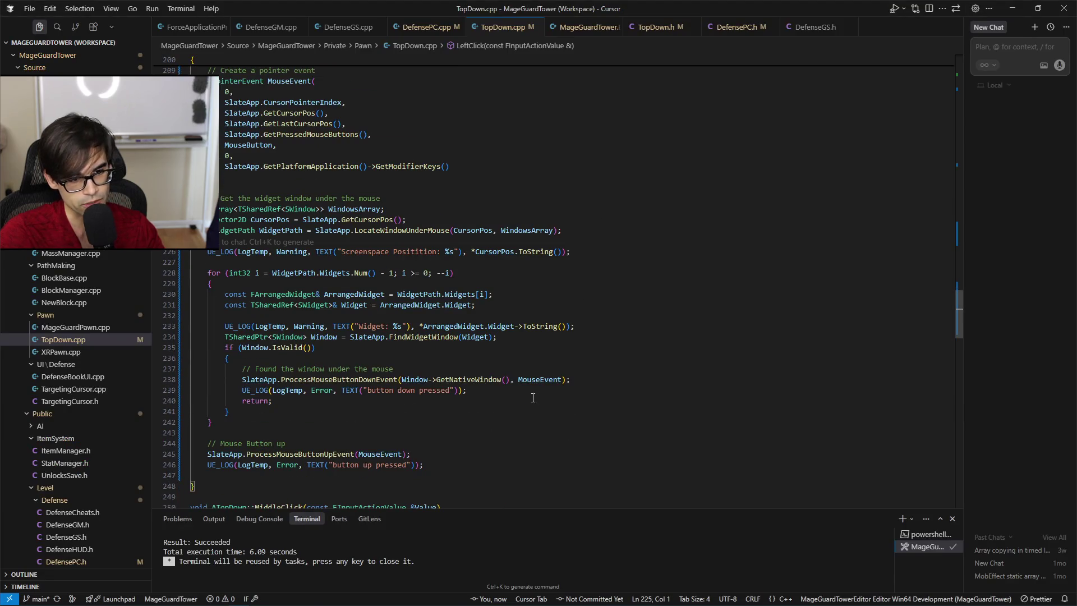
Delete the Screenspace Position and Widget log lines from the LeftClick loop.
drag(590, 255, 619, 230)
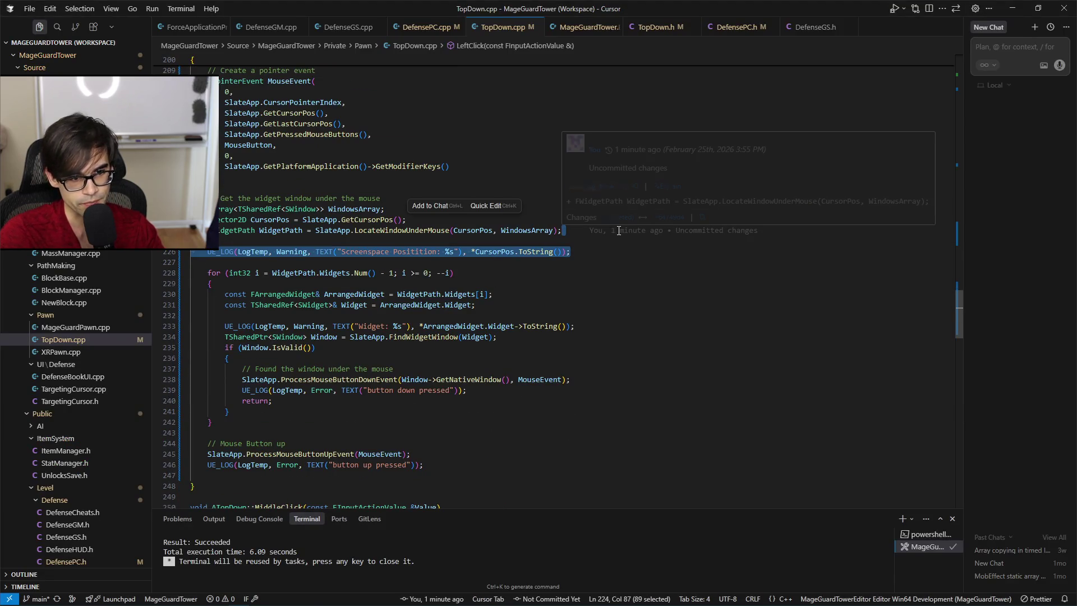
key(BackSpace)
key(Down)
key(Down)
key(Down)
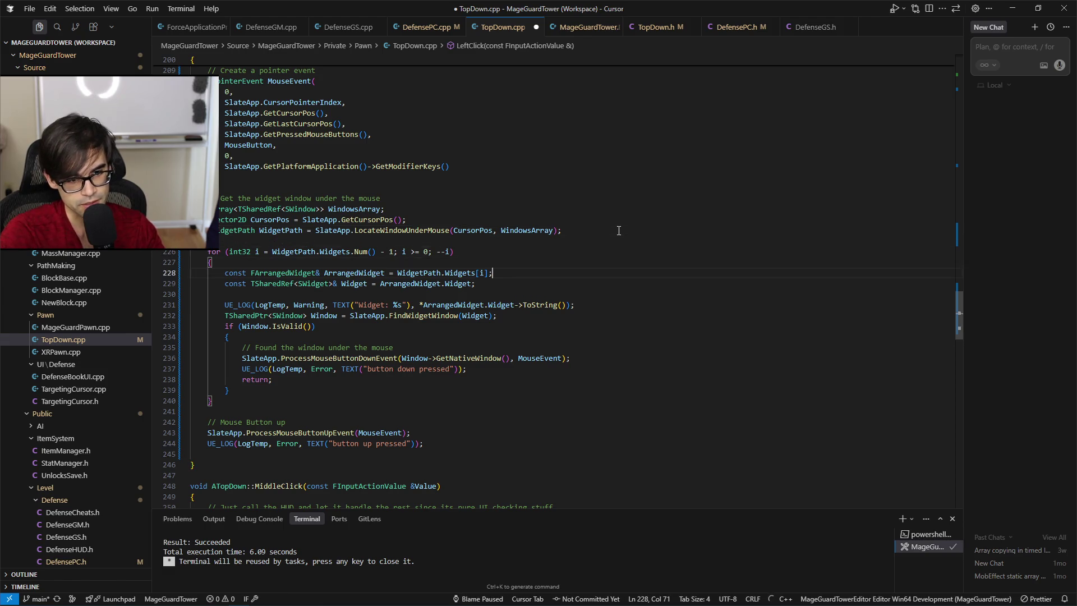
key(Down)
key(shift+Down)
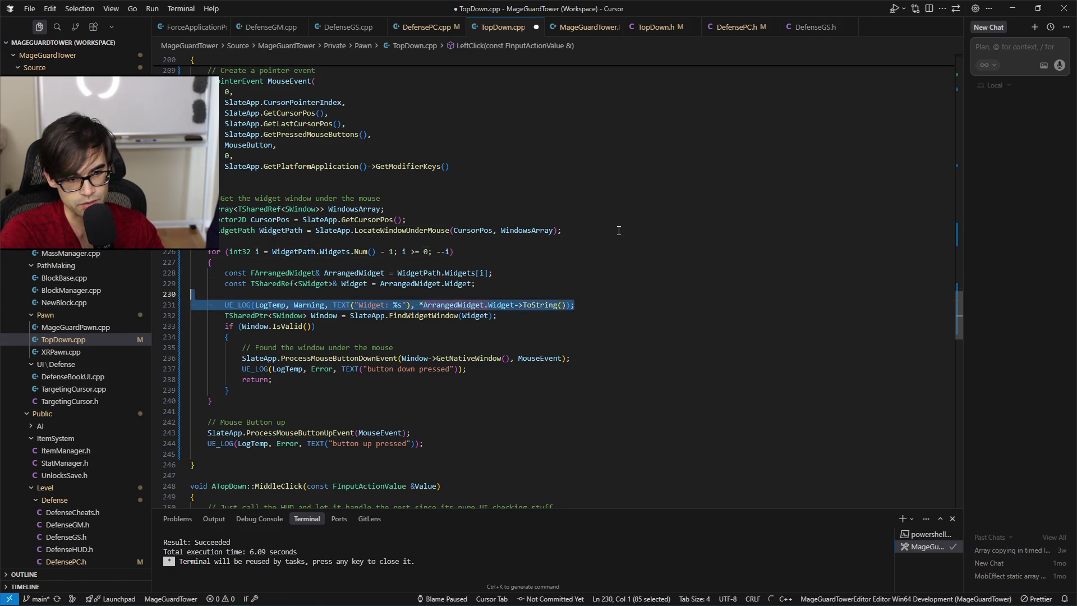
key(Delete)
key(Down)
key(Down)
key(Down)
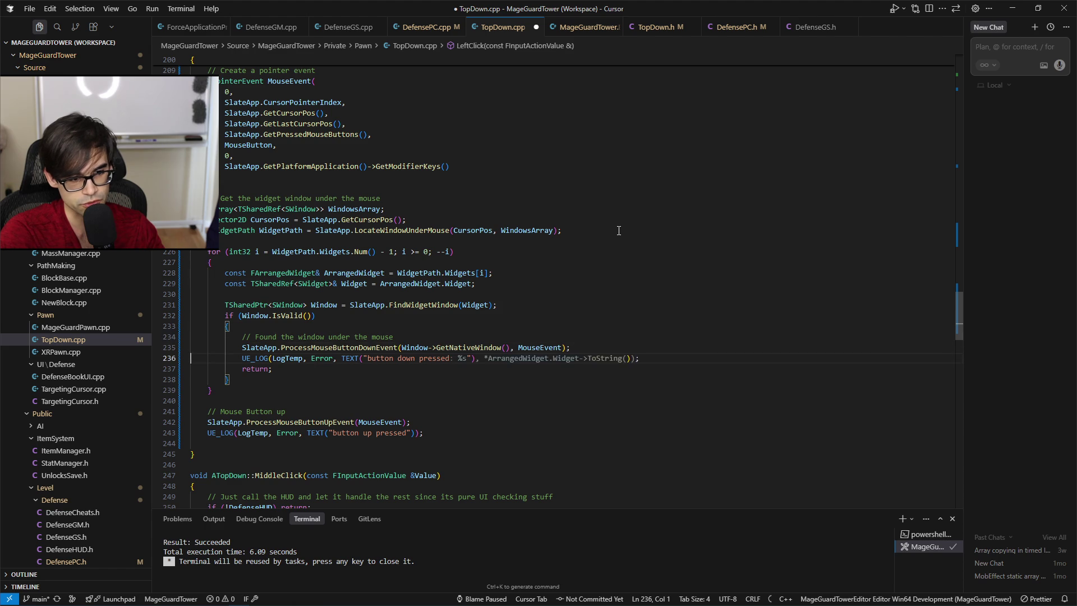
key(Tab)
Delete the button down and button up pressed log lines and save TopDown.cpp.
key(shift+End)
key(Delete)
key(Down)
key(Down)
key(Down)
key(shift+Down)
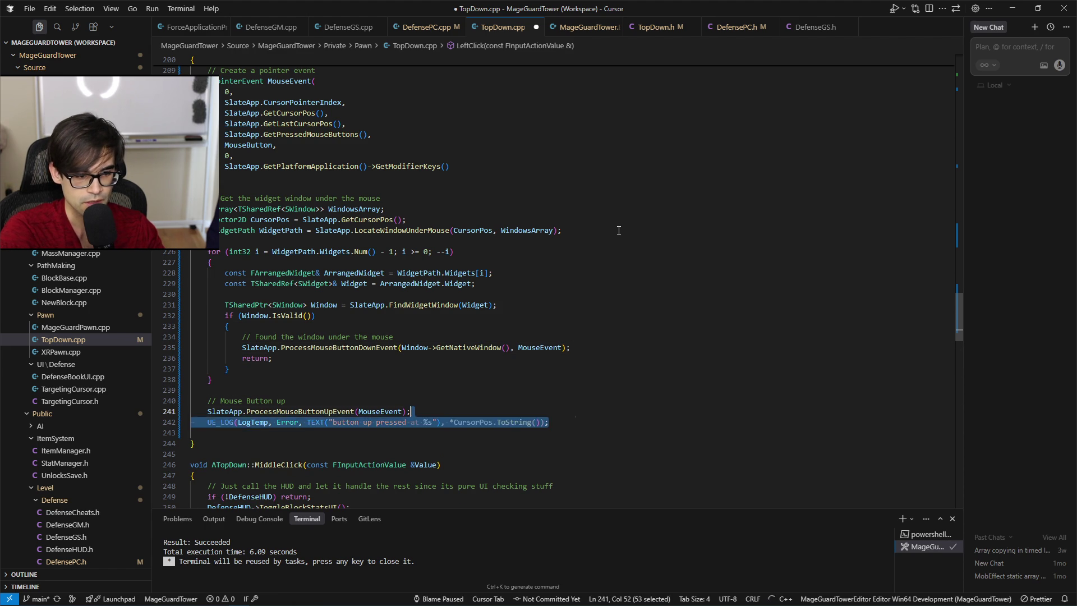
key(Delete)
key(ctrl+s)
Select the old widget-click code in LeftClick to review it, then switch to the browser.
key(Up)
key(Down)
key(End)
key(shift+Up)
key(shift+Up)
key(shift+Up)
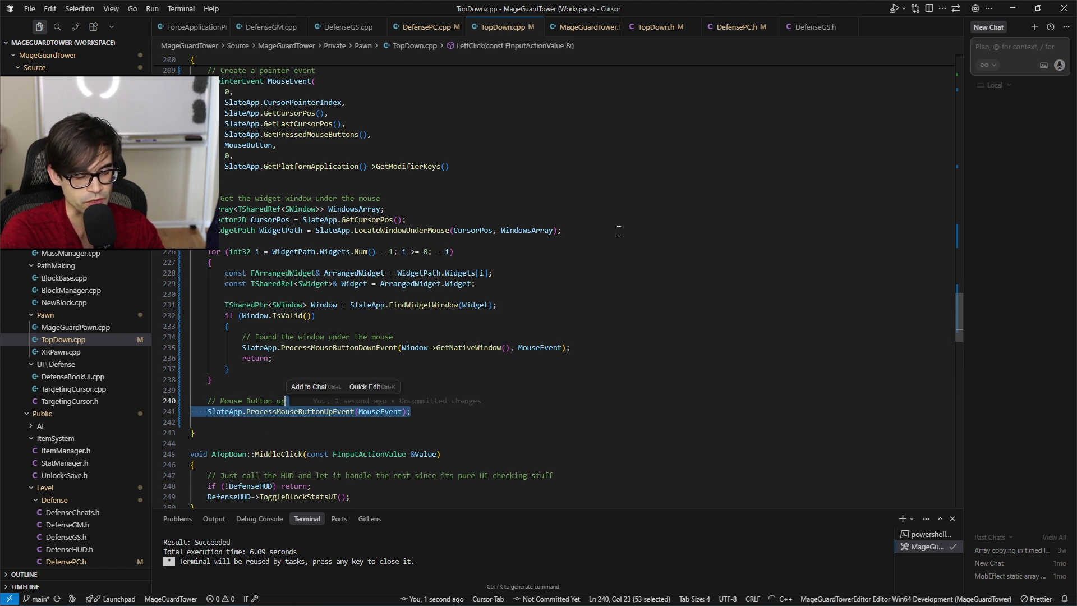
key(shift+Up)
key(shift+Up)
key(shift+Up)
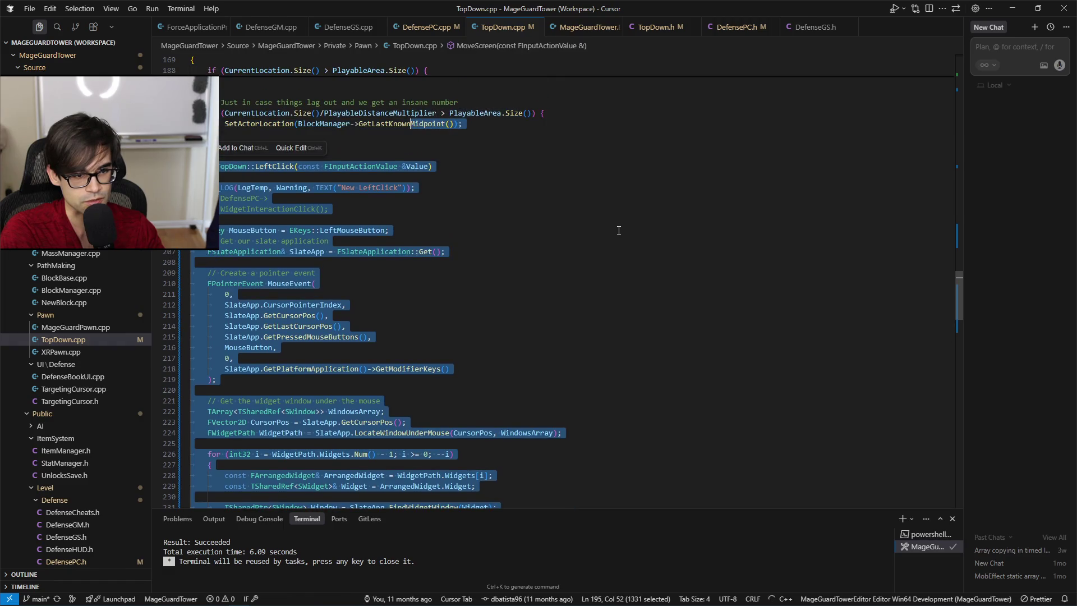
key(Left)
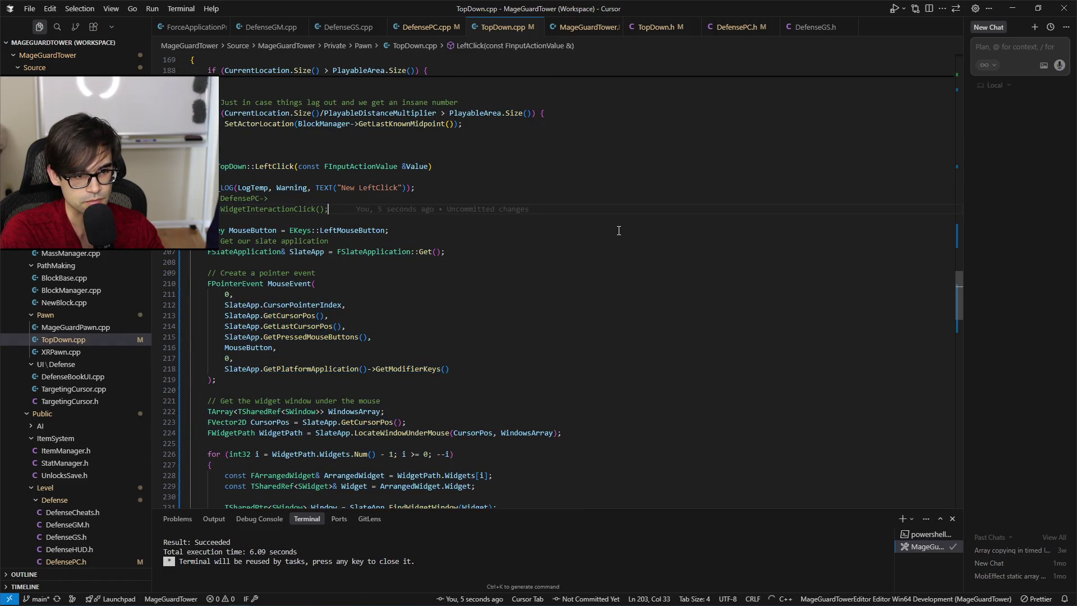
key(shift+Up)
key(shift+Up)
key(shift+Up)
key(shift+Home)
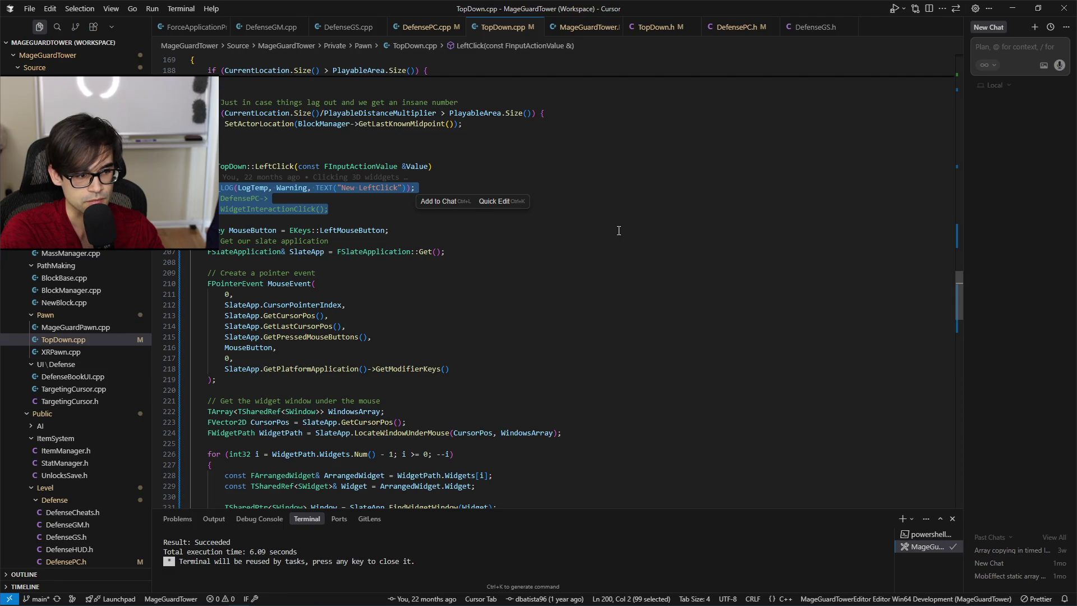
key(Right)
key(Down)
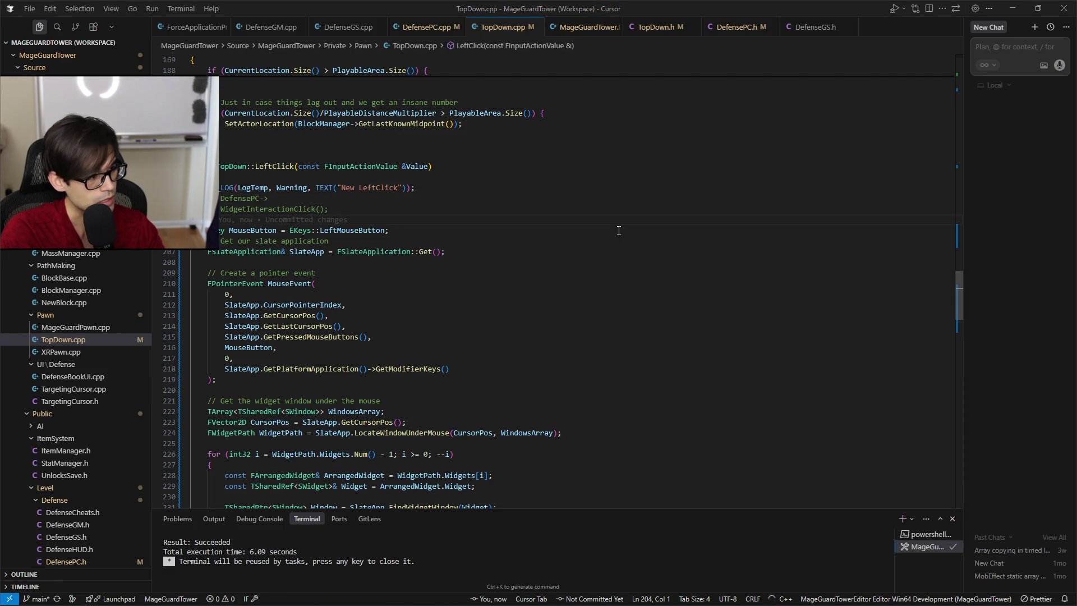
key(alt+Tab)
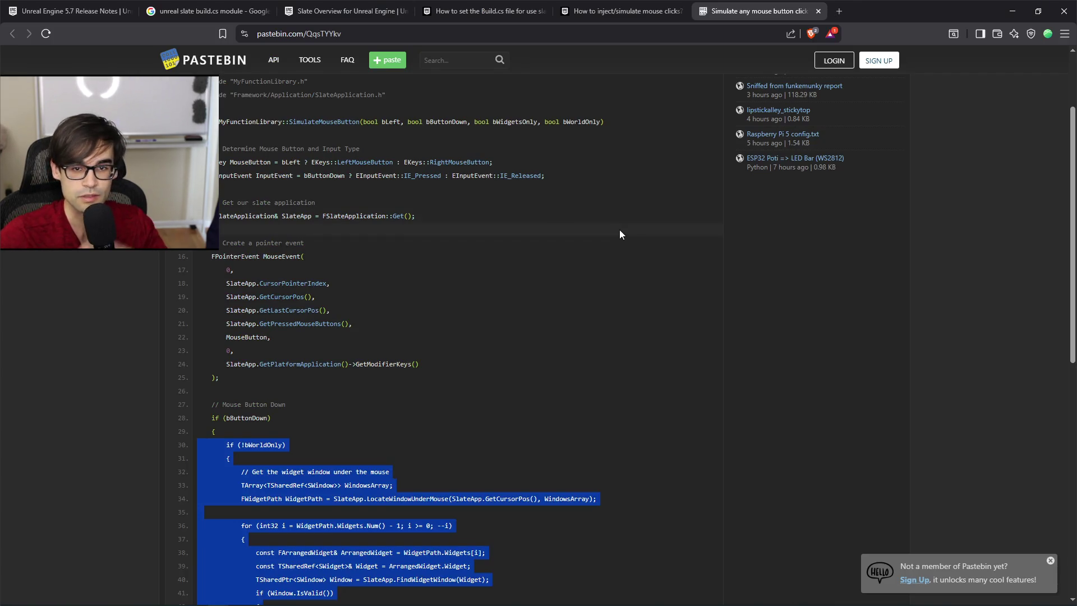
Open the 'How to inject/simulate mouse clicks?' forum thread and locate the posted function code.
click(617, 11)
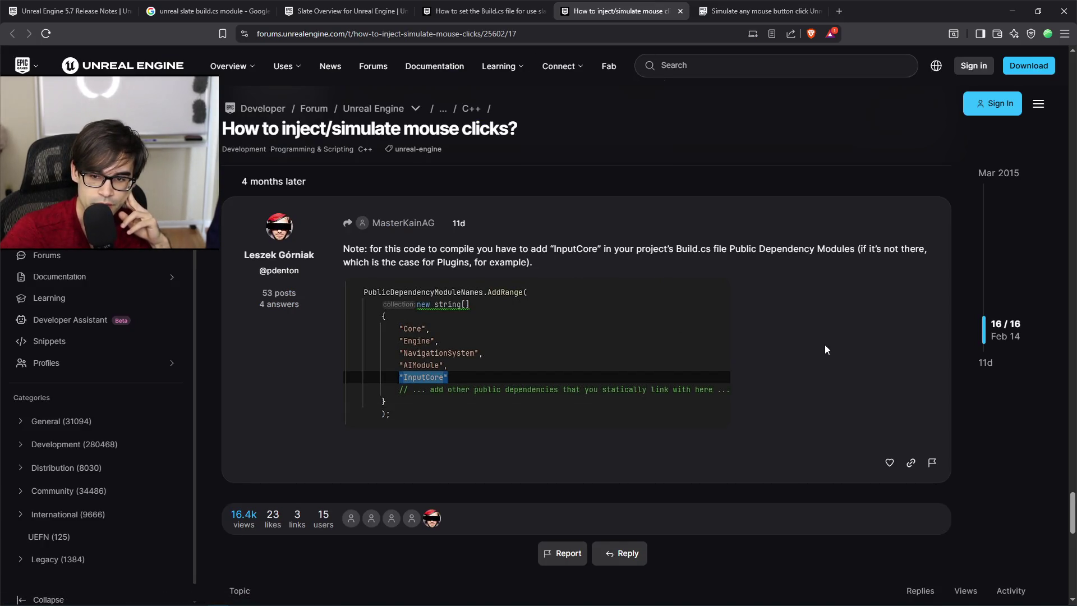
scroll(824, 344, up, 4)
scroll(823, 343, up, 8)
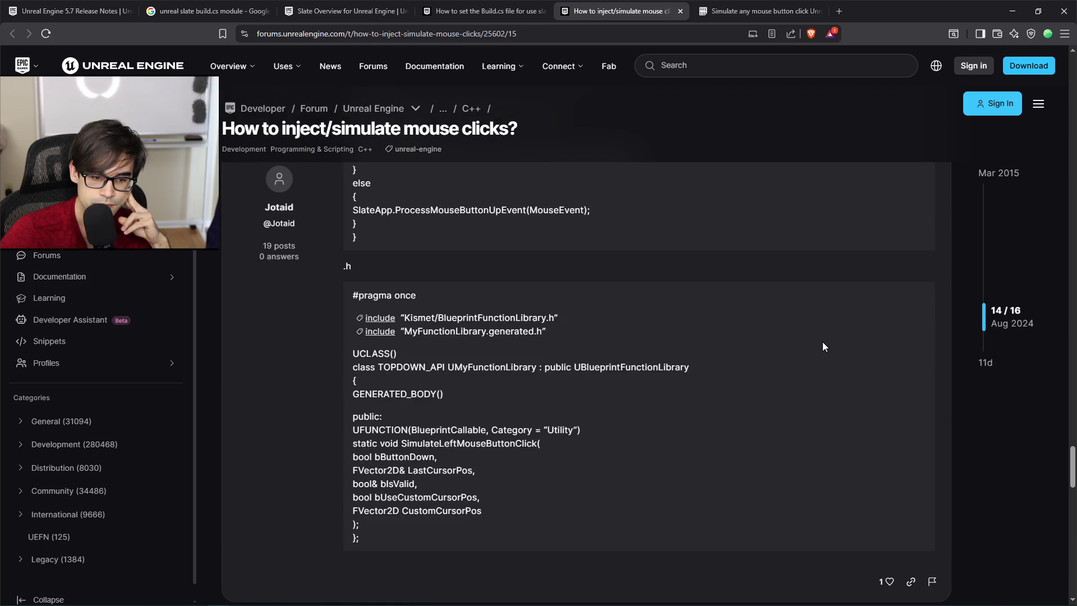
scroll(820, 343, up, 10)
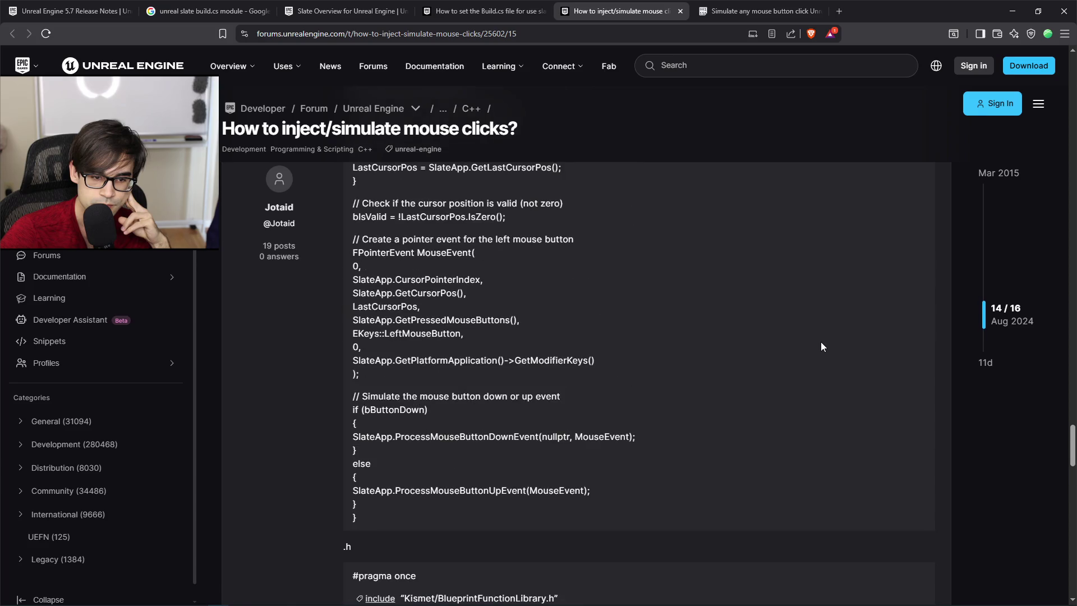
scroll(820, 341, up, 2)
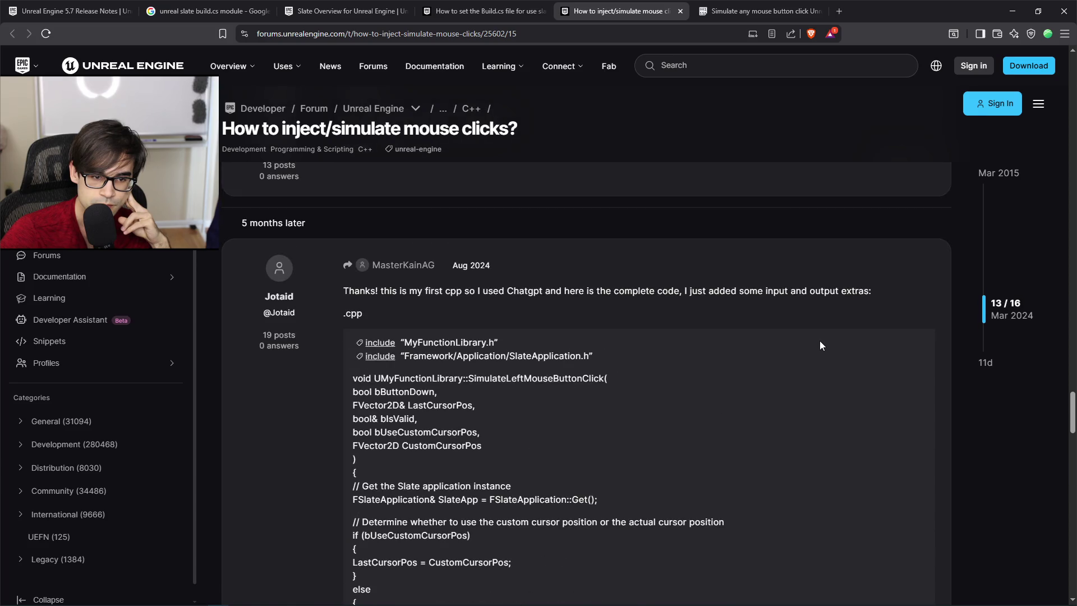
scroll(819, 342, down, 1)
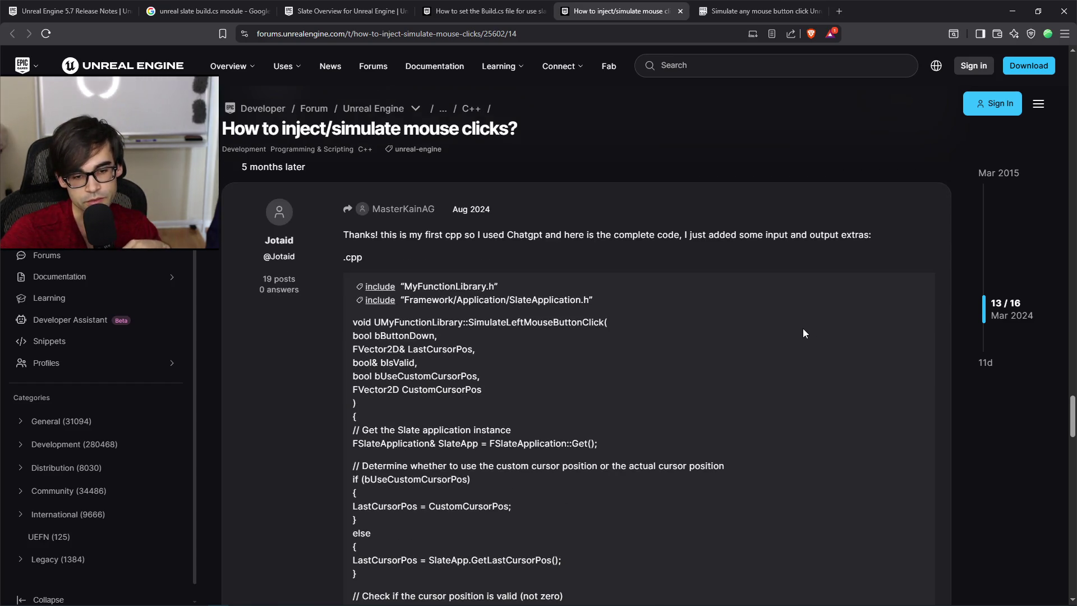
mouse_move(467, 323)
mouse_down()
mouse_move(496, 351)
mouse_move(508, 413)
mouse_up()
click(528, 396)
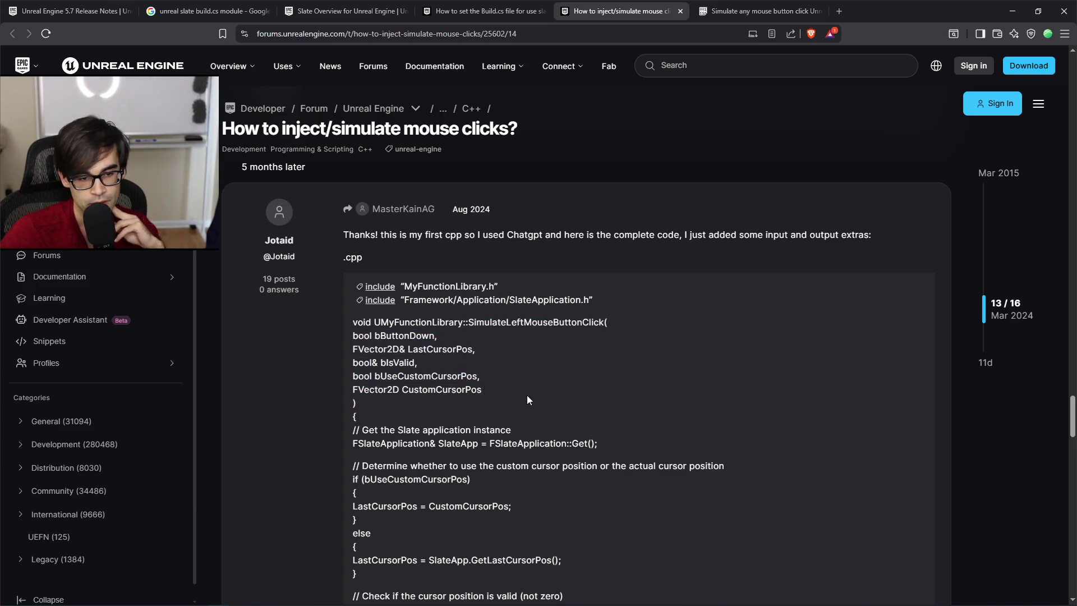
Select the August 2024 SimulateLeftMouseButtonClick function body and copy it.
scroll(527, 395, down, 1)
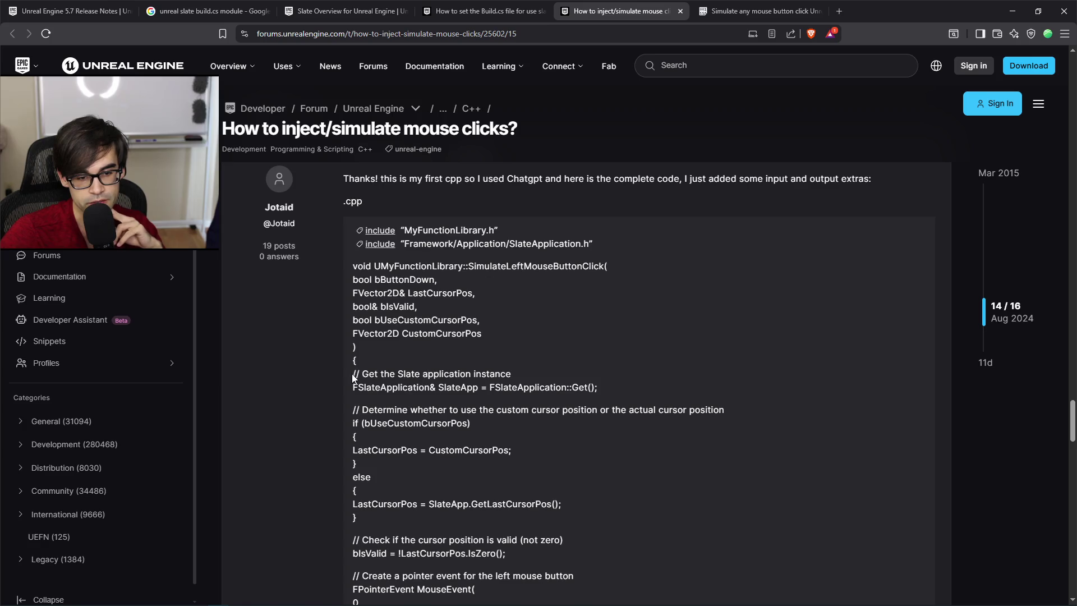
mouse_move(357, 375)
mouse_down()
mouse_move(653, 421)
mouse_move(654, 390)
mouse_move(638, 418)
mouse_move(715, 446)
mouse_move(706, 451)
mouse_move(702, 519)
mouse_up()
scroll(653, 421, down, 3)
scroll(638, 418, down, 2)
scroll(639, 418, down, 1)
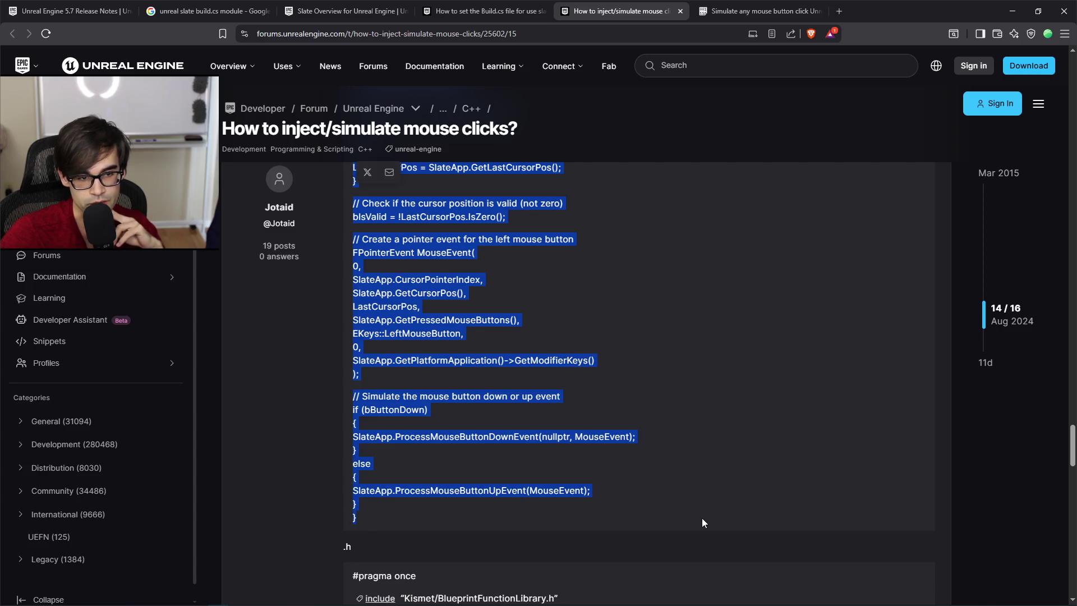
scroll(674, 500, down, 4)
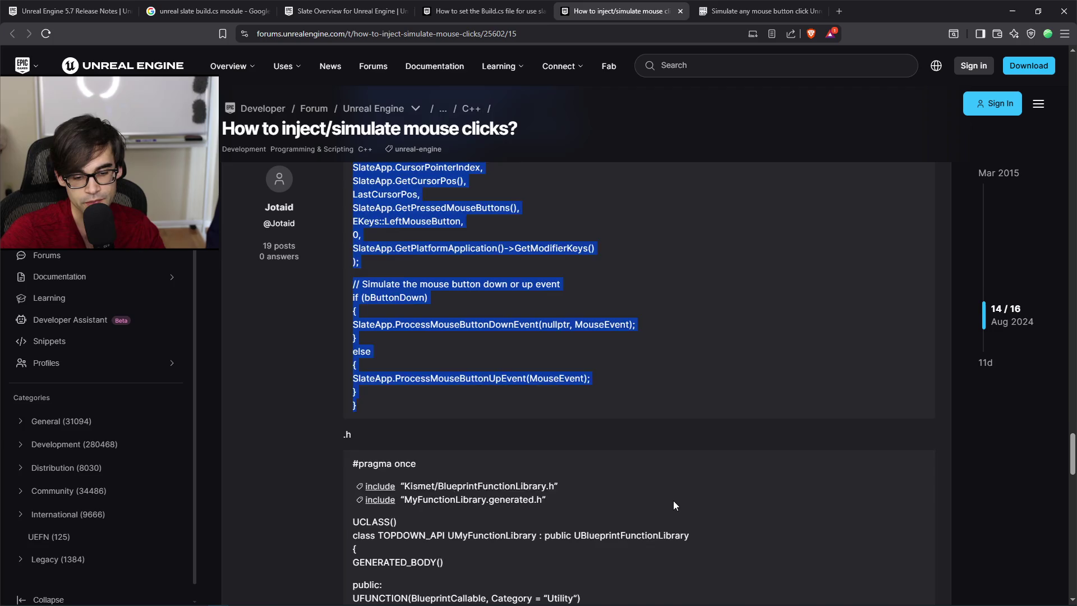
scroll(662, 331, down, 1)
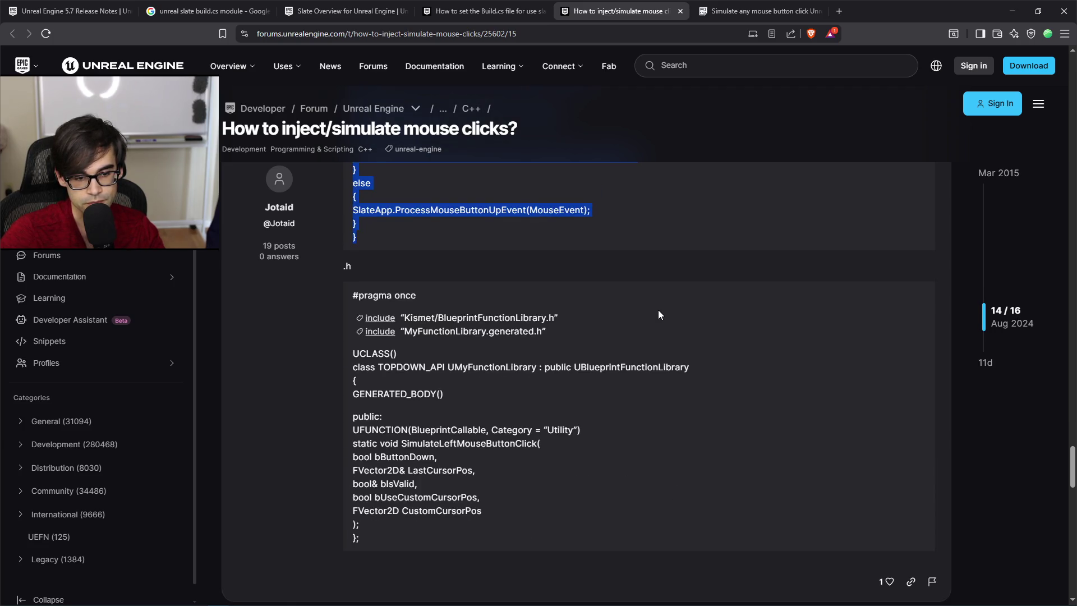
scroll(651, 309, up, 9)
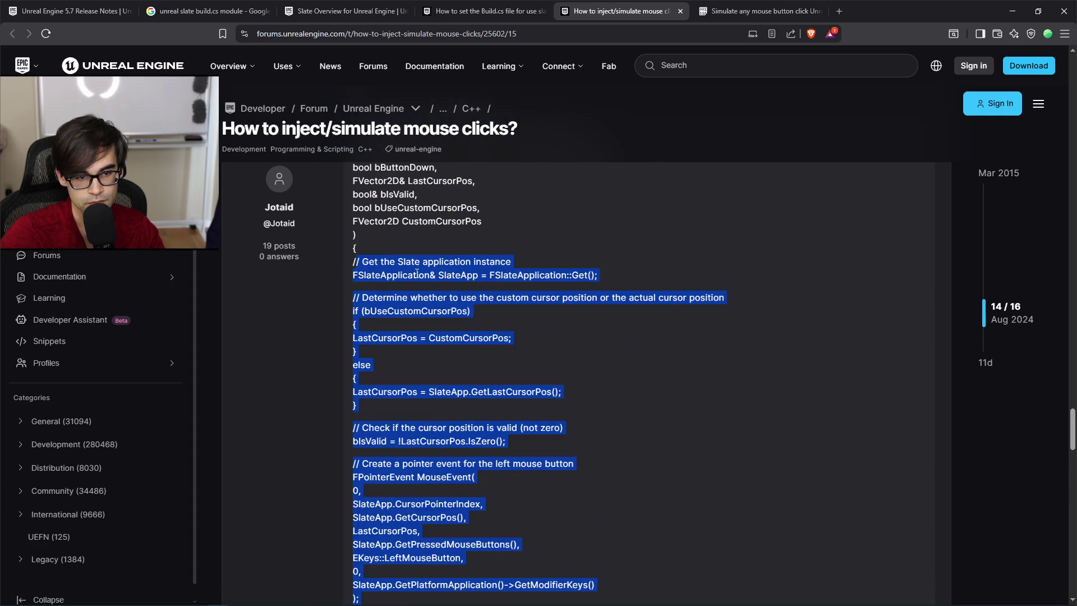
right_click(414, 274)
click(453, 285)
Delete the old simulated-click code in LeftClick, keeping the commented lines above it.
key(alt+Tab)
scroll(296, 402, down, 5)
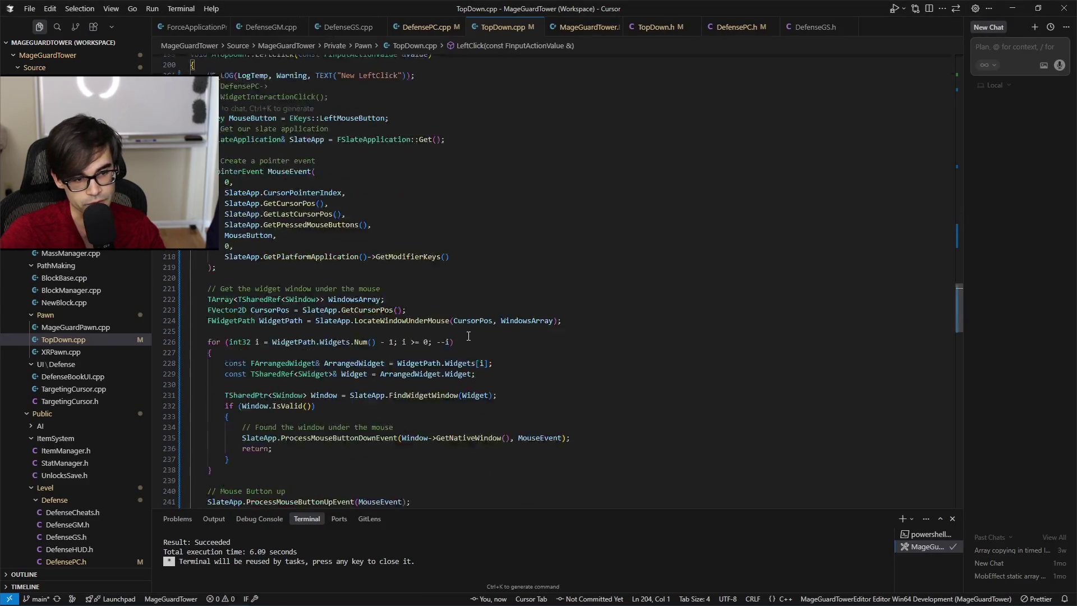
mouse_move(440, 444)
mouse_down()
mouse_move(460, 71)
mouse_move(483, 325)
mouse_move(494, 236)
mouse_move(500, 245)
mouse_up()
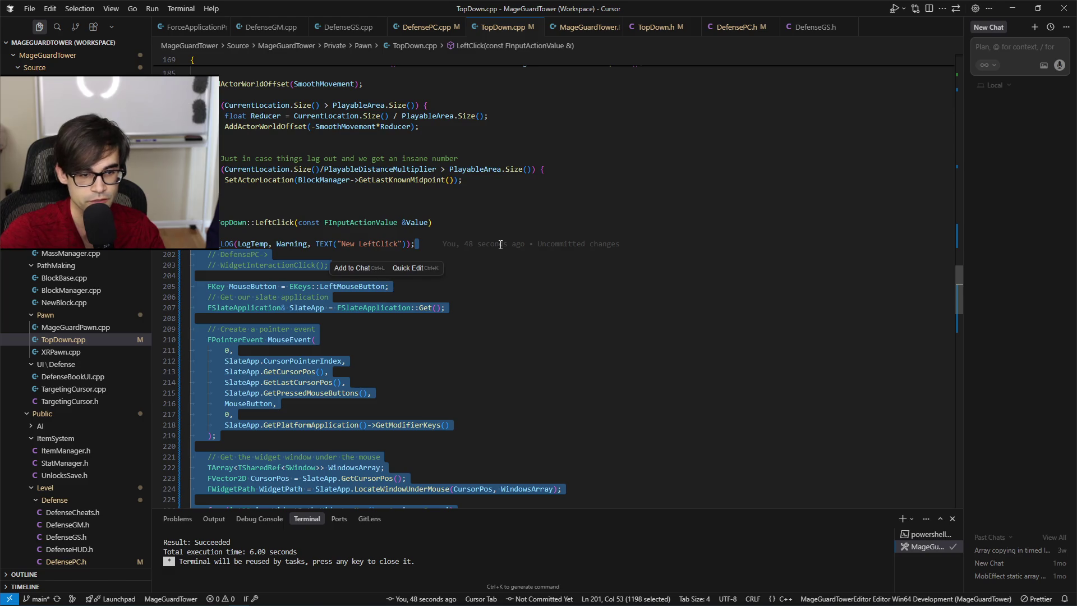
mouse_move(500, 245)
key(BackSpace)
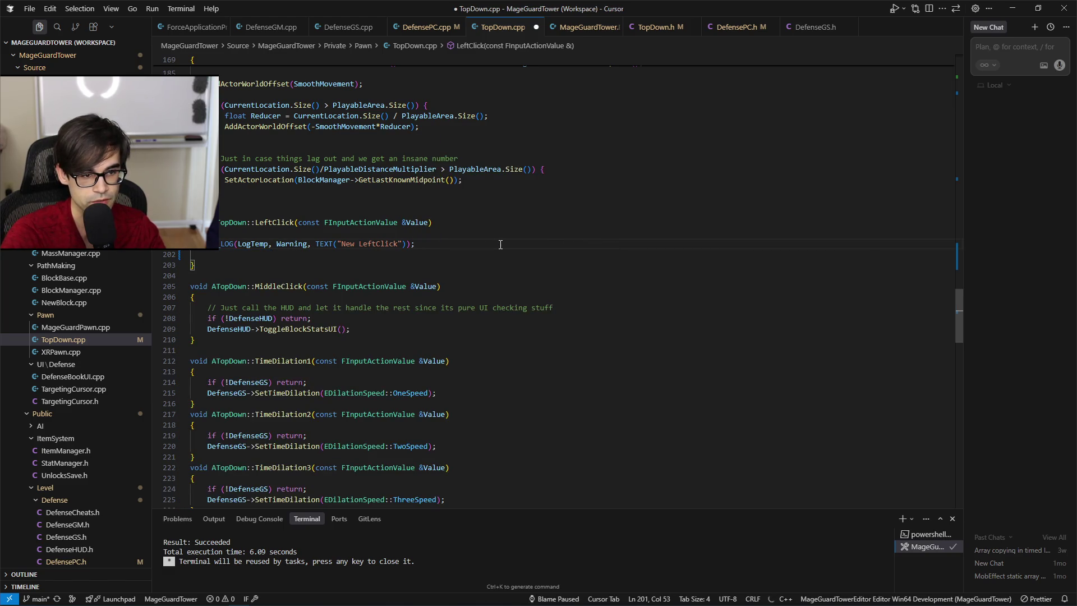
key(ctrl+z)
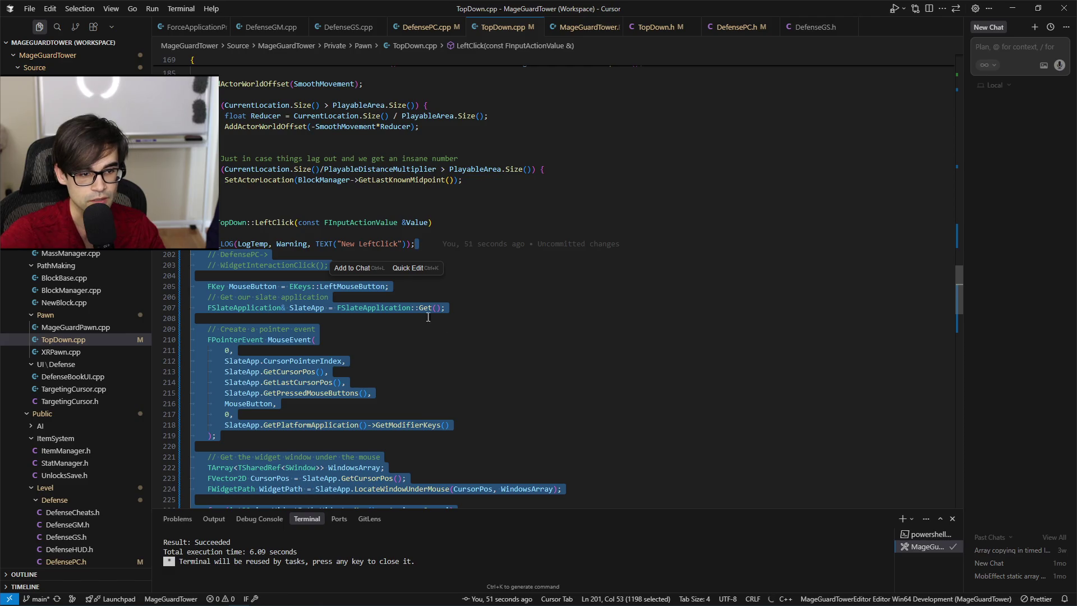
key(shift+Down)
key(shift+Down)
key(BackSpace)
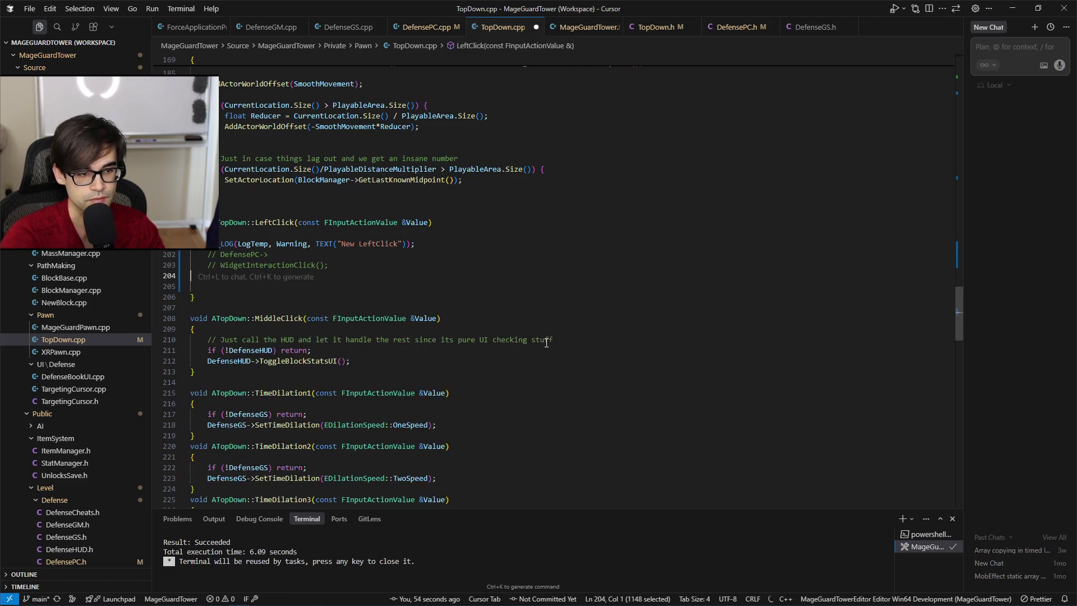
key(Delete)
Paste the forum code, remove its extra closing brace, and select the pasted block.
key(ctrl+z)
key(ctrl+z)
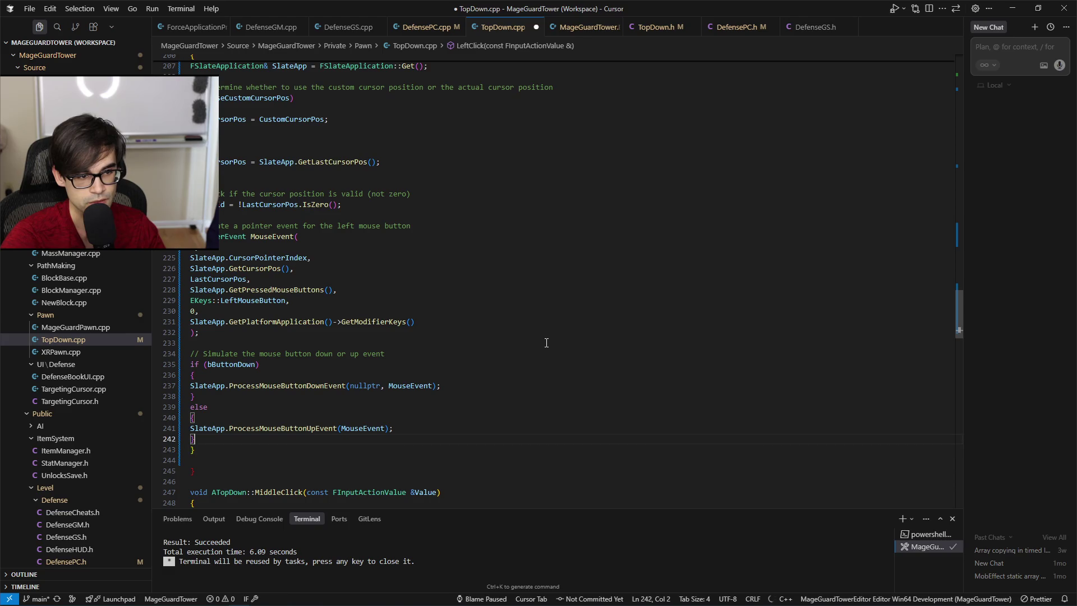
key(BackSpace)
key(BackSpace)
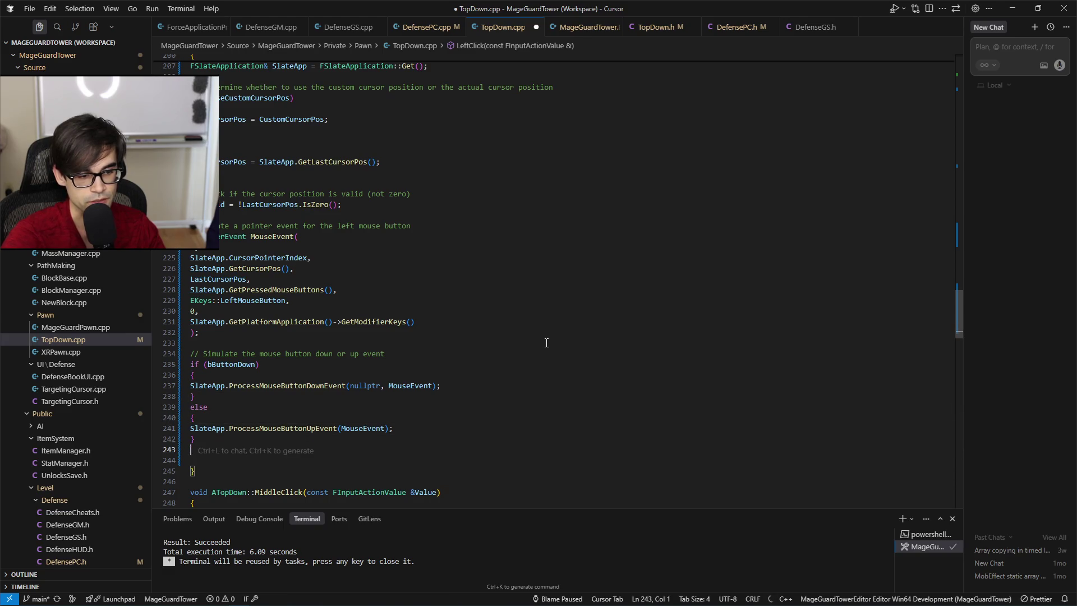
key(shift+Up)
key(shift+Up)
key(shift+Up)
key(shift+Up)
key(shift+Up)
key(shift+Up)
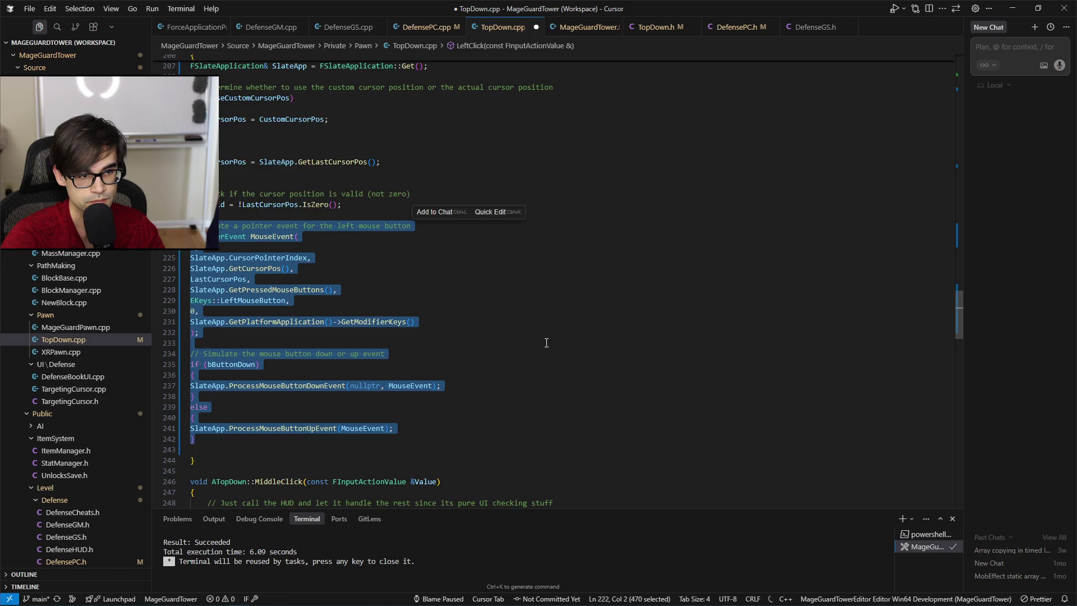
key(shift+Down)
key(shift+Down)
key(shift+Down)
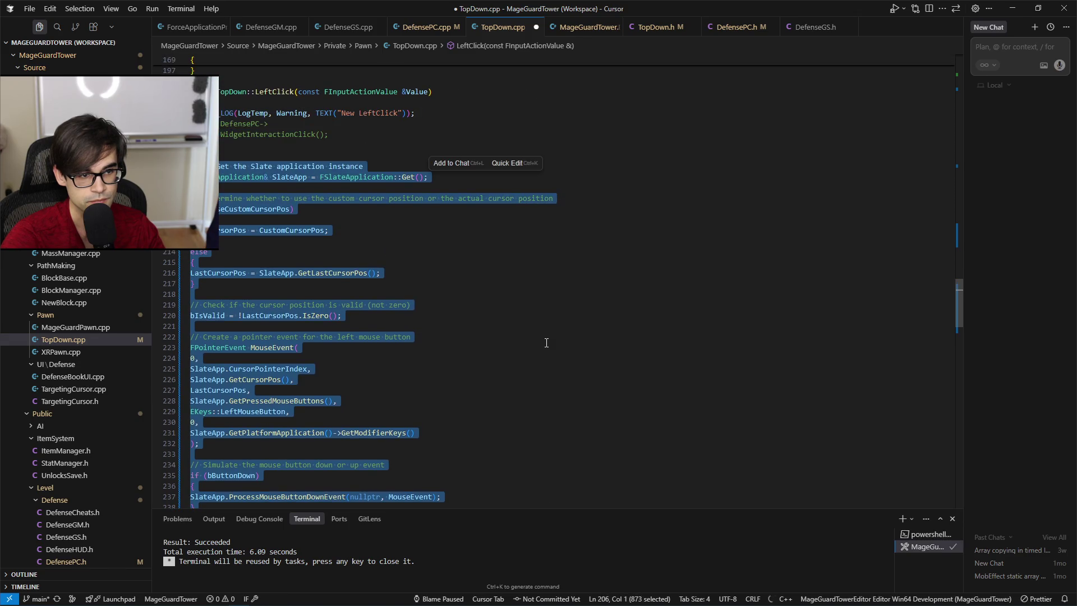
Indent the pasted code one level, fix the first comment's indentation, and save.
key(Tab)
key(Escape)
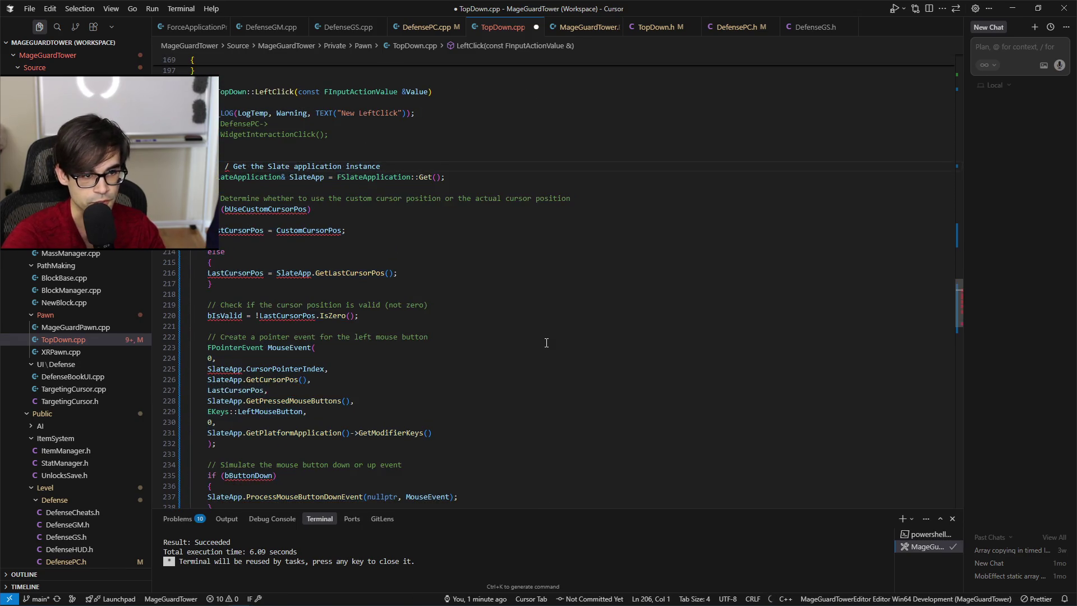
scroll(546, 343, up, 1)
key(Right)
key(Right)
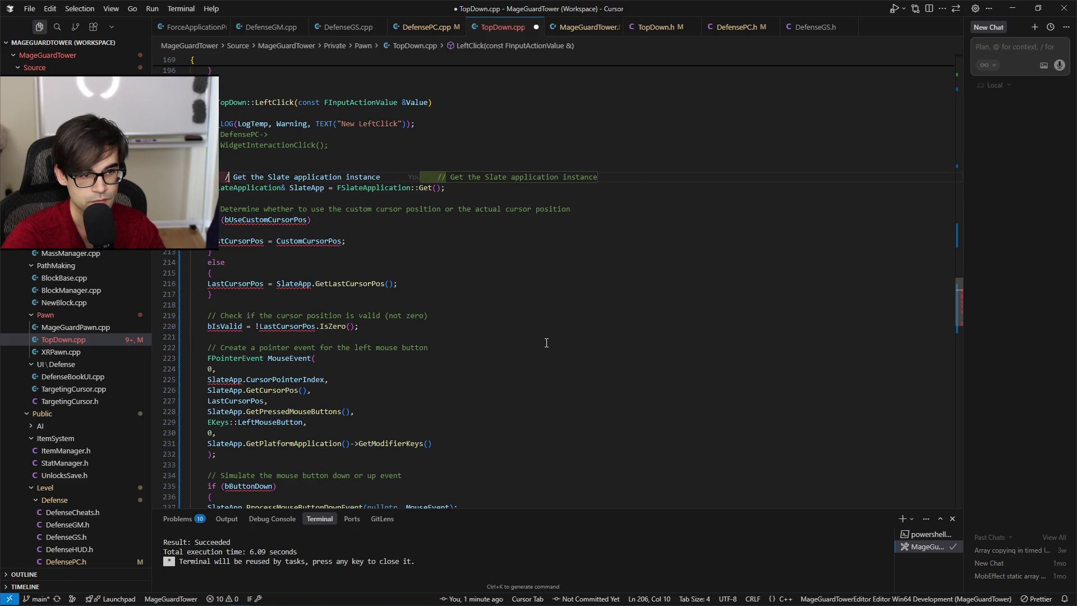
key(BackSpace)
key(BackSpace)
key(BackSpace)
key(ctrl+s)
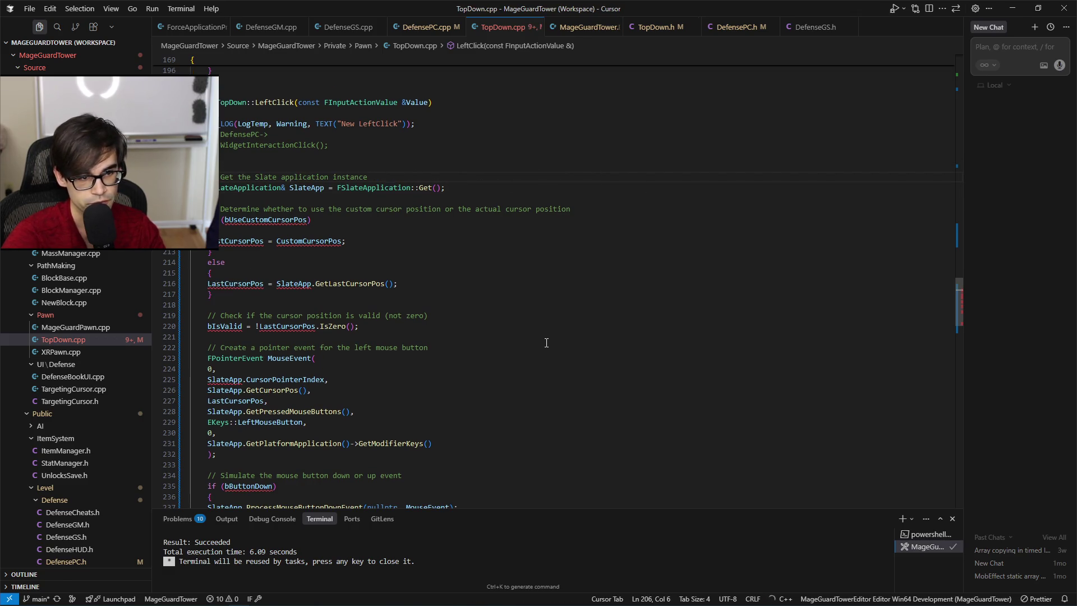
Delete the bUseCustomCursorPos if/else, leaving LastCursorPos = SlateApp.GetLastCursorPos().
key(Down)
key(Down)
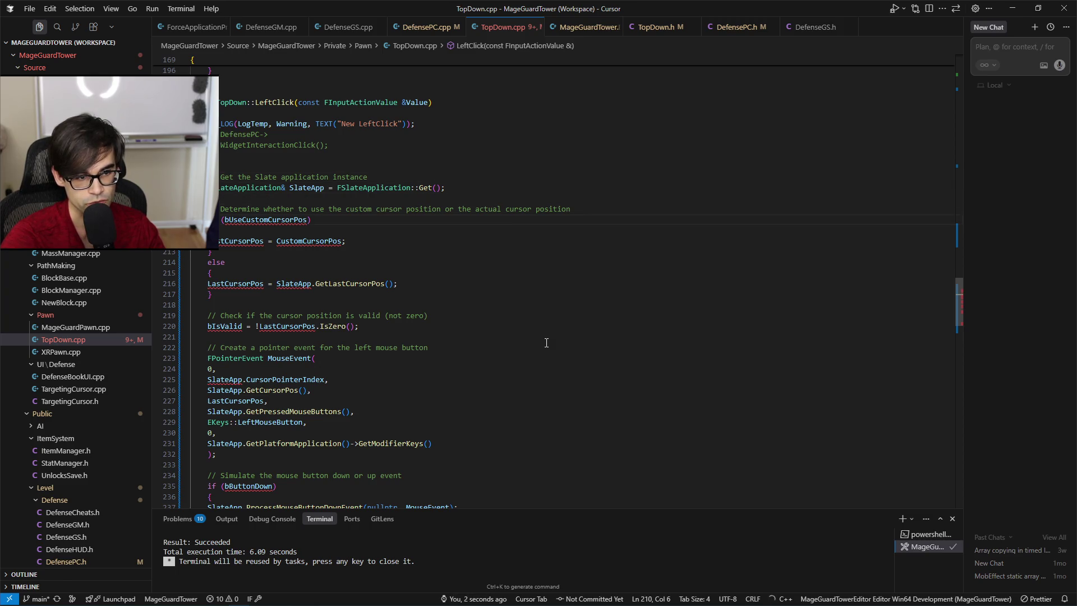
key(Up)
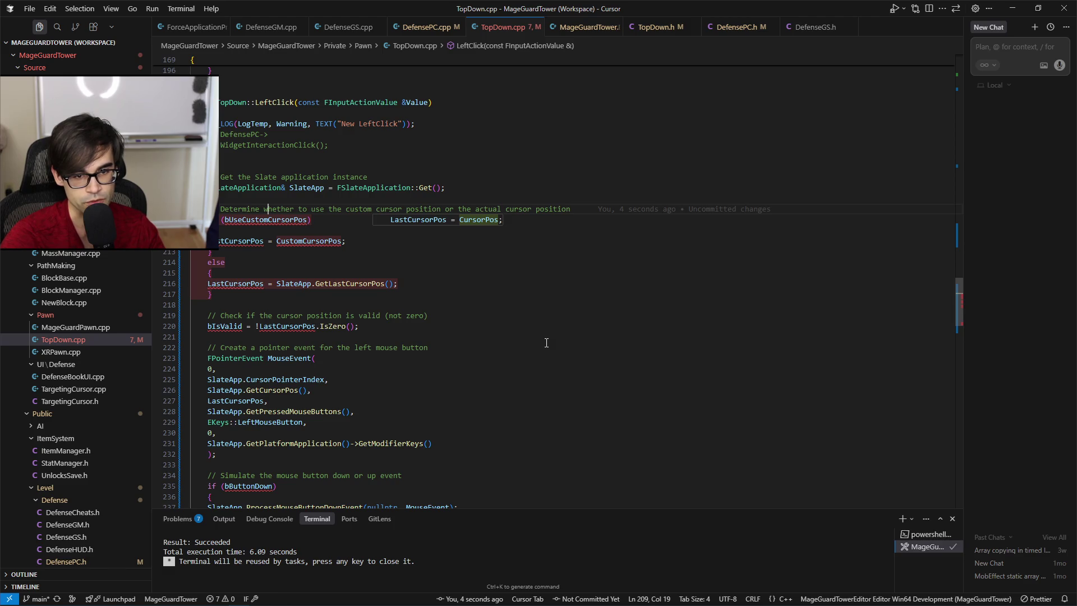
key(Down)
key(Down)
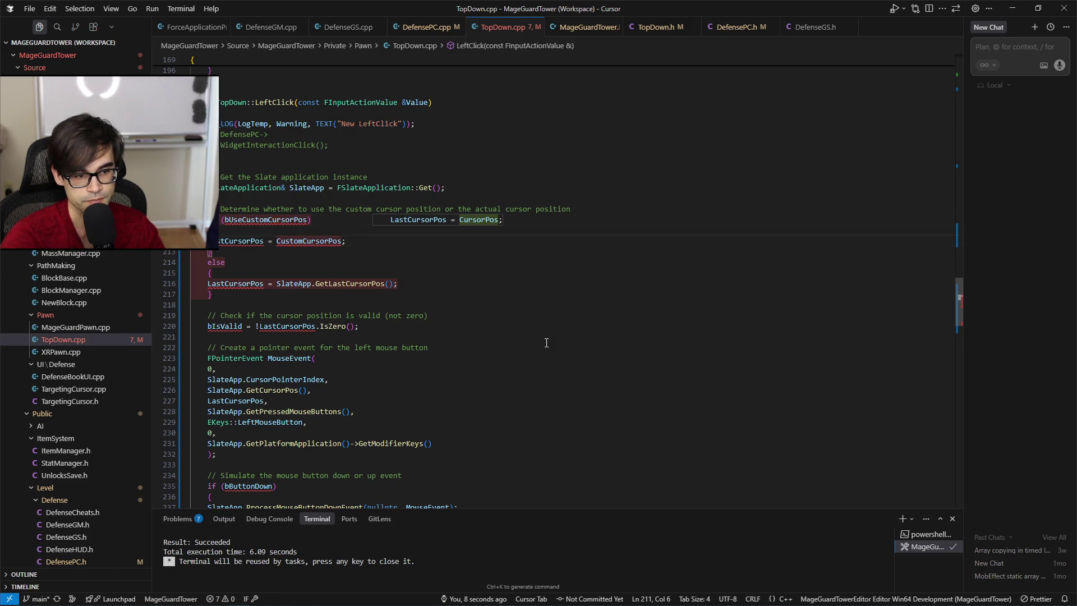
key(Down)
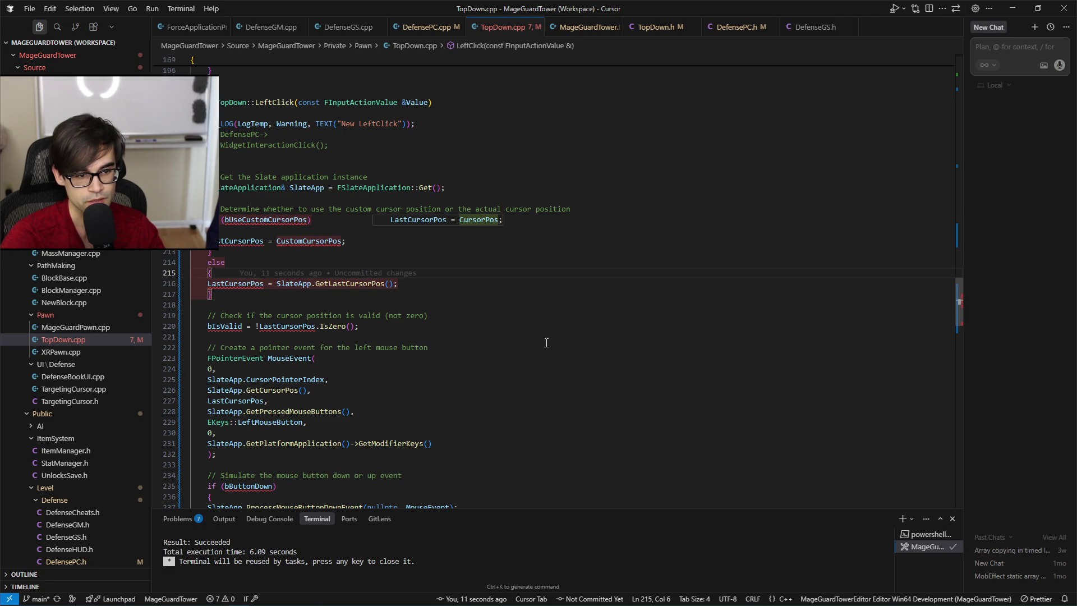
key(shift+Up)
key(shift+Up)
key(shift+Up)
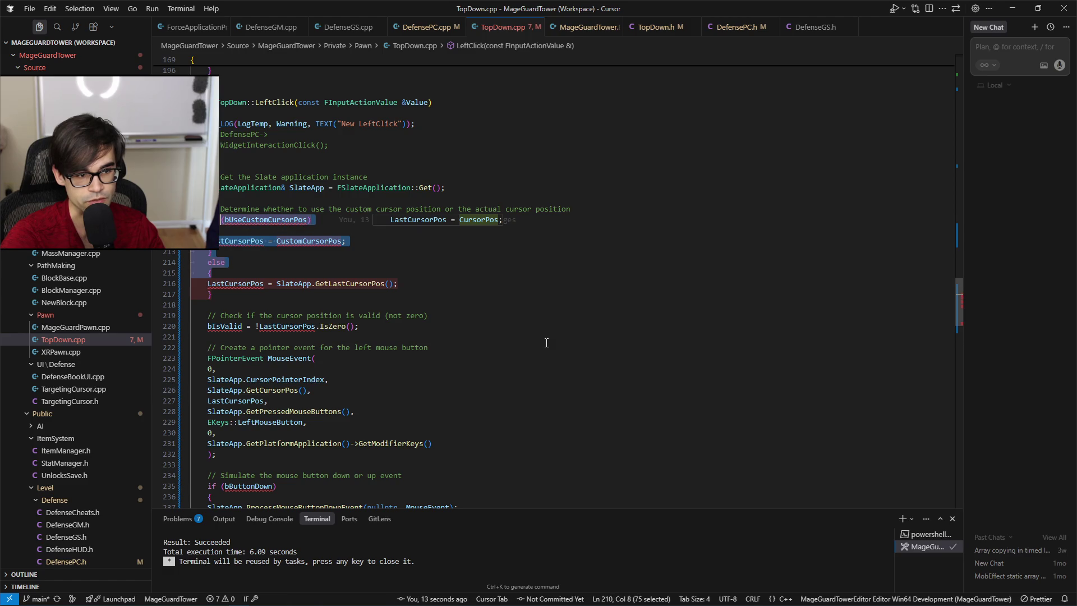
key(Delete)
key(BackSpace)
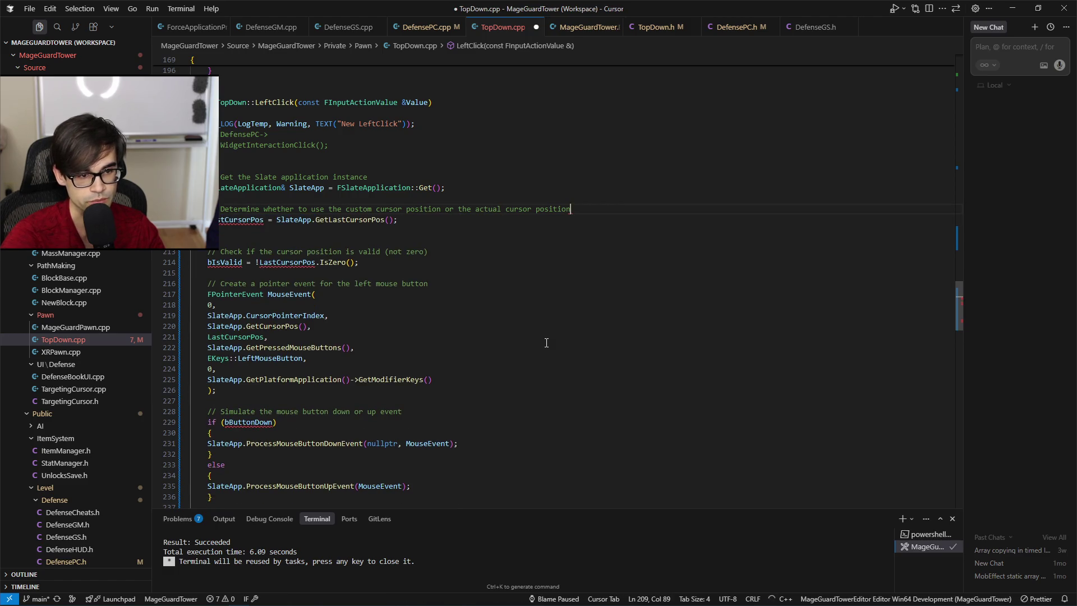
Remove the leftover blank line, declare LastCursorPos as FVector2D and bIsValid as bool, and save.
key(Down)
key(Delete)
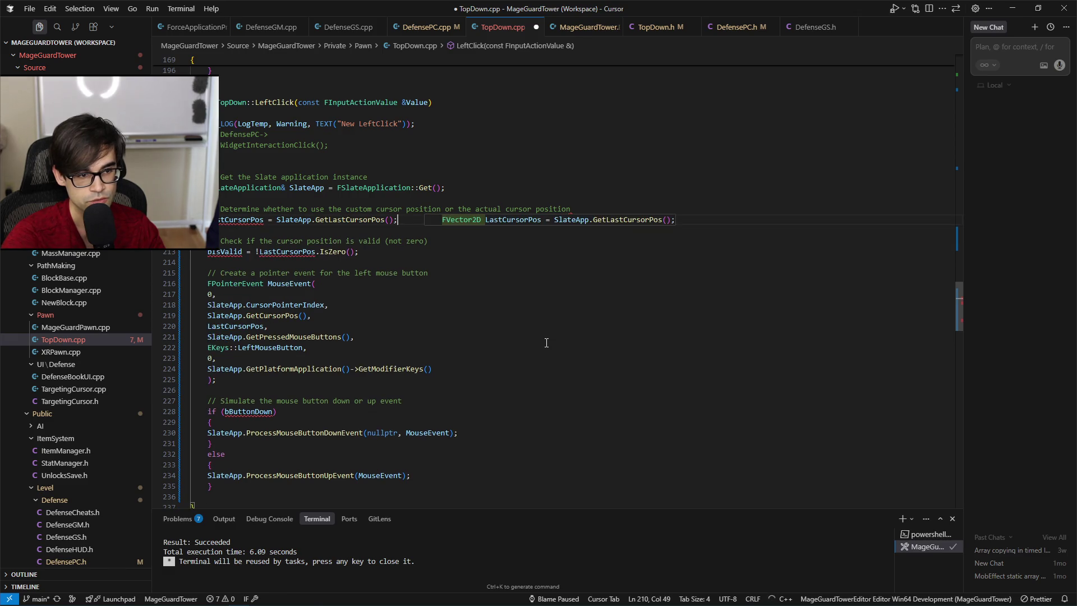
key(Left)
key(Tab)
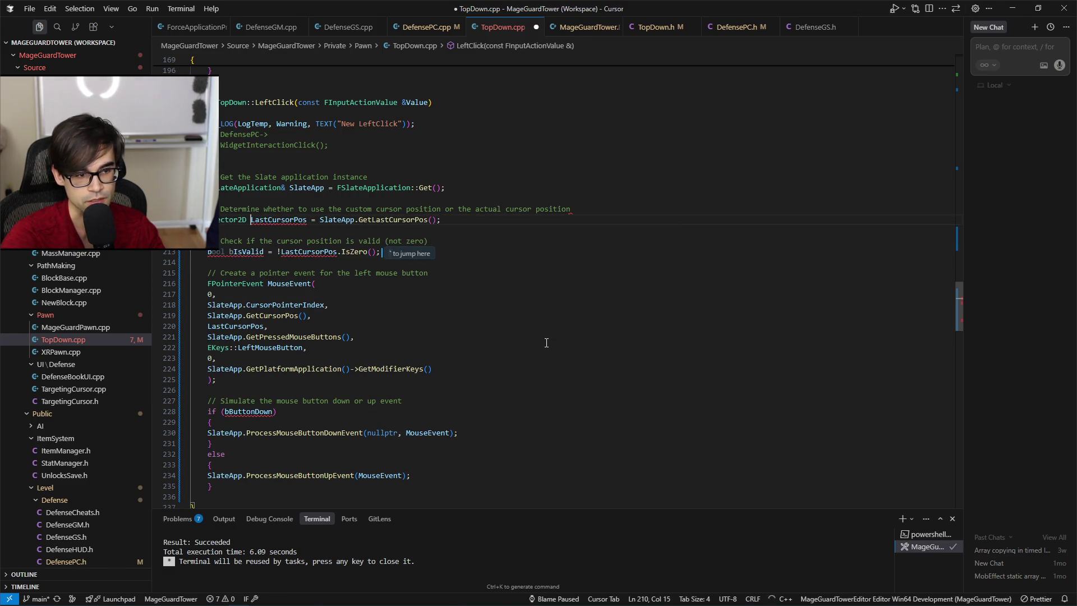
key(ctrl+s)
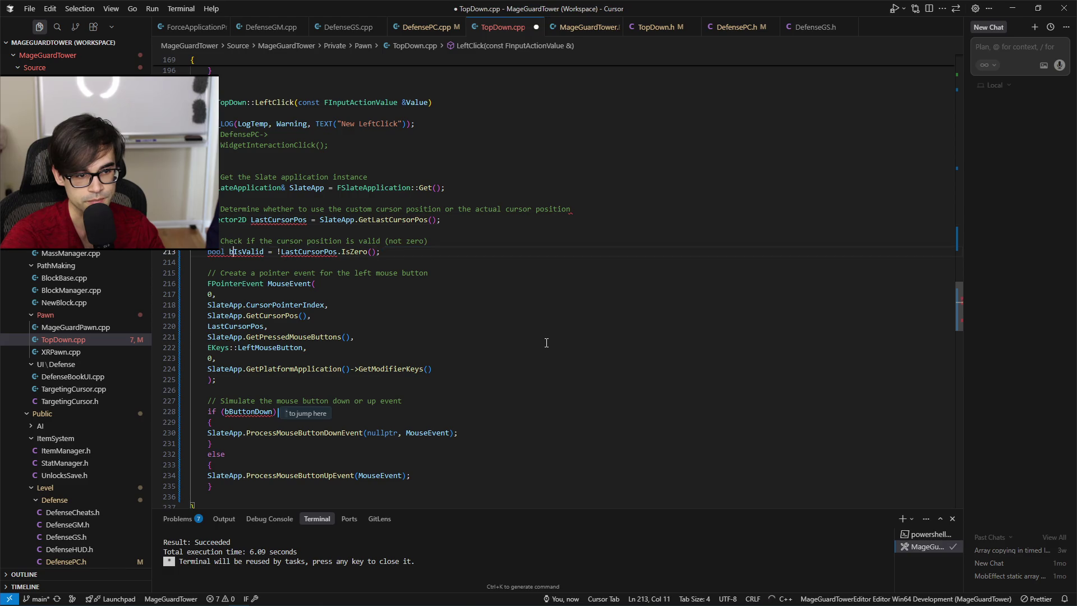
key(Down)
key(Down)
key(Left)
key(Left)
key(Left)
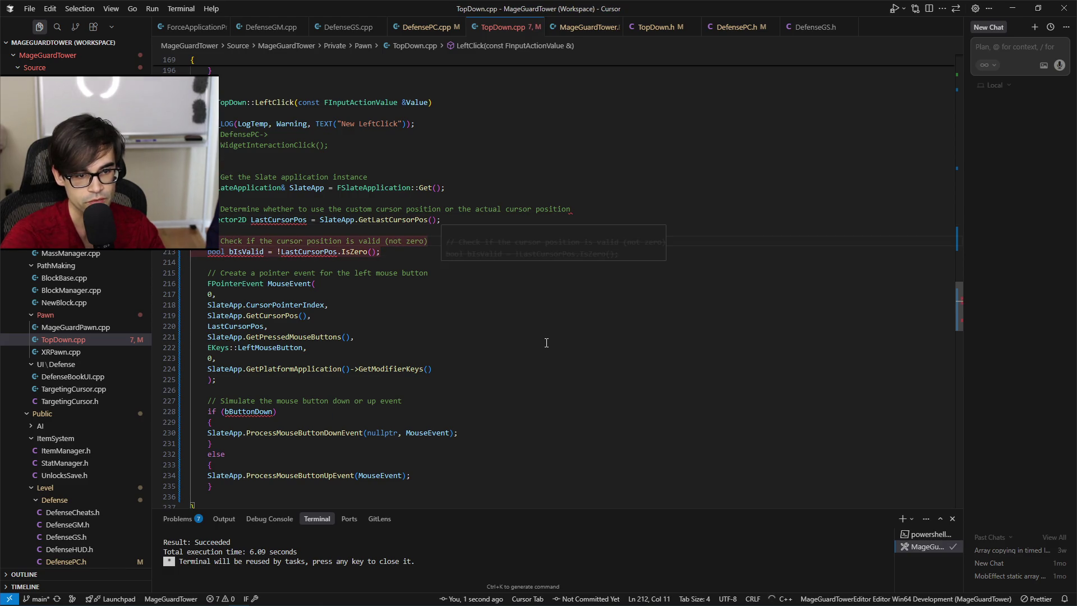
key(Down)
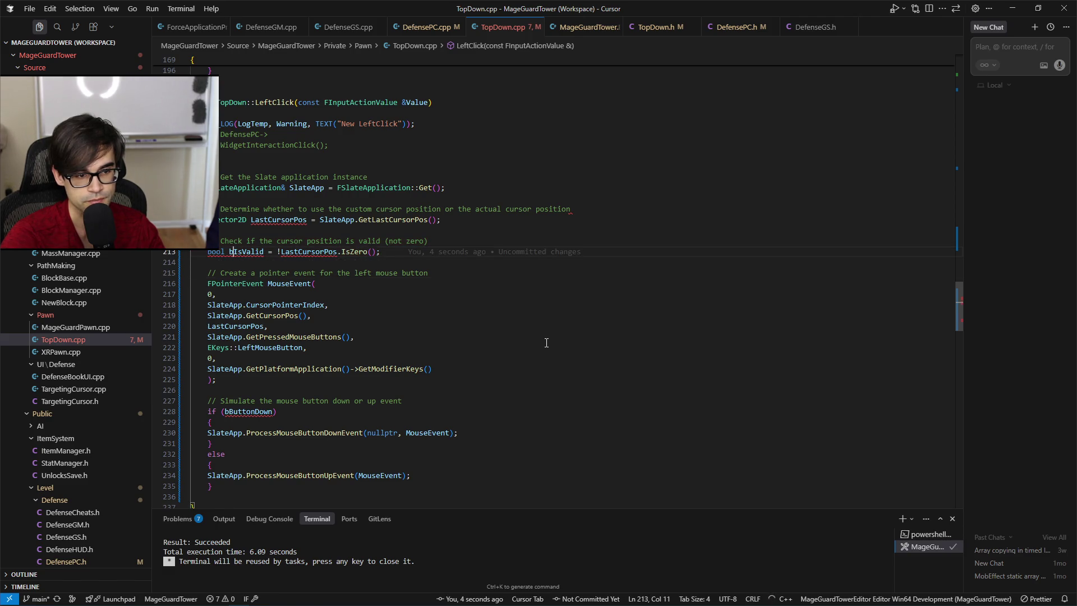
Indent the FPointerEvent MouseEvent constructor arguments one level.
key(Down)
key(Down)
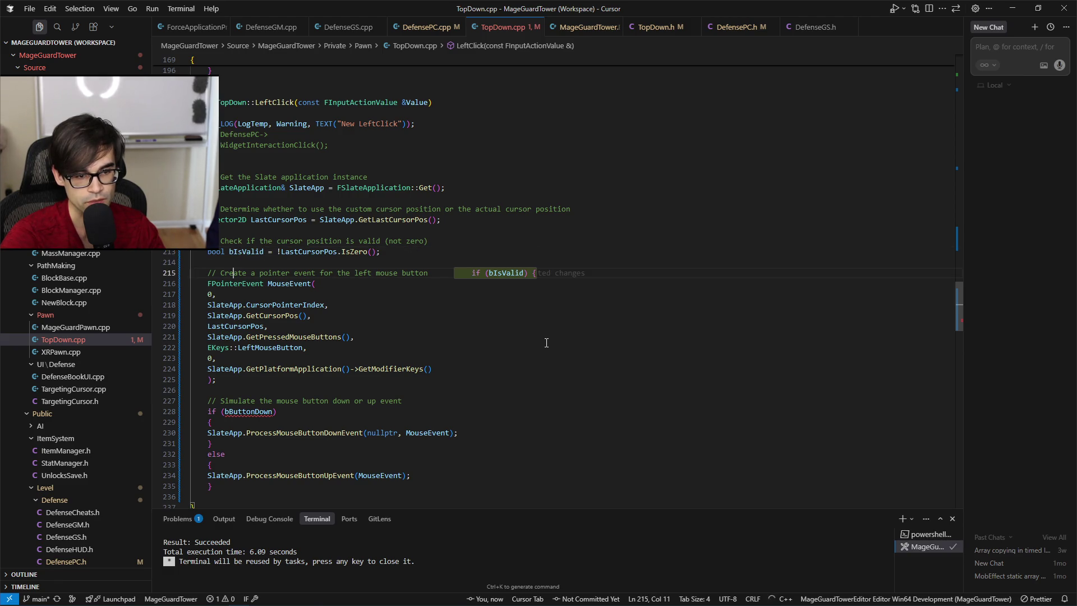
key(Down)
key(Down)
key(Down)
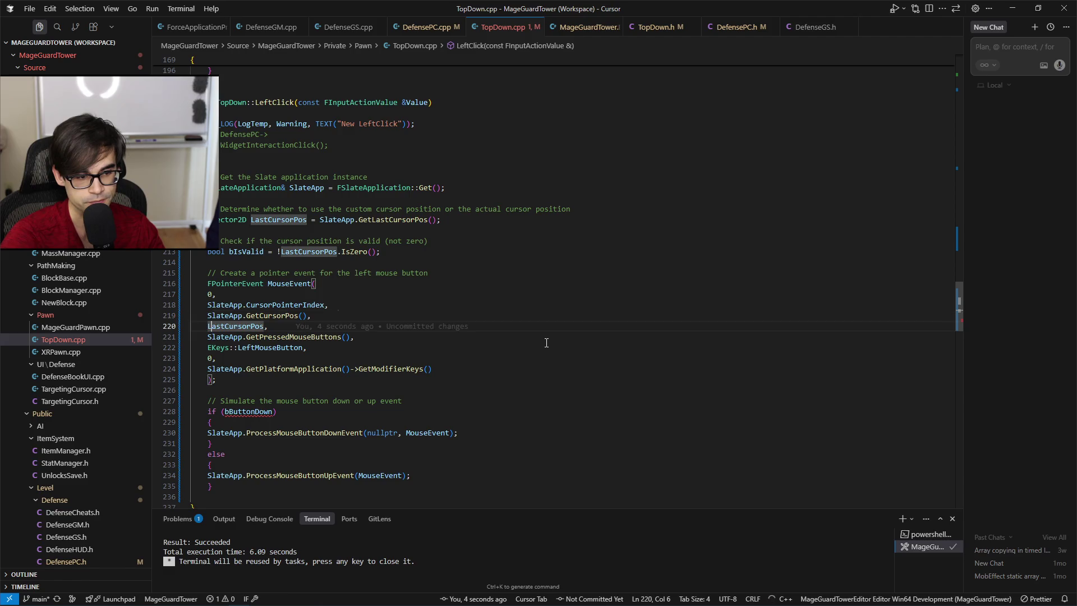
key(Down)
key(Down)
key(Down)
key(Tab)
key(Tab)
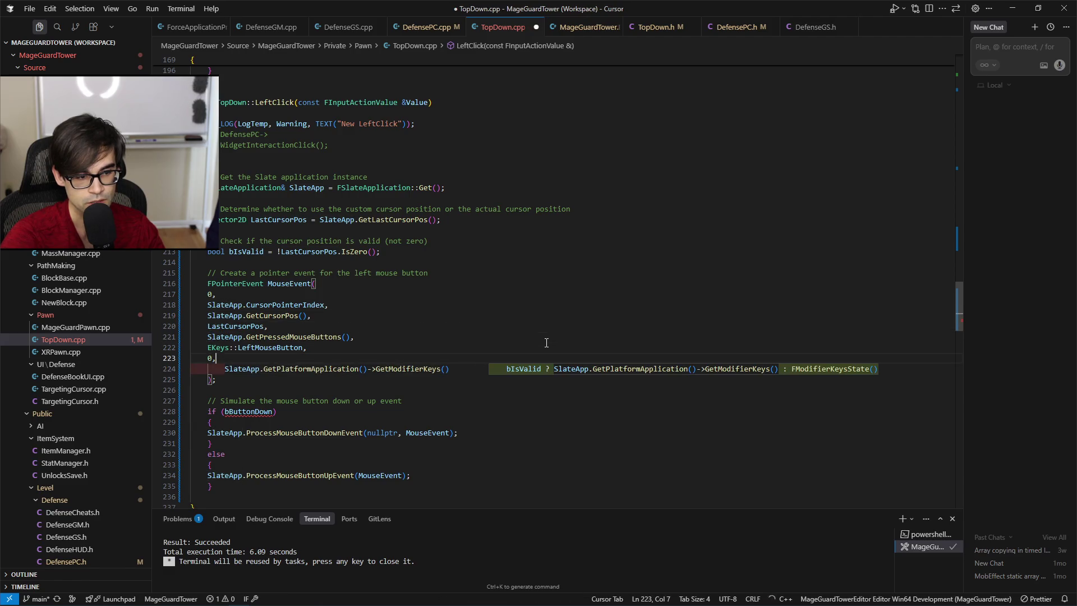
key(Escape)
key(Tab)
key(Tab)
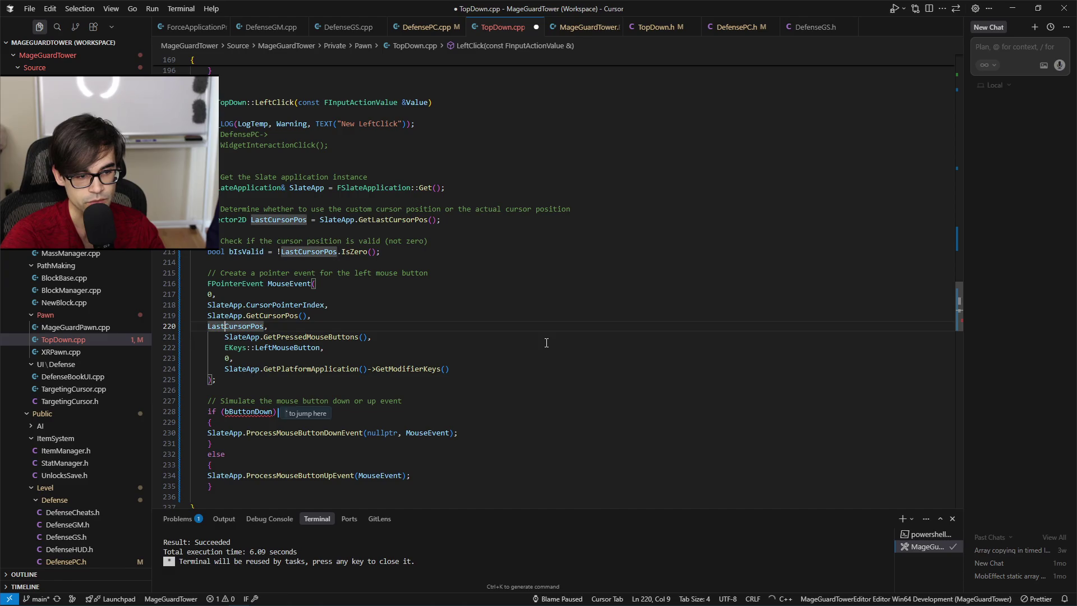
key(Tab)
key(Tab)
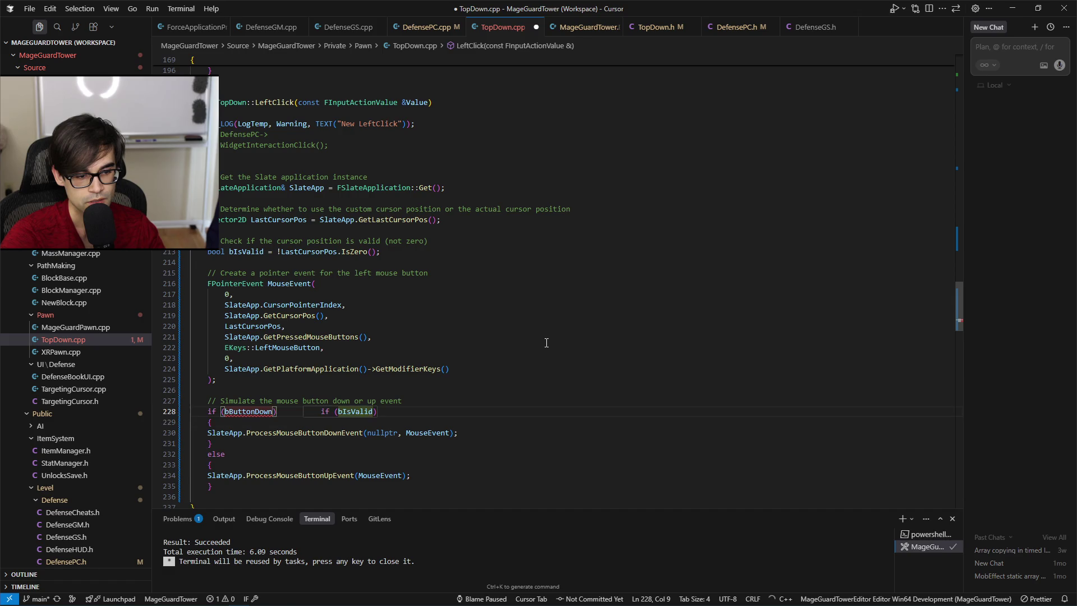
key(Tab)
key(Up)
key(Up)
key(Up)
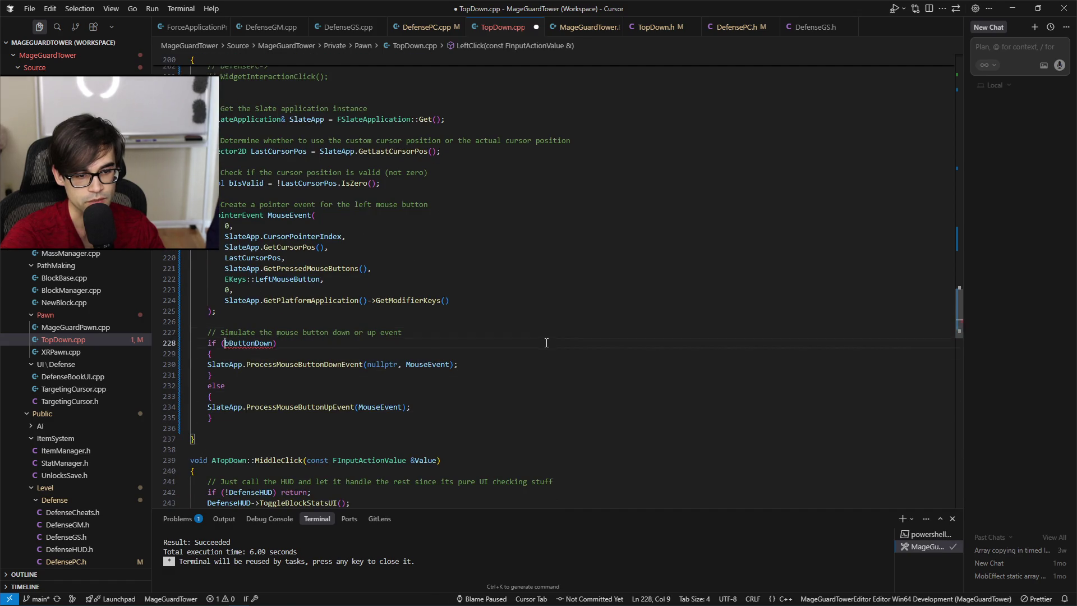
Change the if (bButtonDown) condition to true and save.
key(Down)
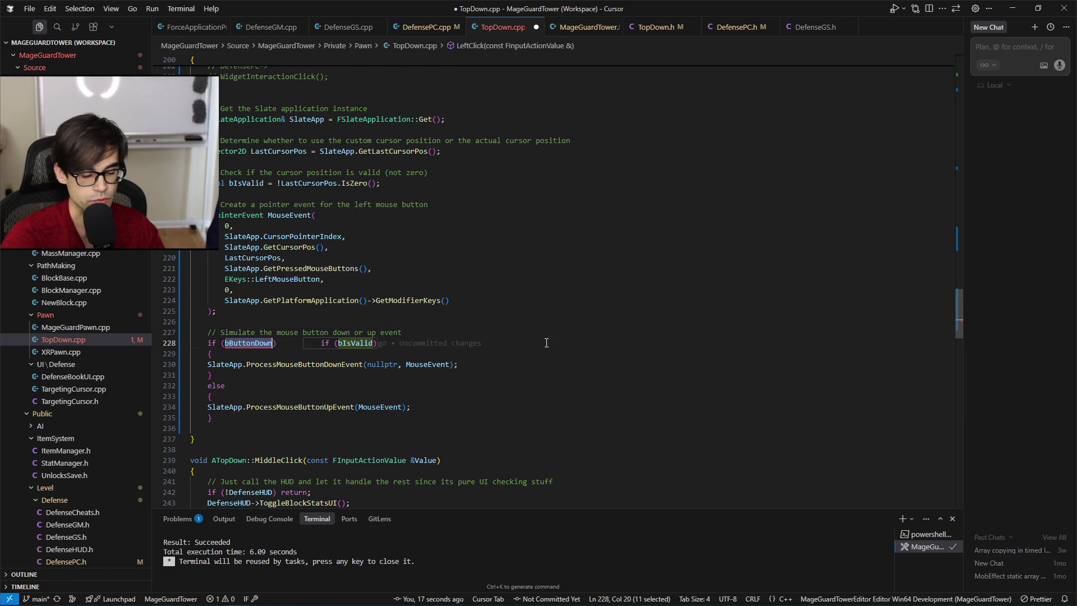
key(ctrl+Delete)
text(true)
key(Right)
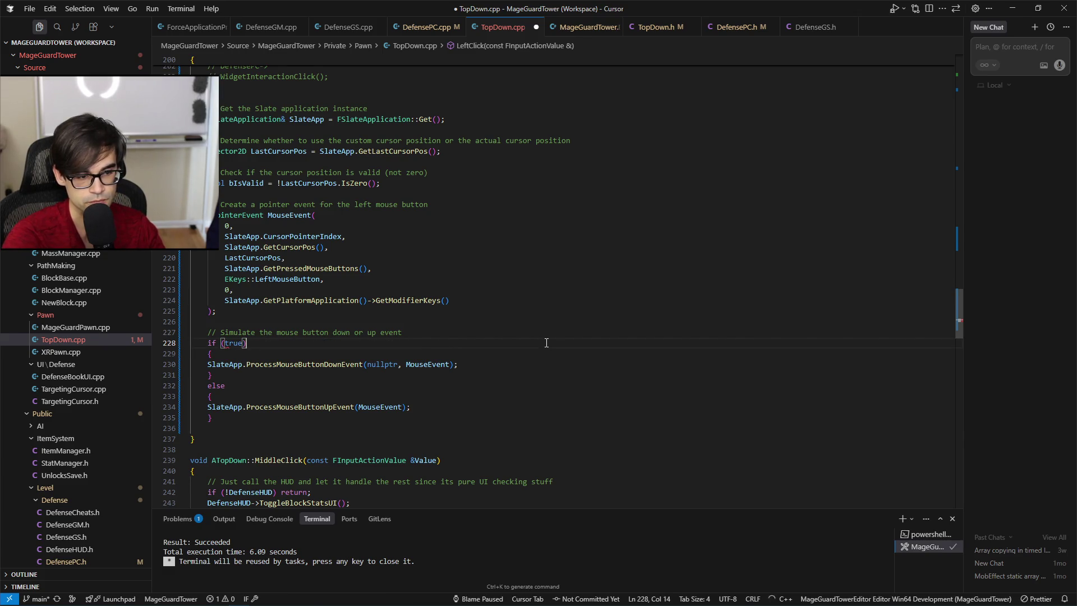
key(ctrl+s)
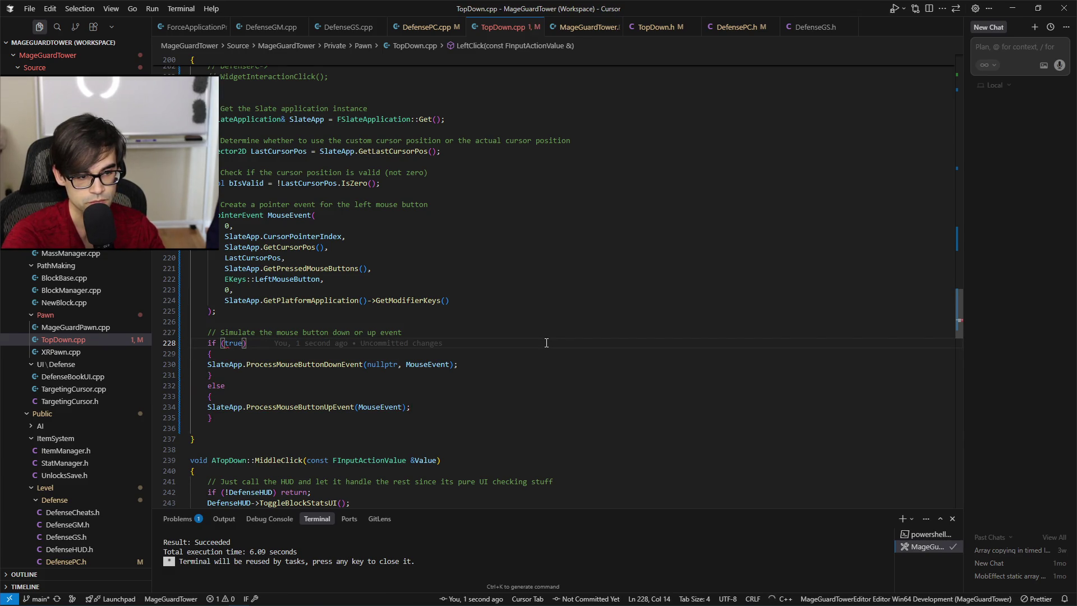
key(Left)
key(Left)
key(Left)
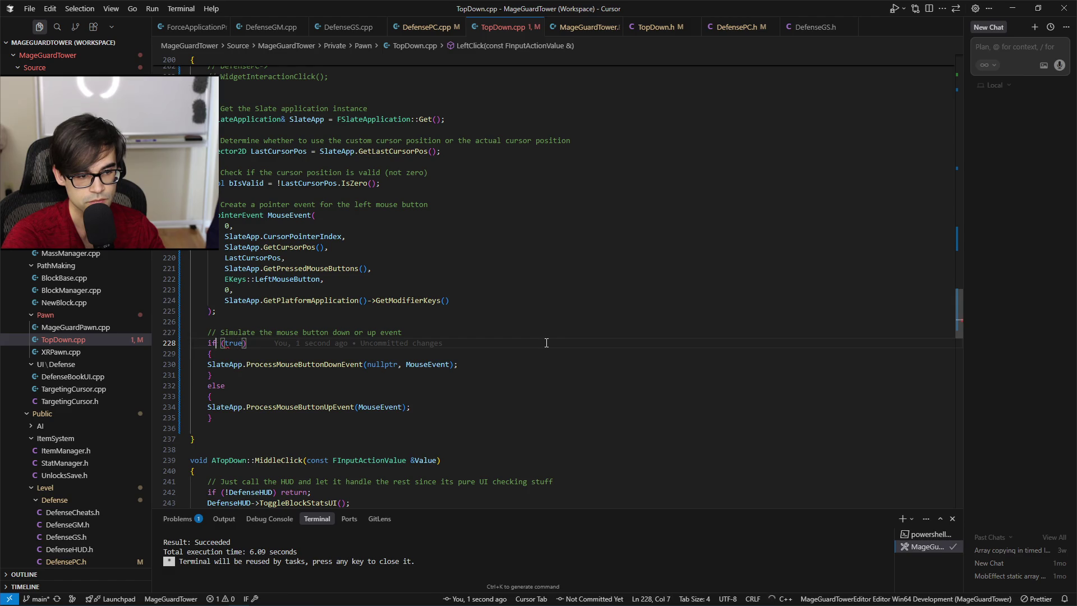
Comment out the else branch and the if (true) line so only ProcessMouseButtonDownEvent runs.
key(Down)
key(Down)
key(Down)
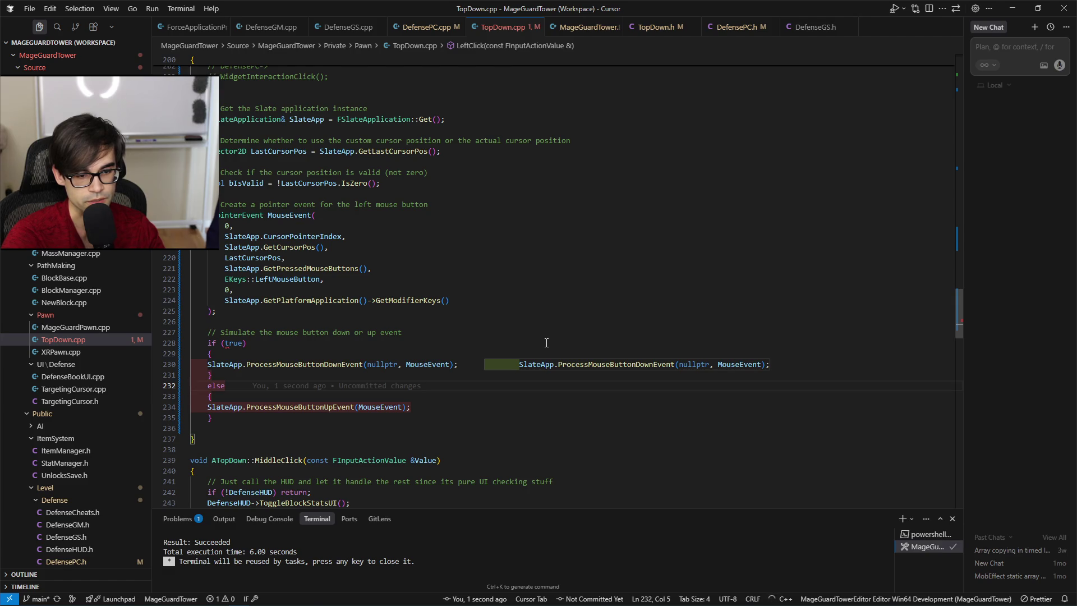
key(Tab)
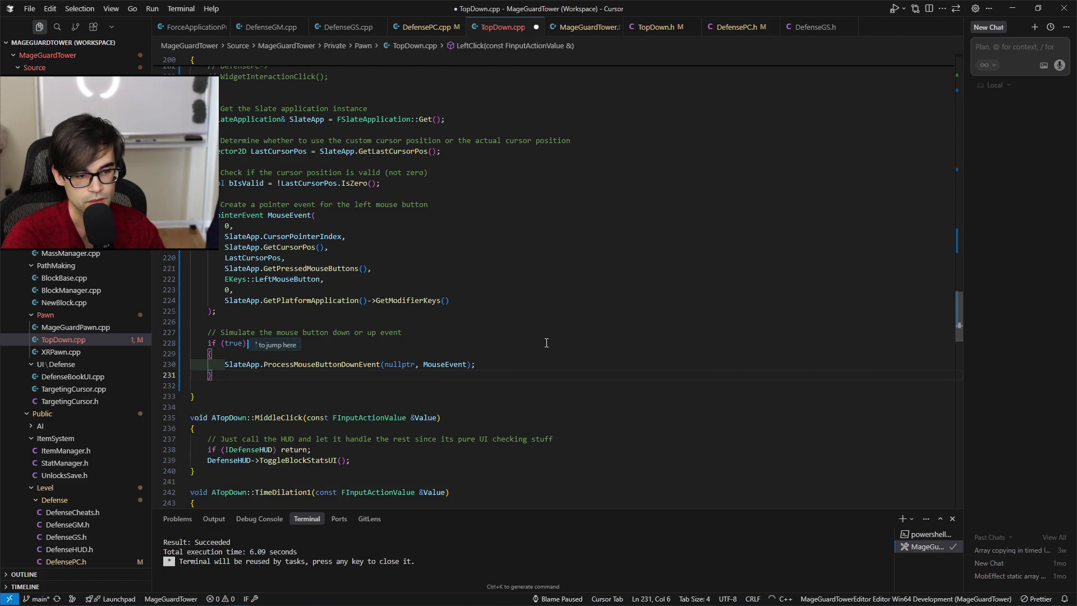
key(ctrl+z)
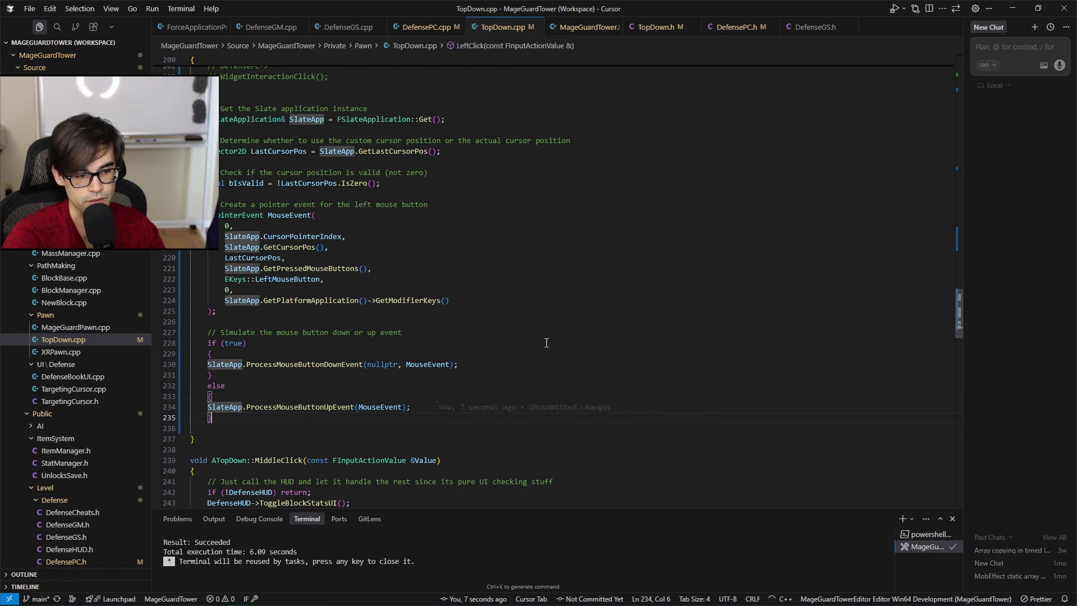
key(shift+Up)
key(shift+Up)
key(shift+Up)
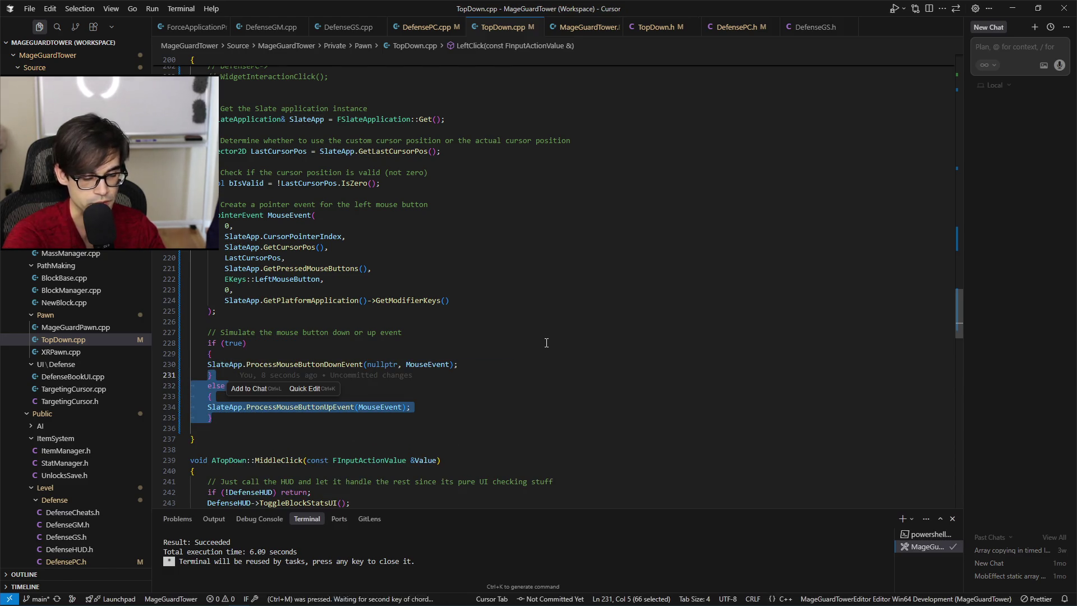
key(ctrl+slash)
key(Up)
key(Up)
key(shift+Up)
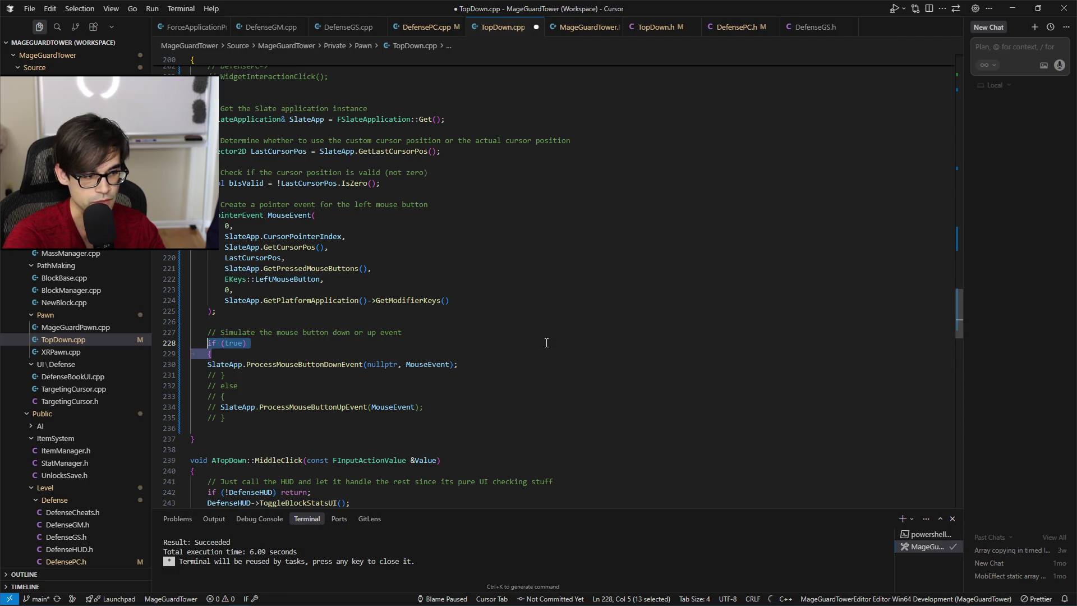
key(ctrl+slash)
key(Down)
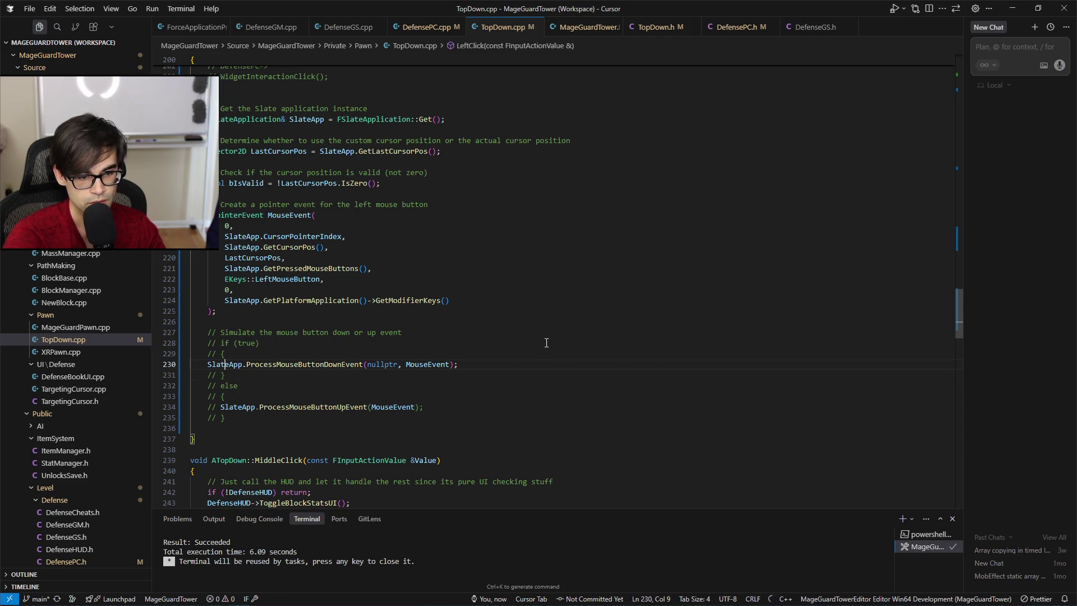
key(Right)
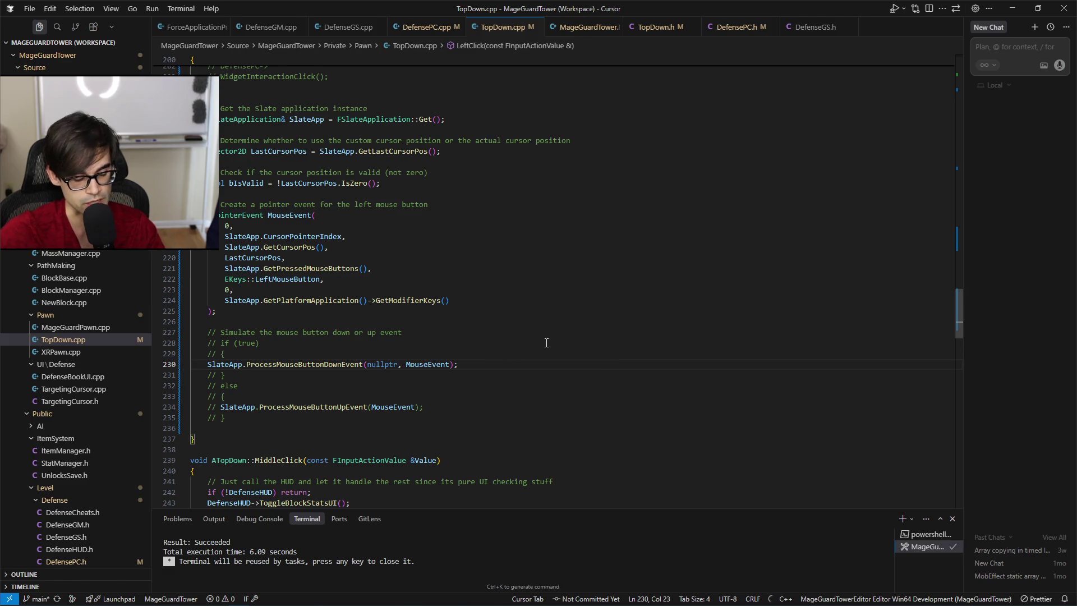
scroll(520, 370, down, 2)
scroll(539, 415, up, 4)
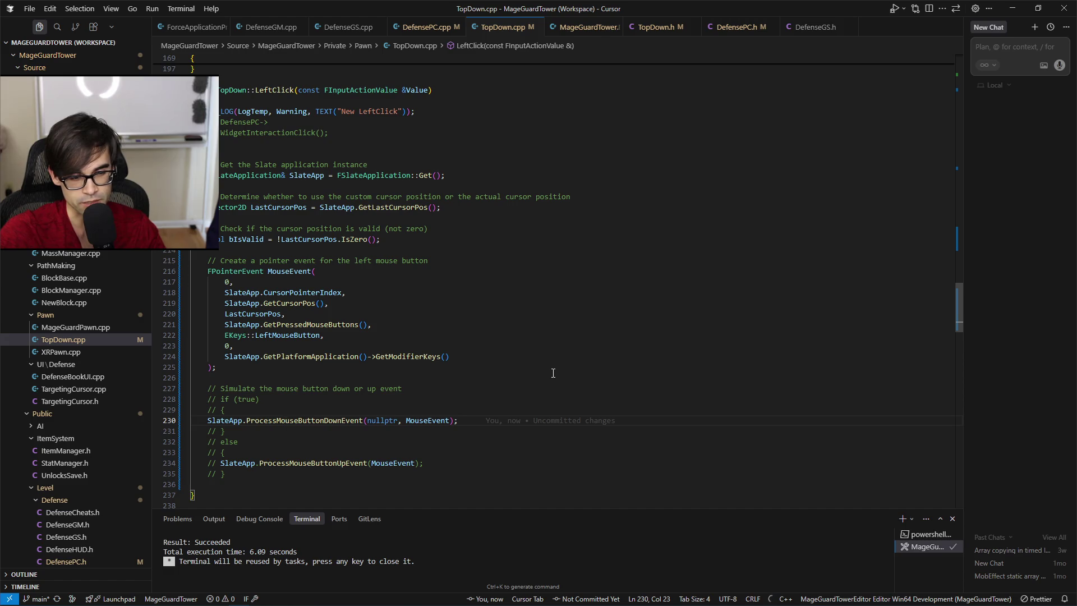
key(alt+Tab)
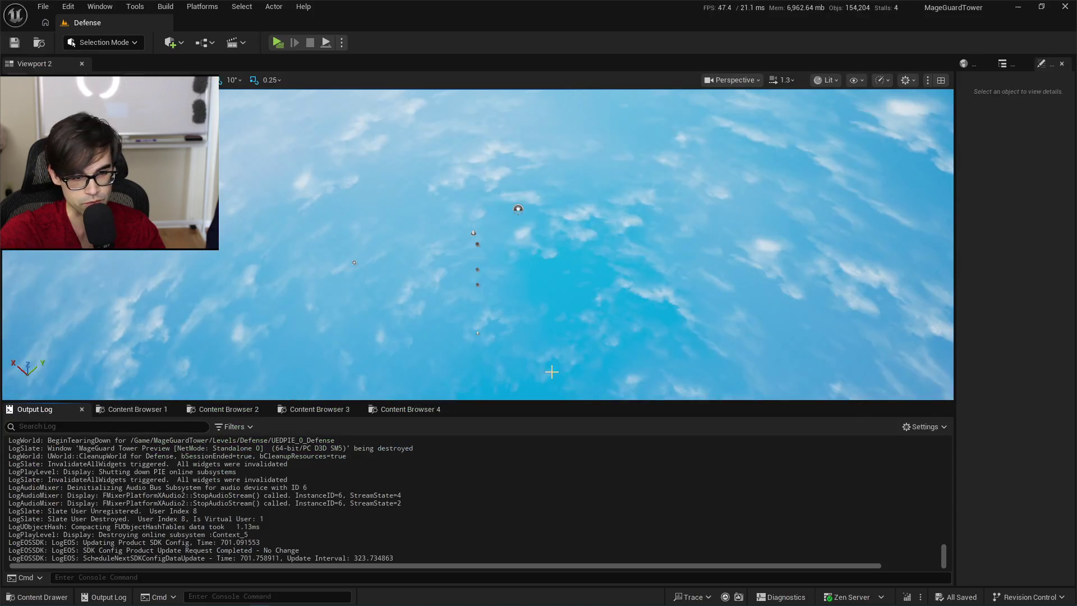
Live-compile the code changes and briefly launch a standalone game preview.
key(ctrl+alt+F11)
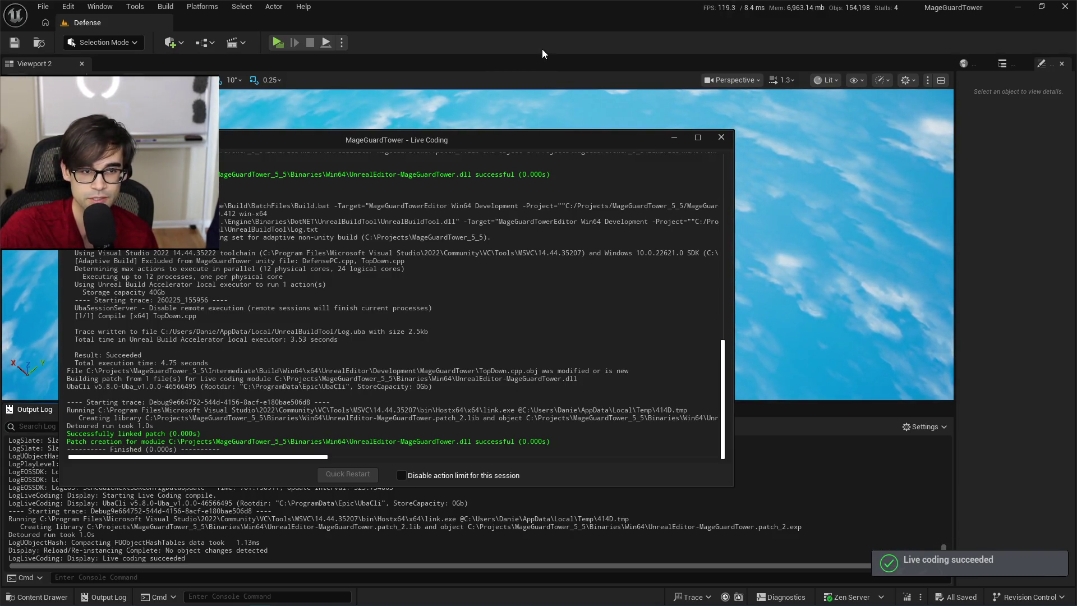
click(721, 136)
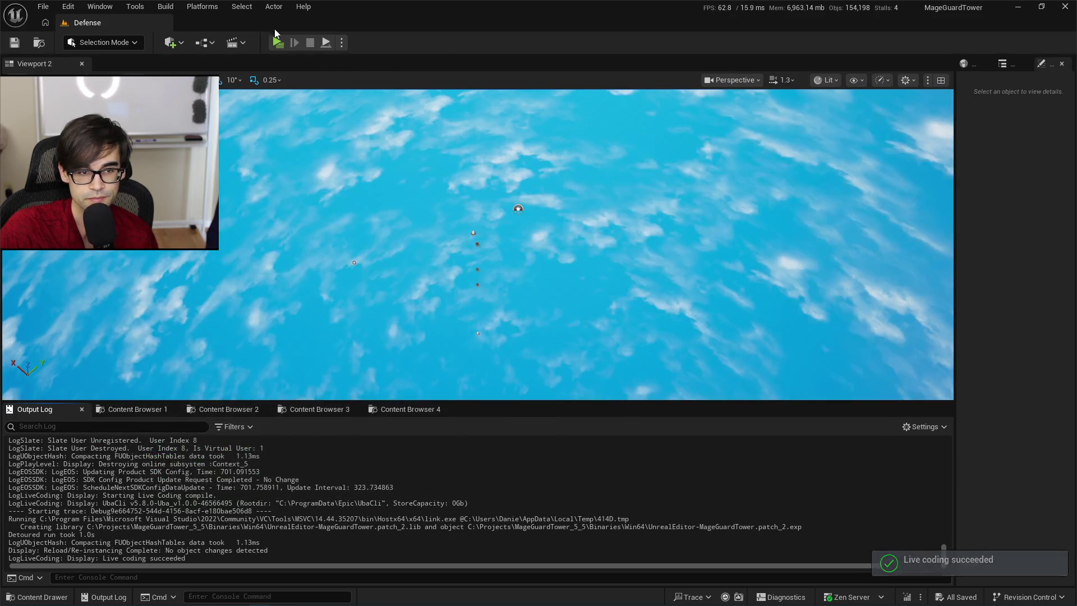
click(280, 45)
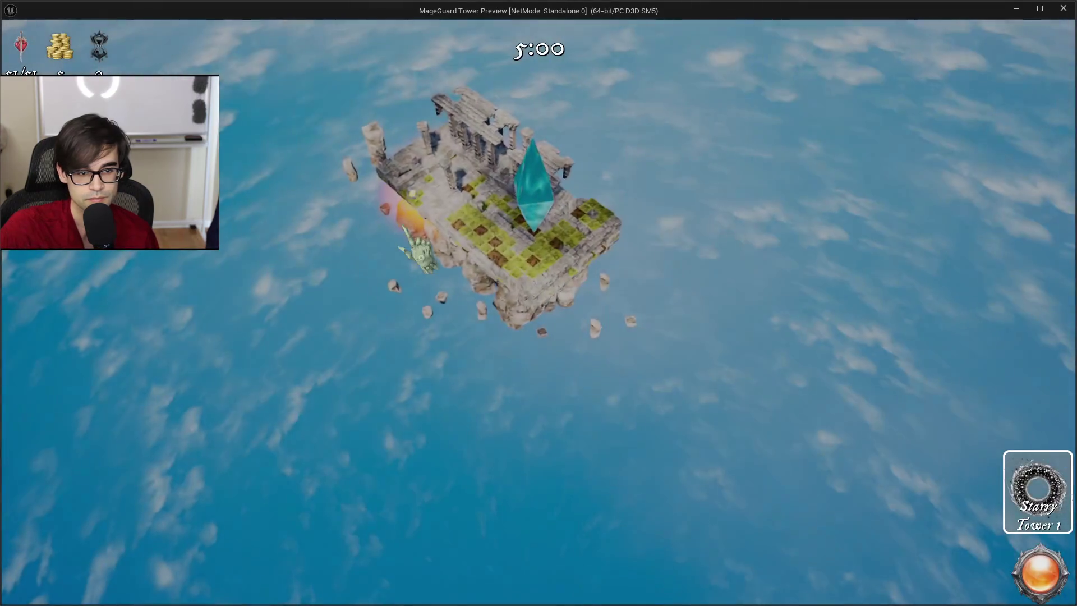
key(Escape)
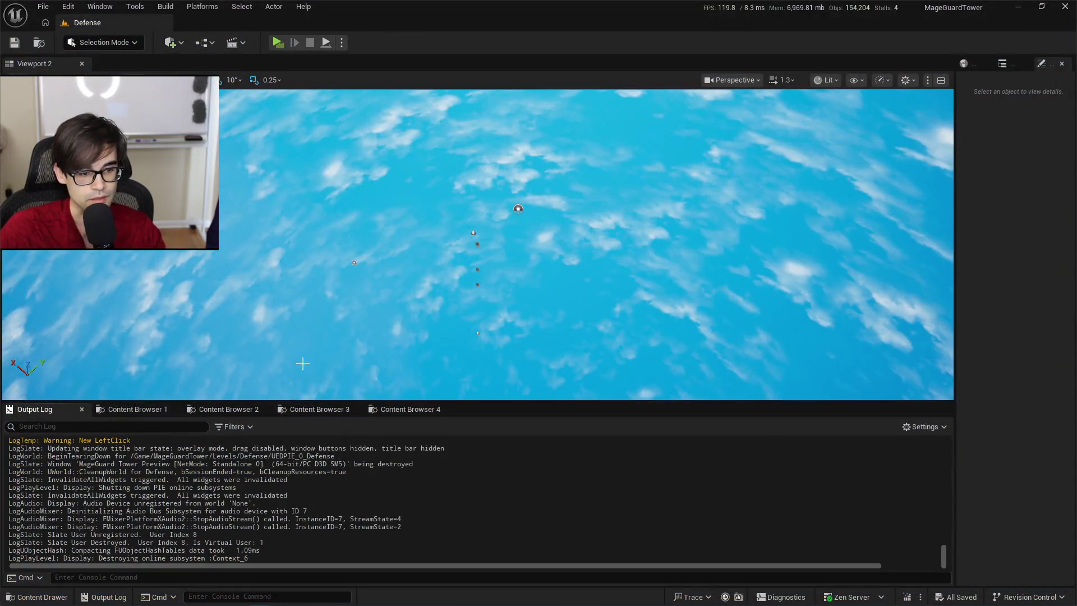
Play in the editor viewport, clicking the game view and the orb to log 'New LeftClick'.
click(341, 43)
click(371, 84)
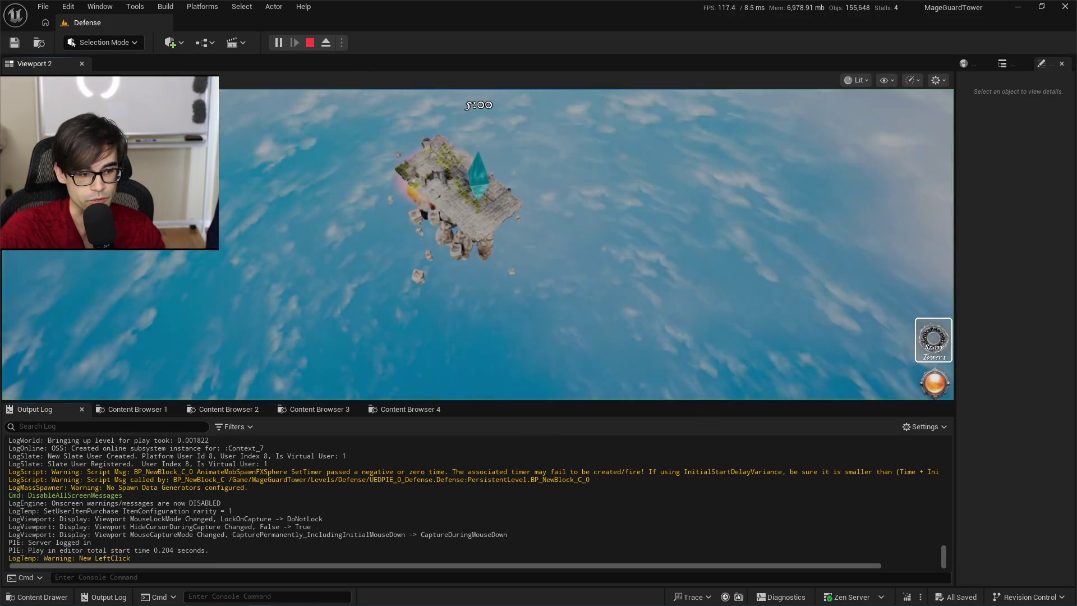
click(562, 316)
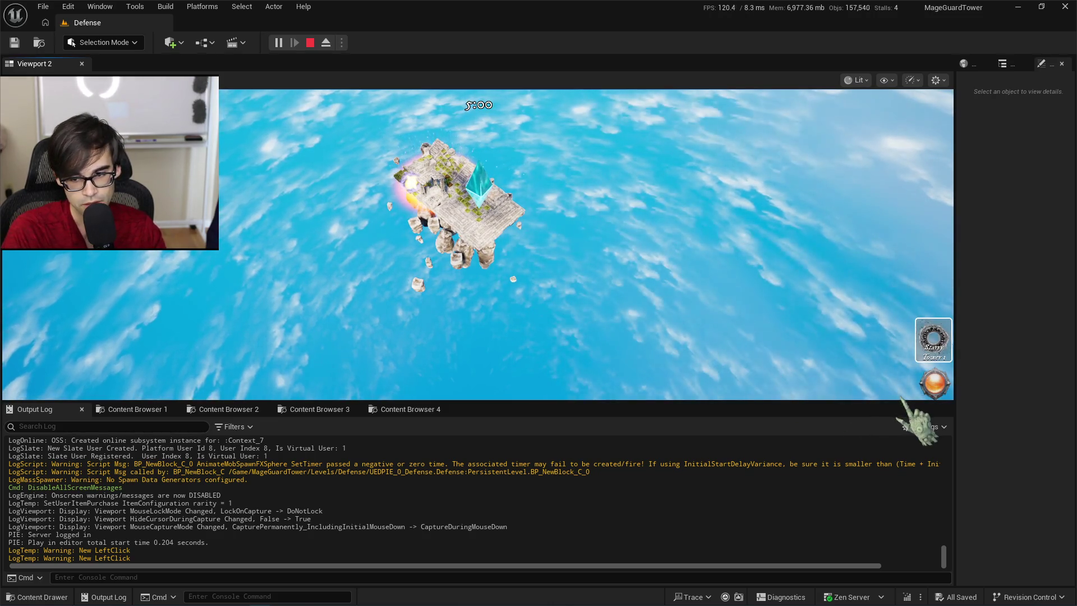
click(733, 377)
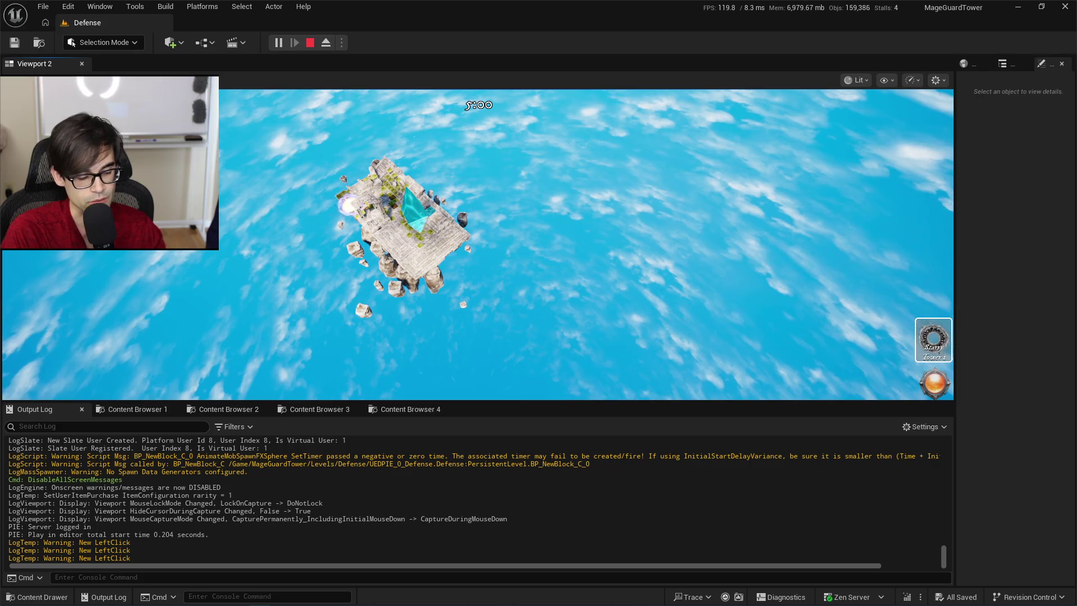
key(Escape)
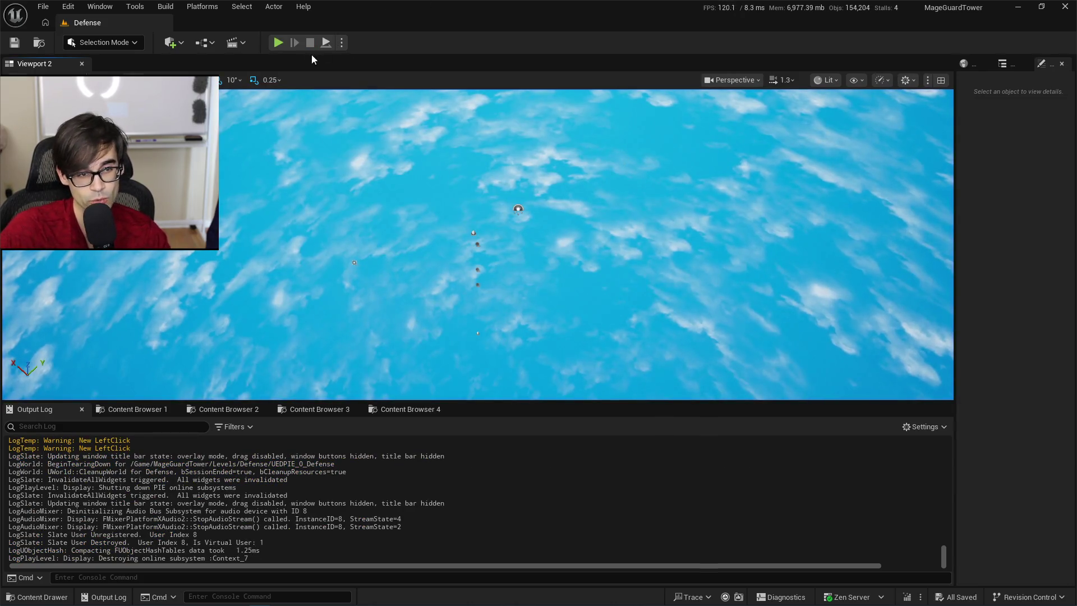
Replay the level, click the view and orb again, then return to TopDown.cpp in Cursor.
click(278, 42)
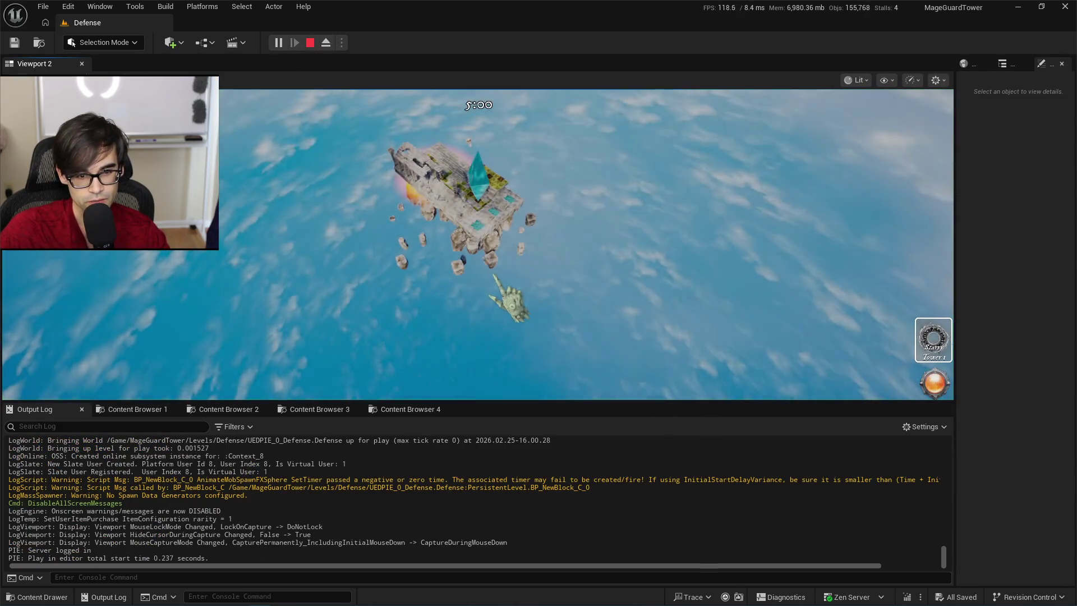
click(502, 281)
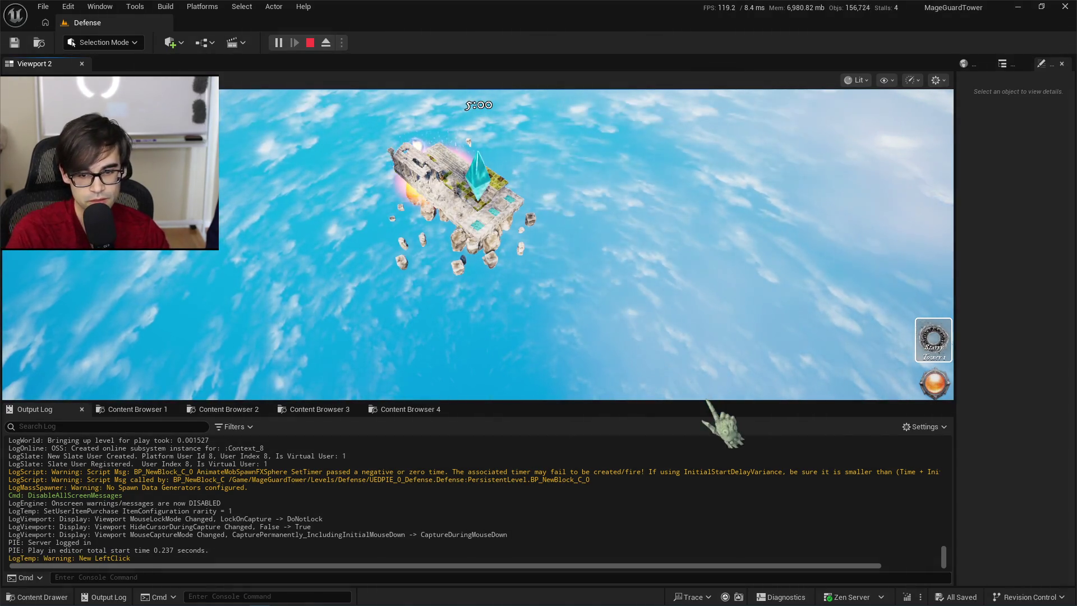
click(937, 388)
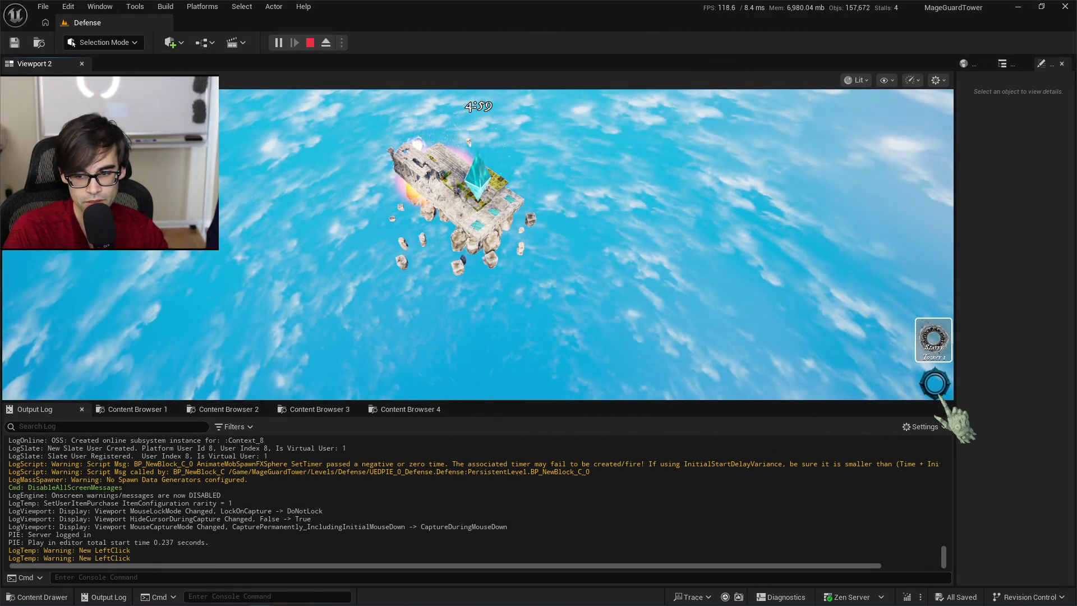
key(Escape)
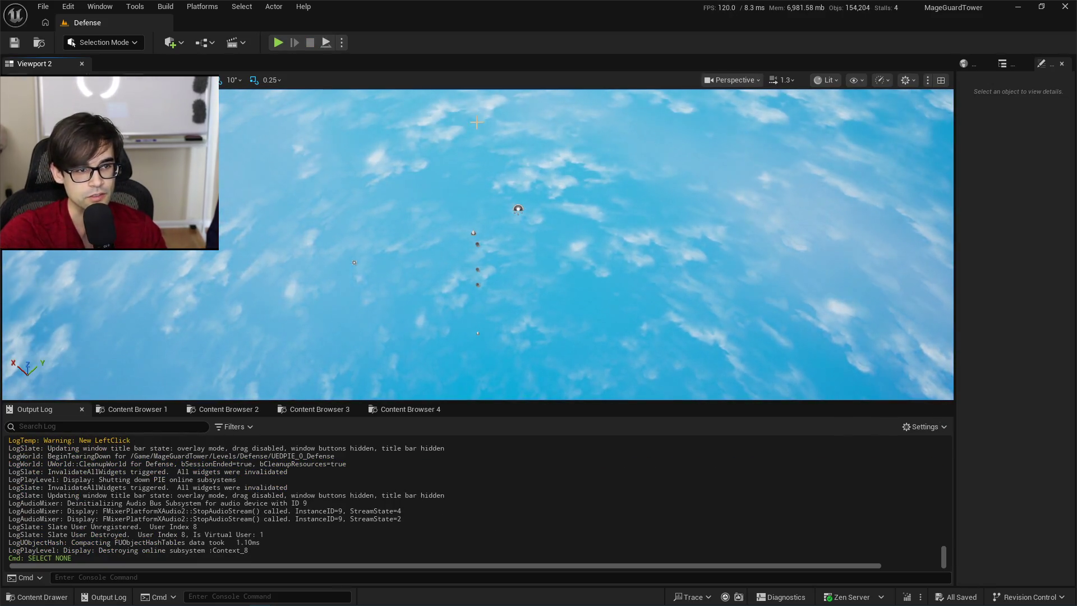
key(alt+Tab)
scroll(522, 339, down, 5)
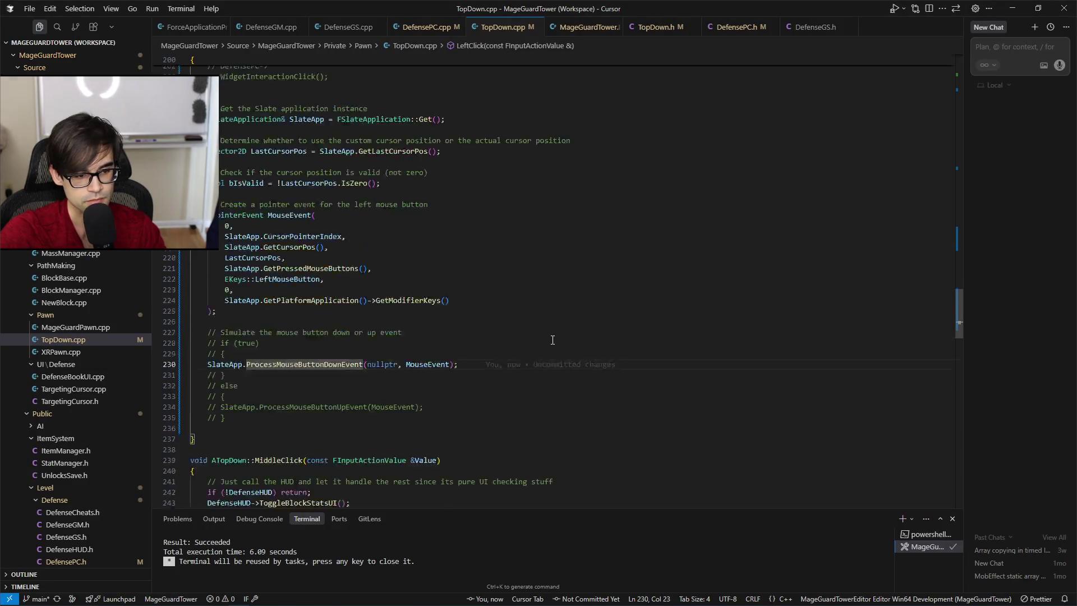
click(327, 333)
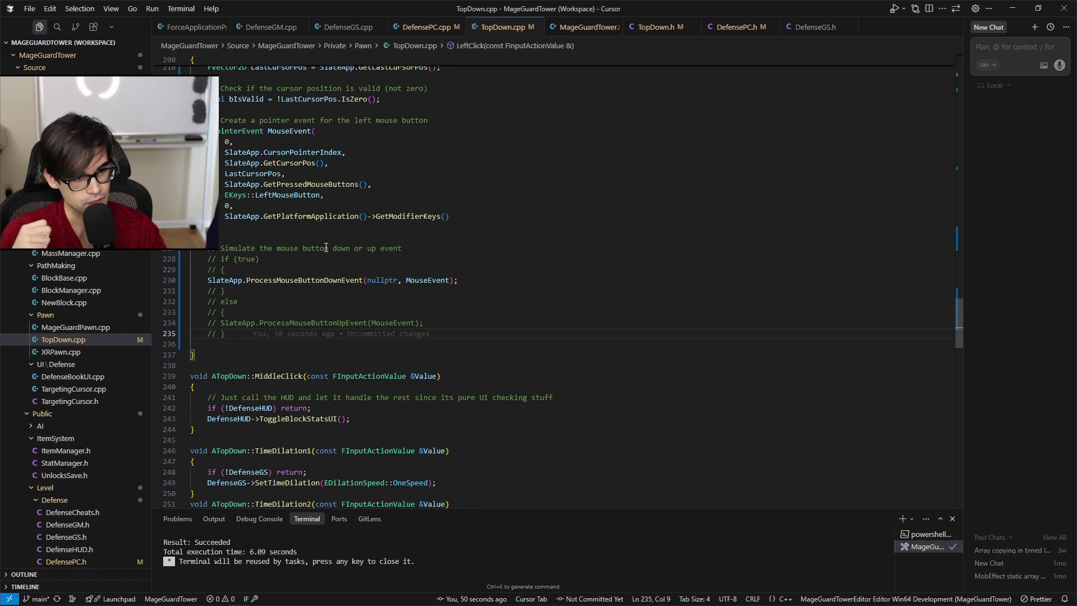
scroll(326, 247, up, 8)
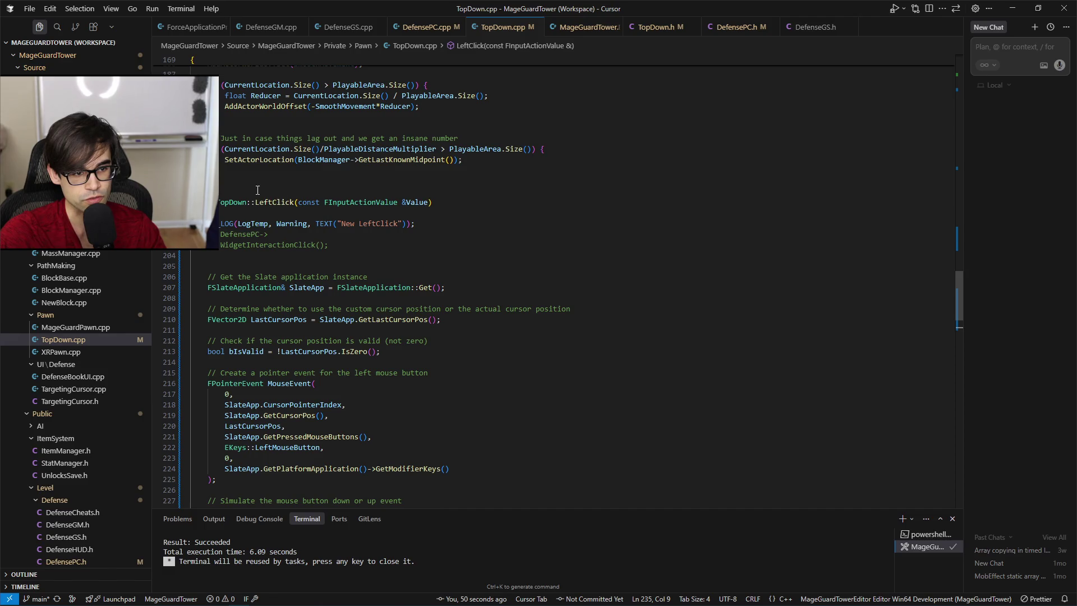
click(255, 202)
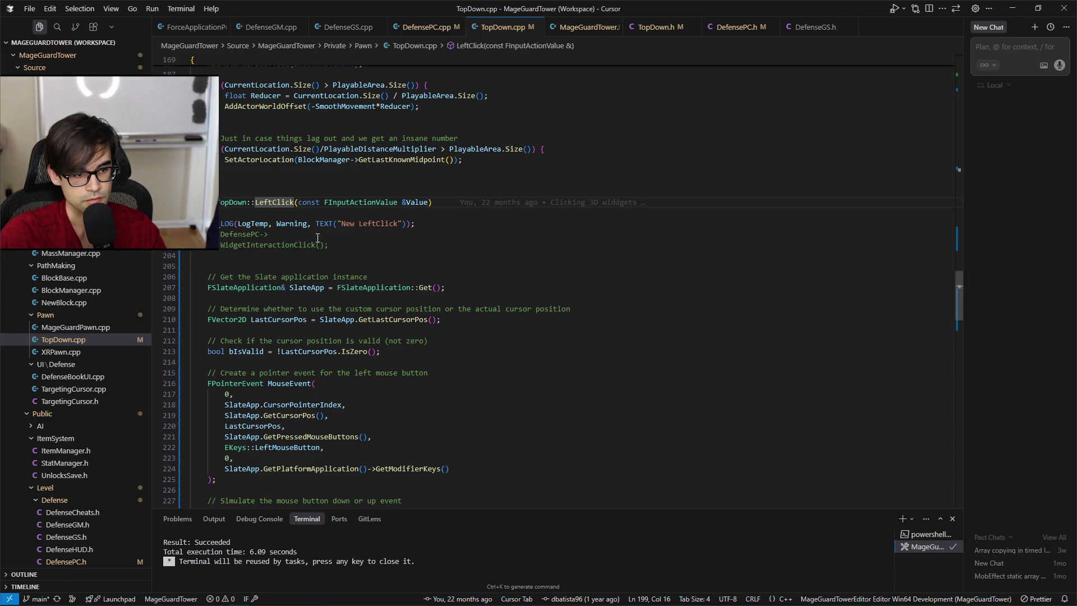
click(209, 223)
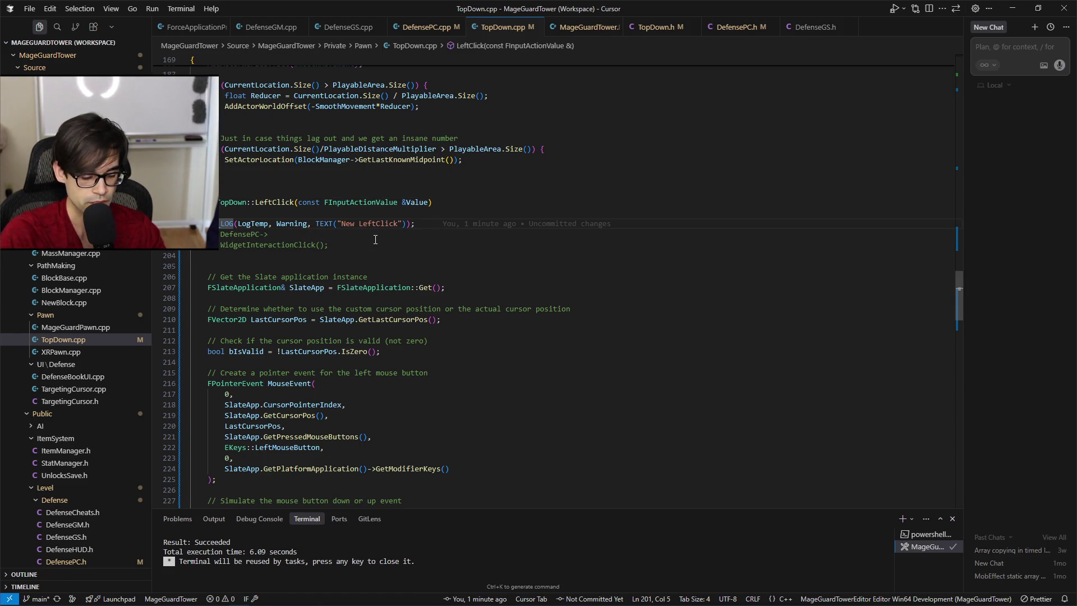
Add a 'TODO mouse isn't using this at the mo' comment above LeftClick's log call and save.
key(ctrl+shift+Return)
text(// M)
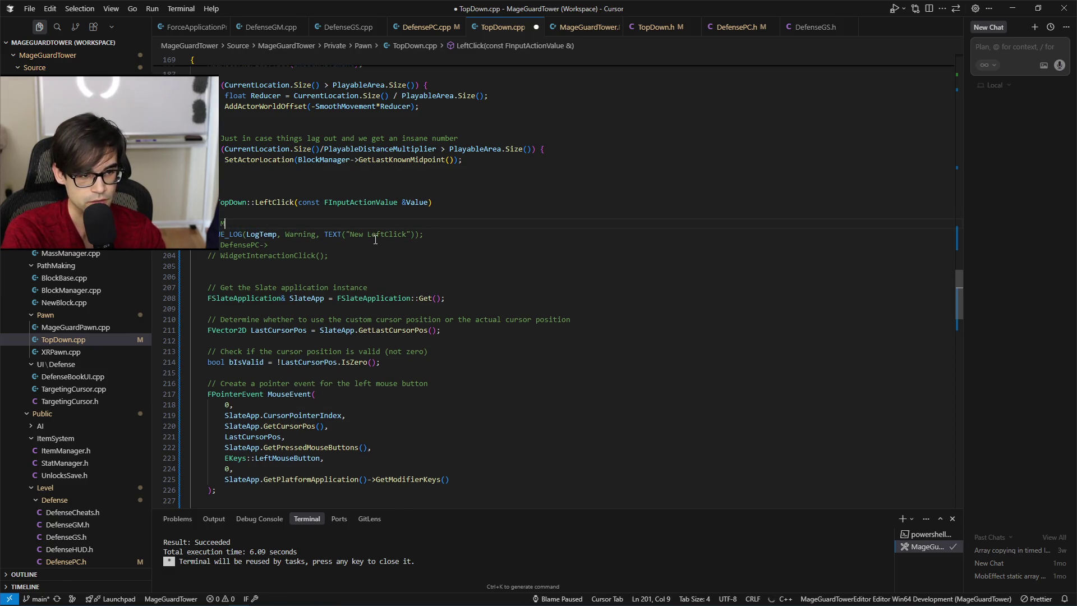
text(TODO mou)
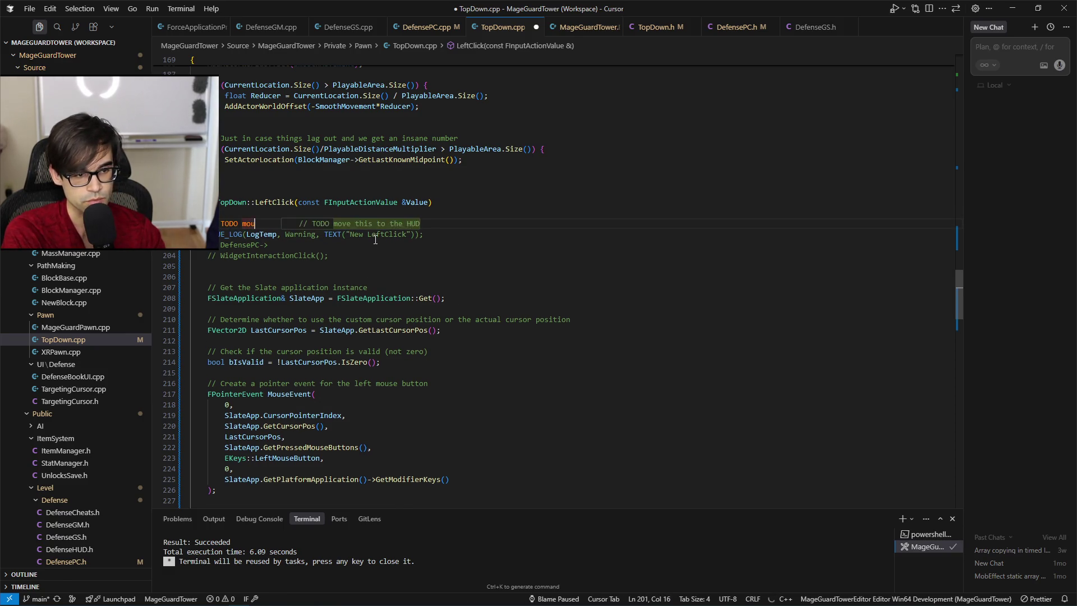
text(se isn't using this )
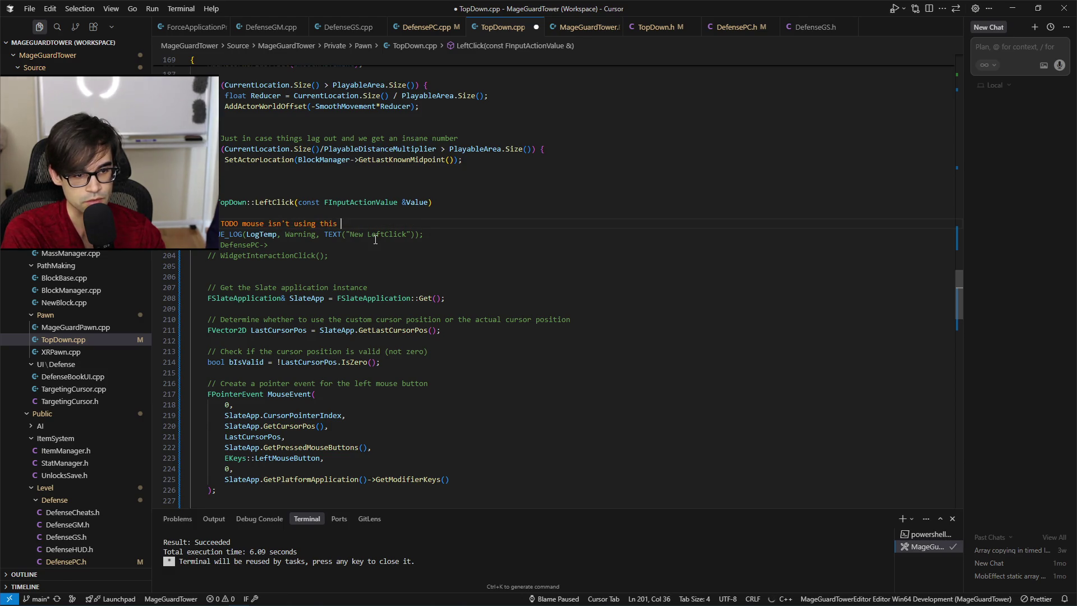
text(at the moment)
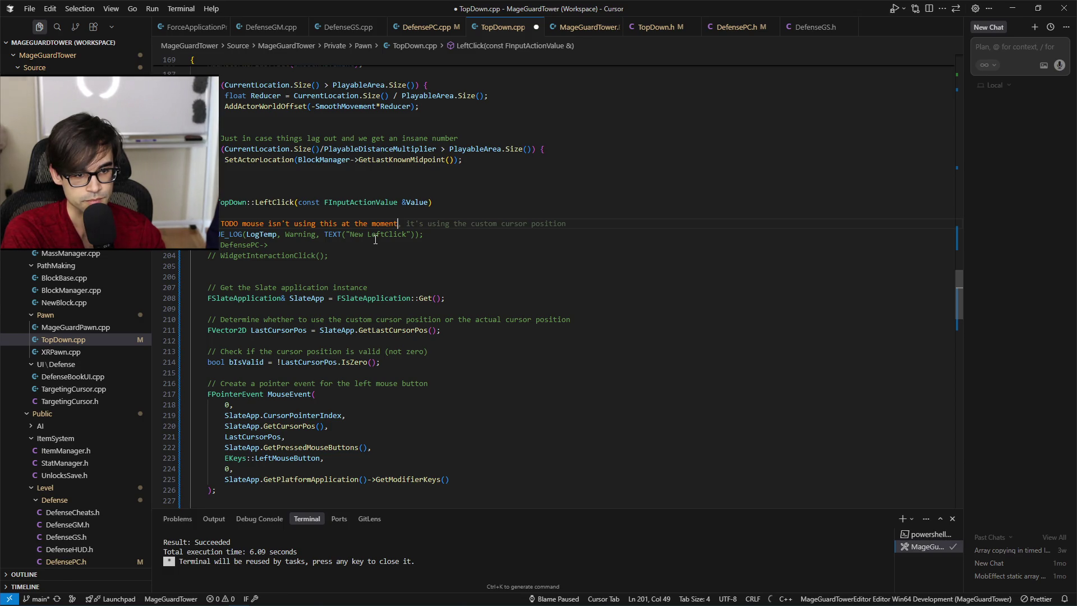
key(ctrl+s)
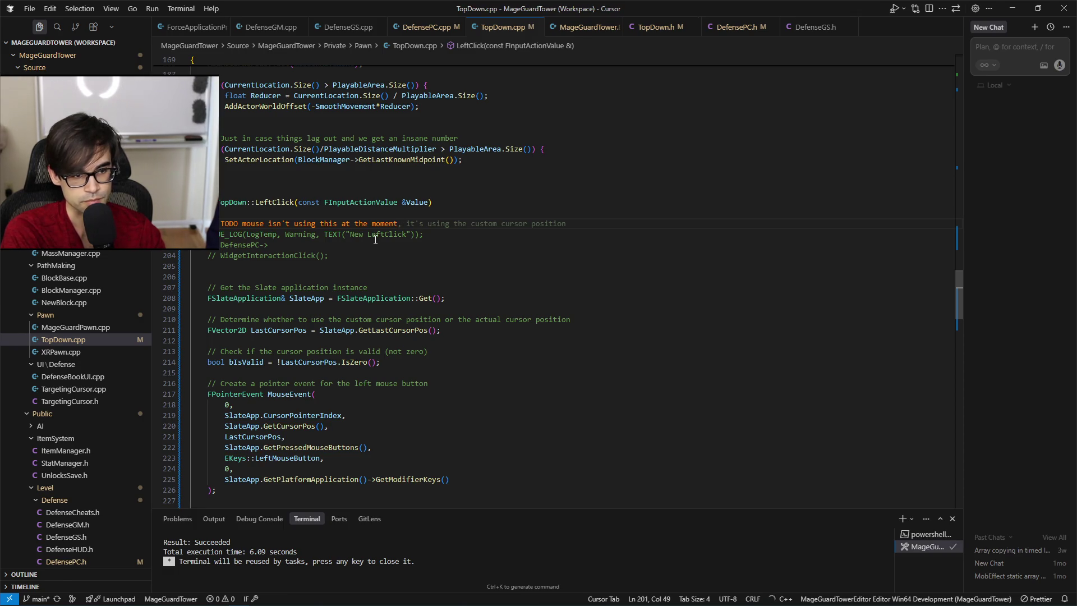
Move to the empty line after the commented mouse-up block at LeftClick's end.
key(Page_Down)
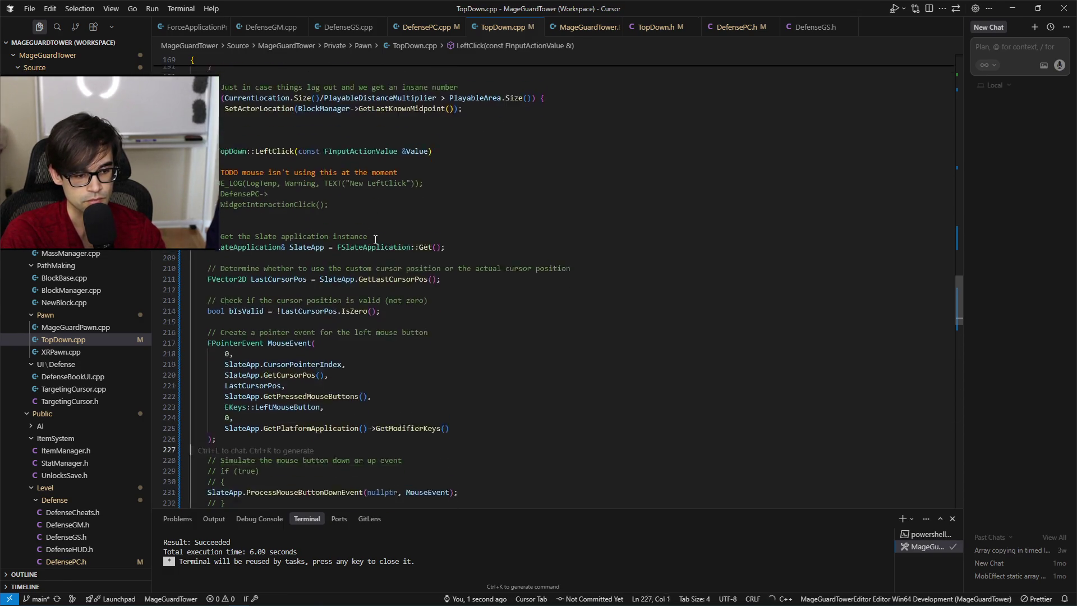
key(Up)
key(Up)
key(Up)
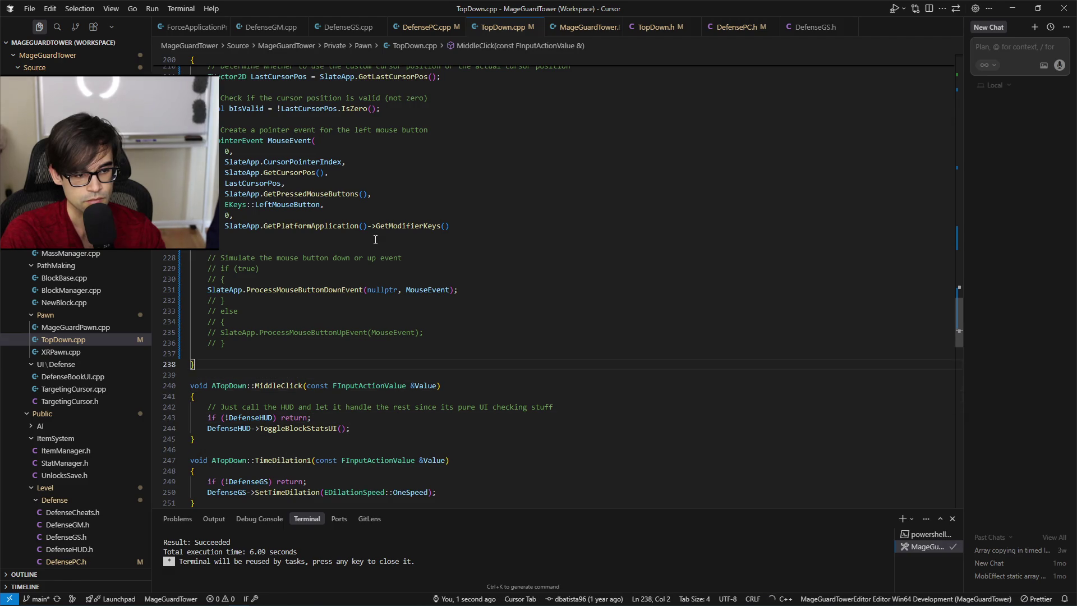
key(shift+Up)
key(shift+Up)
key(shift+Up)
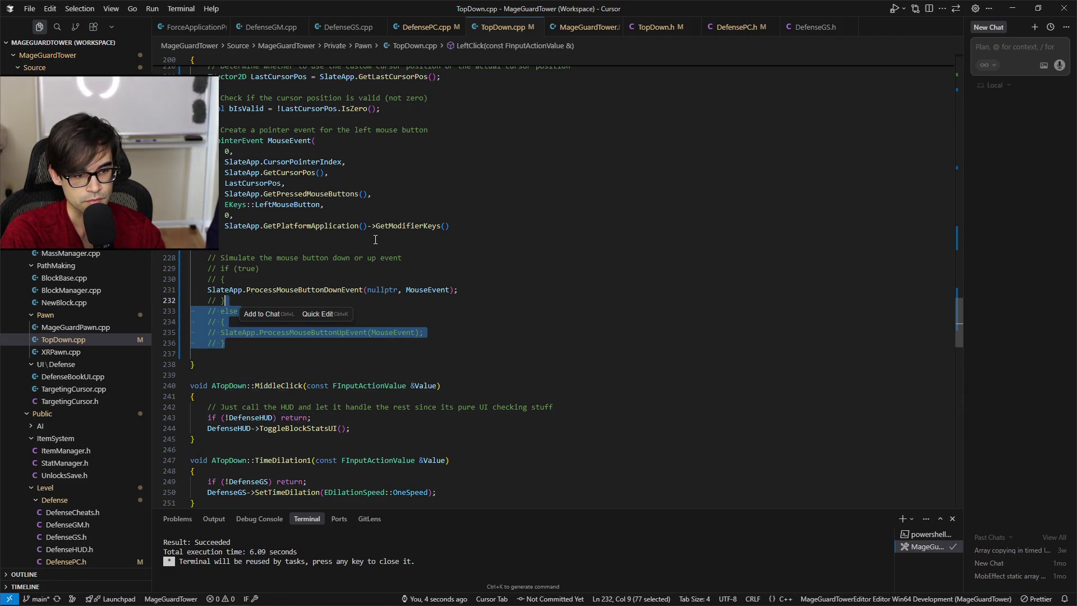
key(shift+Left)
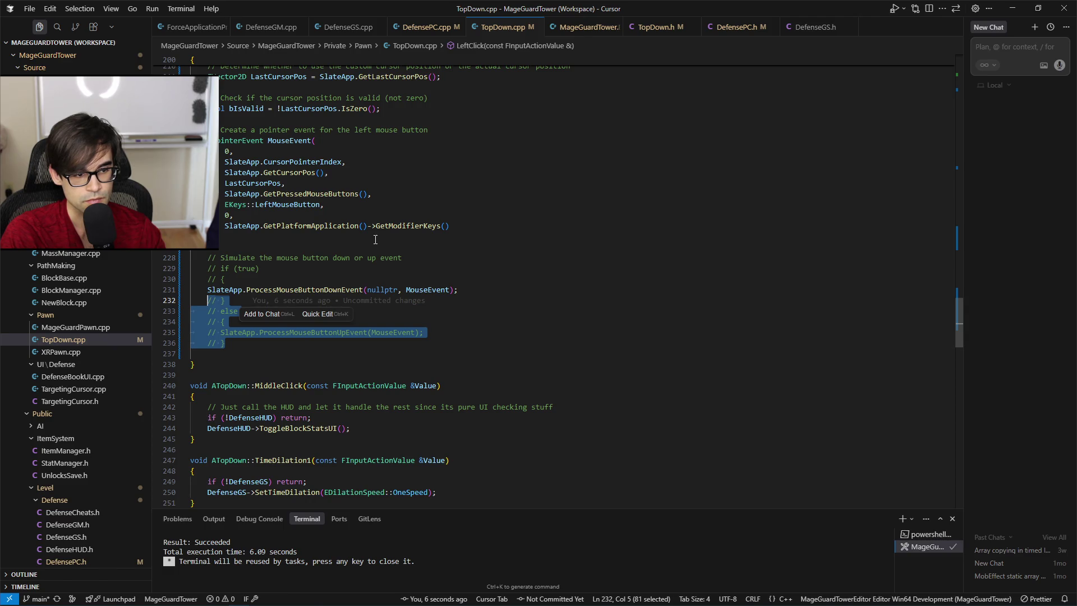
key(Right)
key(Down)
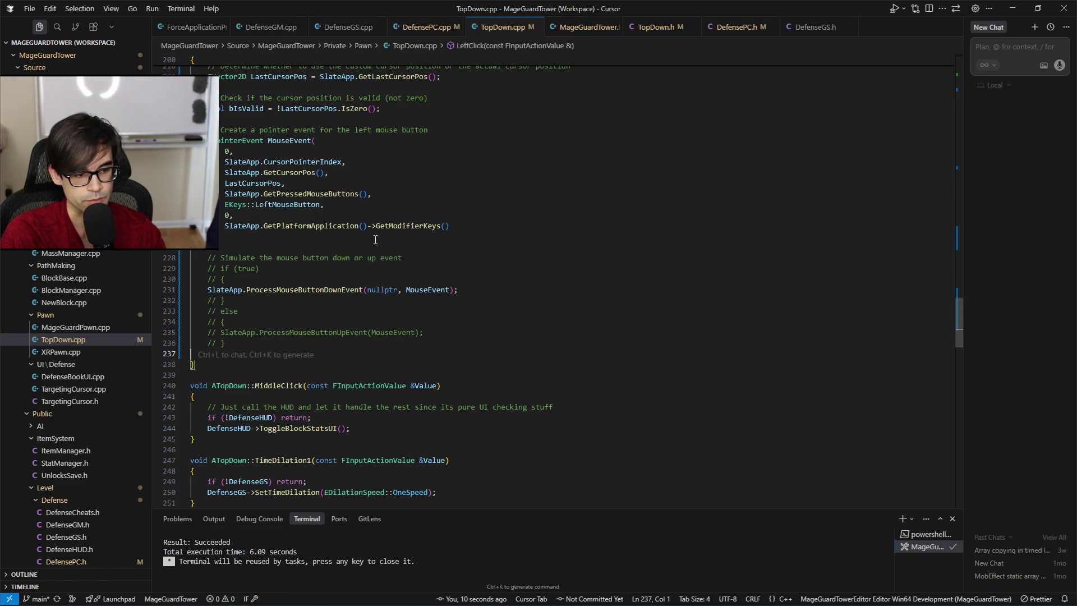
Add an empty void ATopDown::ControllerLeftClick(const FInputActionValue &Value) function after LeftClick.
key(BackSpace)
key(Return)
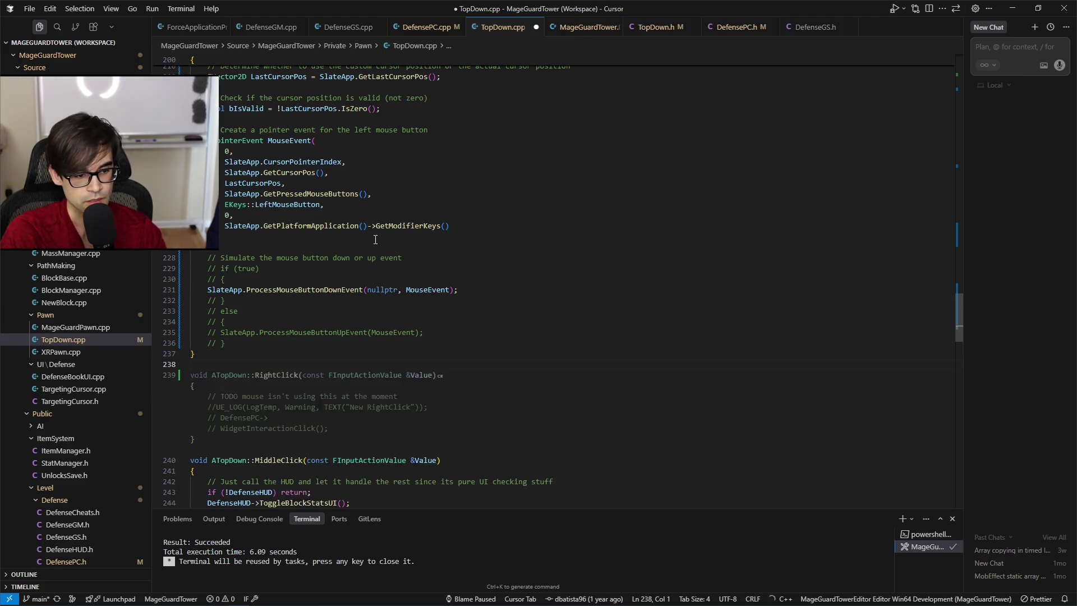
text(void ATopDOwn)
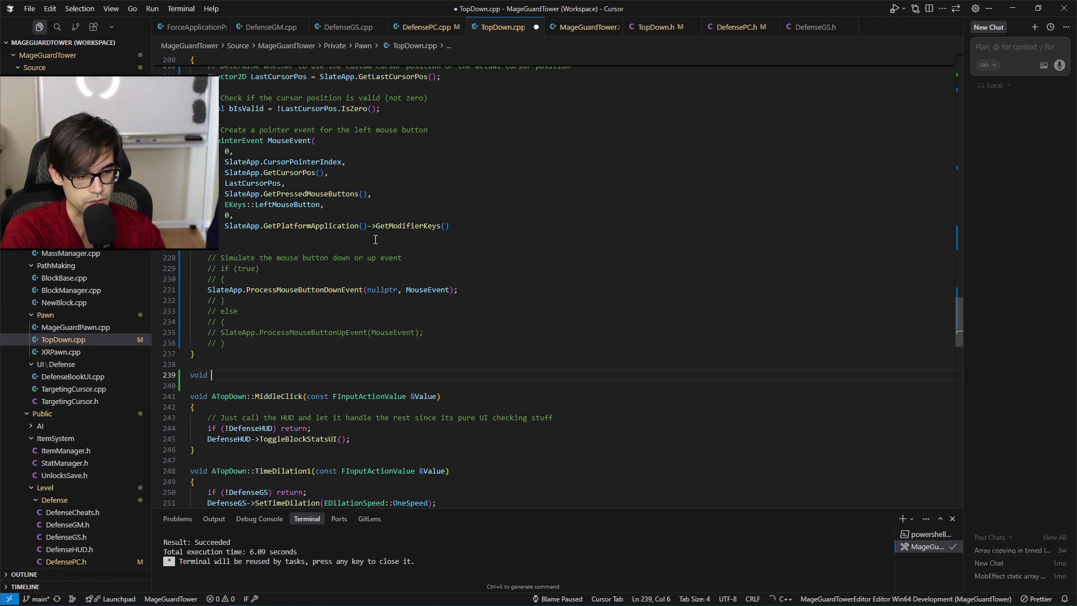
key(BackSpace)
key(BackSpace)
key(BackSpace)
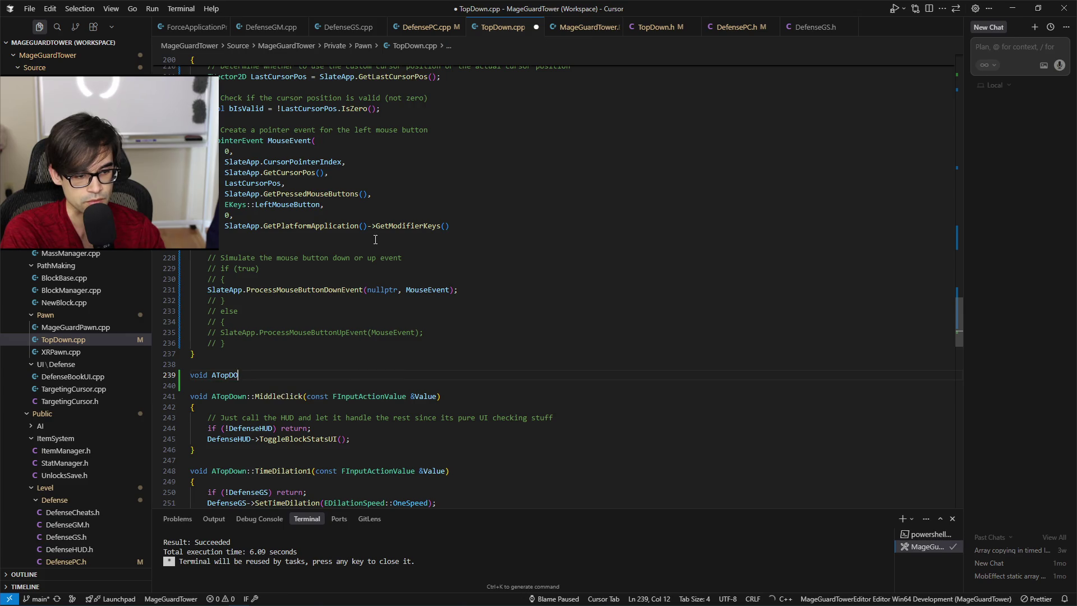
text(own::Clo)
key(BackSpace)
key(BackSpace)
text(on)
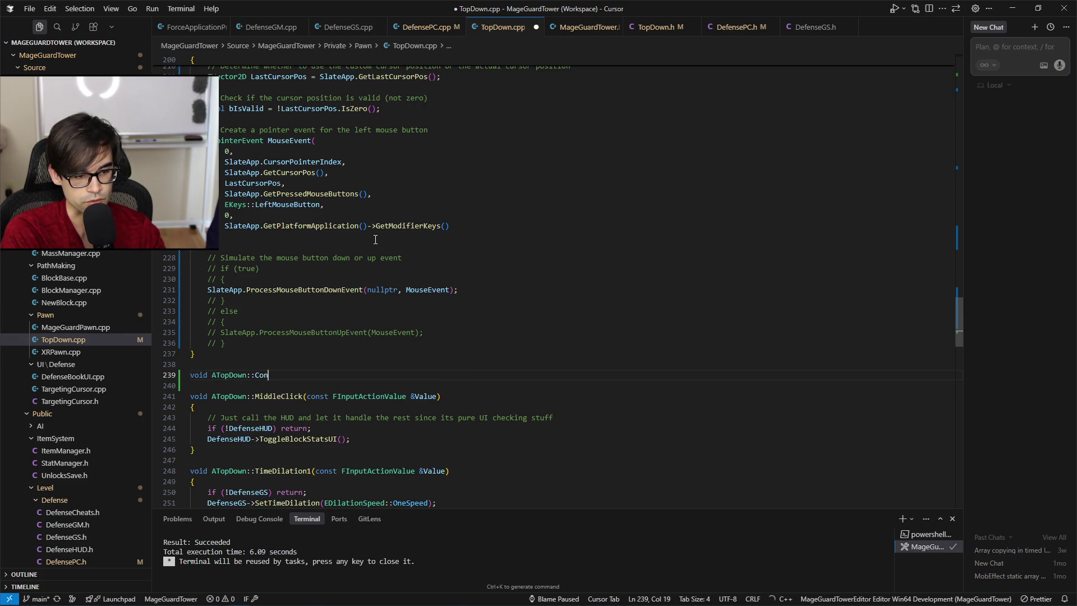
text(trollerLeftClick)
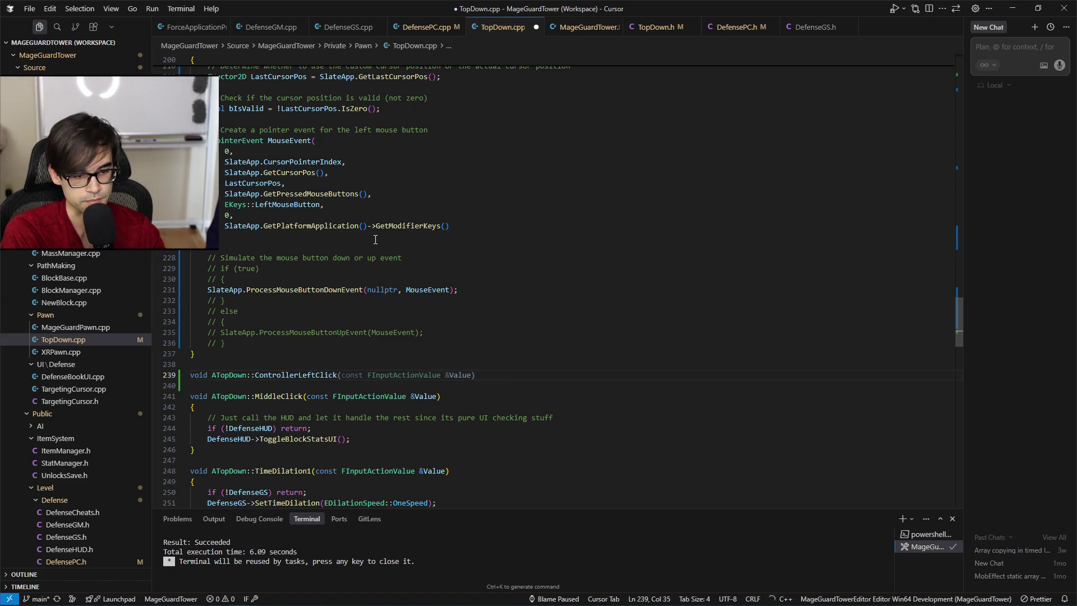
key(Tab)
key(Return)
text({)
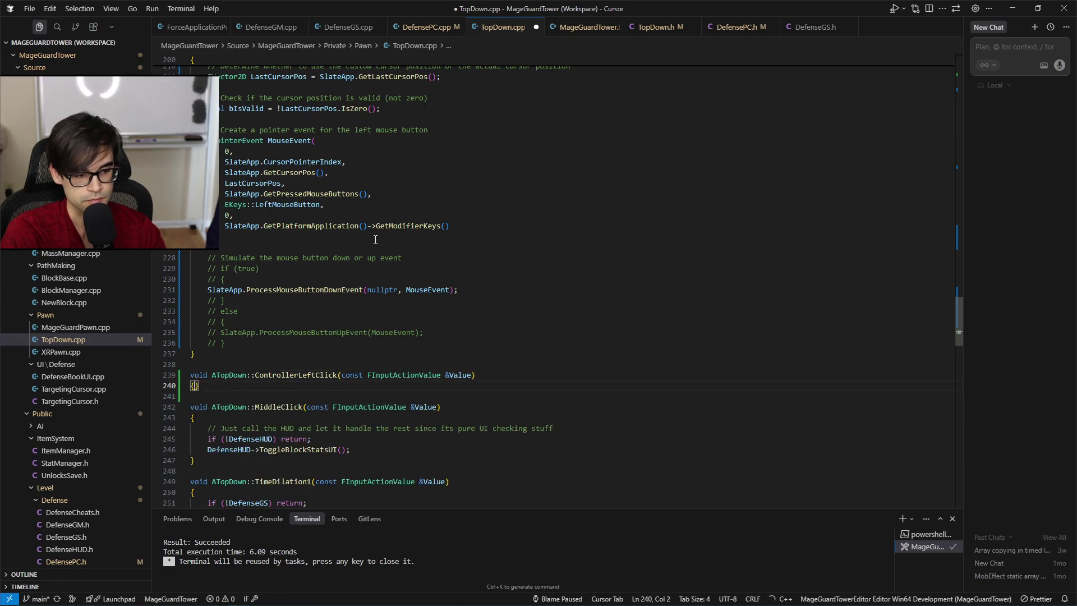
key(Return)
Move the Slate left-click simulation code from LeftClick into ControllerLeftClick and remove extra blank lines.
mouse_move(269, 342)
mouse_down()
mouse_move(336, 168)
mouse_move(354, 315)
mouse_move(364, 284)
mouse_up()
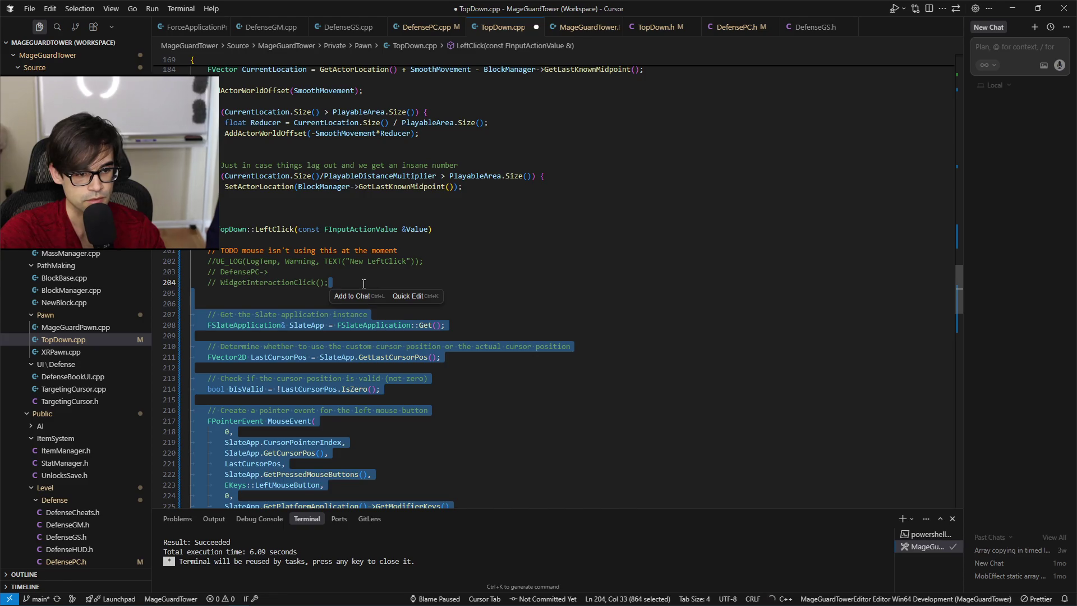
key(ctrl+x)
click(253, 339)
key(ctrl+v)
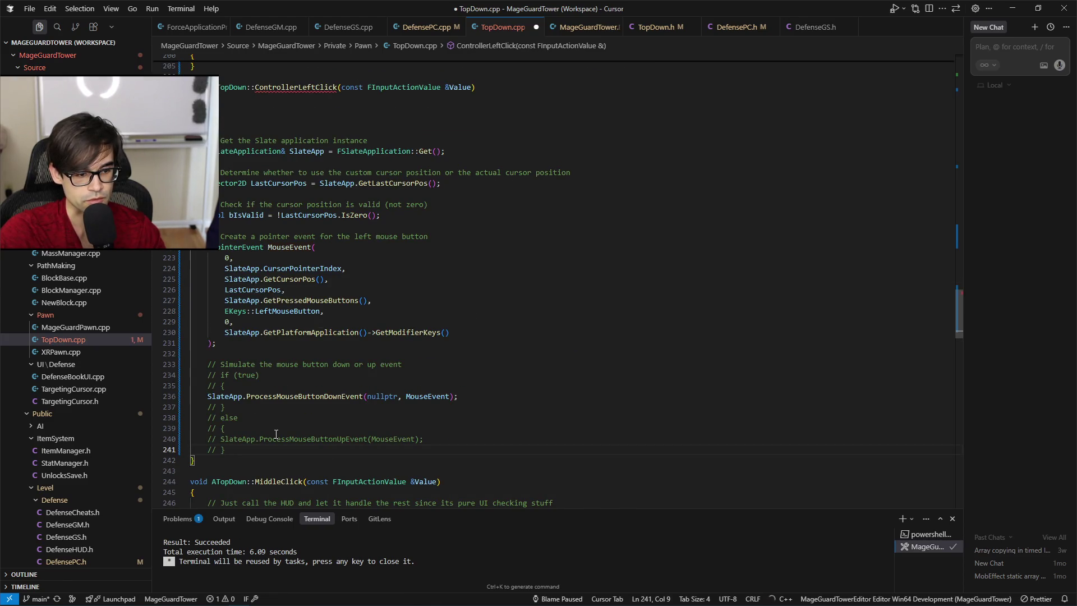
scroll(308, 406, up, 4)
click(269, 280)
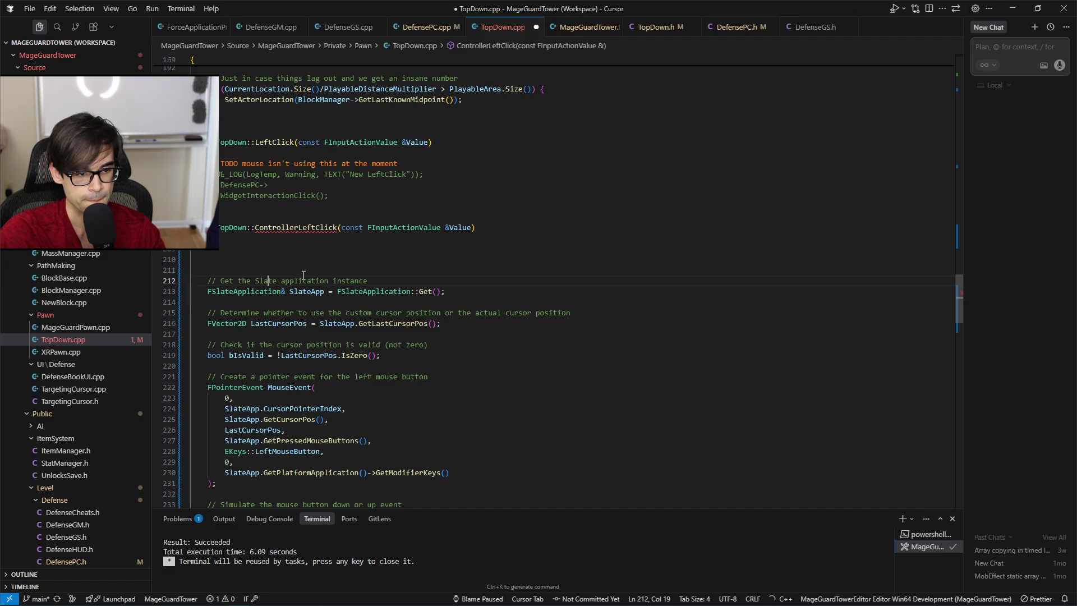
key(Up)
key(BackSpace)
key(BackSpace)
key(BackSpace)
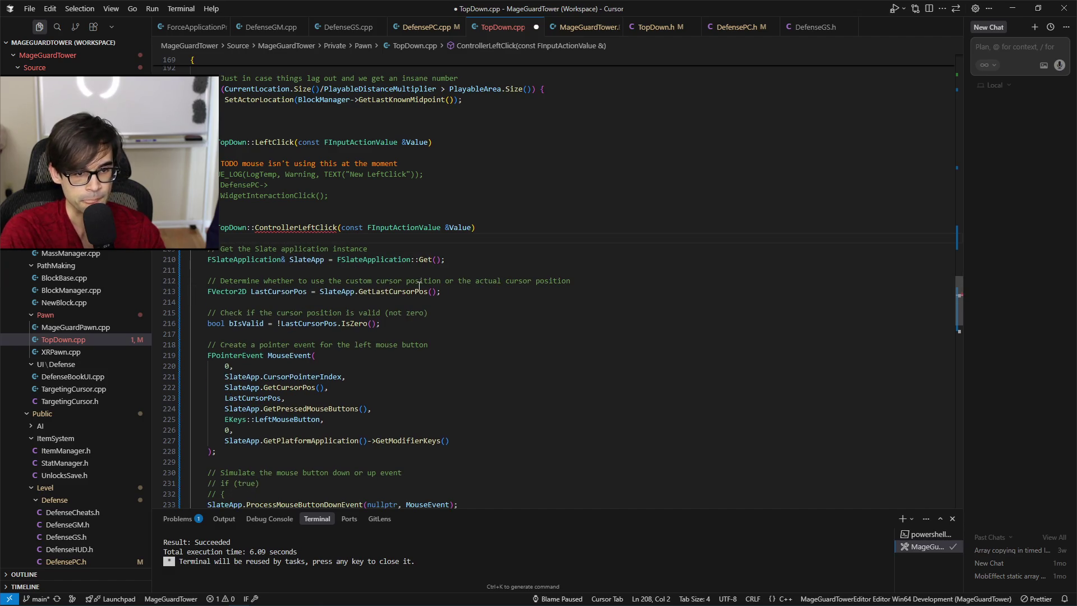
Scroll up TopDown.cpp to the BindAction calls in SetupPlayerInputComponent.
scroll(518, 206, up, 5)
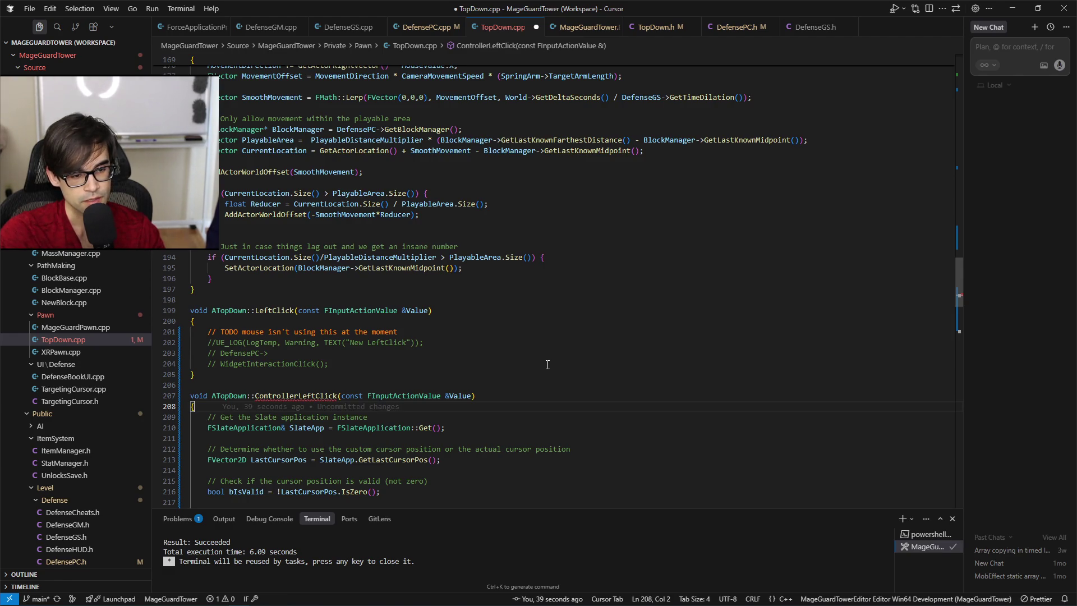
scroll(548, 364, up, 18)
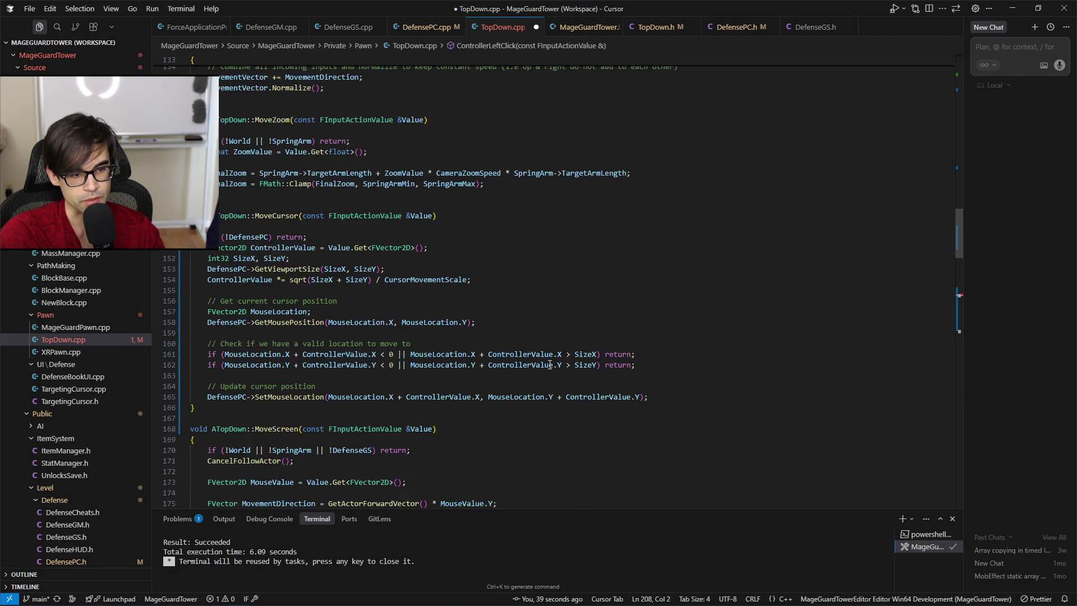
scroll(550, 365, up, 14)
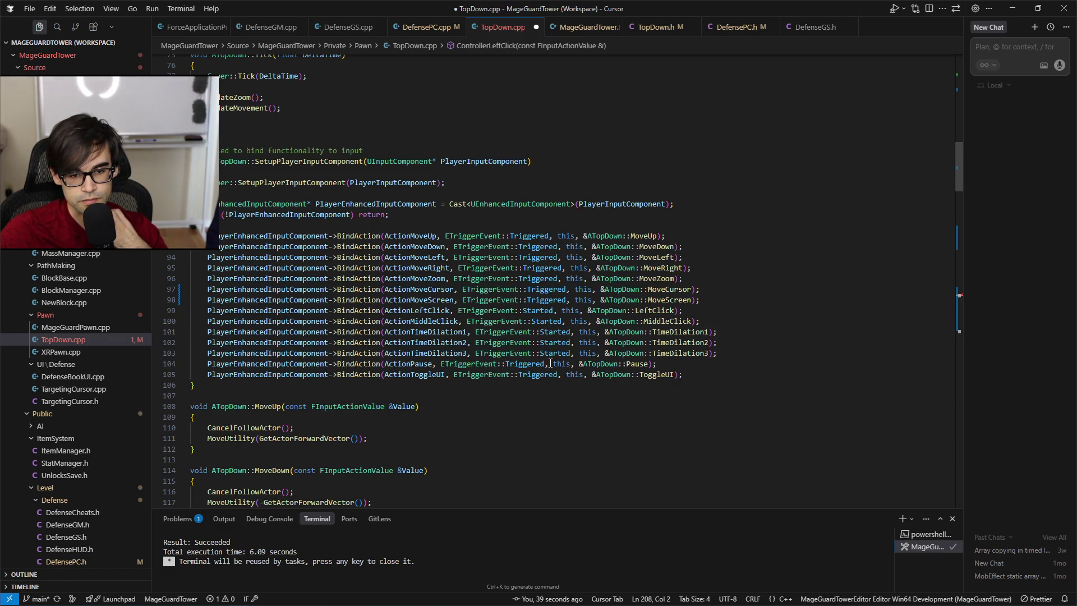
Bind ActionControllerLeftClick on Started to ATopDown::ControllerLeftClick below the LeftClick binding, and save.
click(543, 312)
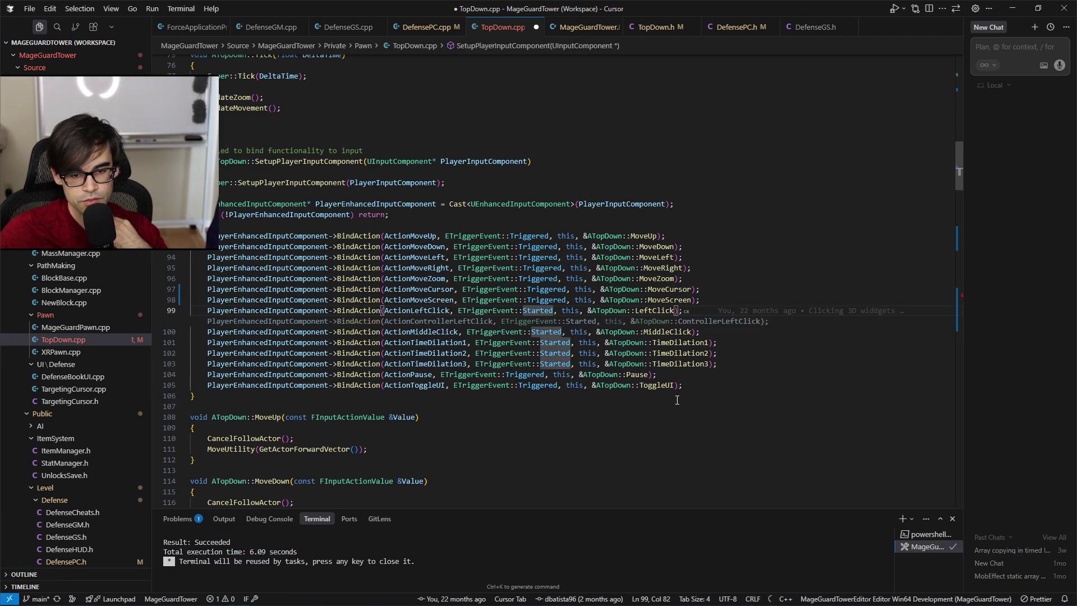
click(758, 396)
scroll(696, 389, down, 5)
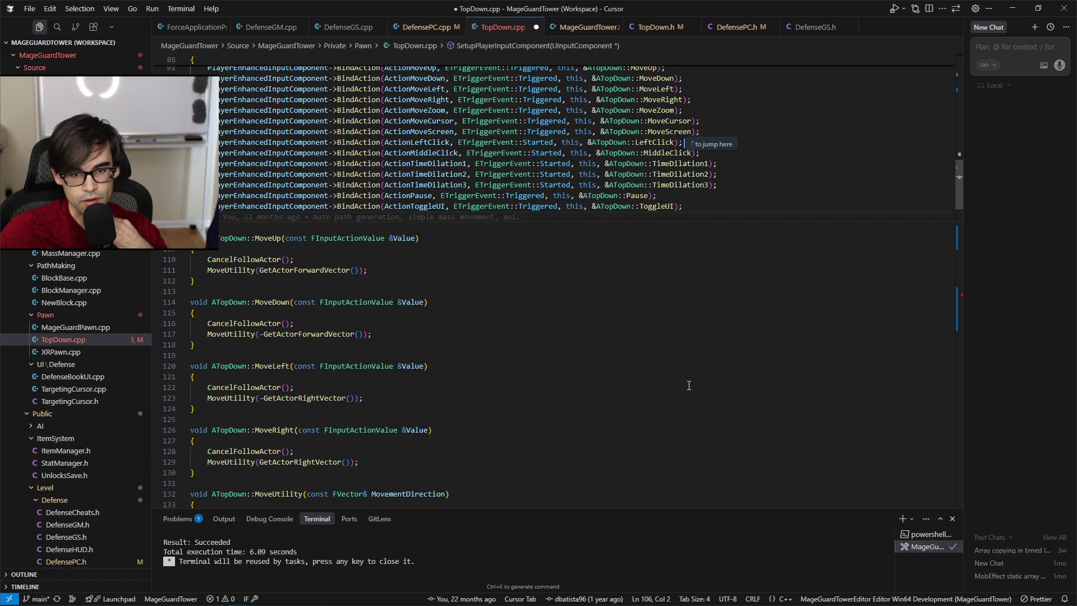
scroll(689, 385, down, 20)
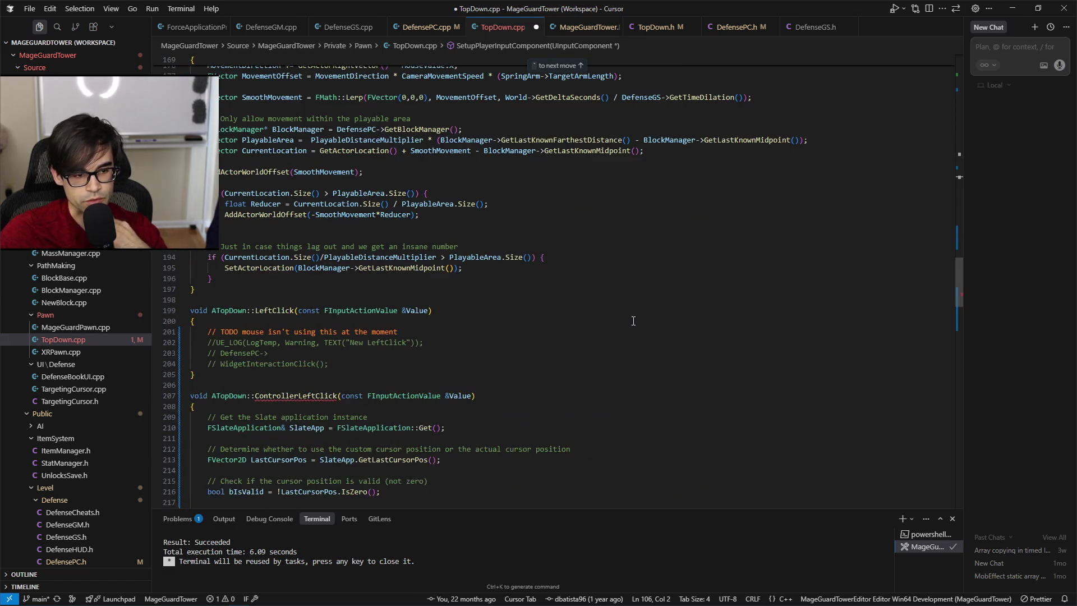
scroll(633, 320, down, 13)
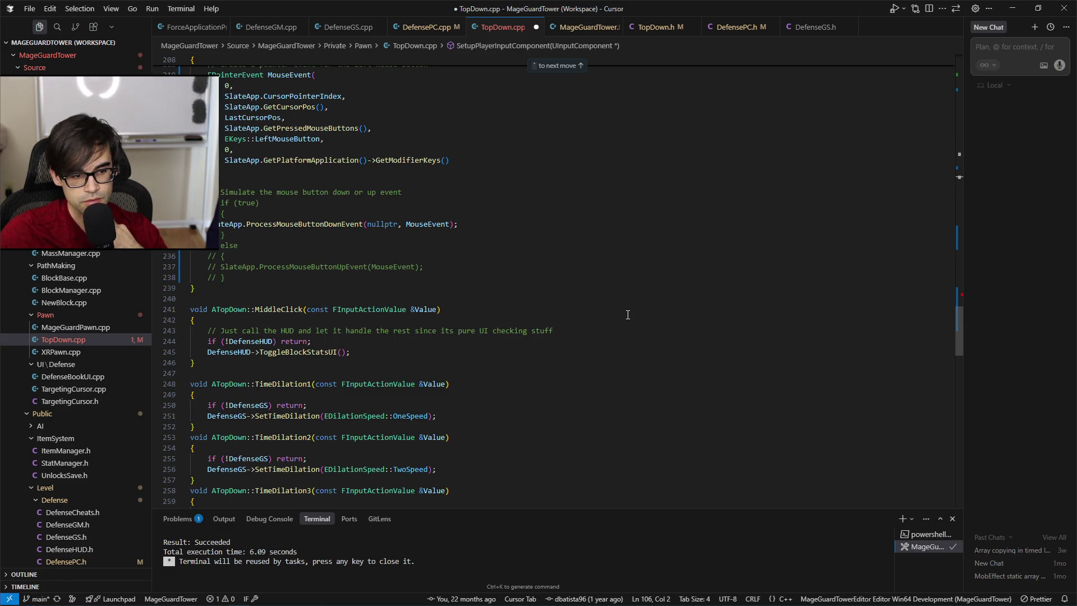
scroll(626, 316, up, 3)
scroll(626, 315, up, 20)
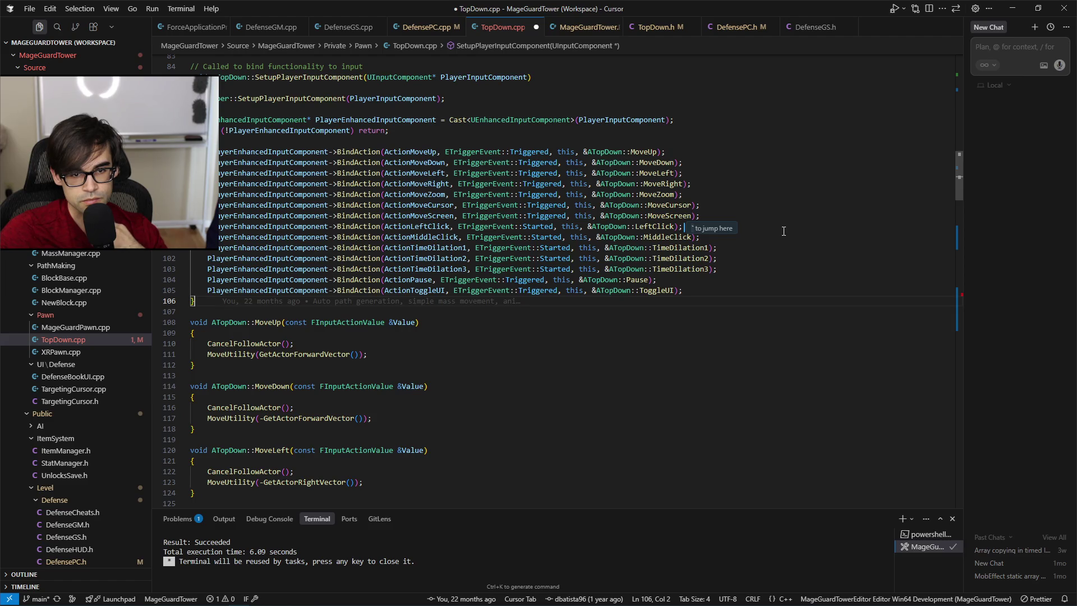
key(Tab)
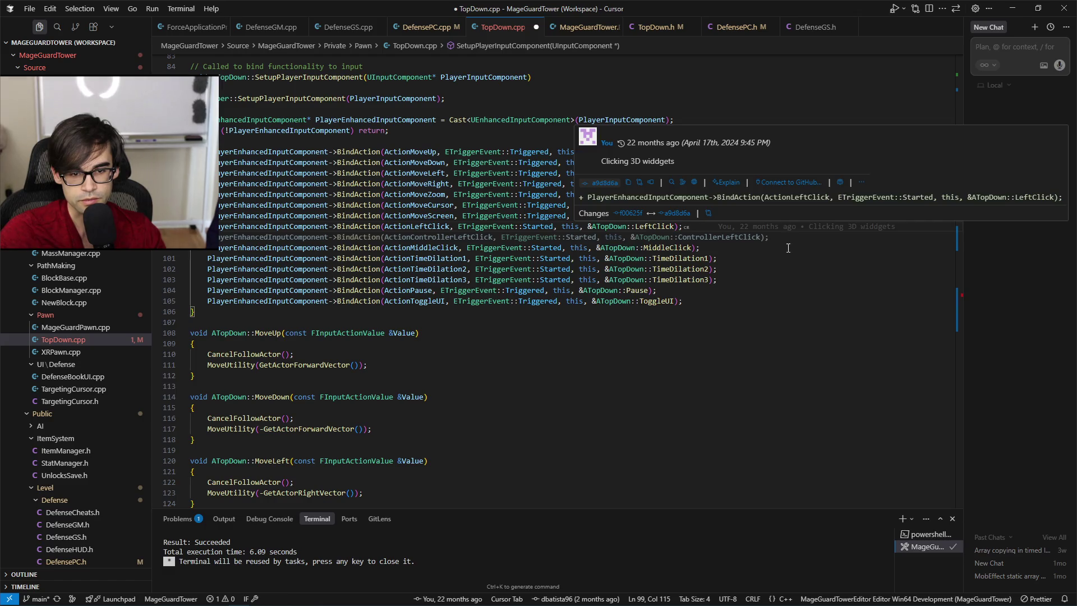
key(Tab)
key(ctrl+s)
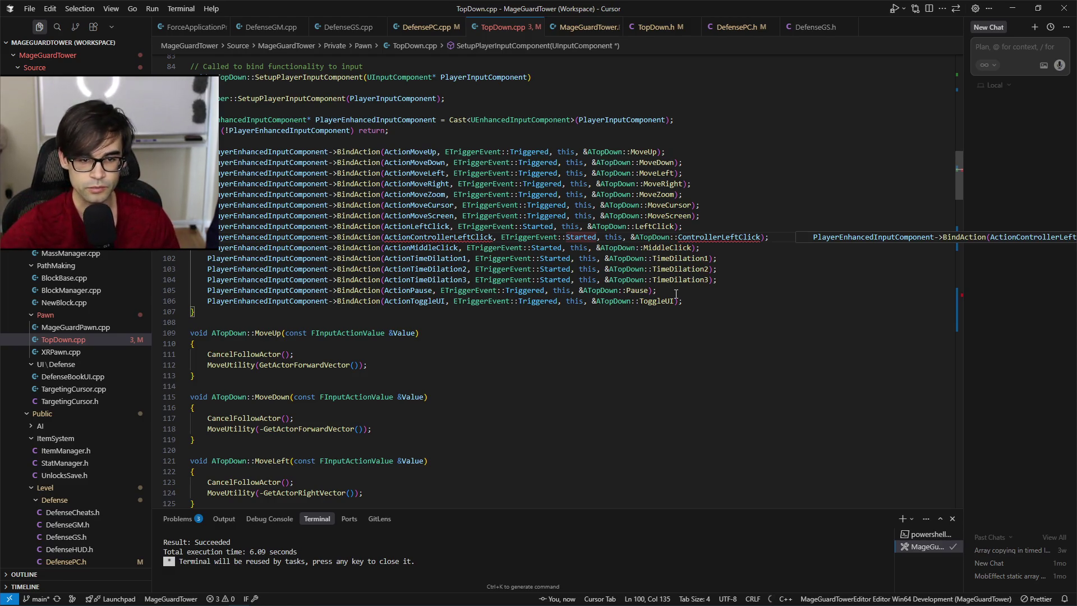
click(498, 330)
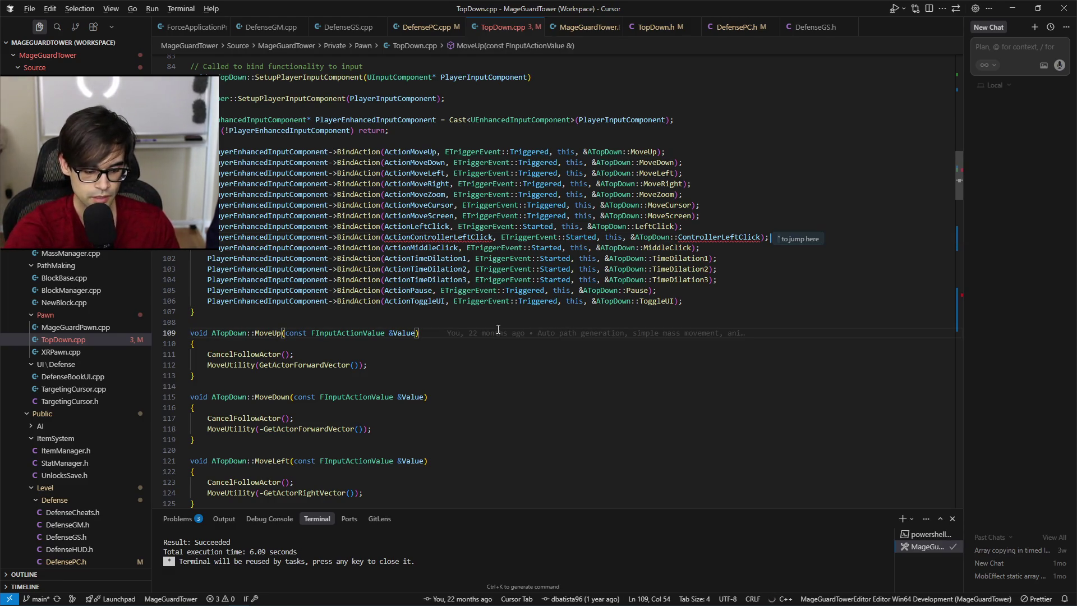
key(Tab)
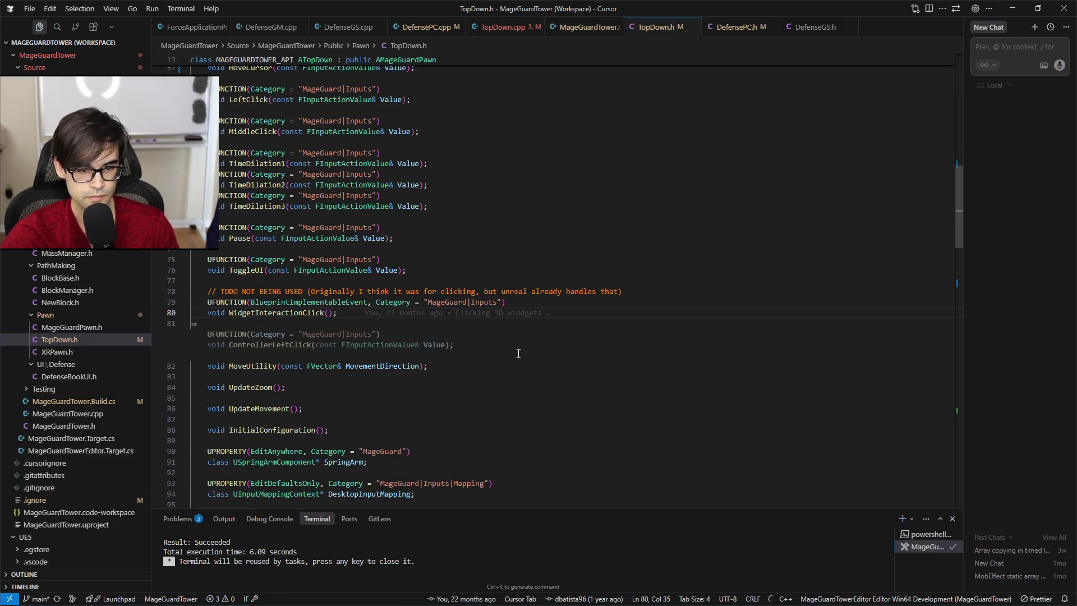
Accept the ControllerLeftClick UFUNCTION declaration and place it right after LeftClick in TopDown.h.
key(Tab)
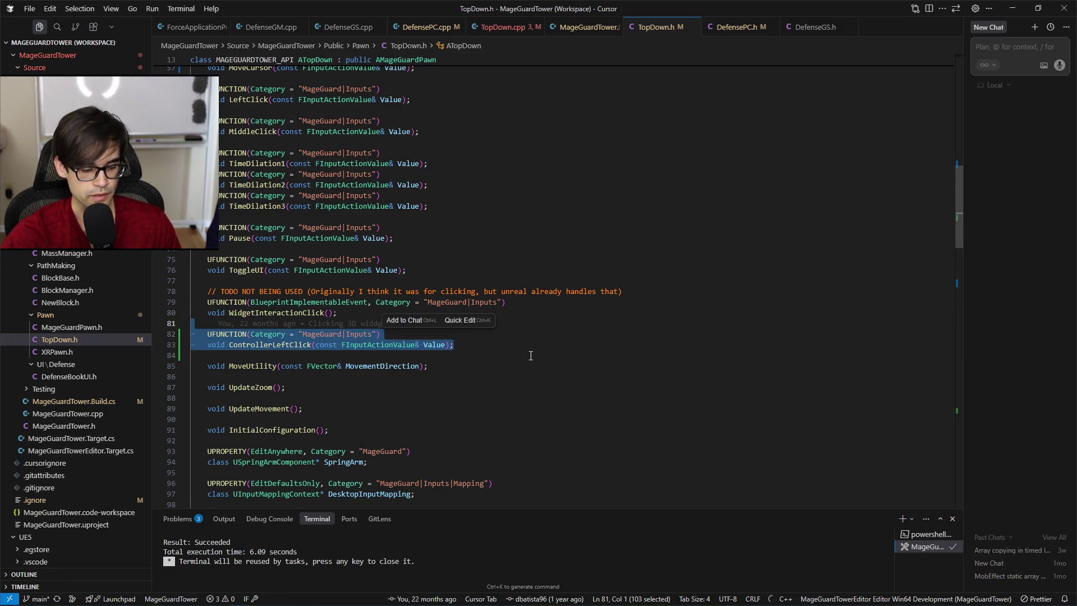
key(ctrl+z)
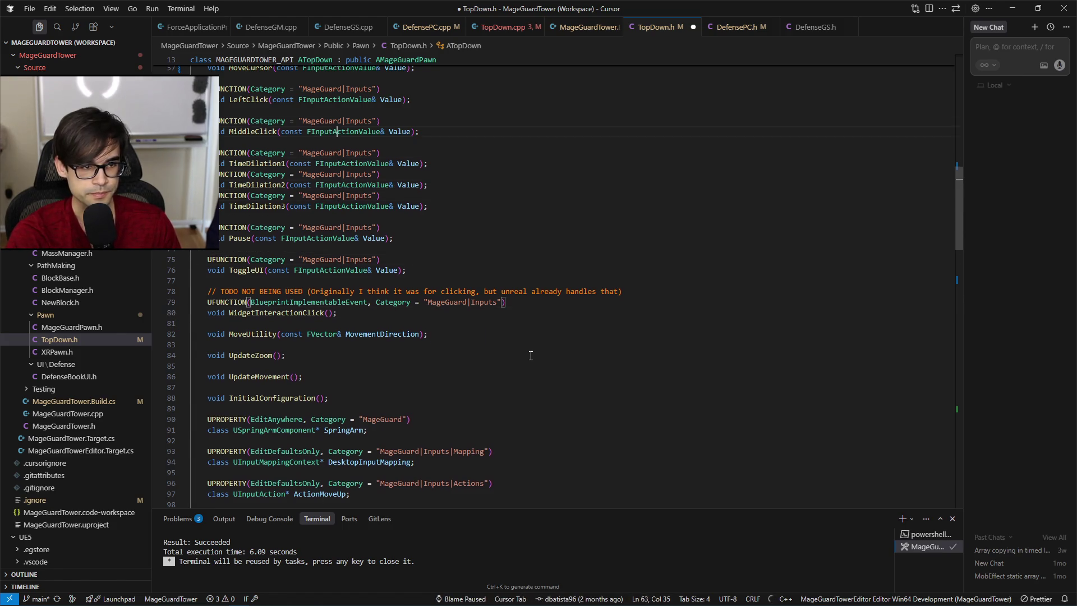
key(ctrl+z)
key(ctrl+z)
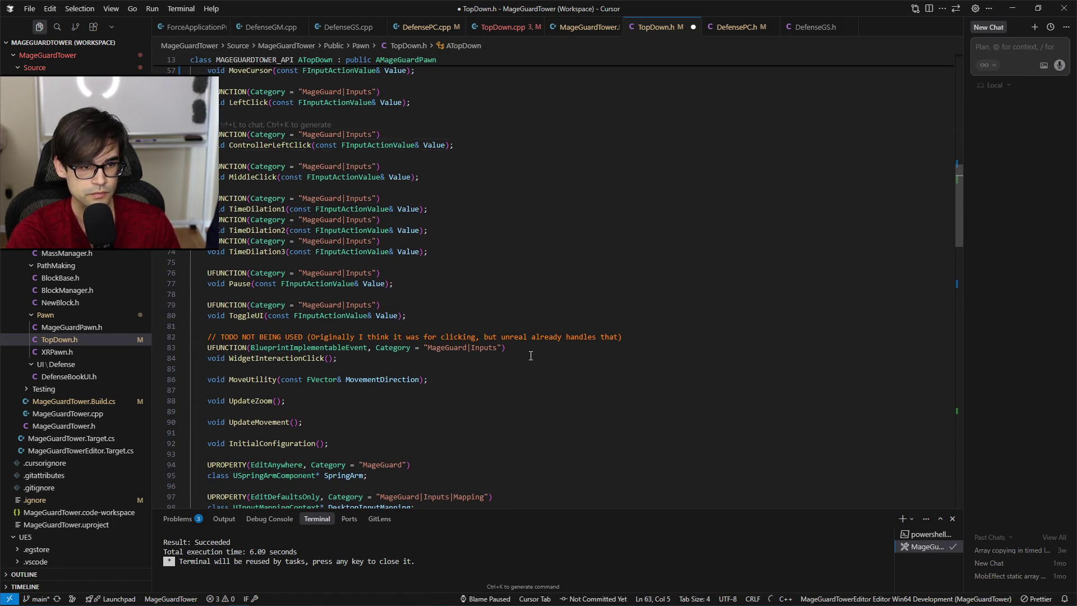
key(ctrl+z)
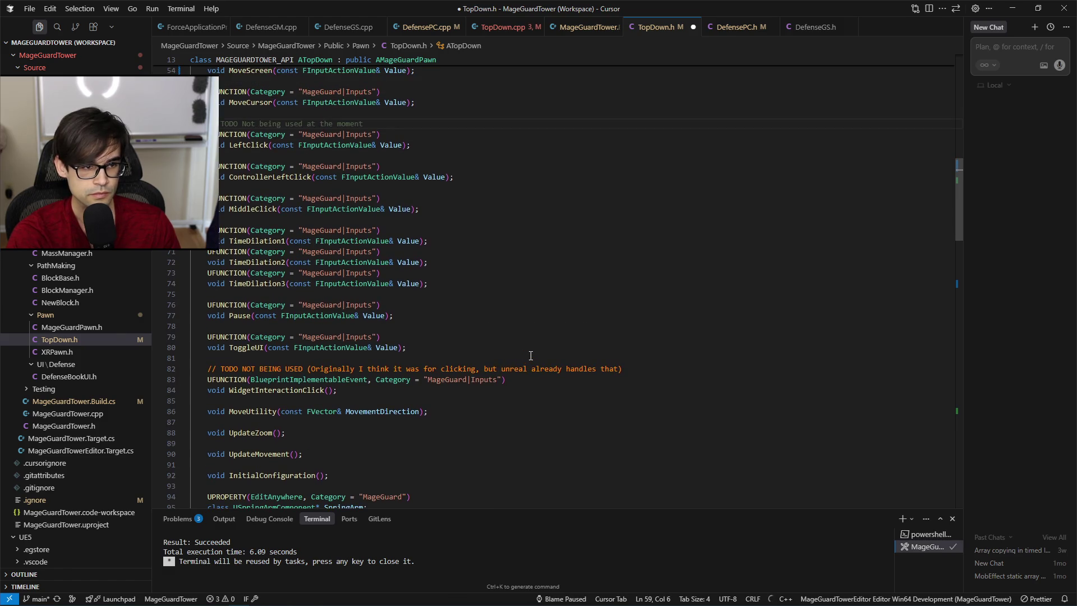
Mark LeftClick with '// TODO not being used at the moment' and save TopDown.h.
text(TODO note)
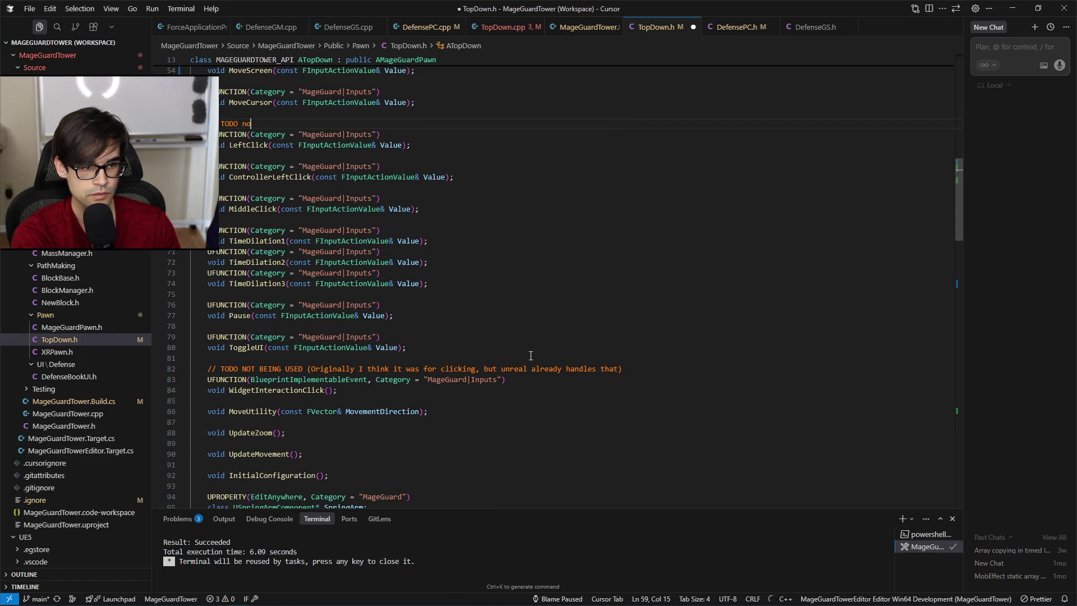
key(BackSpace)
key(BackSpace)
text(being u)
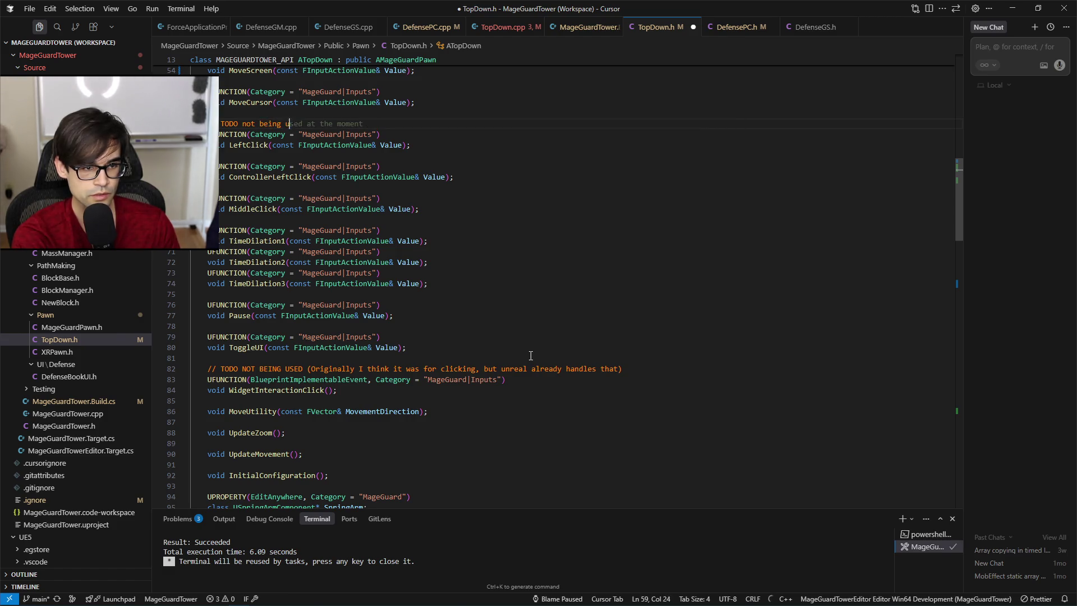
text(sed at the moment)
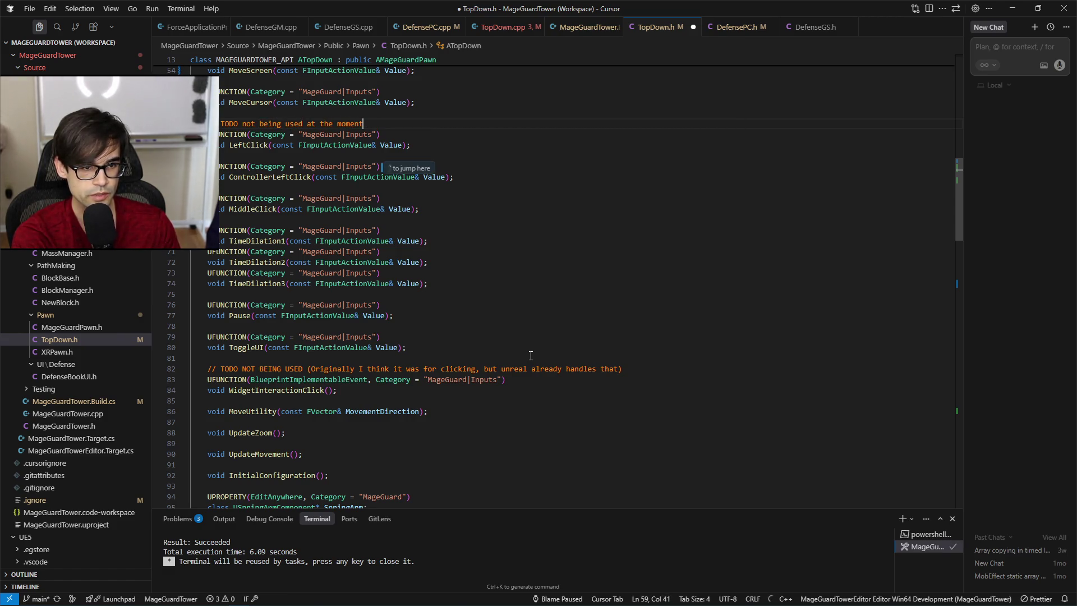
text( ( )
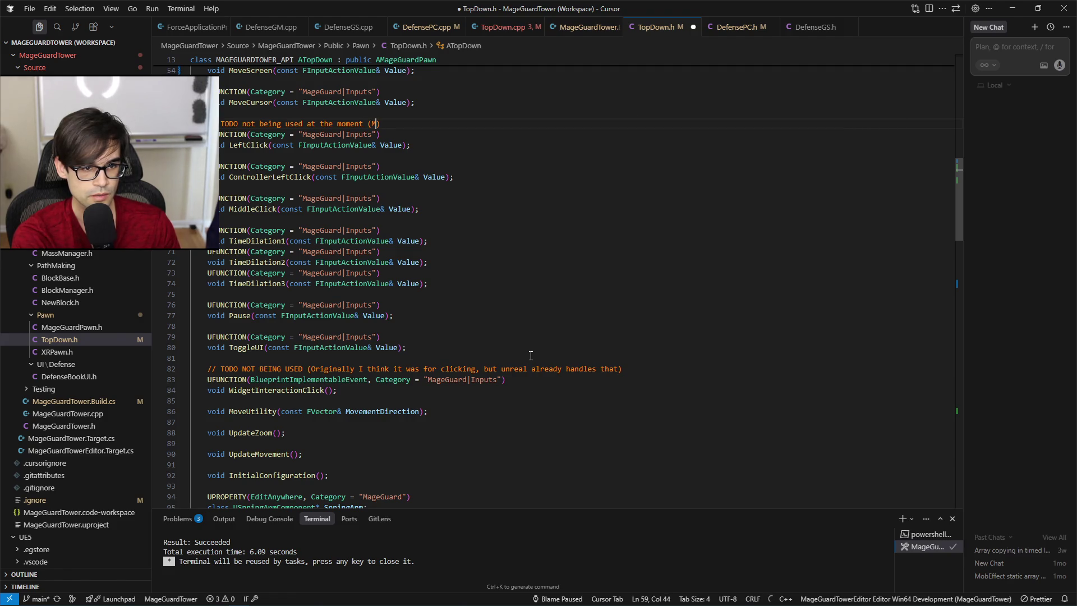
text(ight e u)
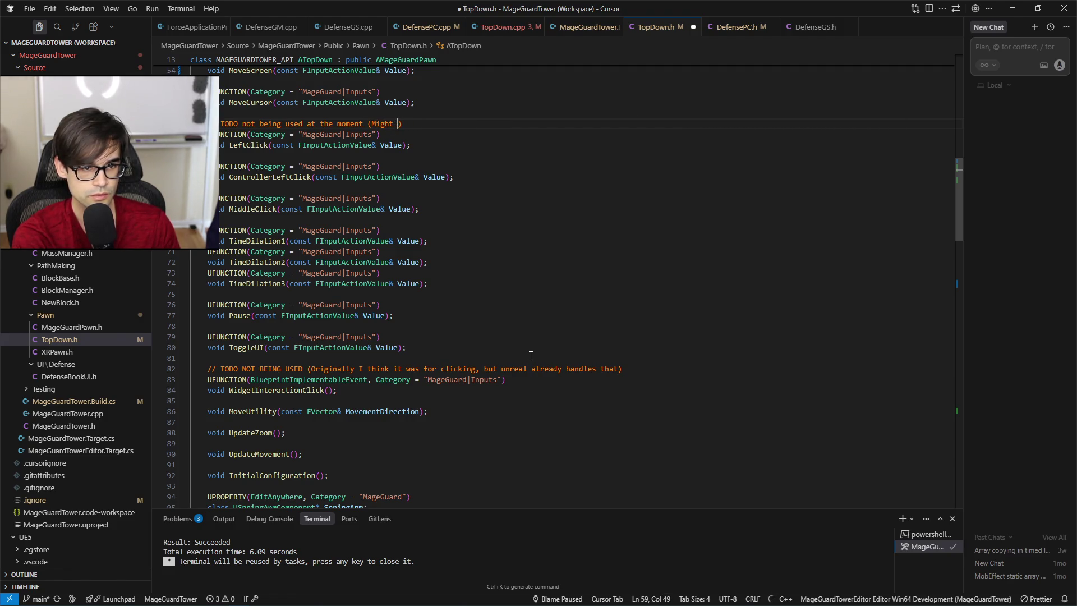
text(be used for)
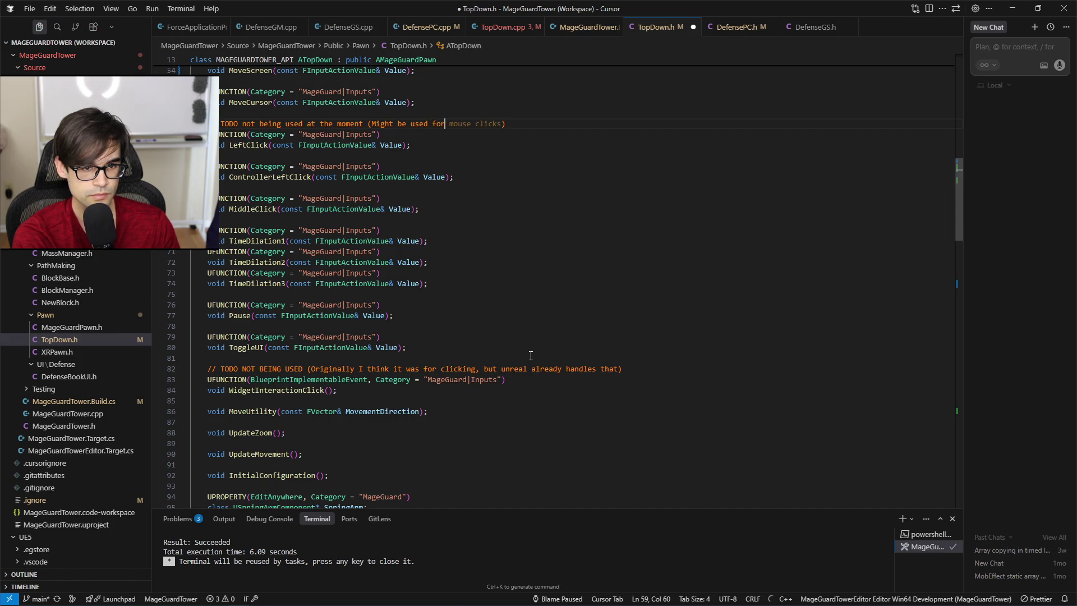
key(BackSpace)
key(BackSpace)
key(BackSpace)
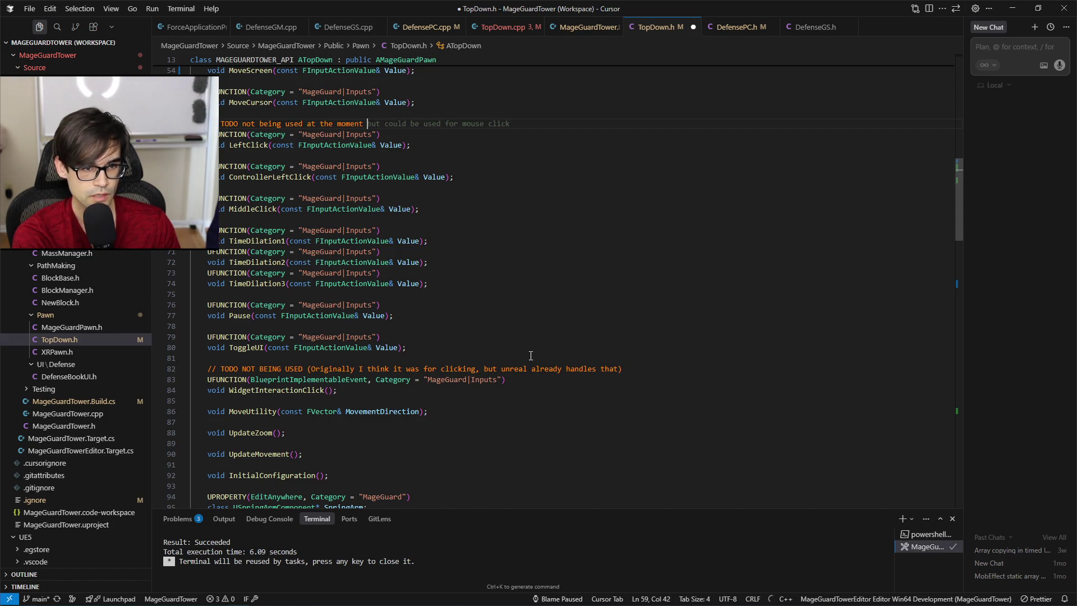
key(Down)
key(Down)
key(Down)
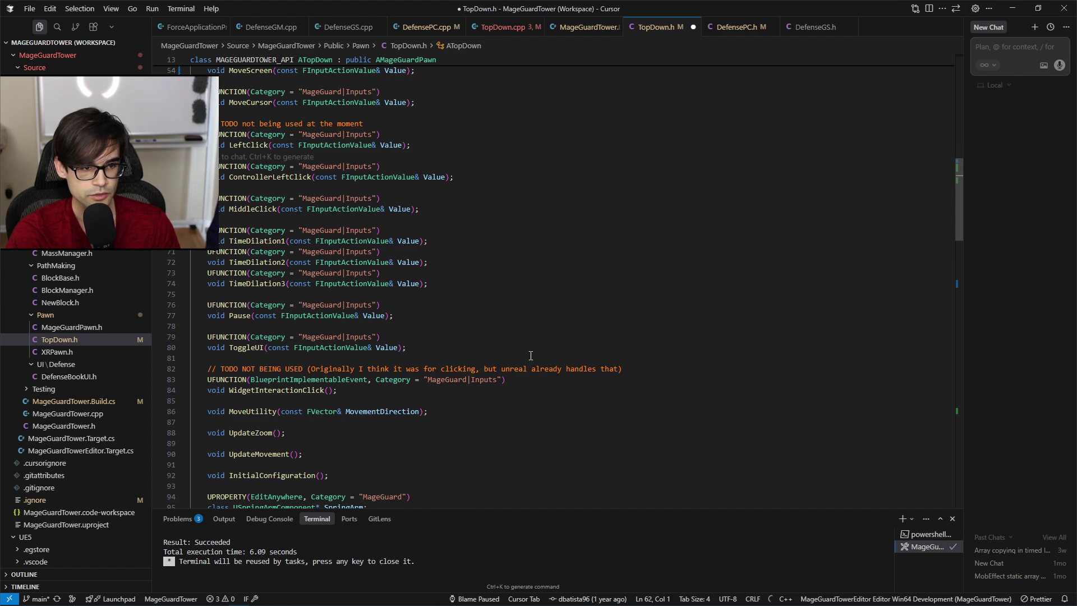
key(Tab)
key(ctrl+s)
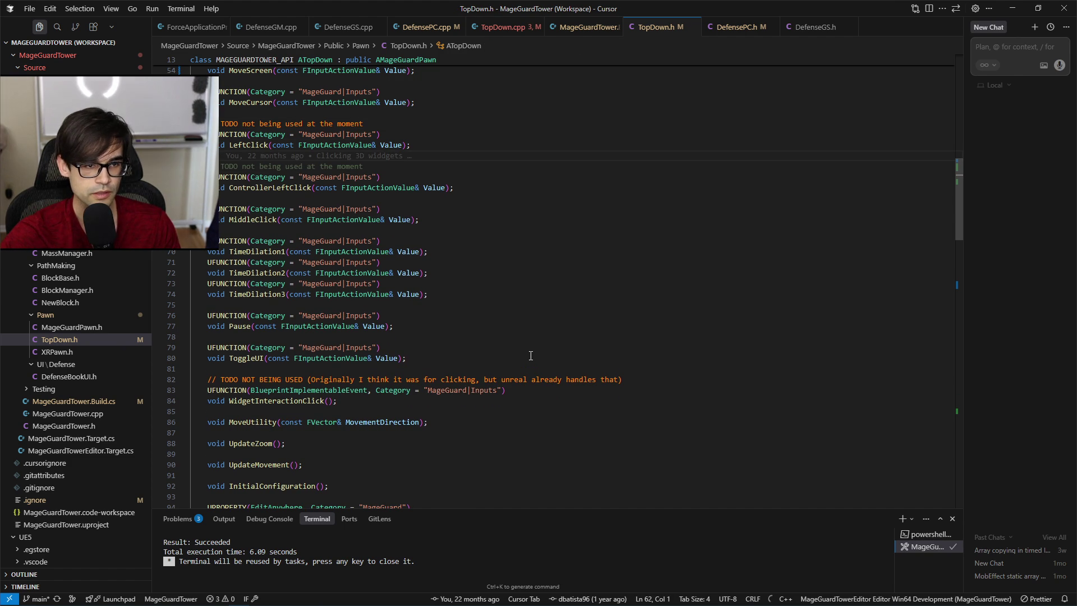
Dock the TopDown.h tab beside TopDown.cpp and scroll to its UInputAction properties.
click(501, 29)
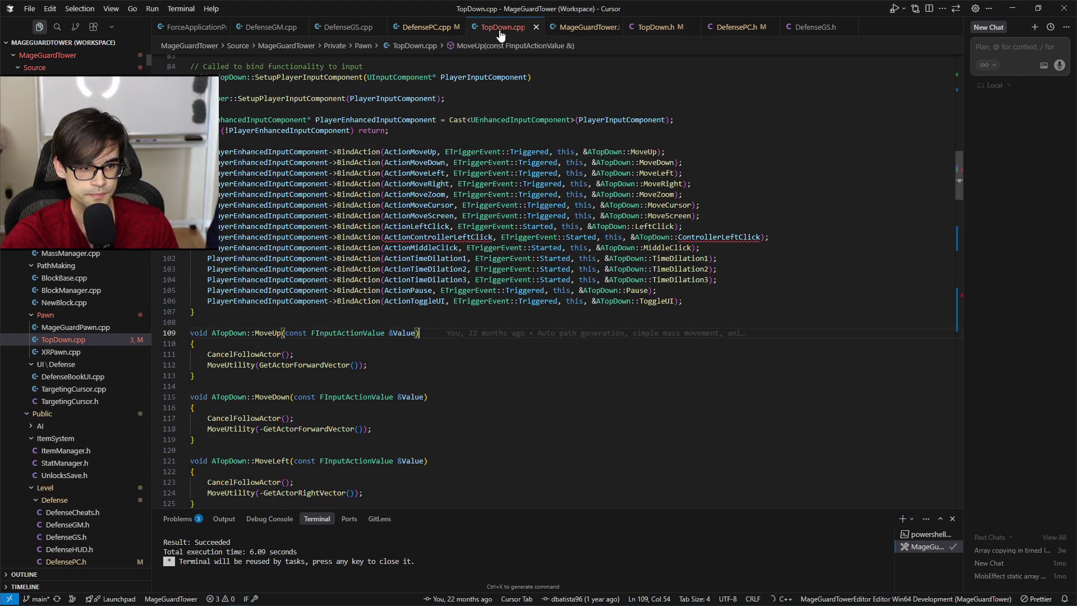
click(449, 237)
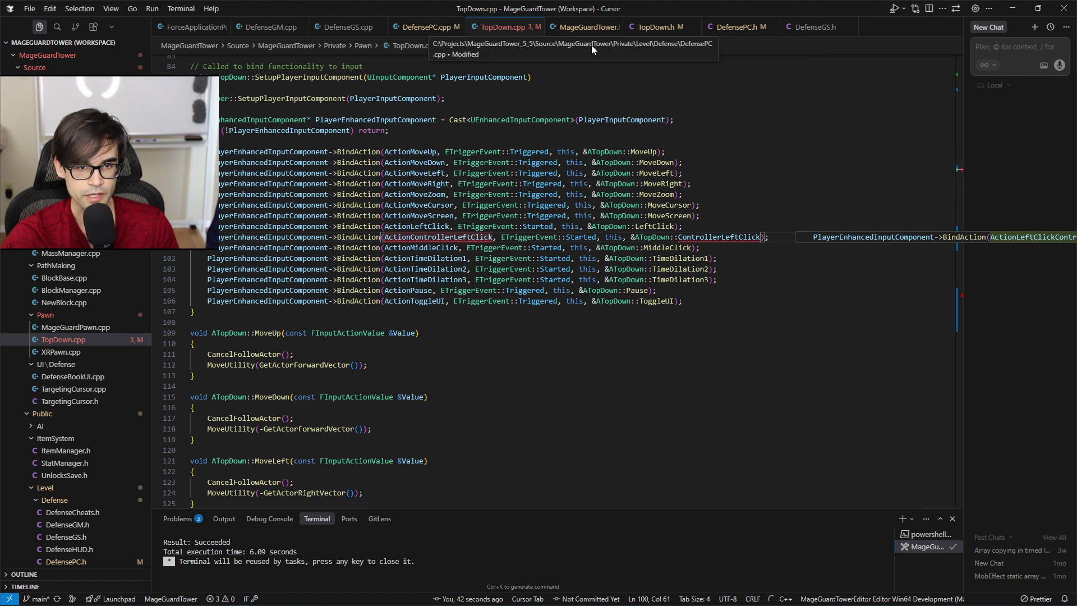
drag(657, 28, 558, 28)
scroll(589, 306, down, 15)
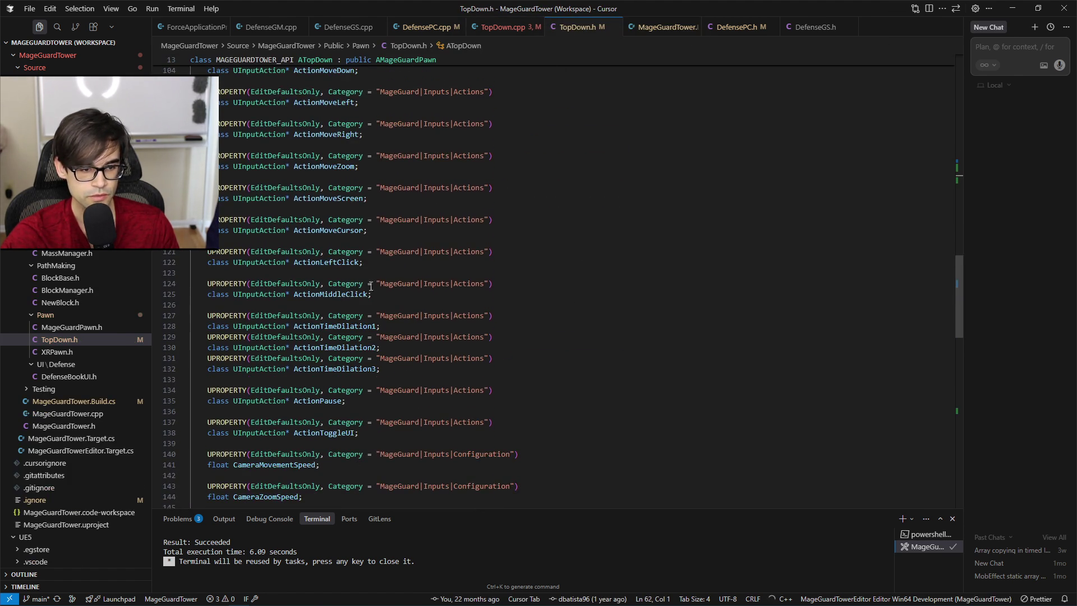
Add an ActionControllerLeftClick UInputAction UPROPERTY after ActionLeftClick and save TopDown.h.
click(374, 262)
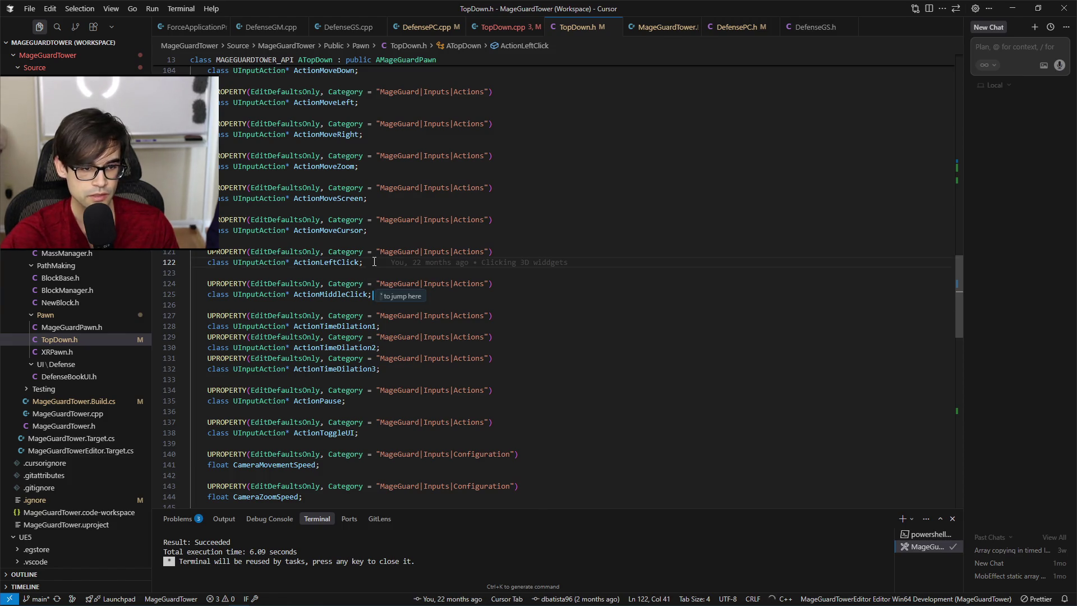
key(Tab)
key(Tab)
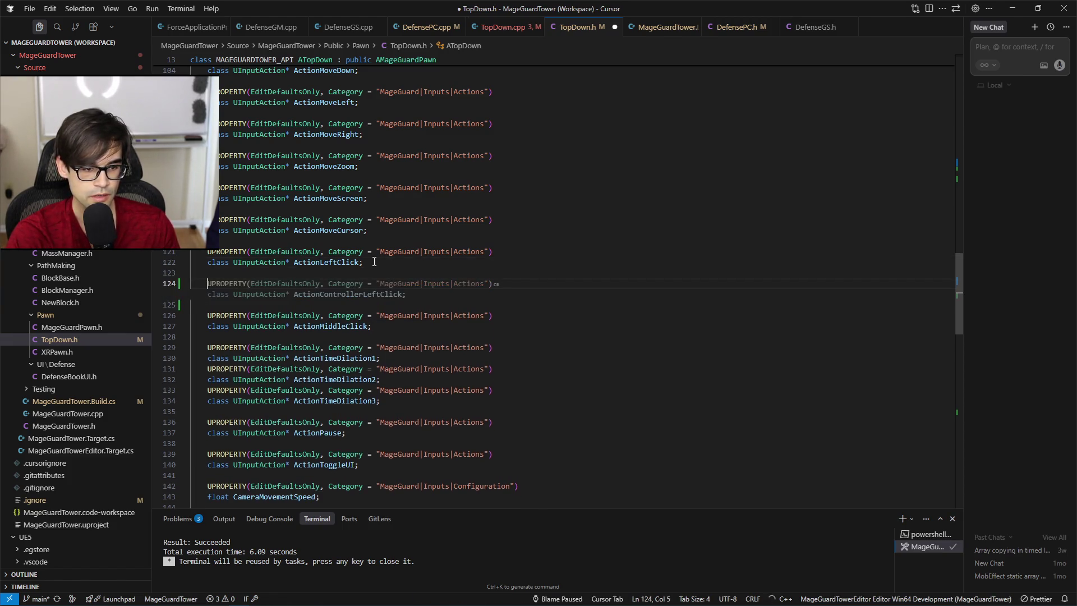
key(ctrl+s)
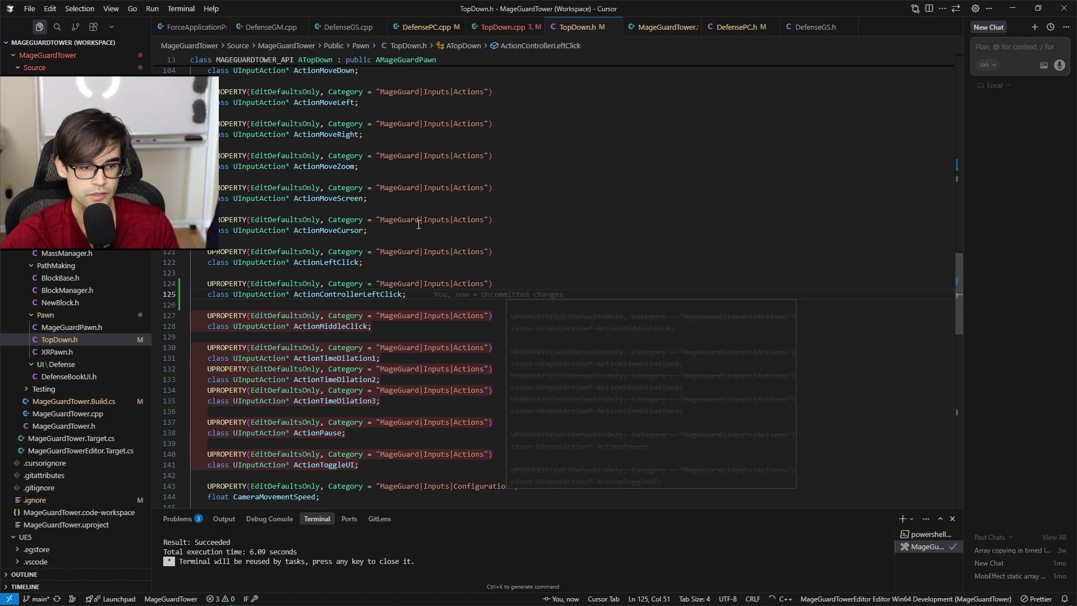
click(378, 294)
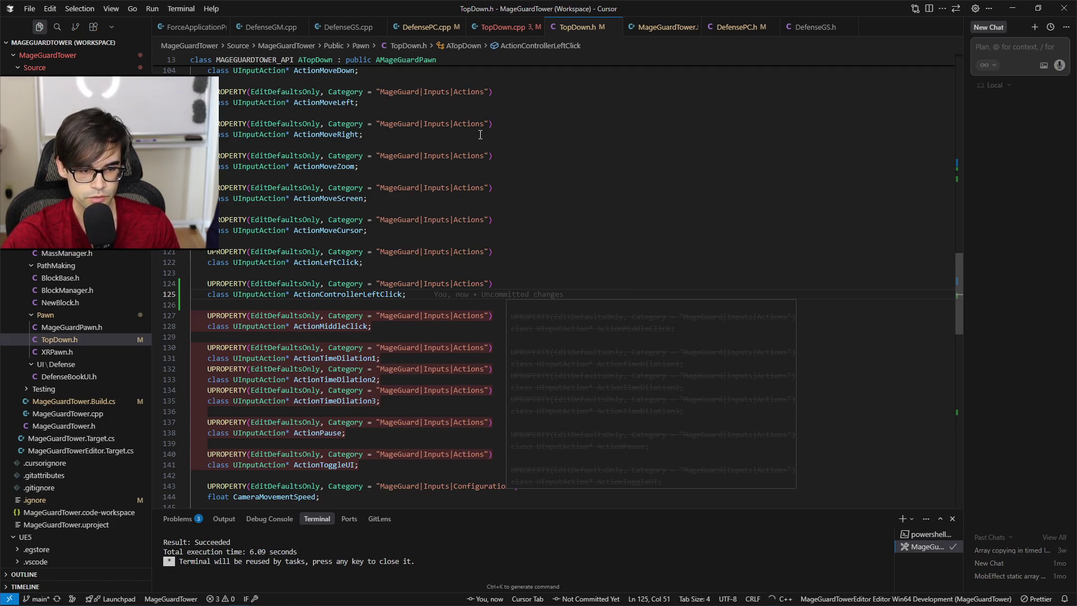
click(489, 31)
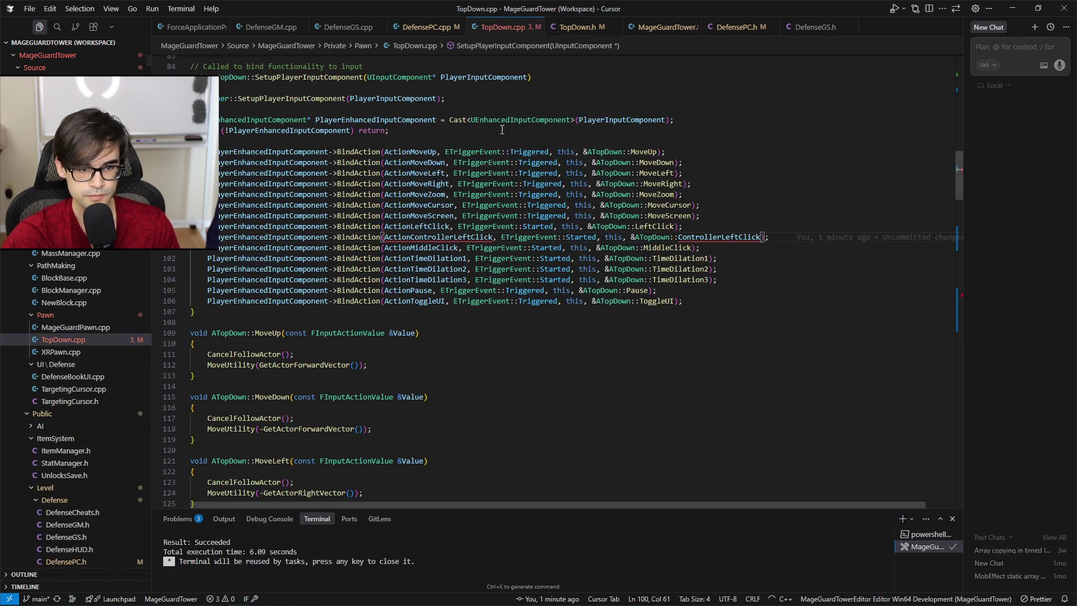
click(713, 238)
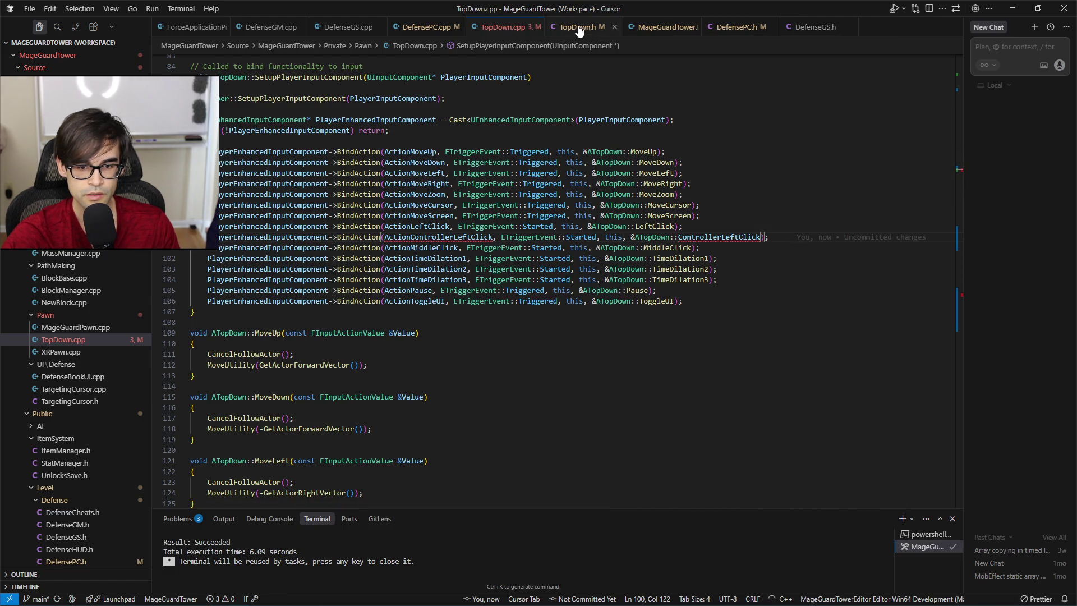
scroll(548, 297, down, 8)
scroll(548, 289, down, 12)
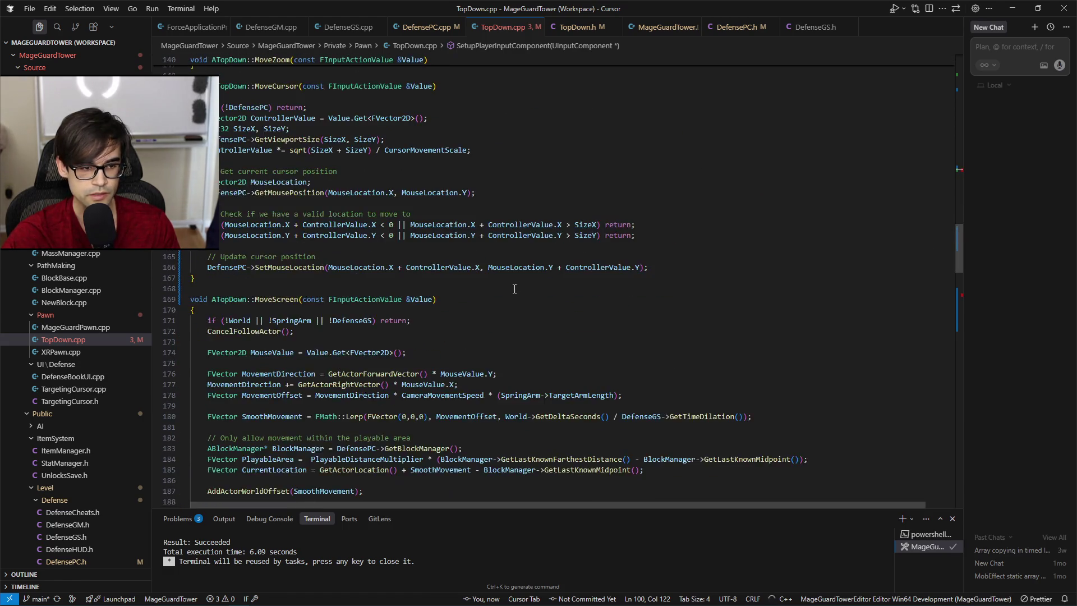
mouse_move(281, 323)
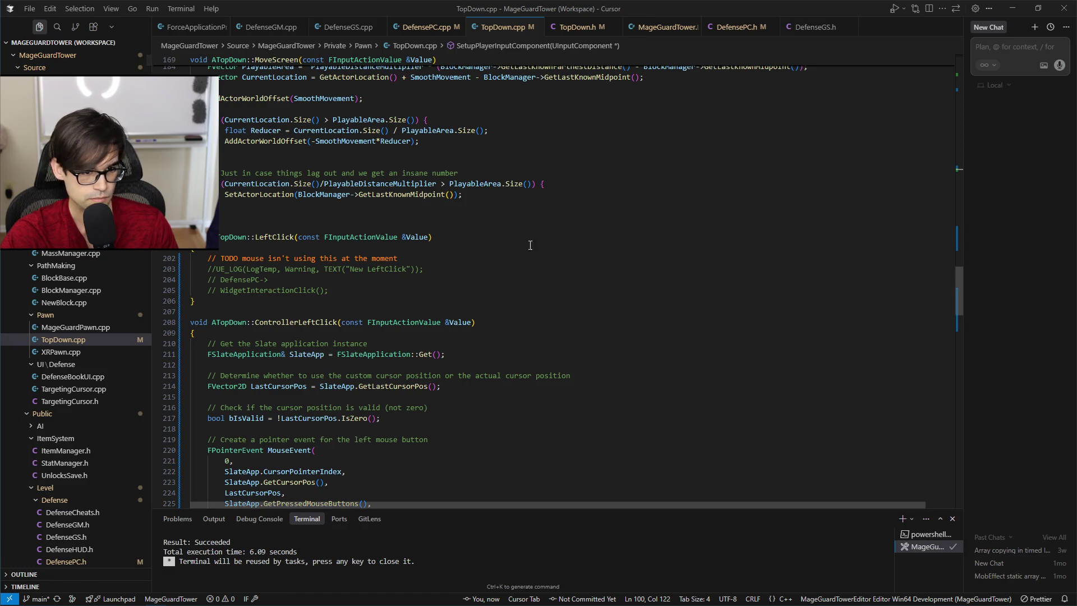
click(339, 243)
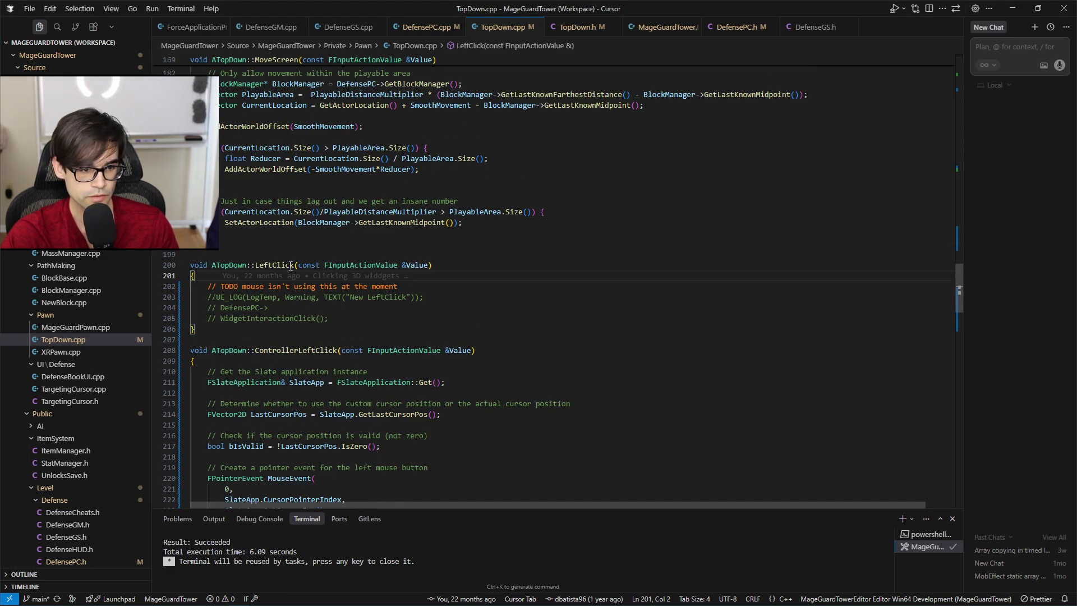
click(289, 350)
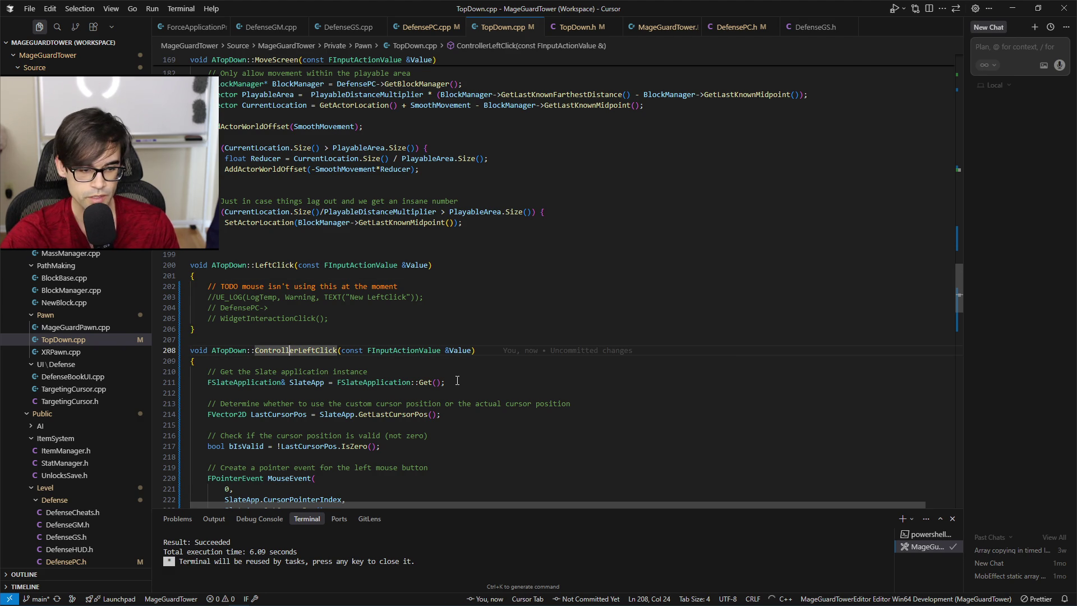
scroll(452, 377, down, 3)
click(306, 298)
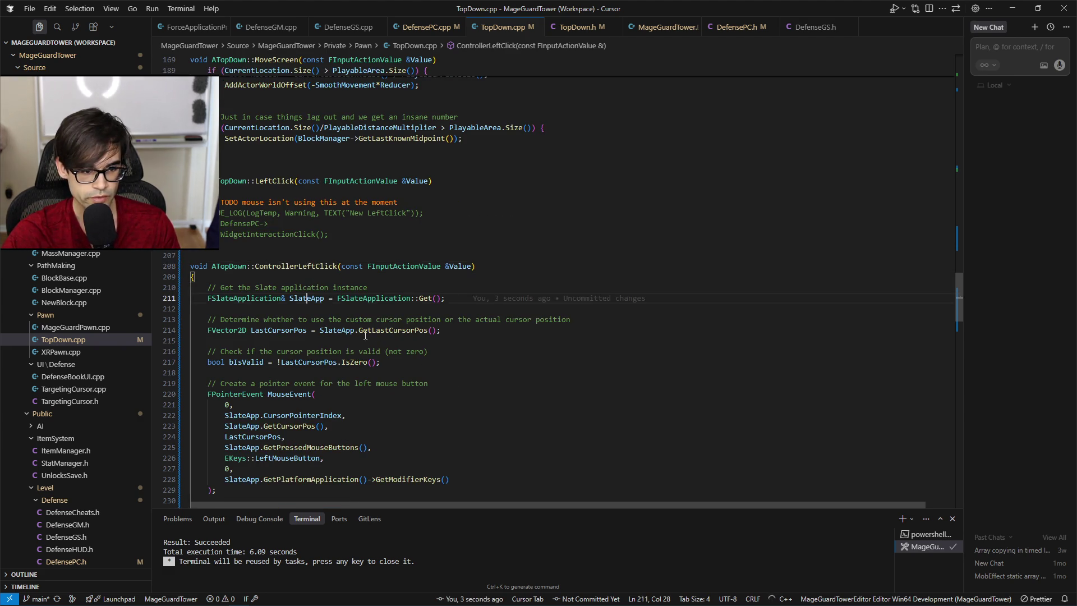
click(270, 330)
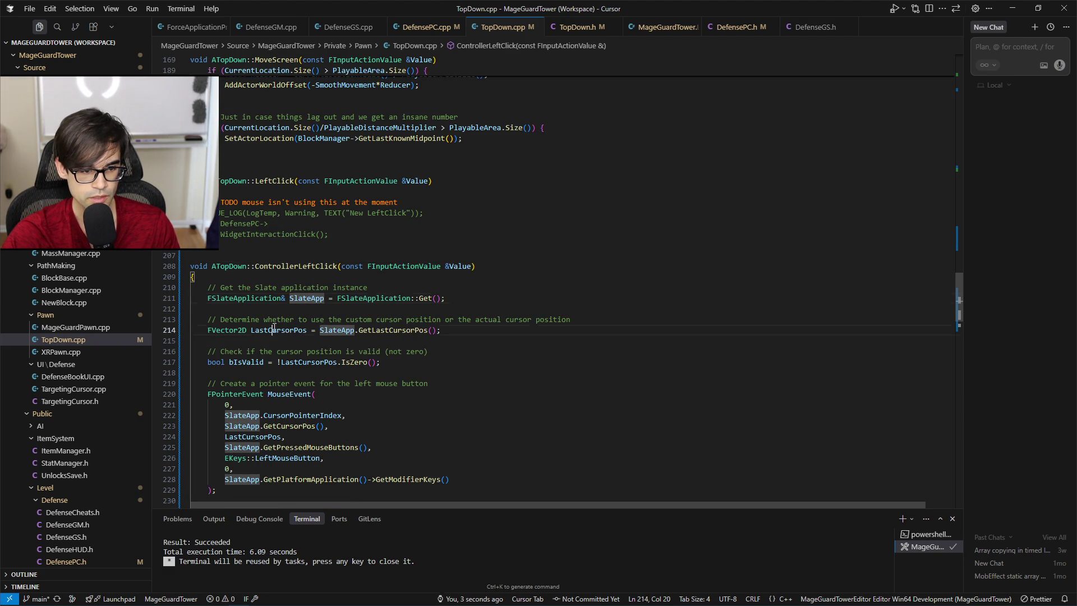
scroll(430, 381, down, 2)
click(249, 304)
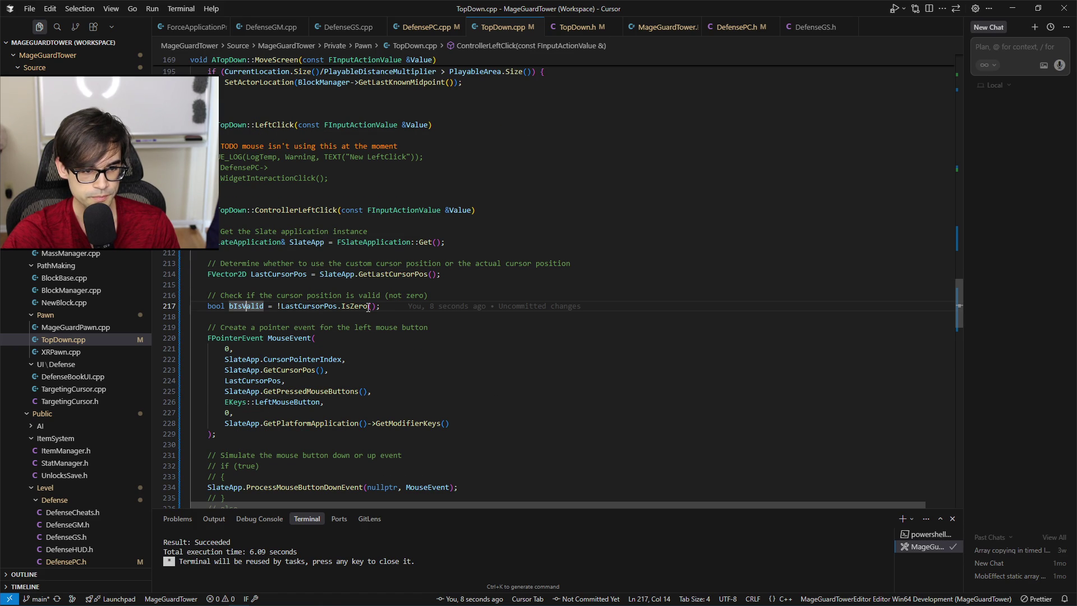
scroll(453, 382, down, 4)
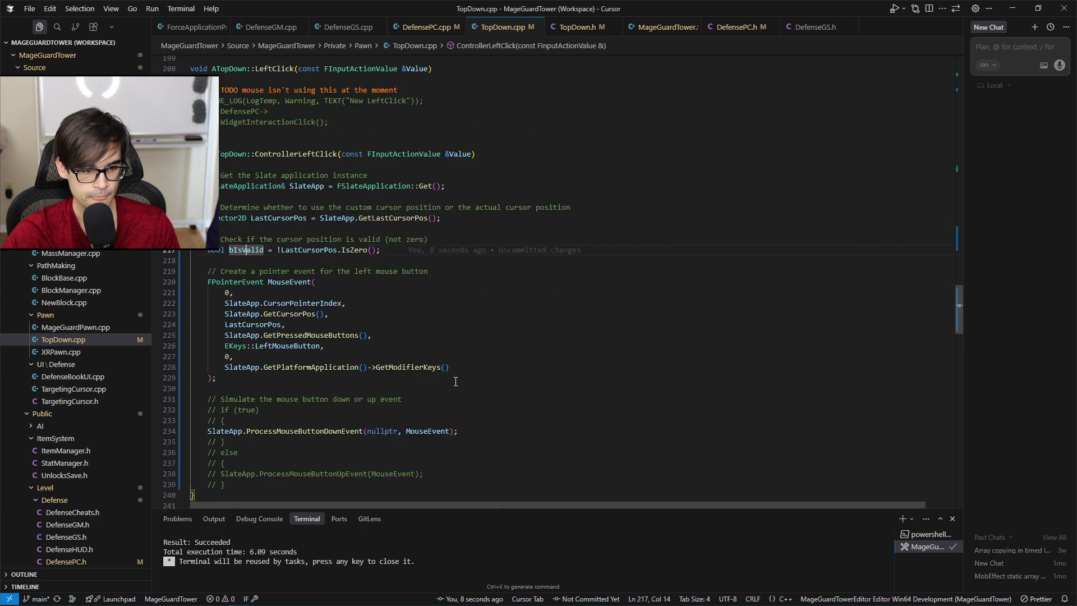
Replace the bIsValid declaration in ControllerLeftClick with a suggested early-return if check.
scroll(343, 328, up, 3)
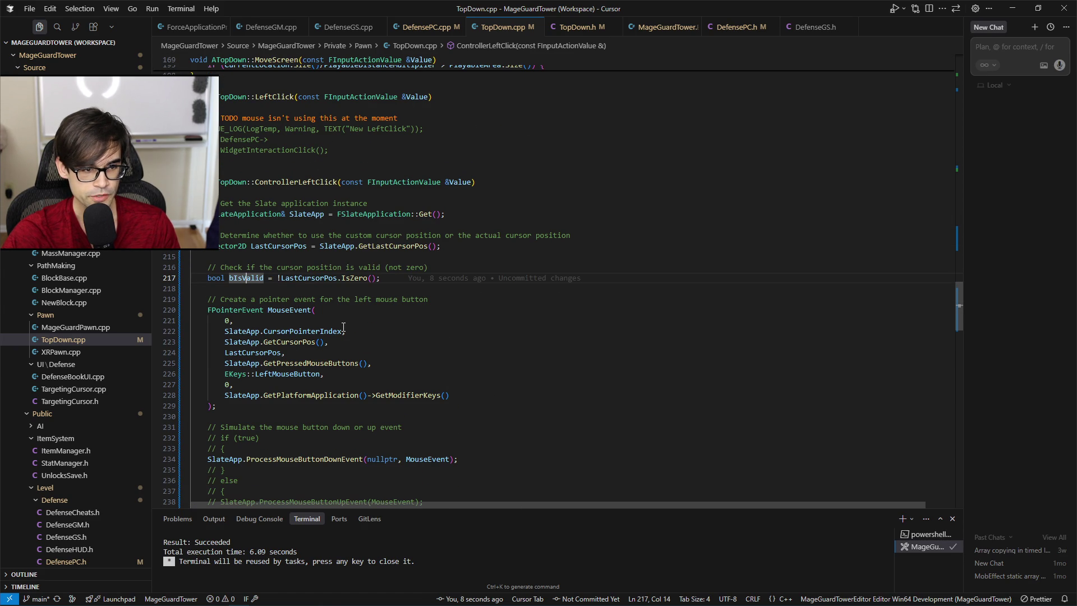
click(277, 278)
mouse_move(427, 278)
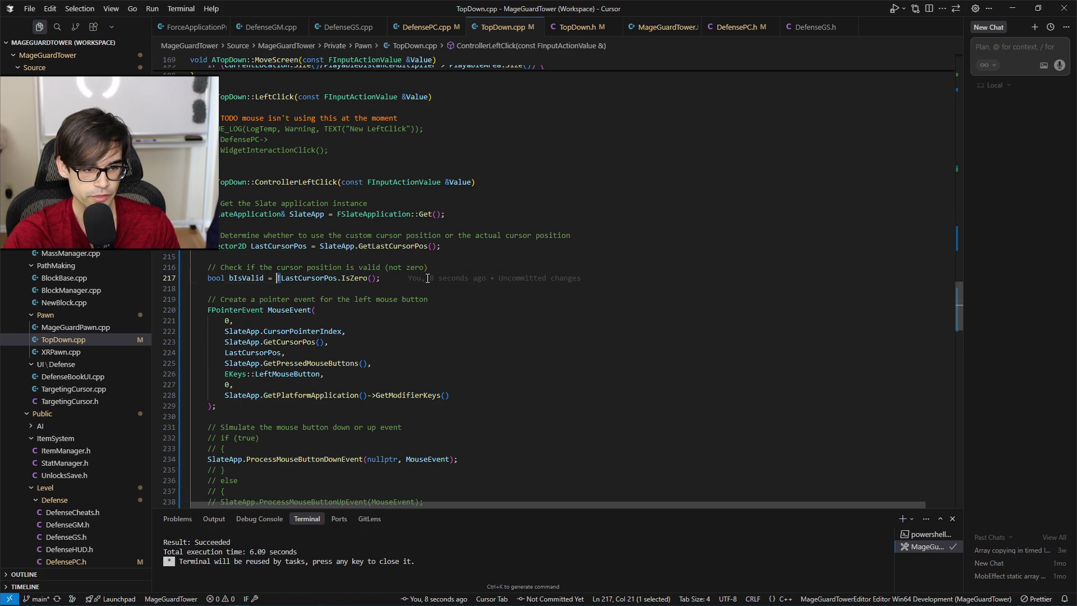
key(shift+Home)
text(if)
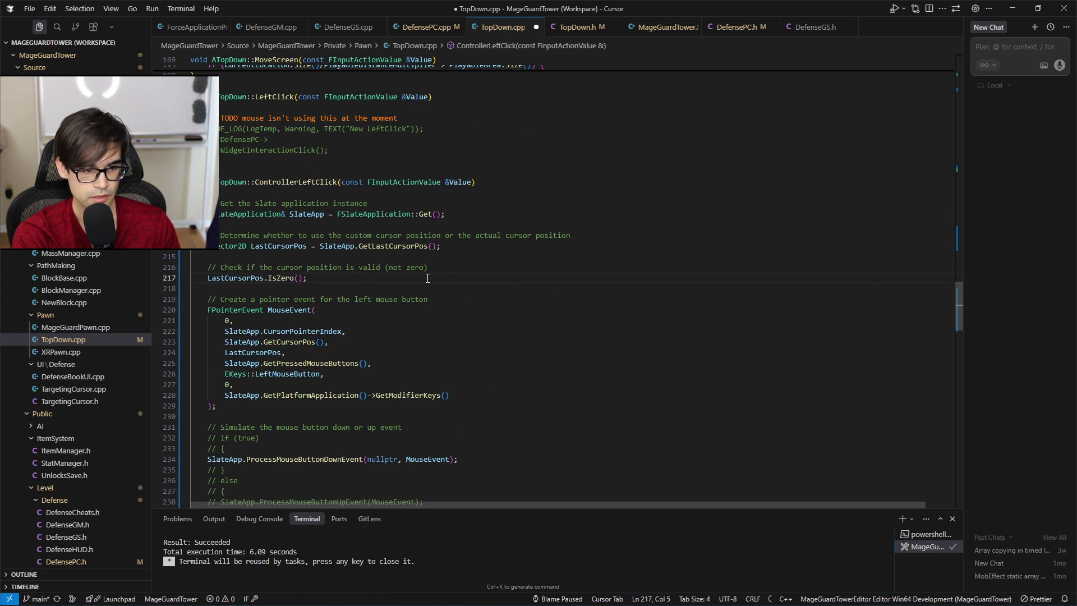
key(Tab)
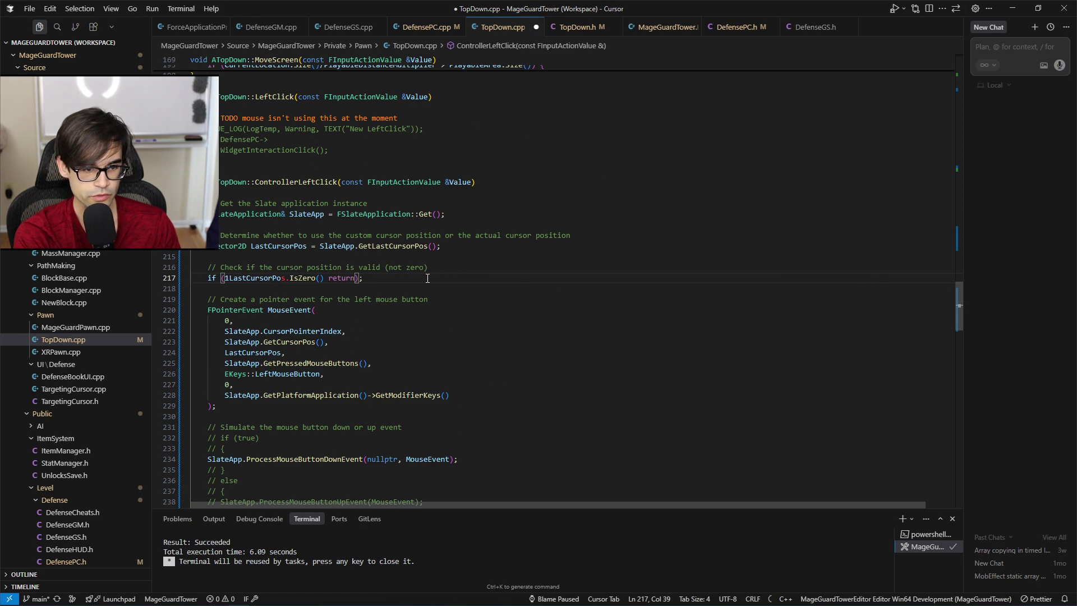
key(ctrl+a)
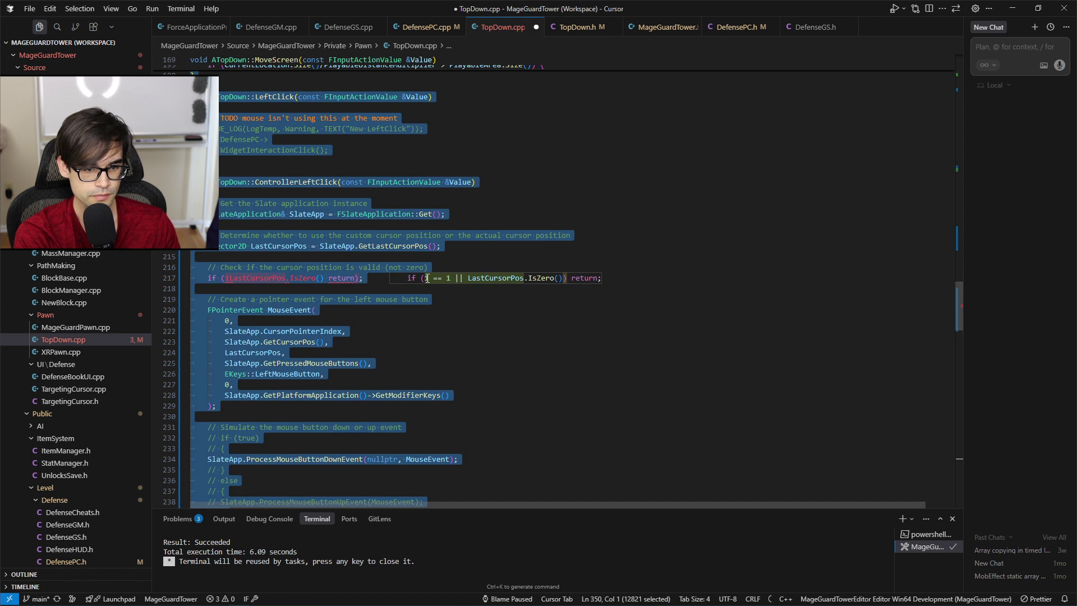
key(ctrl+Home)
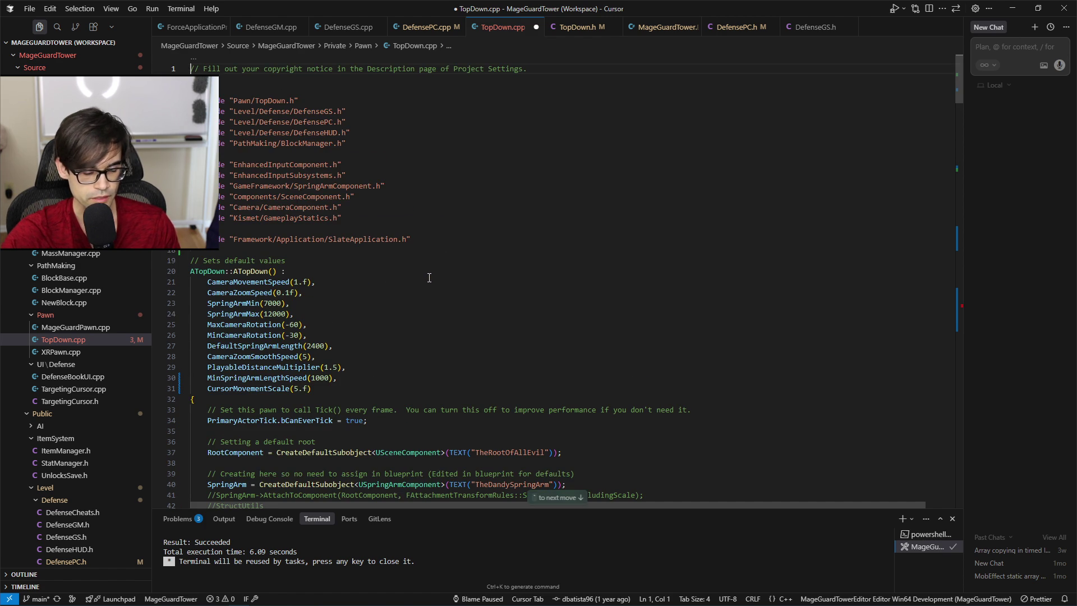
scroll(449, 269, down, 20)
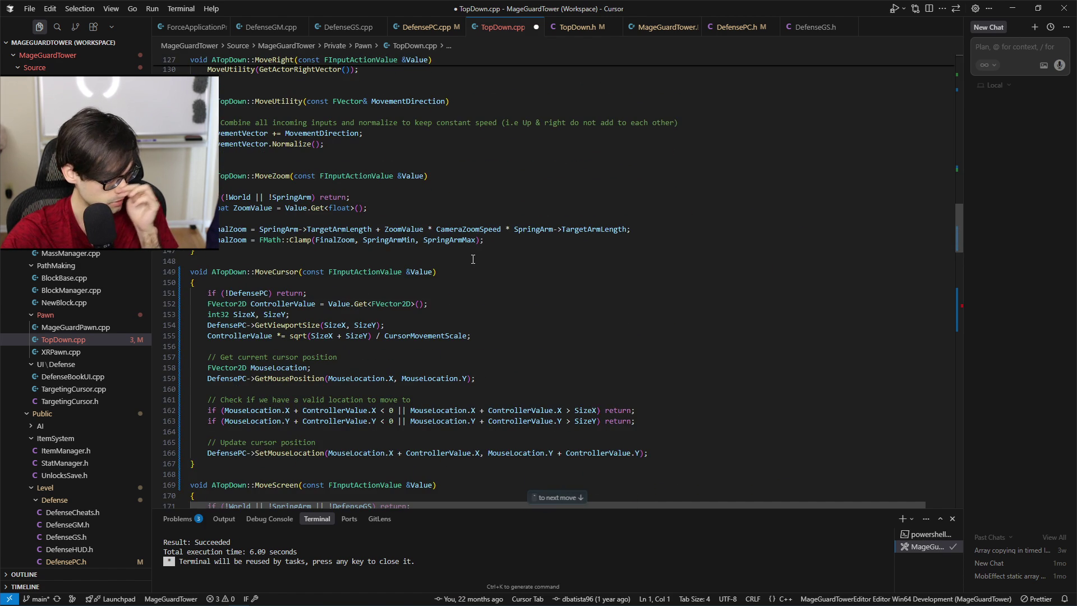
scroll(473, 259, down, 20)
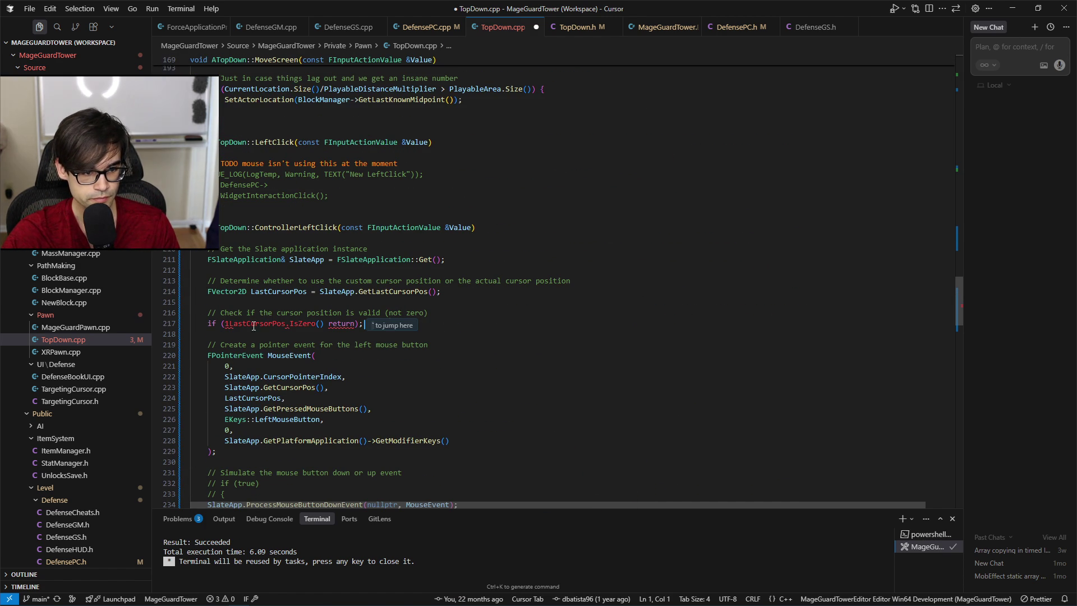
Drop the negation from the early-return check and save TopDown.cpp.
key(Tab)
key(BackSpace)
key(ctrl+s)
key(ctrl+Right)
key(ctrl+Right)
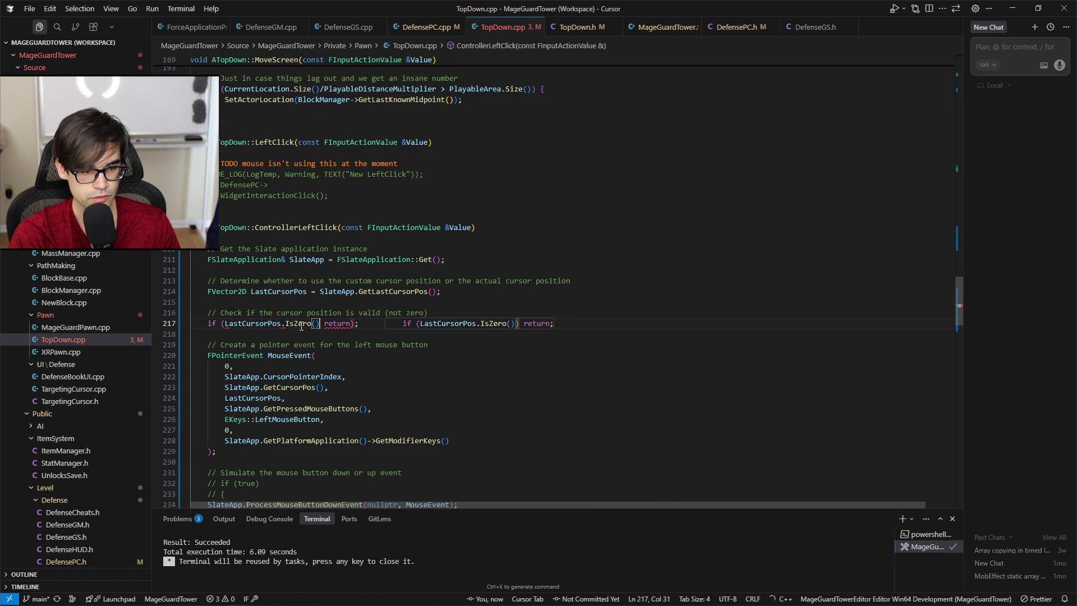
key(Tab)
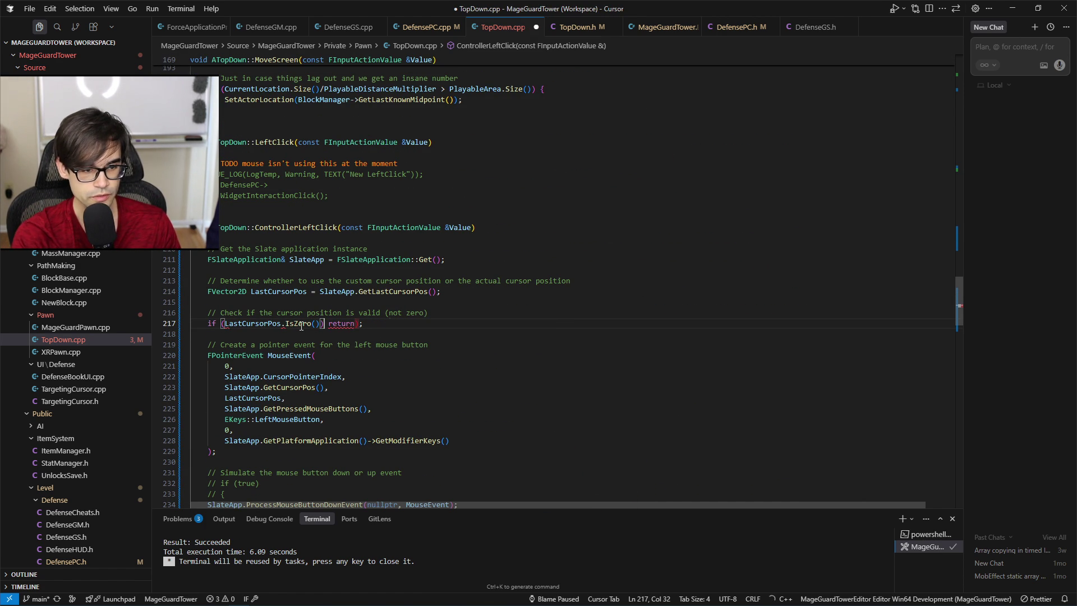
key(ctrl+s)
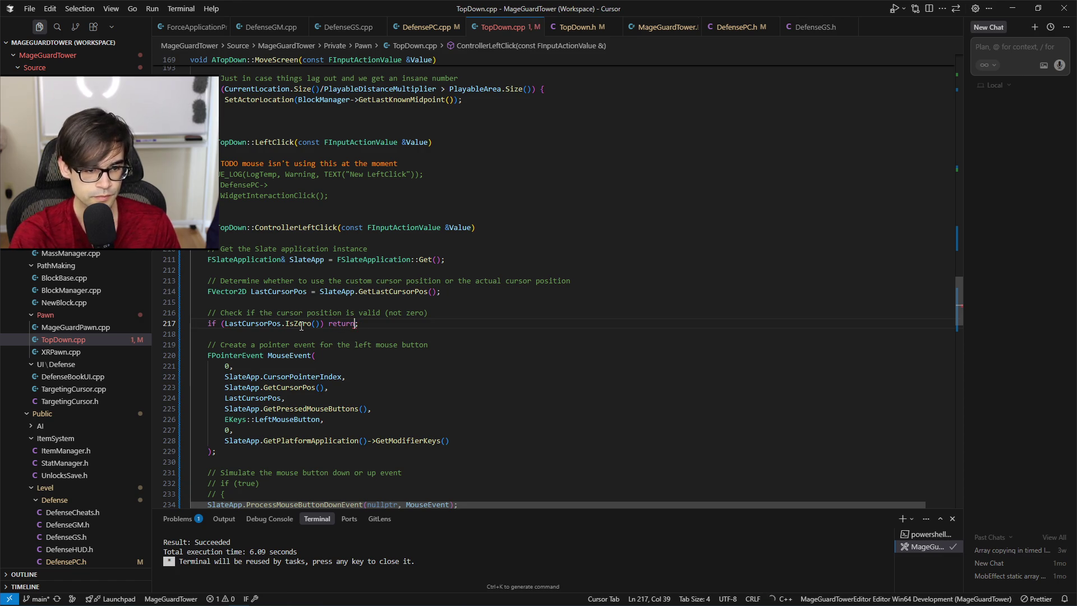
Delete the comment and the early-return check above the pointer event code.
key(Up)
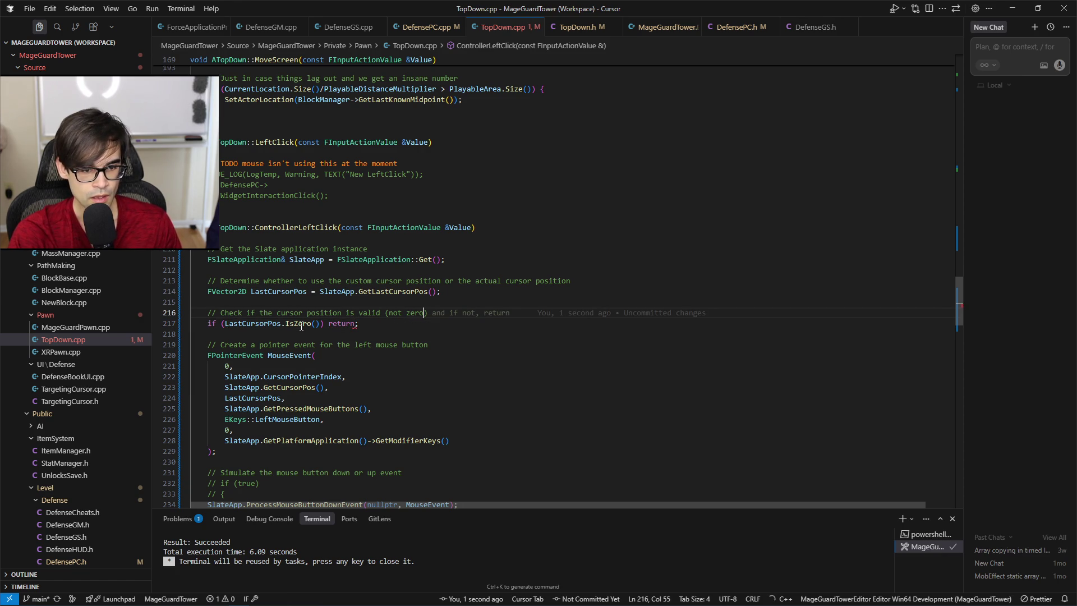
key(shift+Home)
key(ctrl+shift+Right)
key(ctrl+shift+Left)
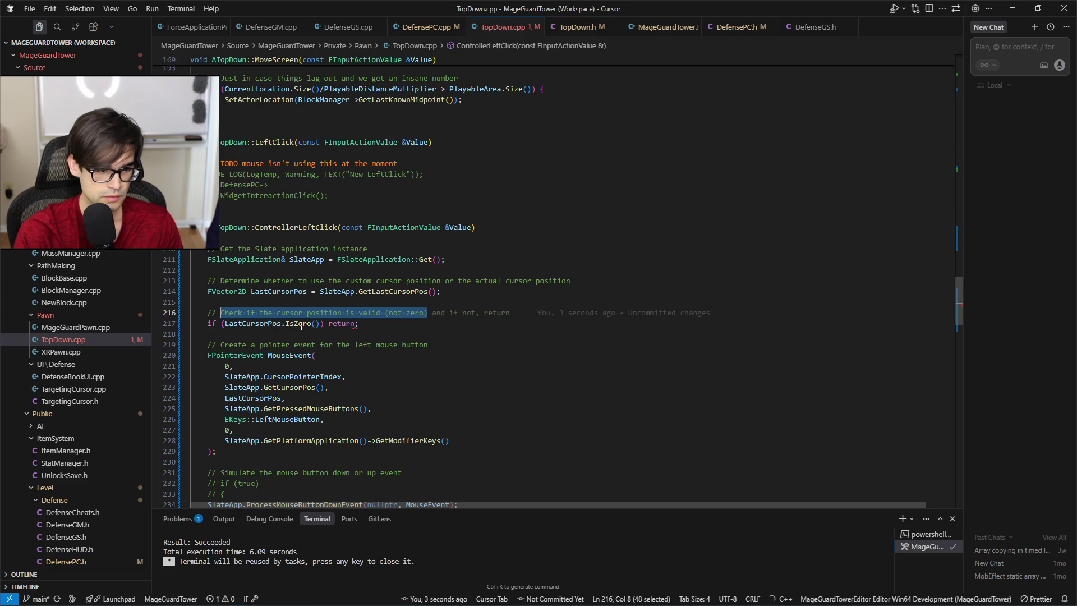
text(If invalid, re)
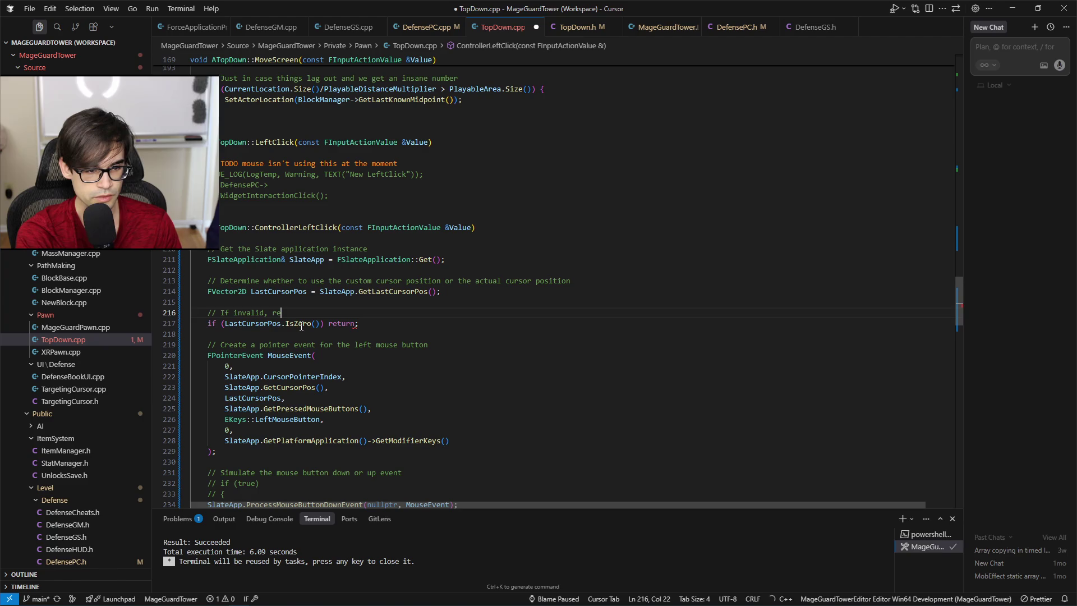
key(Down)
key(End)
key(shift+Up)
key(shift+Up)
key(BackSpace)
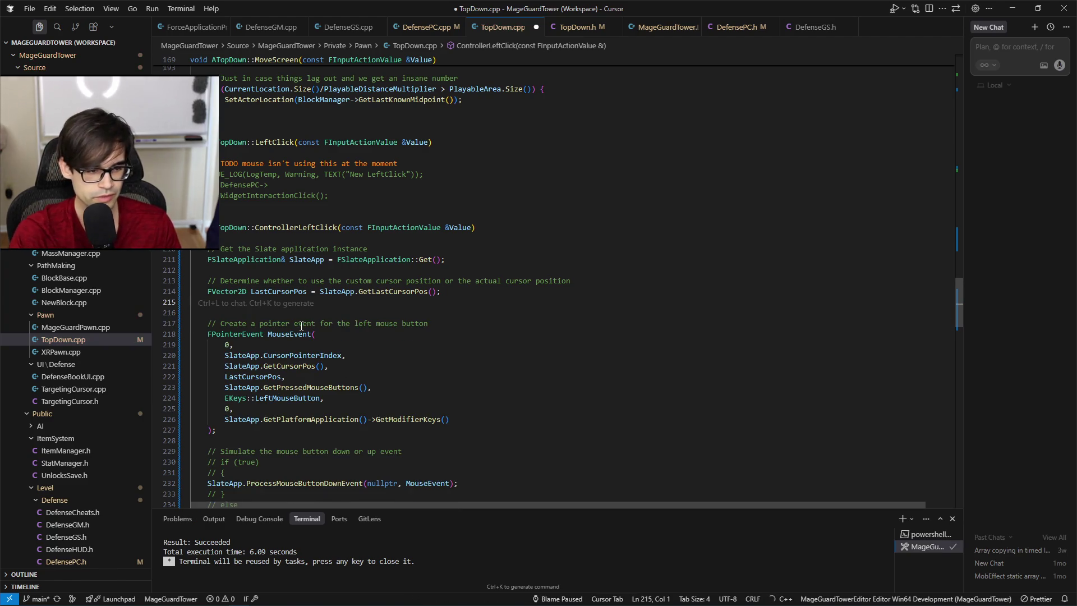
Delete the empty line 215 in ControllerLeftClick and save TopDown.cpp.
key(ctrl+s)
key(BackSpace)
key(ctrl+s)
Step through the pointer event code down to the blank line before the simulate comment.
key(Down)
key(Down)
key(Down)
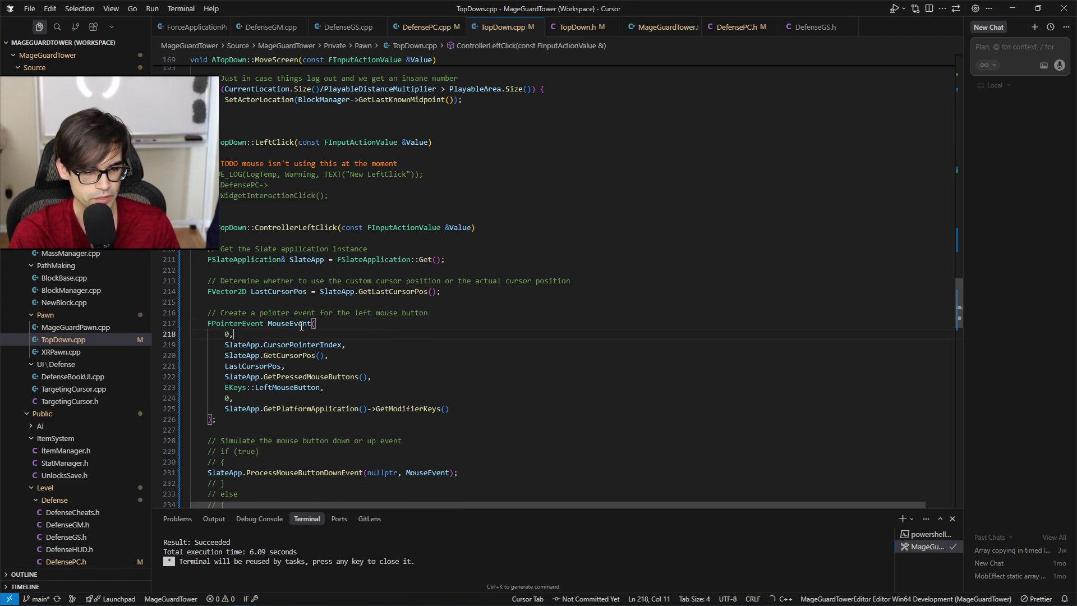
key(Up)
key(Up)
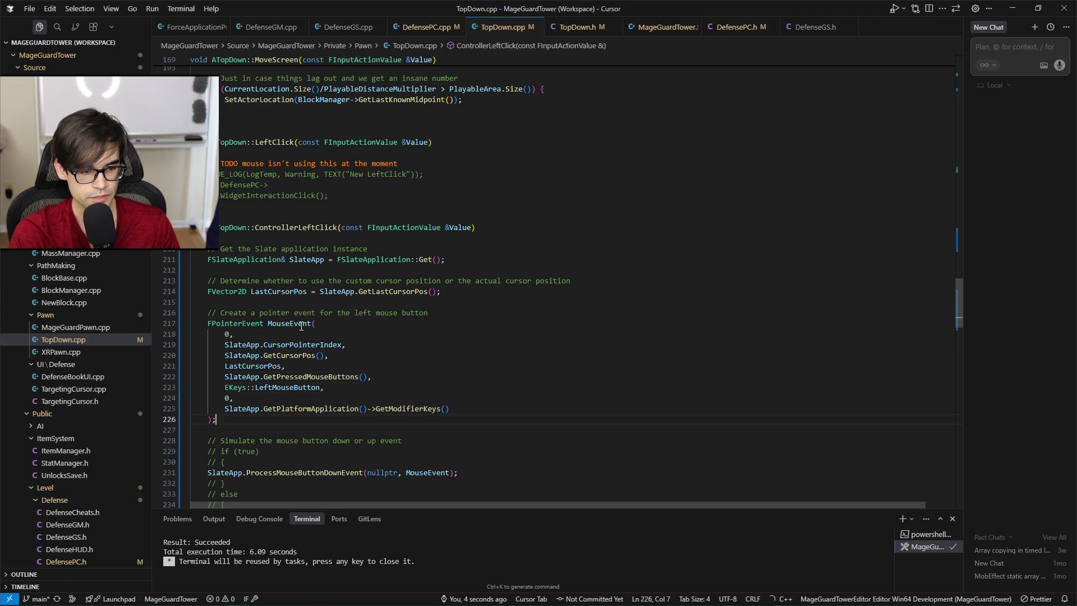
key(Up)
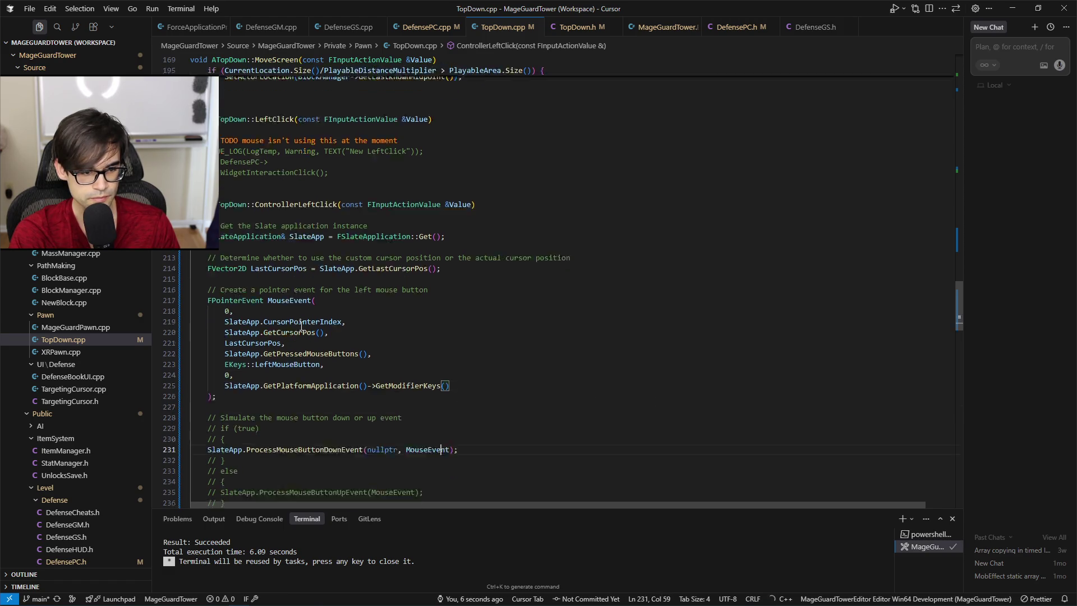
scroll(301, 326, down, 4)
key(Down)
key(Down)
key(Down)
key(Down)
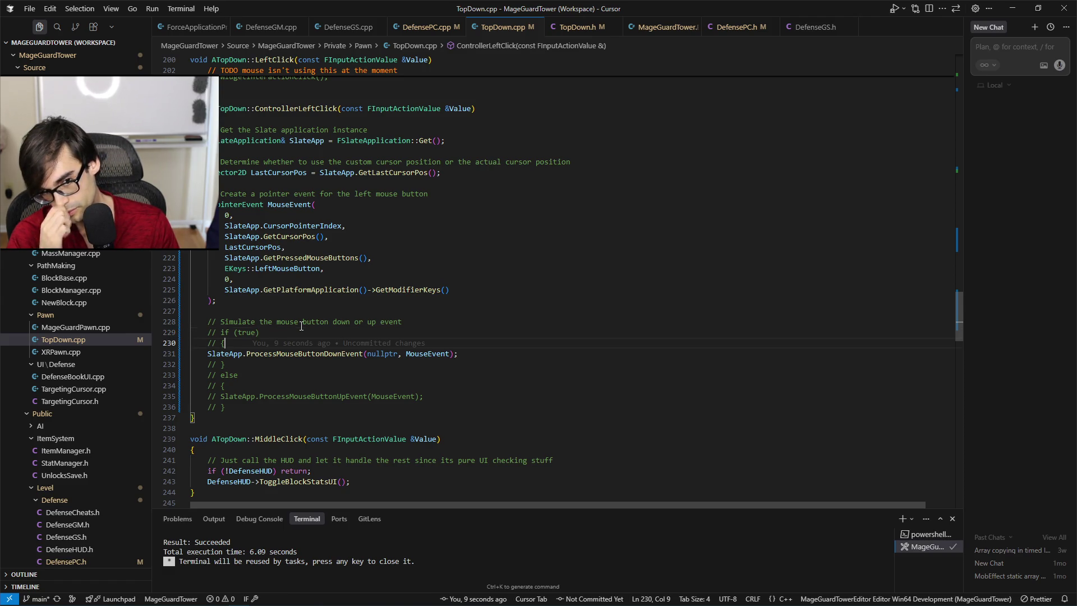
key(Up)
key(Up)
key(Up)
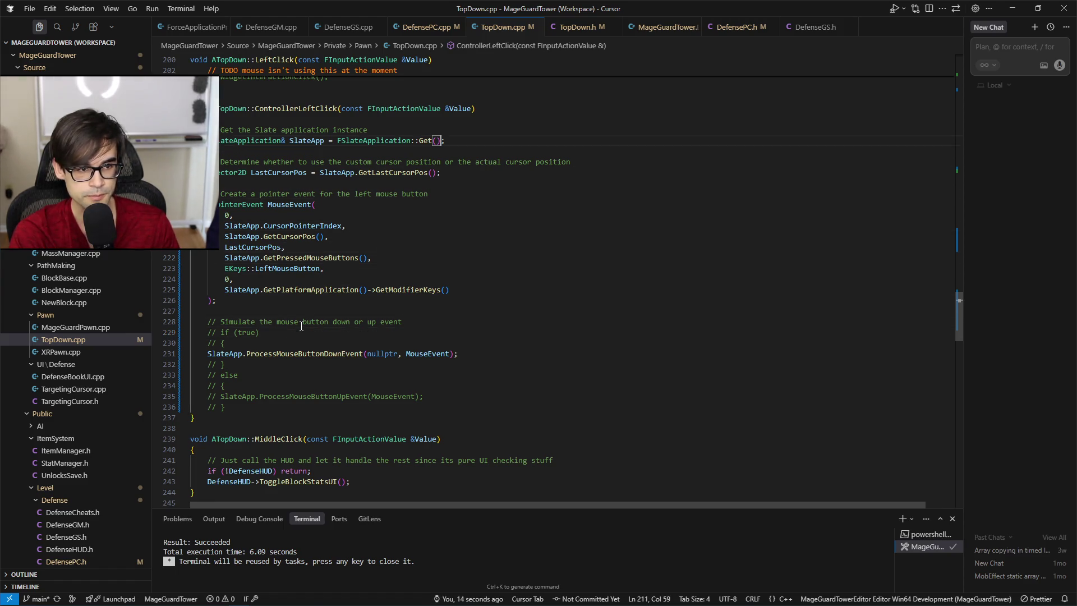
key(Down)
key(Down)
key(Down)
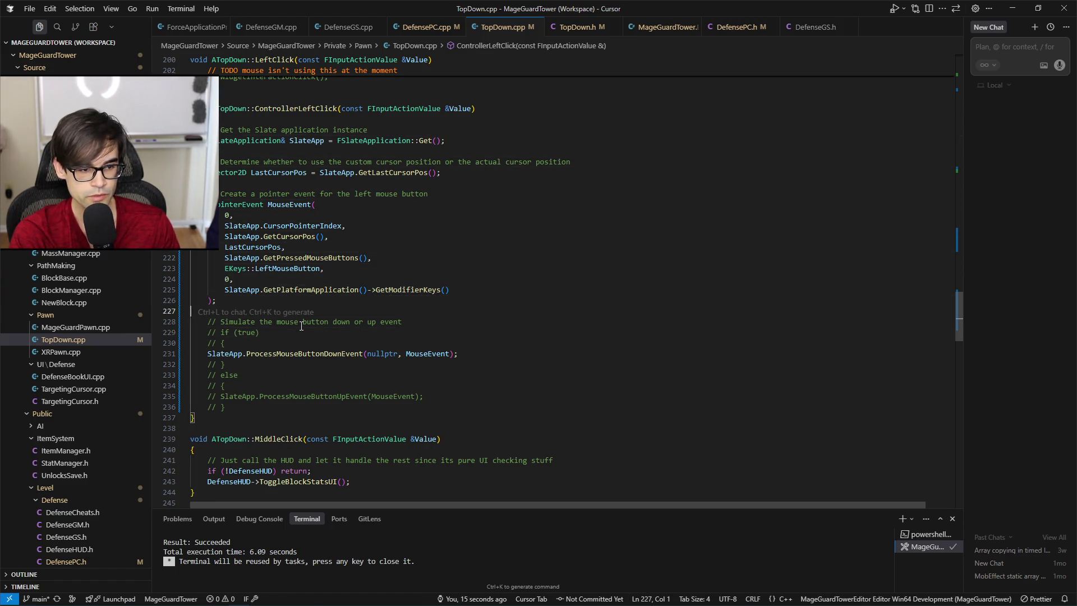
Uncomment the if line and replace its true condition with Value.Get<bool>().
key(Down)
key(Down)
key(ctrl+Left)
key(ctrl+Left)
key(ctrl+Left)
key(BackSpace)
key(BackSpace)
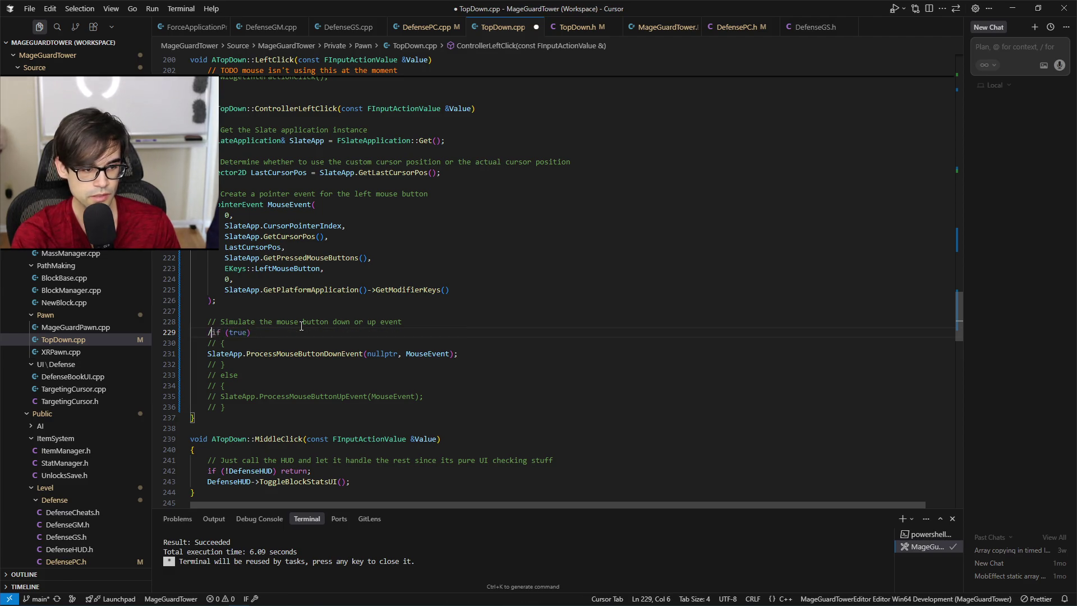
key(BackSpace)
key(ctrl+Right)
key(Right)
key(Right)
key(ctrl+shift+Right)
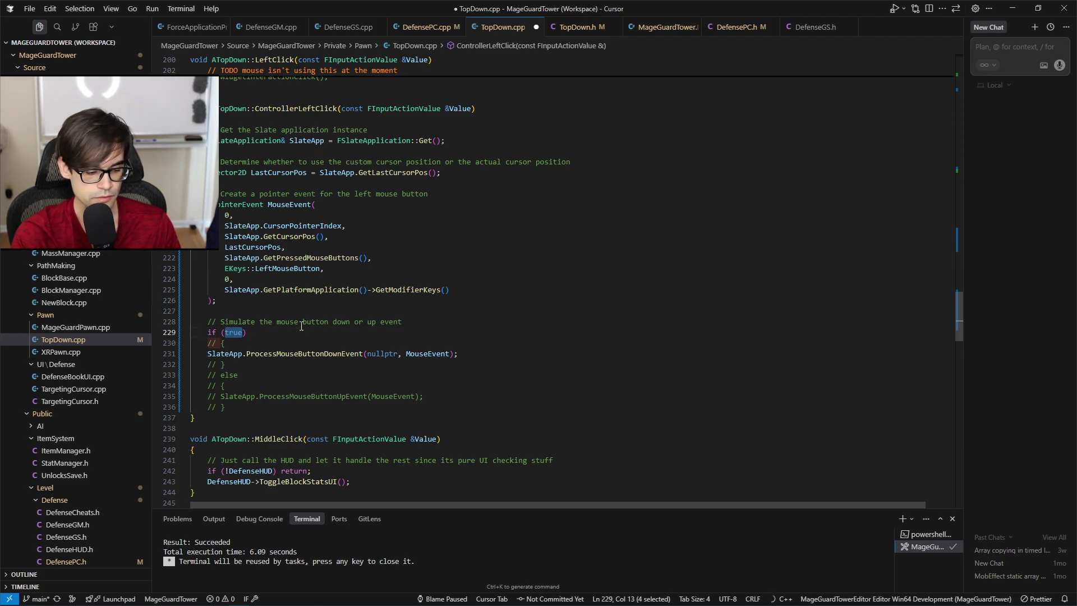
text(Value)
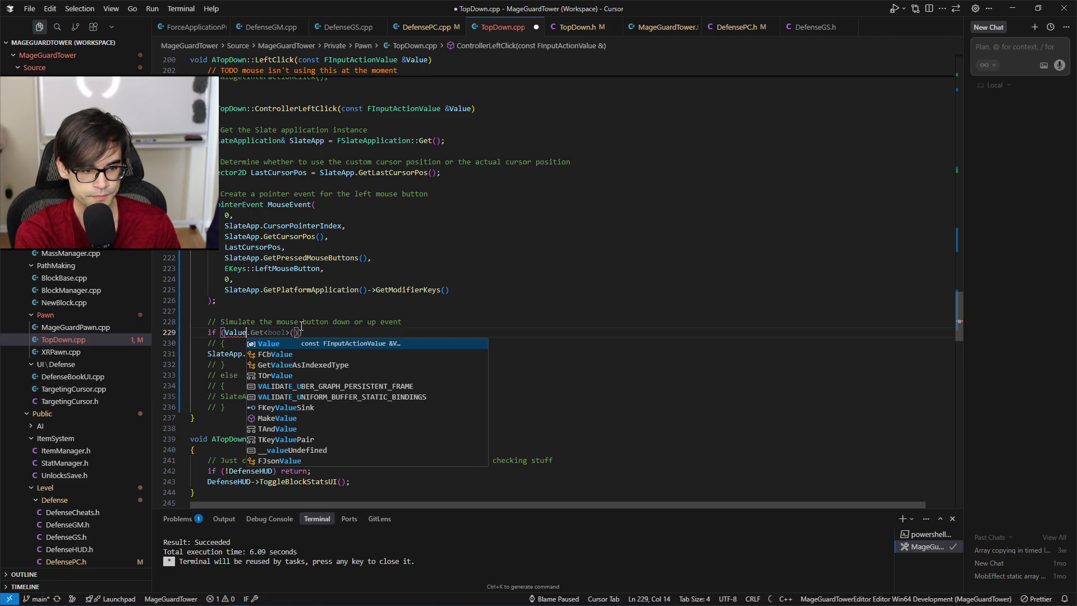
key(Tab)
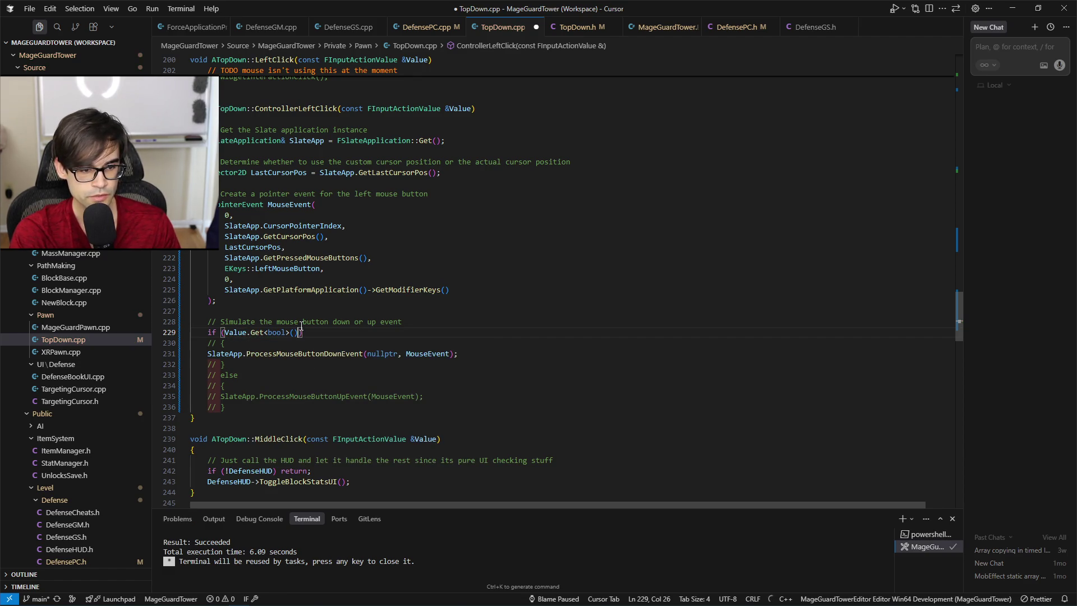
Restore the if/else sending mouse-button down or up, and save TopDown.cpp.
key(Tab)
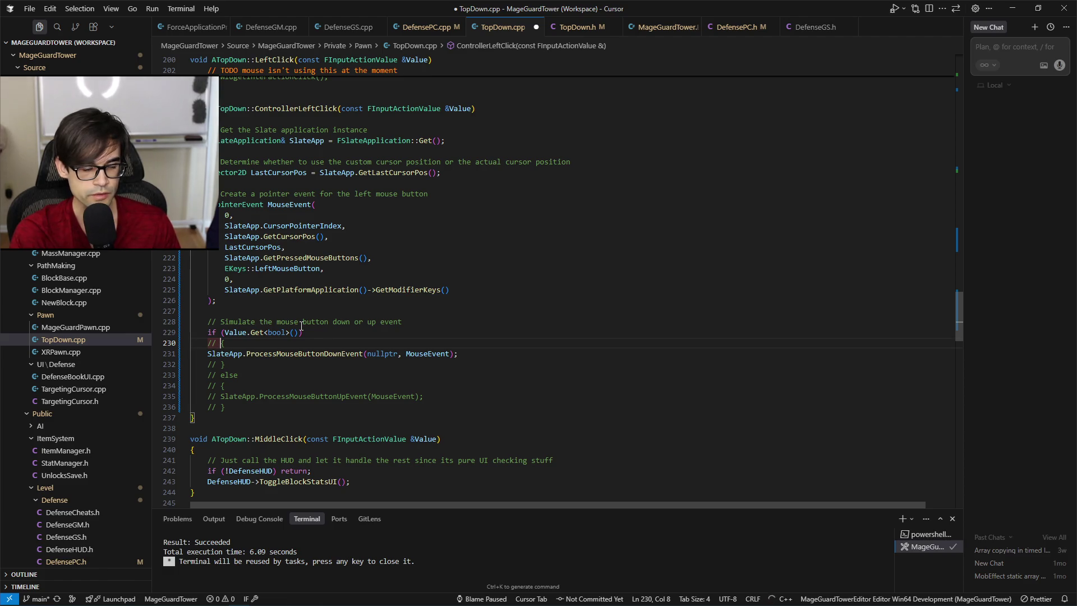
key(BackSpace)
key(BackSpace)
key(BackSpace)
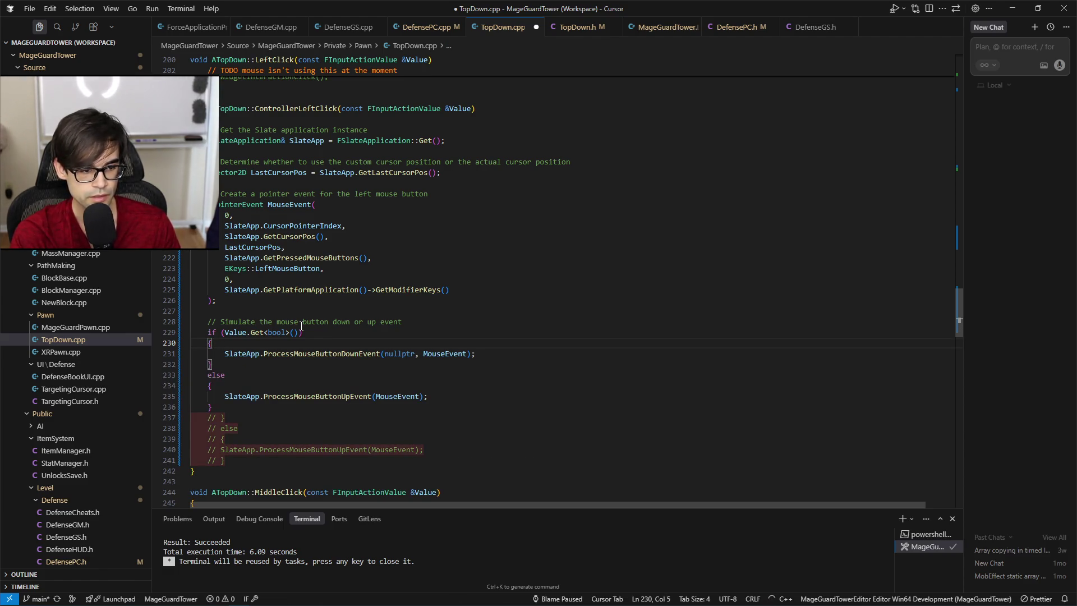
key(Tab)
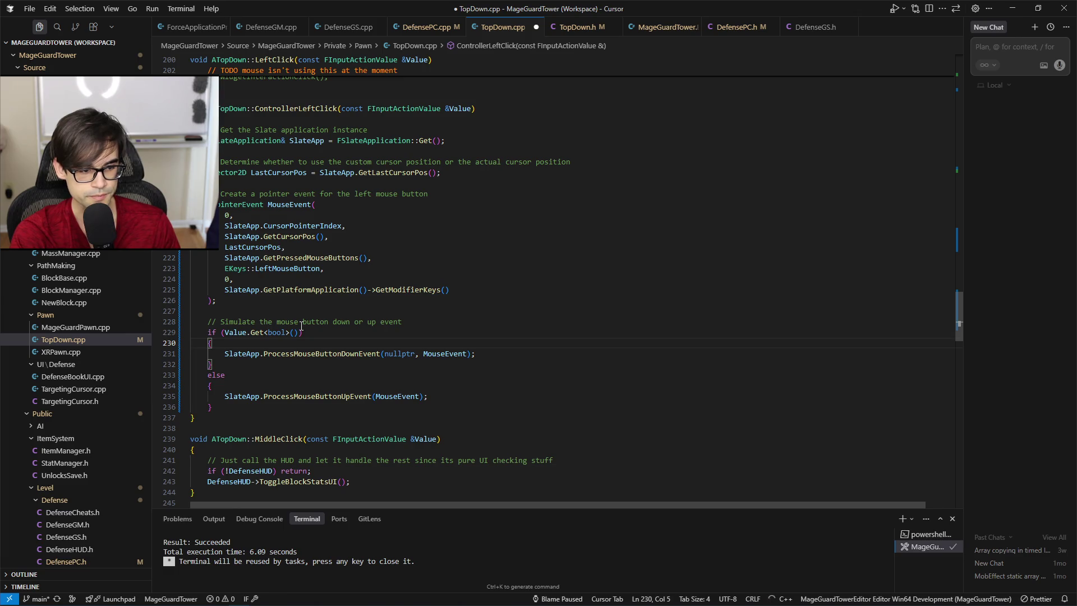
key(ctrl+s)
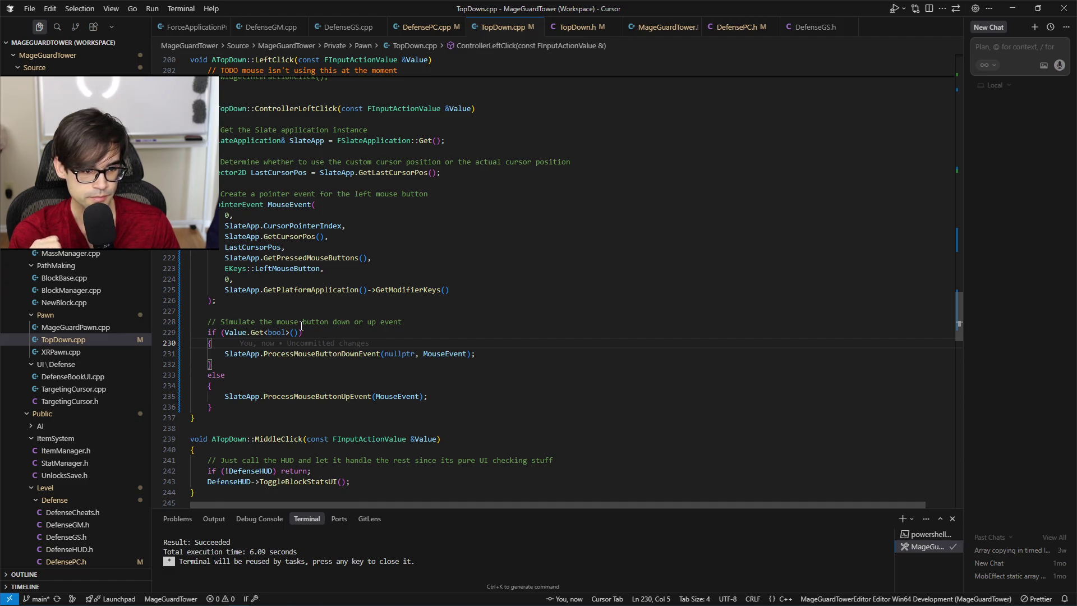
key(Up)
key(Up)
Start a Value.Get<> one-liner on a new line below the comment.
key(End)
key(ctrl+Left)
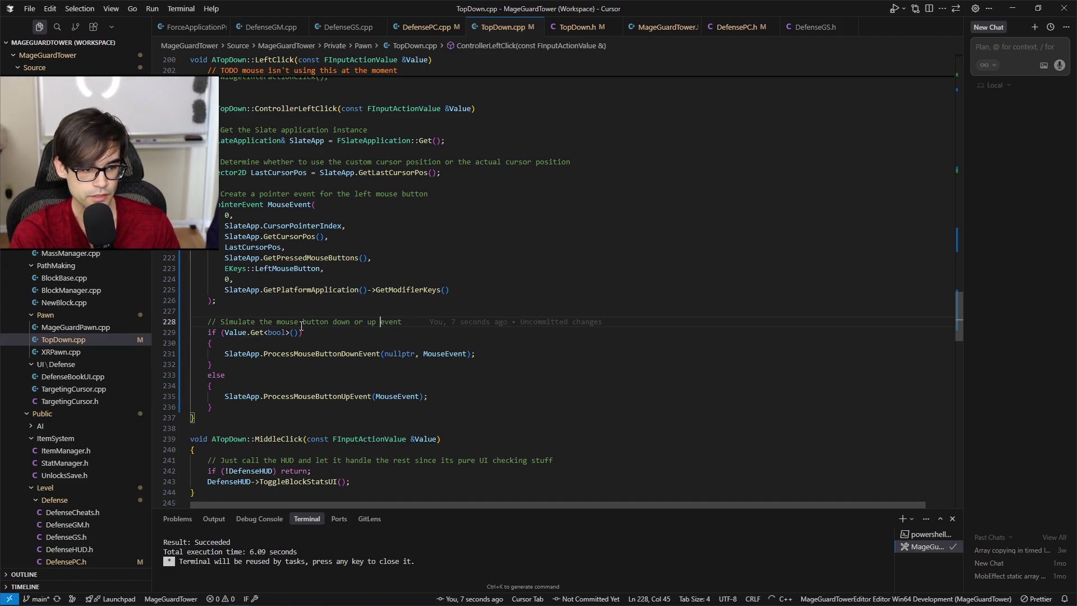
key(Return)
text(Value.Get)
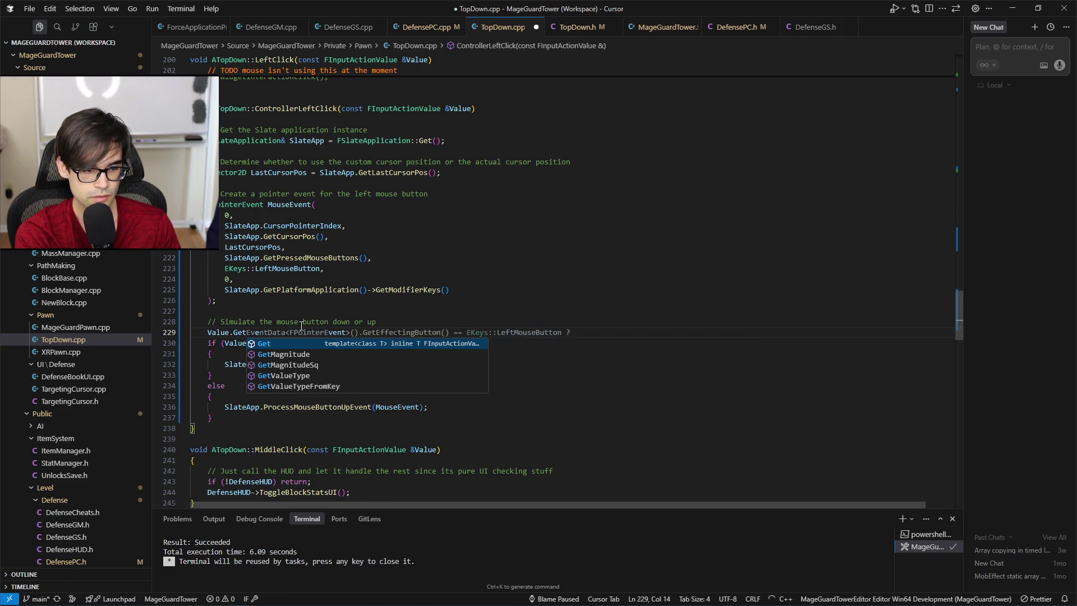
text(<>vent)
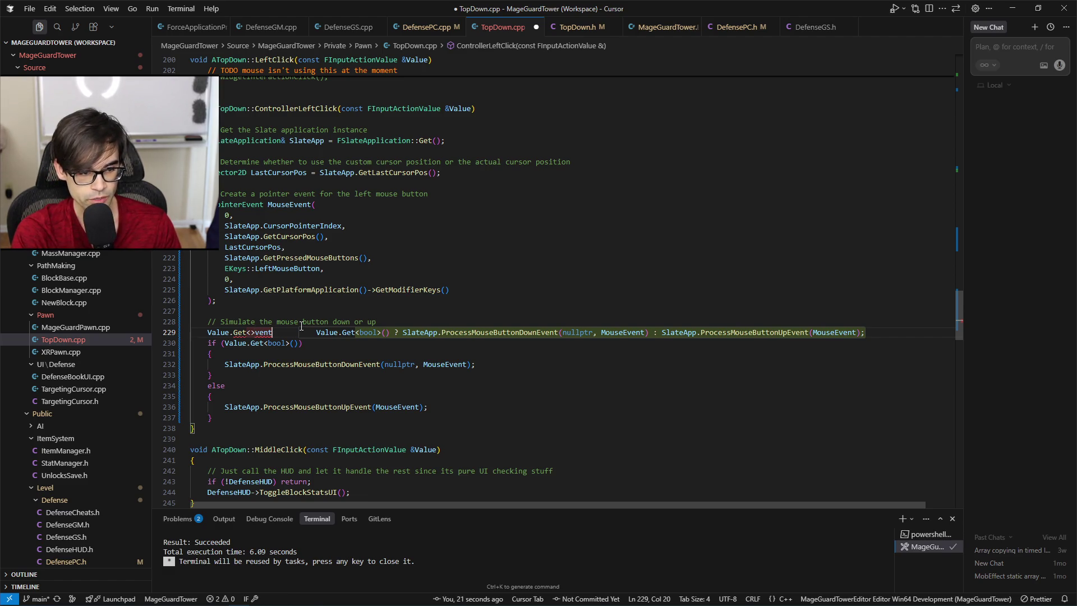
Delete that line, trim the comment to end at 'down or up', and switch to Unreal Editor.
key(Home)
key(Home)
key(shift+End)
key(BackSpace)
key(BackSpace)
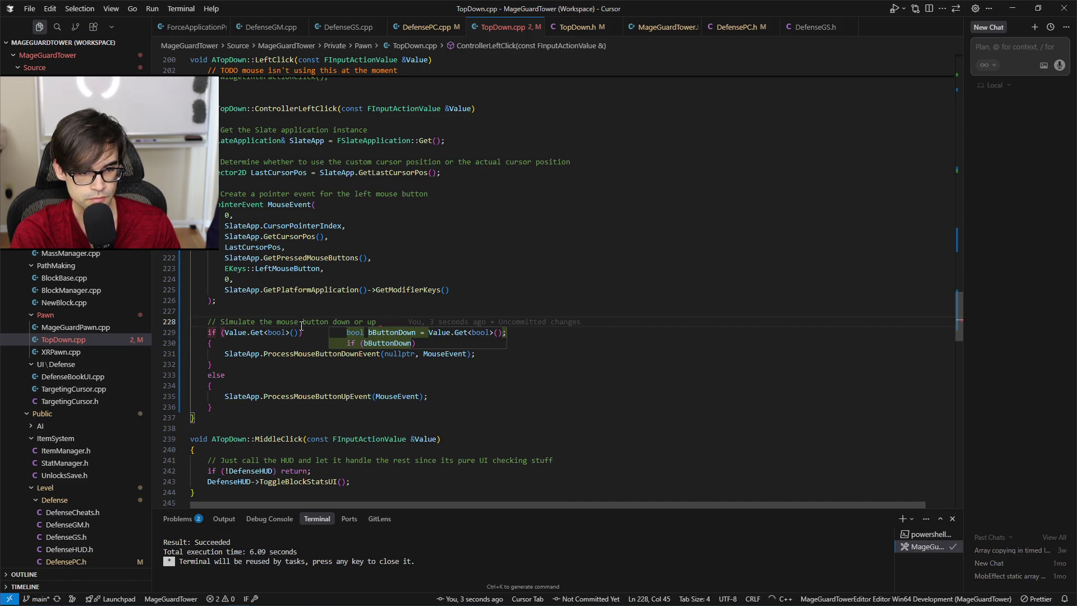
key(BackSpace)
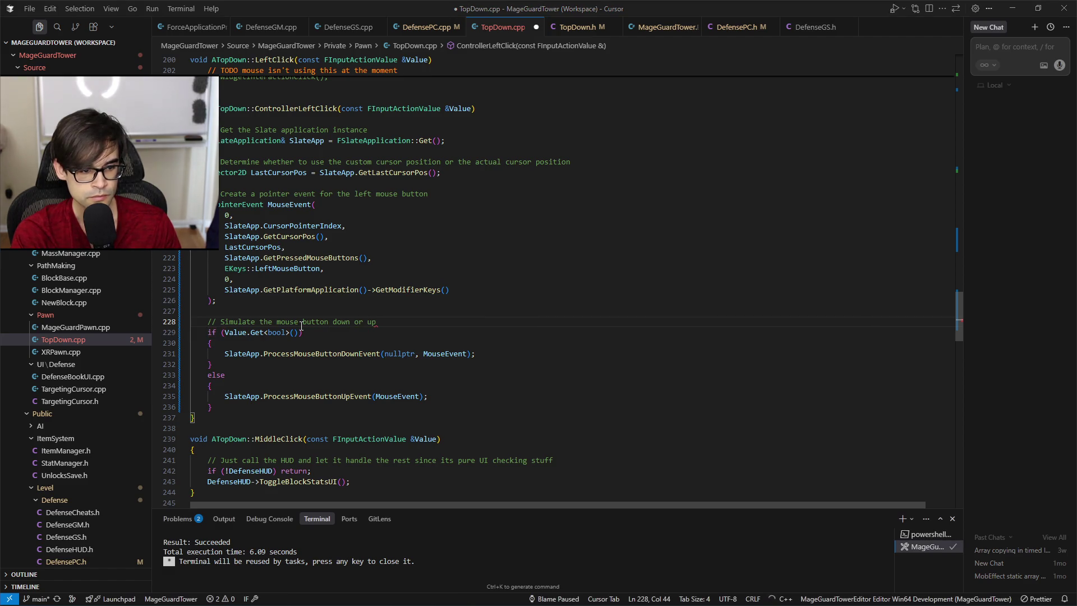
key(alt+Tab)
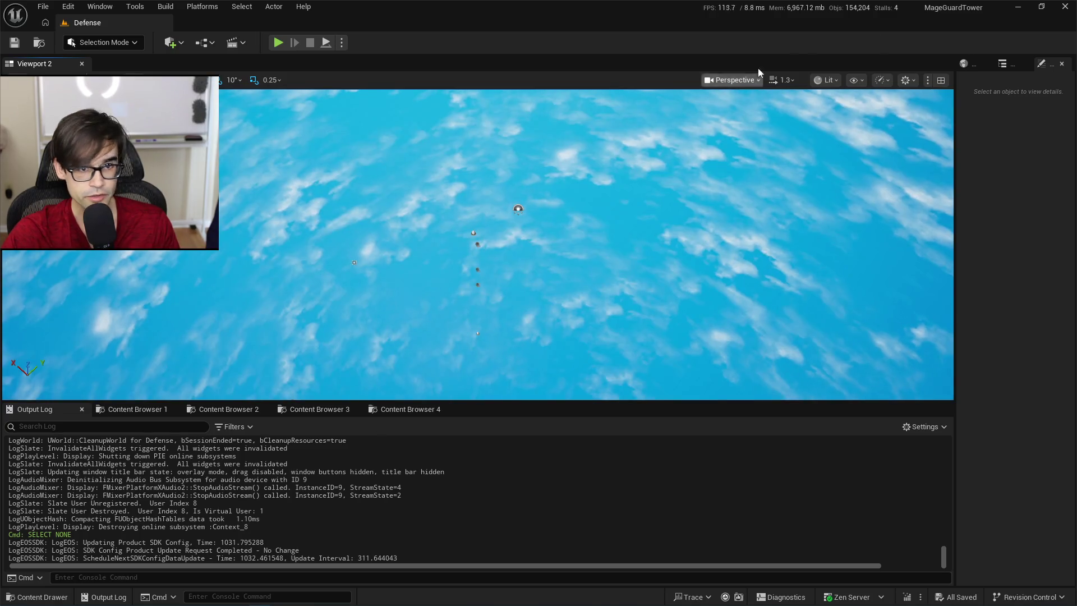
Run the Development Build task until it succeeds, then bring up the project folder in File Explorer.
key(alt+Tab)
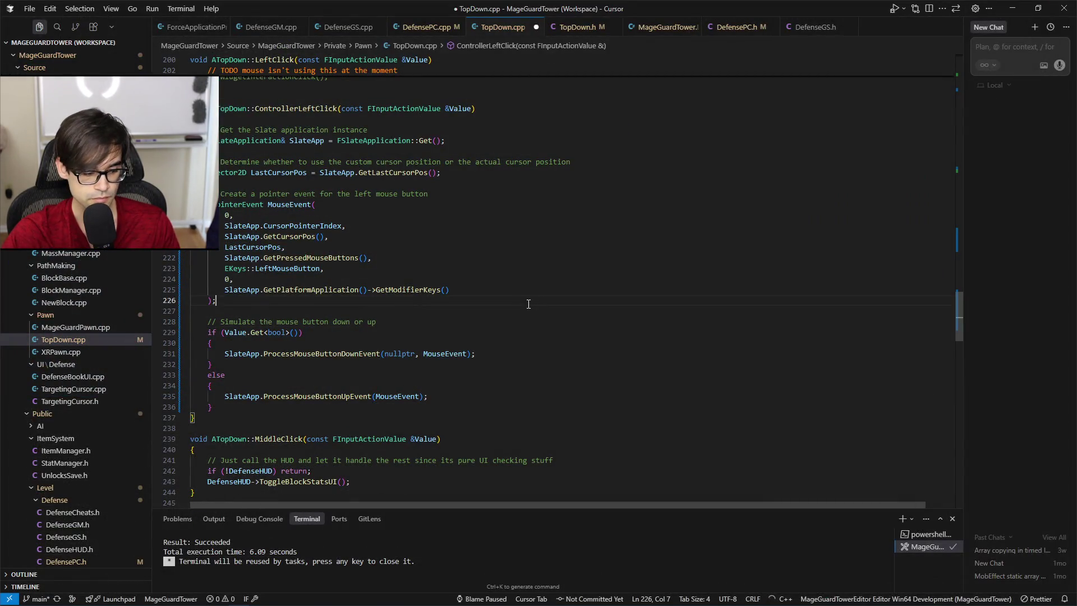
key(ctrl+shift+b)
click(521, 45)
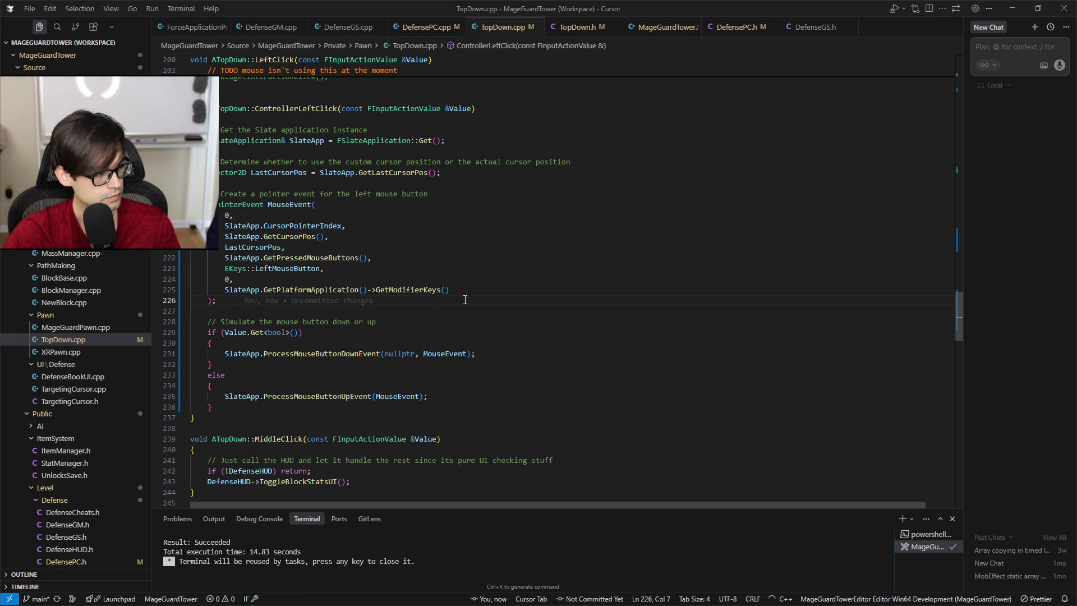
key(alt+Tab)
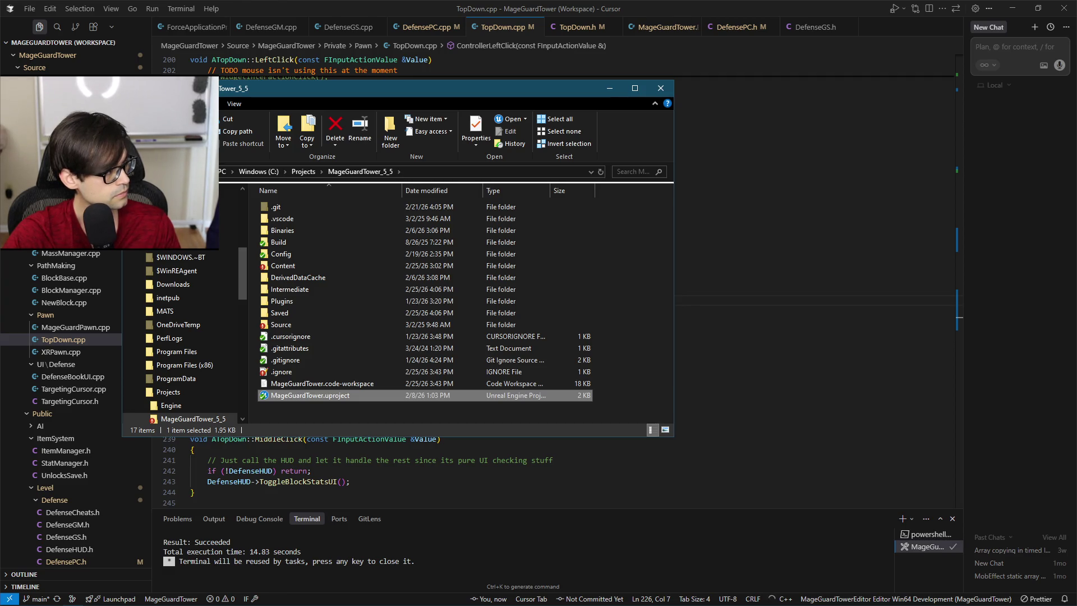
Launch MageGuardTower.uproject to reopen the project in Unreal Editor.
double_click(311, 395)
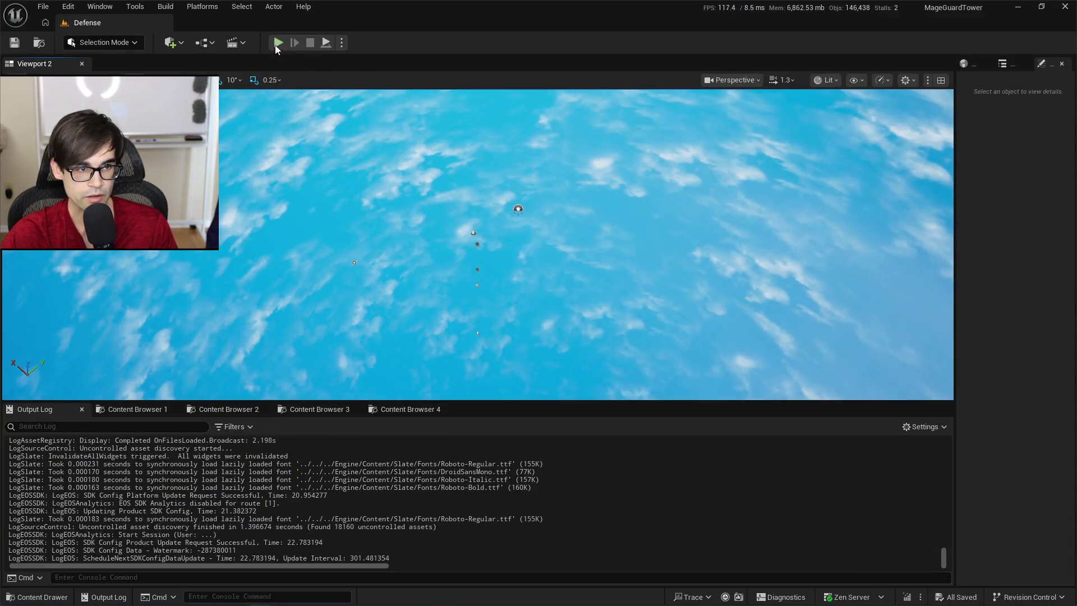
Show the Pawn/Desktop/Inputs folder in Content Browser 2.
click(317, 409)
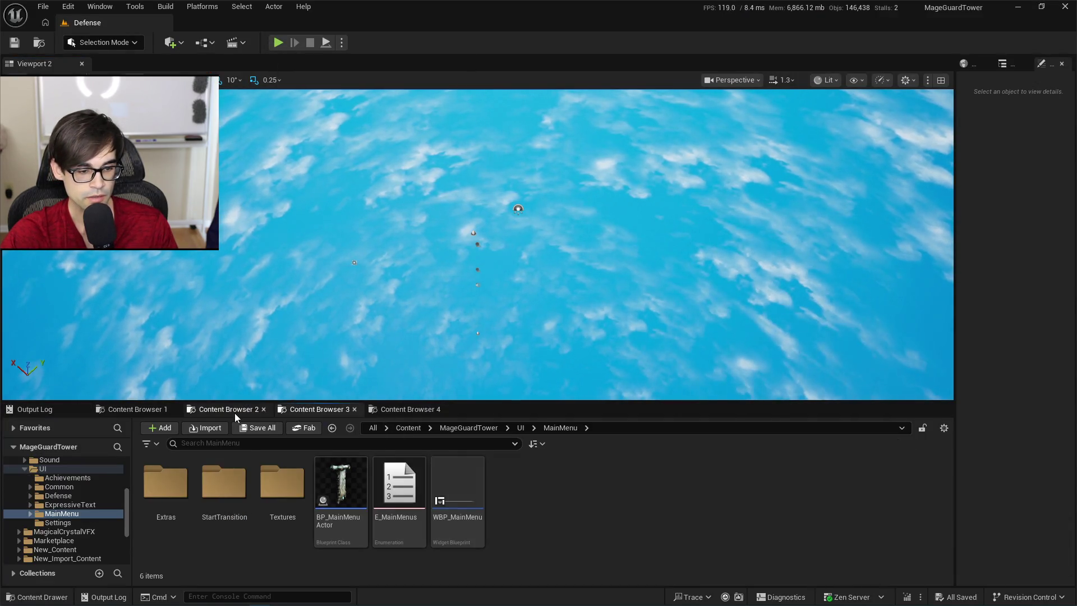
click(235, 413)
scroll(610, 497, down, 3)
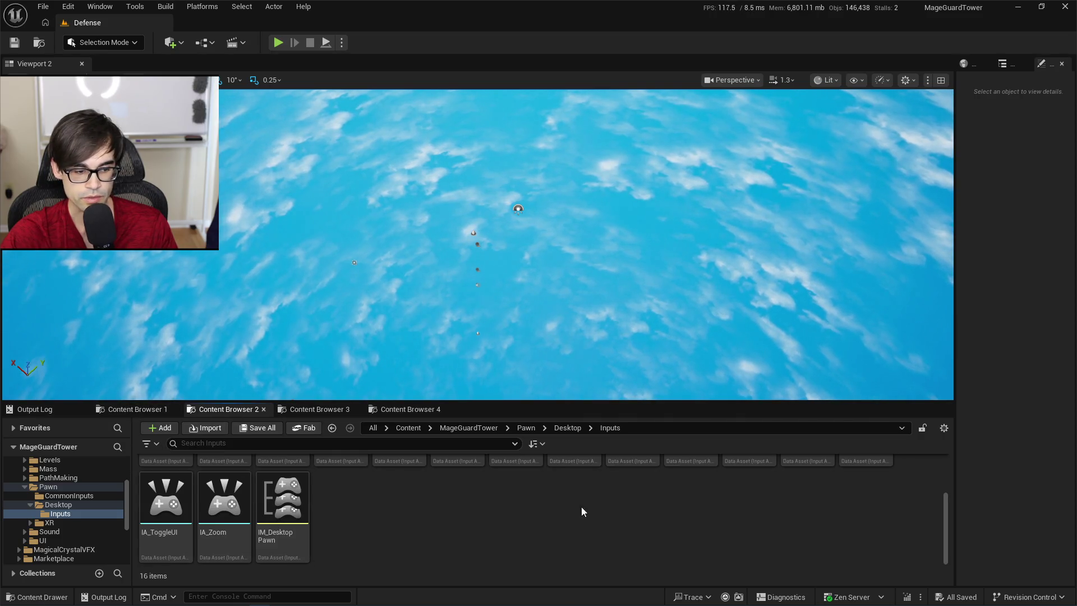
scroll(582, 511, up, 2)
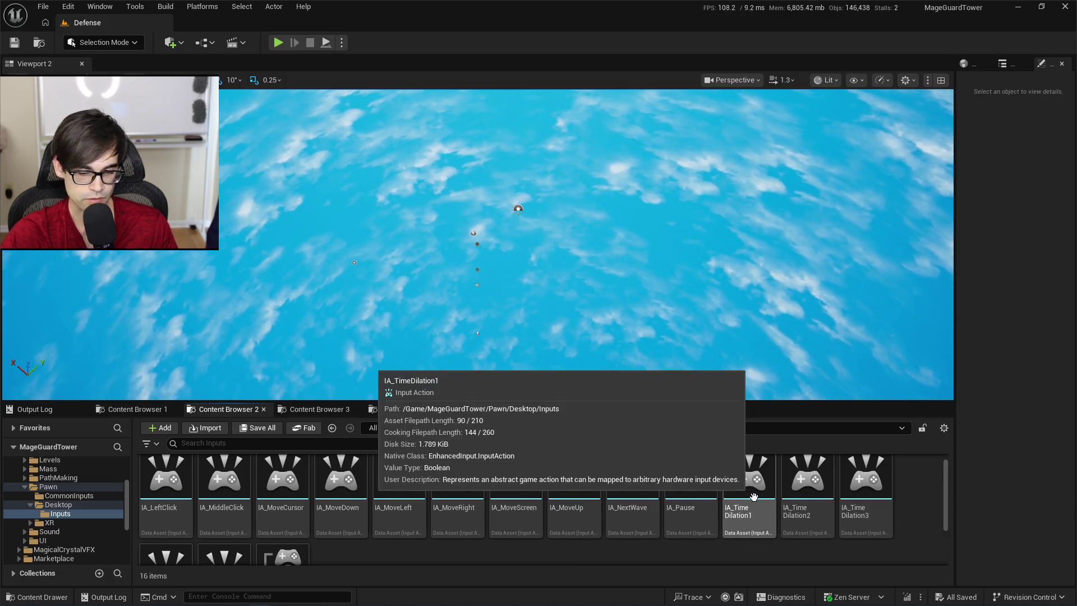
Check that IA_MiddleClick uses a Digital (bool) value type, then select IA_LeftClick.
click(242, 477)
double_click(242, 477)
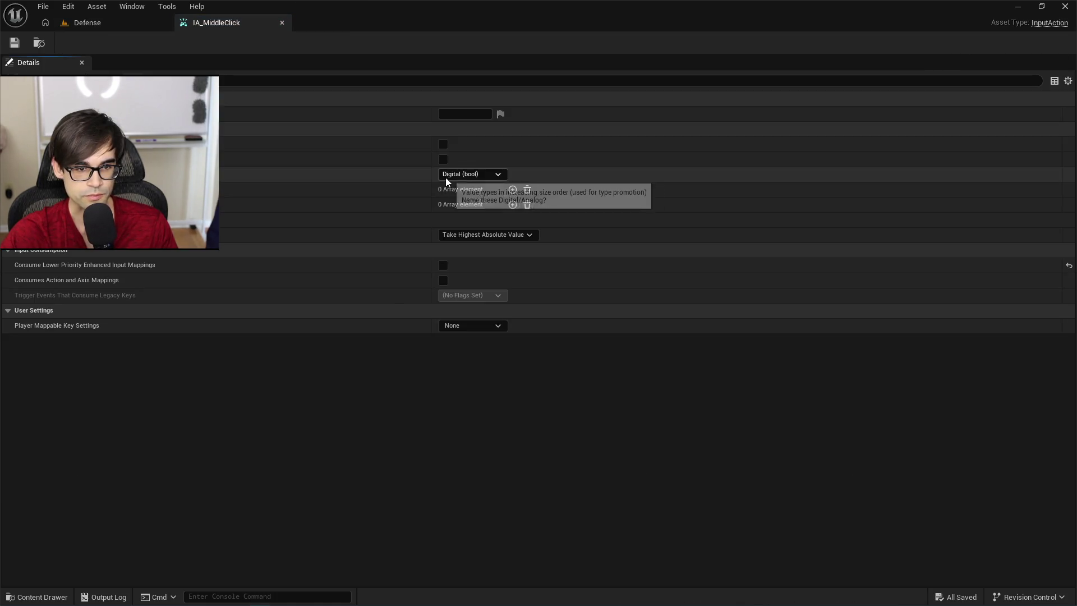
click(282, 22)
click(189, 482)
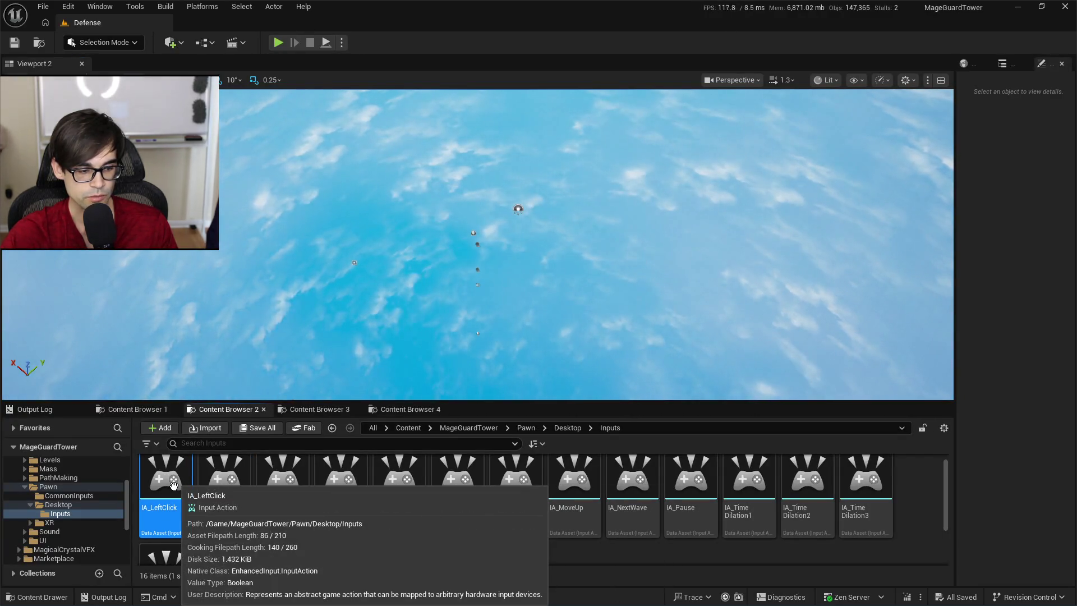
Duplicate IA_LeftClick as IA_ControllerLeftClick and save it.
right_click(174, 485)
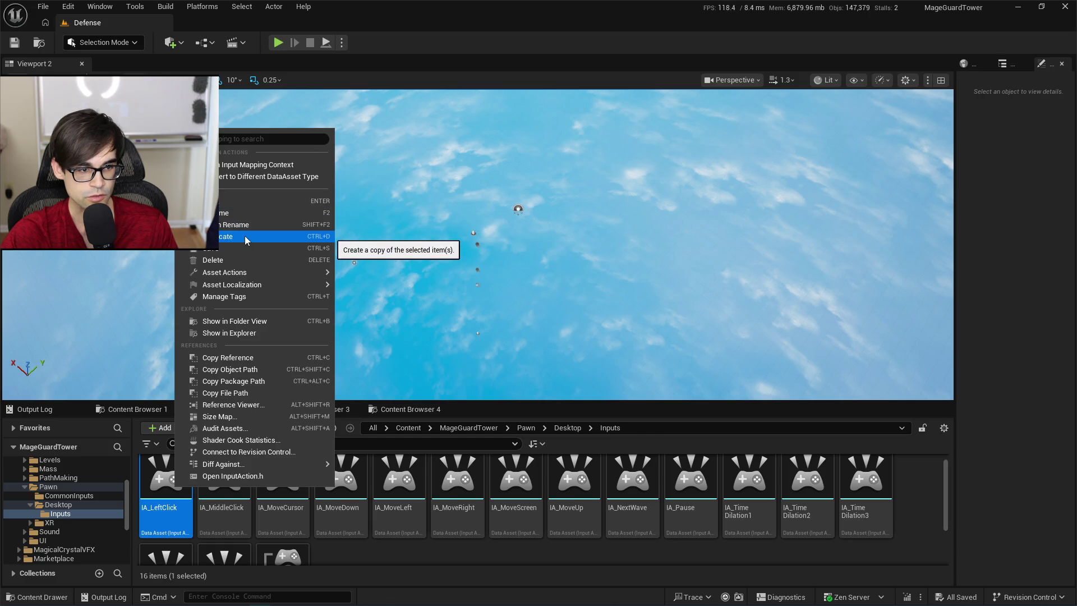
click(245, 239)
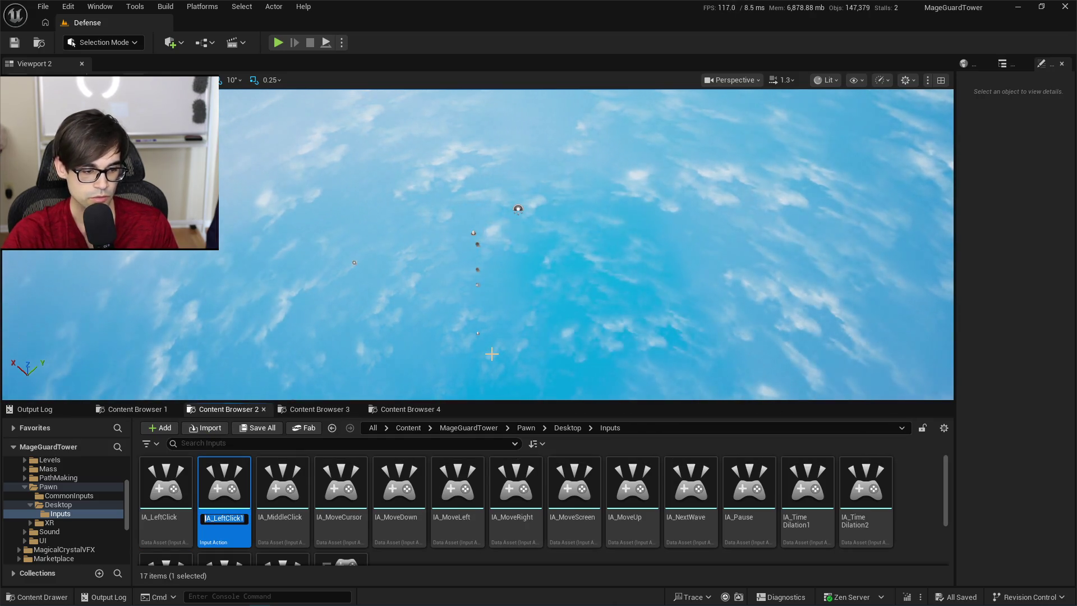
text(IA_C)
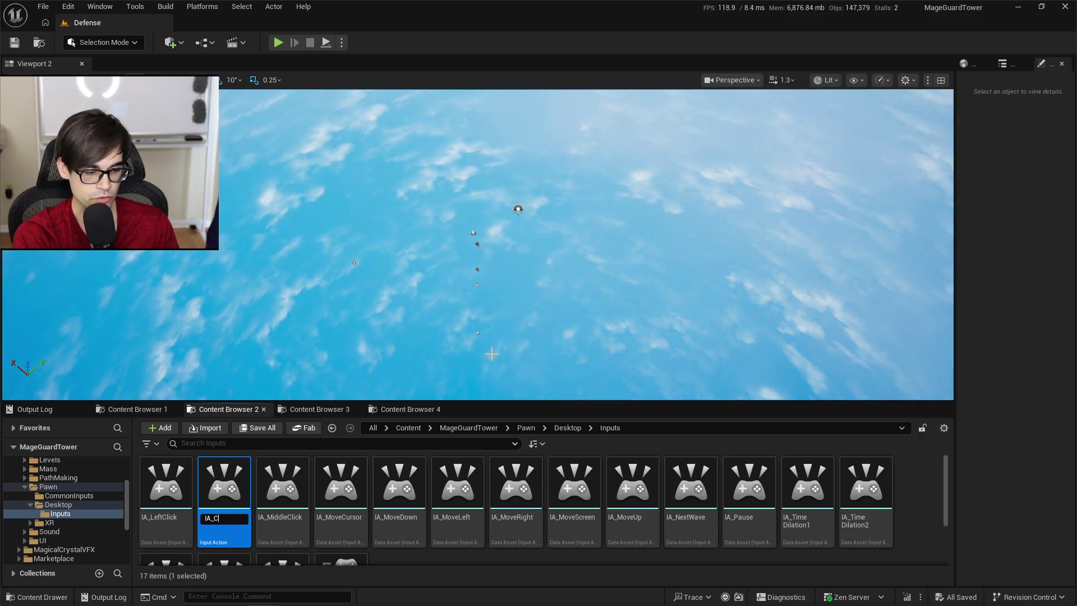
text(ontrollerLeftC)
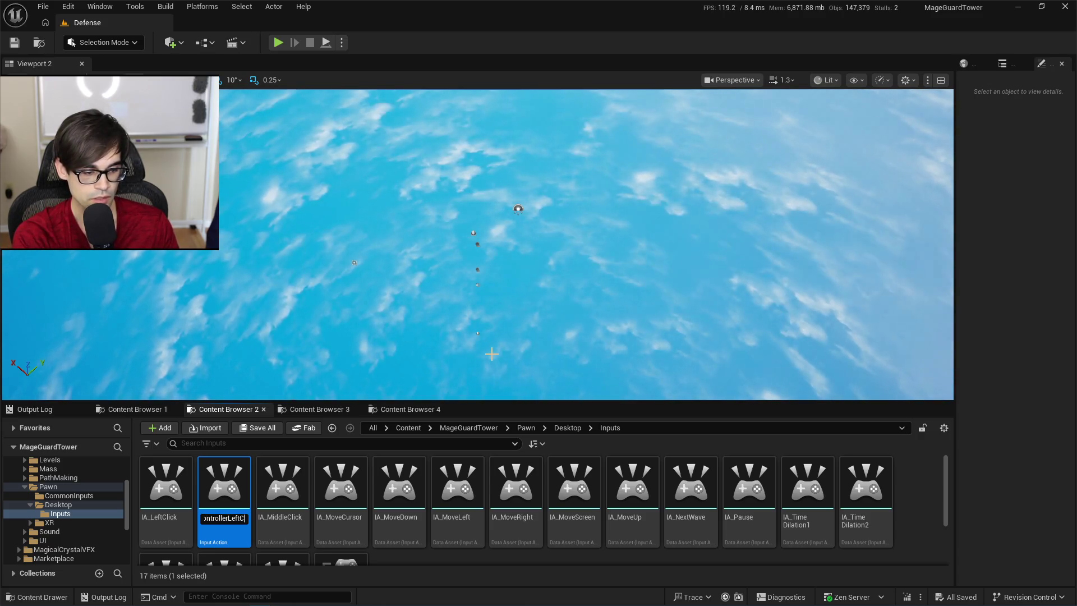
text(lick)
key(Return)
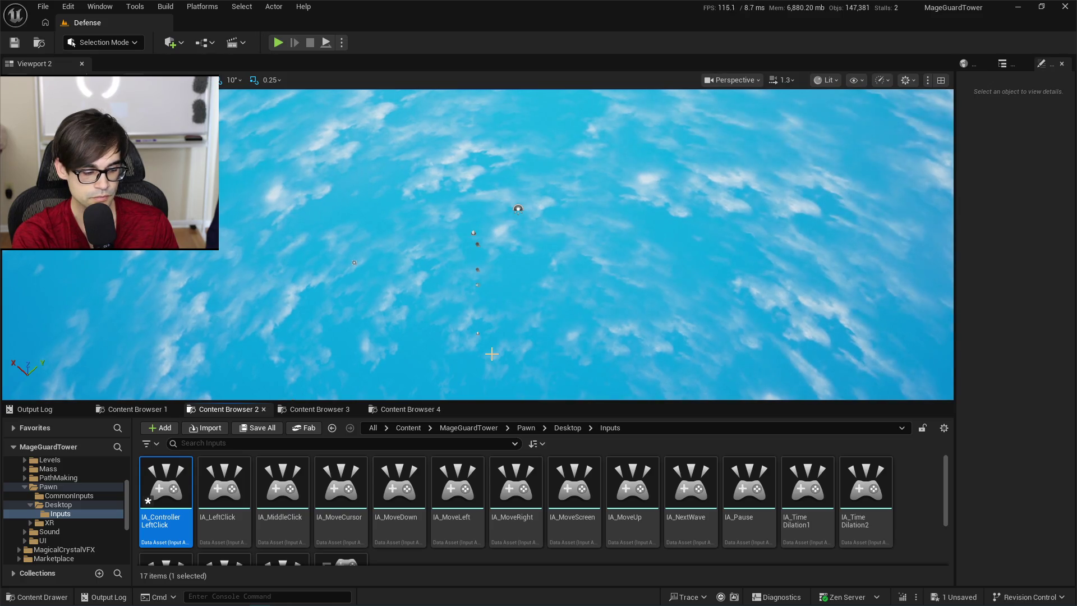
key(ctrl+s)
click(306, 411)
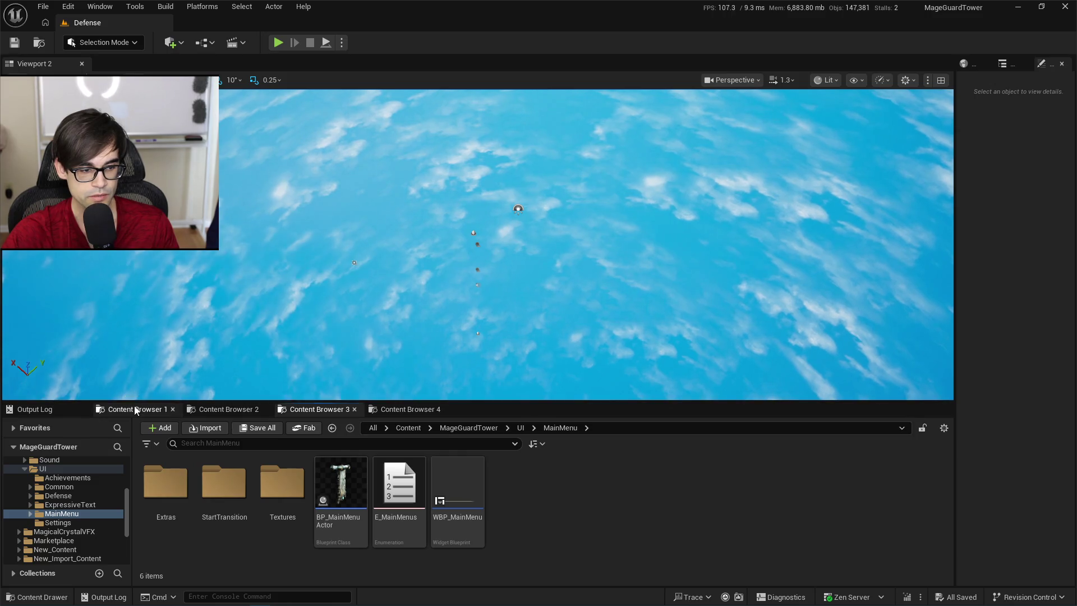
Search the content folder for 'topdown' and open the BP_TopDown blueprint.
click(136, 411)
click(426, 410)
click(328, 411)
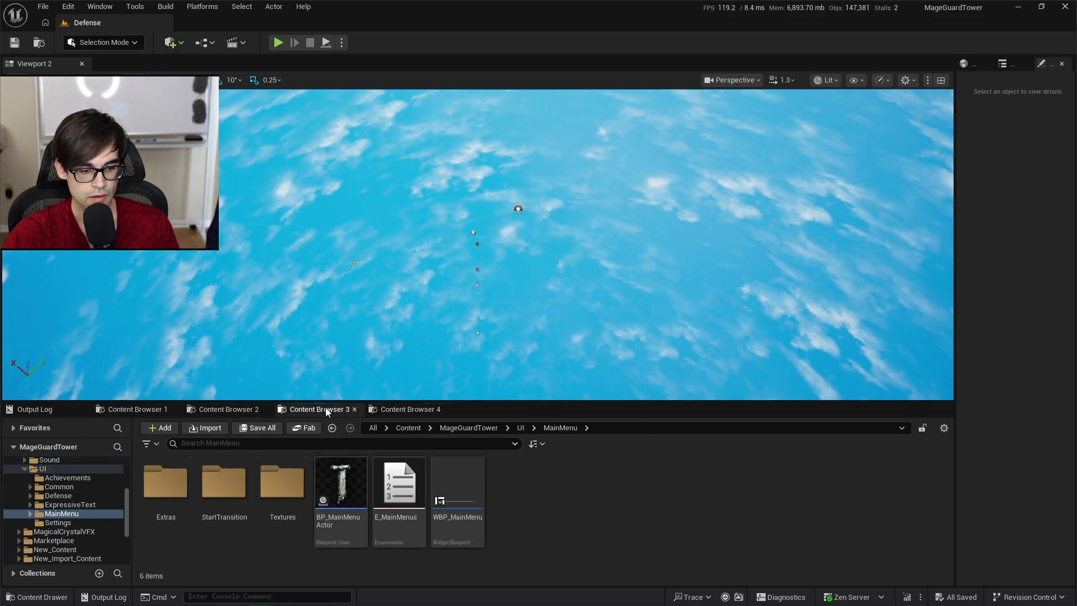
click(468, 428)
click(410, 445)
text(to)
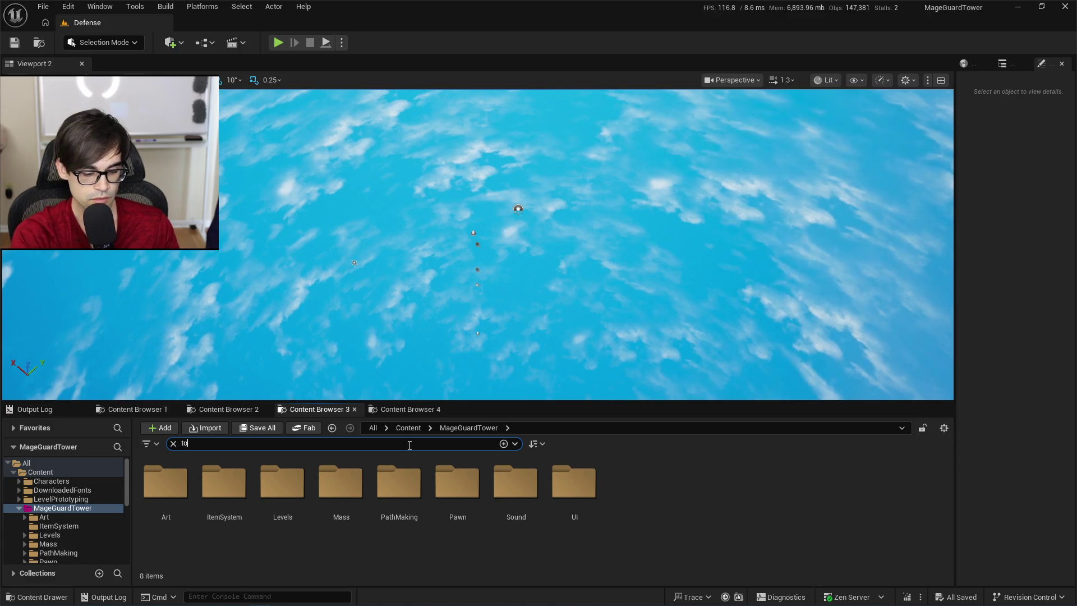
text(pdown)
click(183, 499)
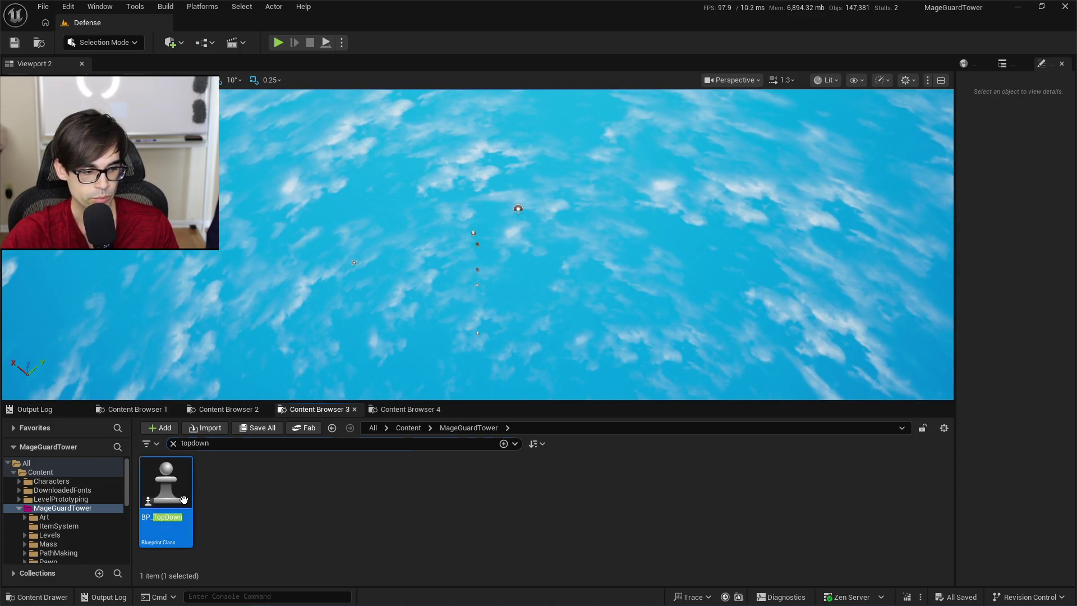
double_click(184, 499)
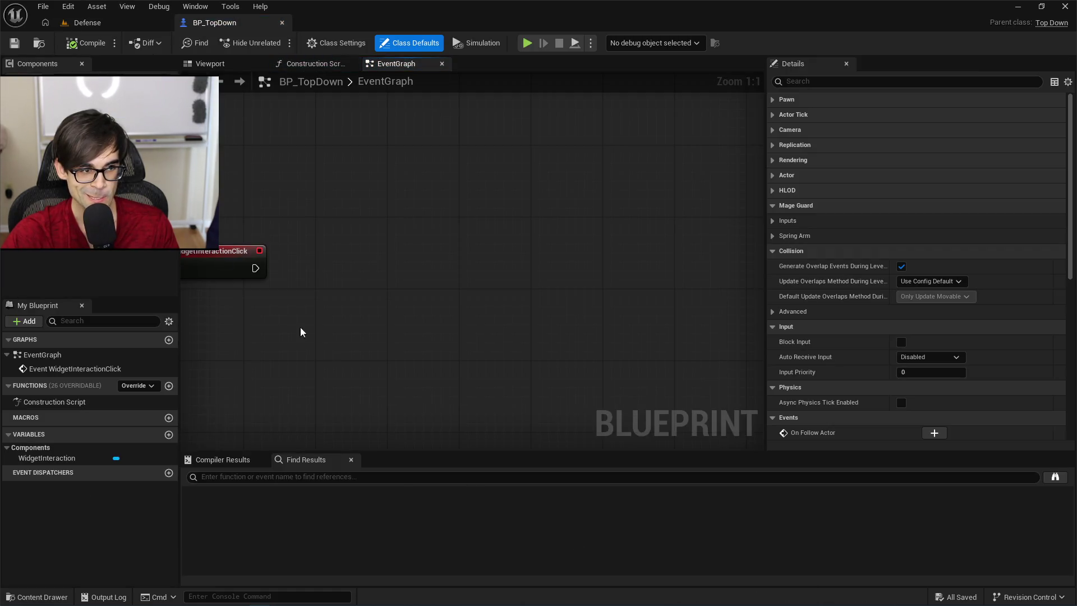
Set Action Controller Left Click to IA_ControllerLeftClick, save BP_TopDown, and return to Defense.
click(772, 221)
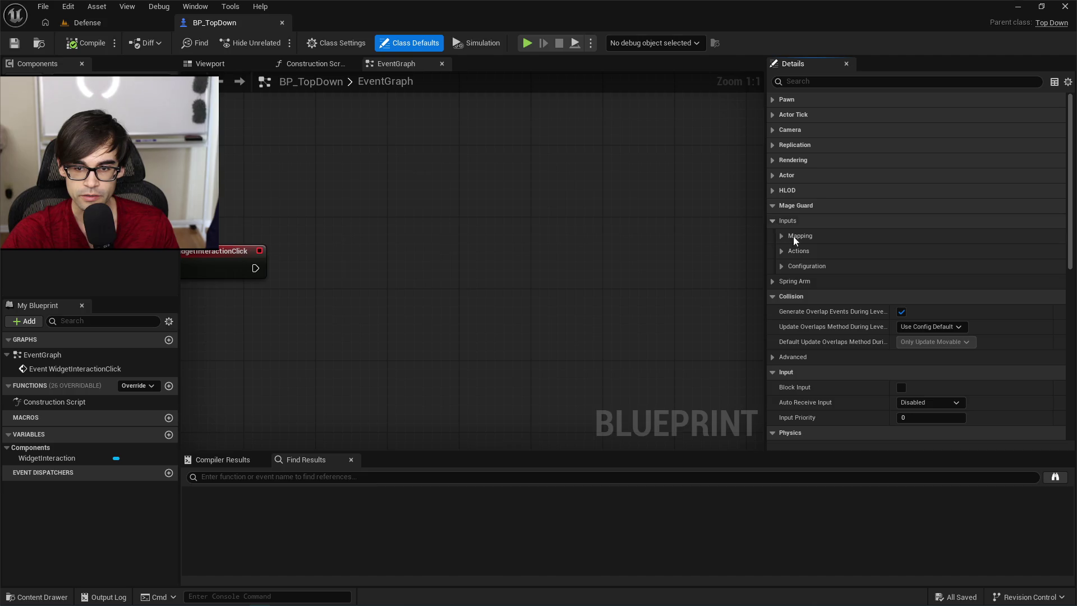
click(782, 253)
scroll(821, 392, down, 5)
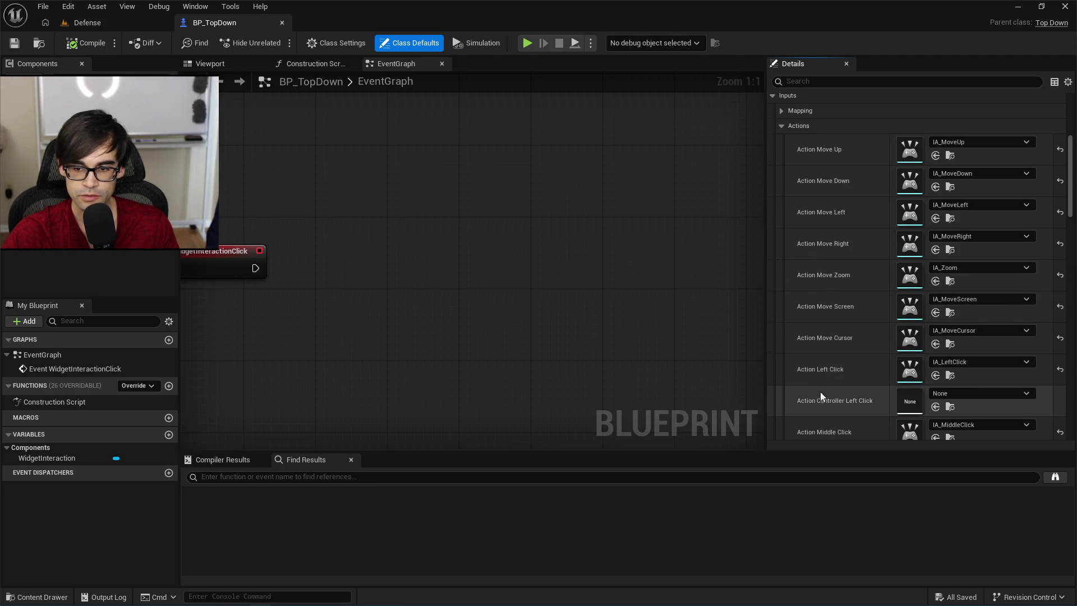
click(975, 358)
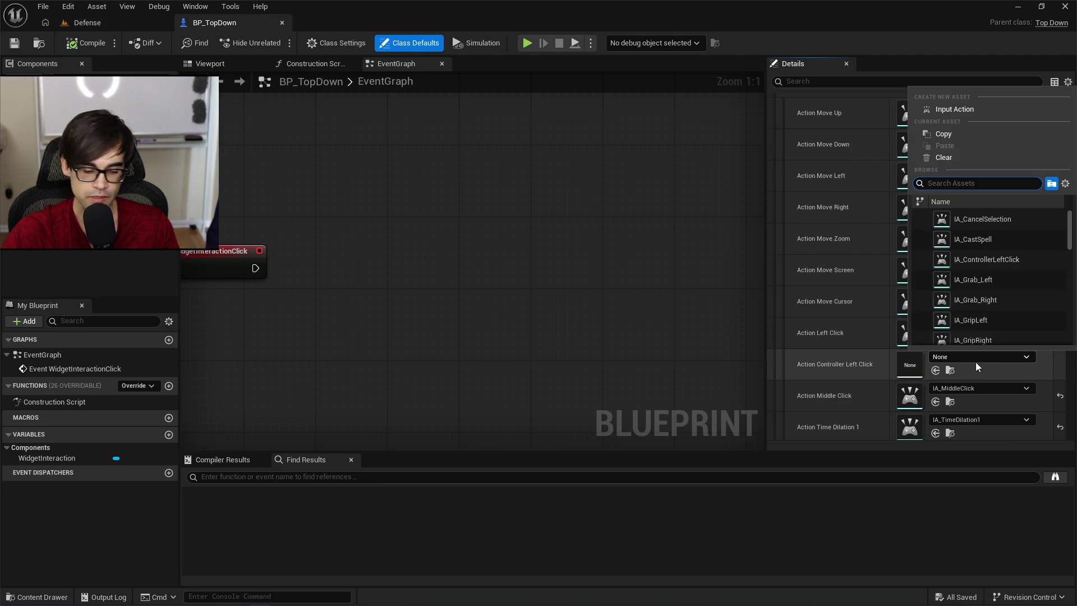
text(controller)
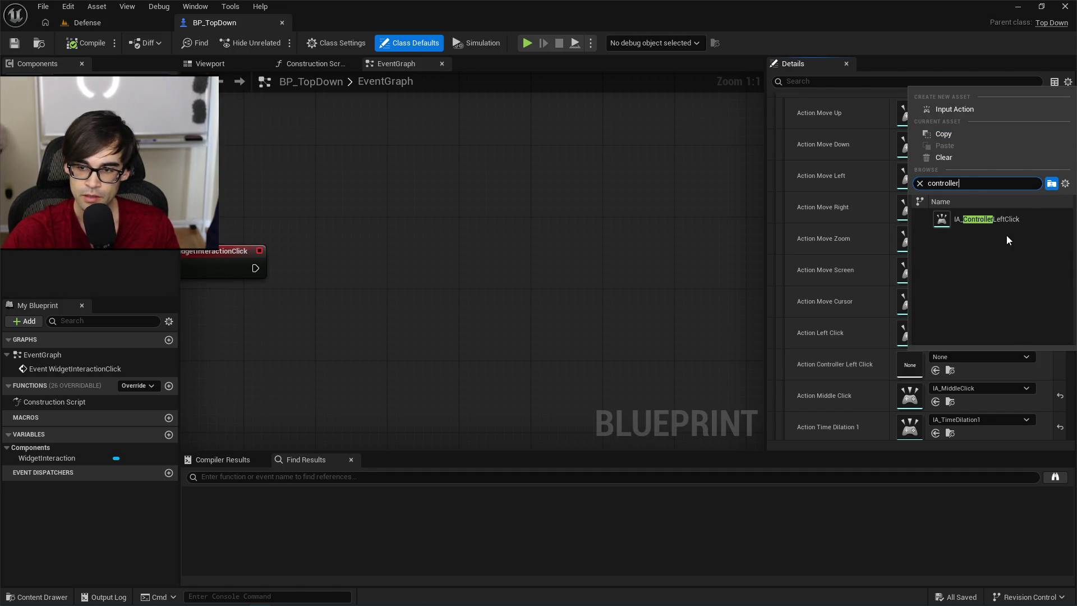
click(1004, 220)
click(88, 45)
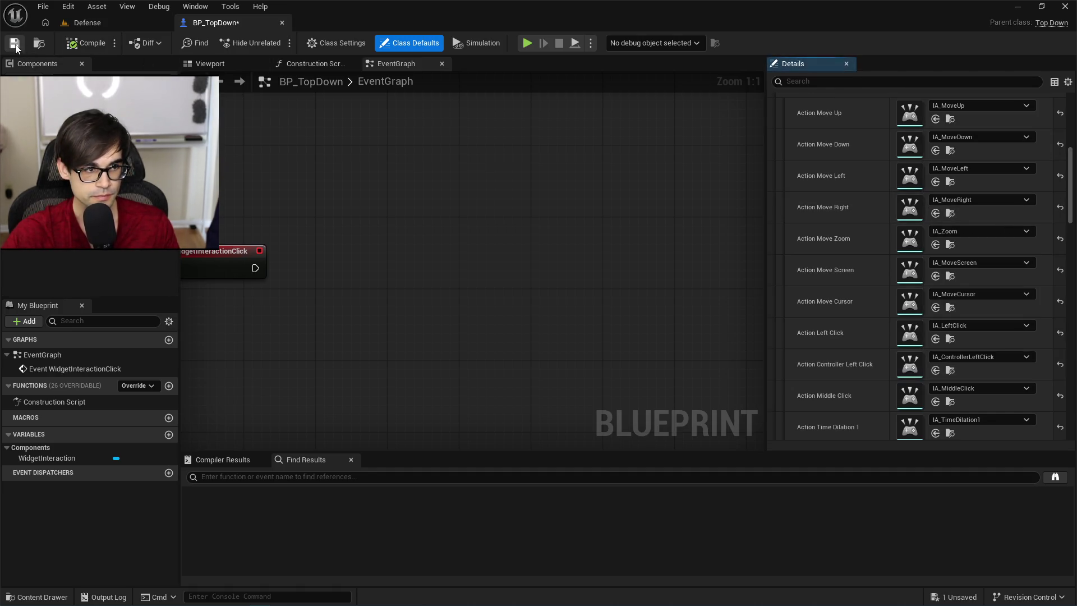
click(112, 24)
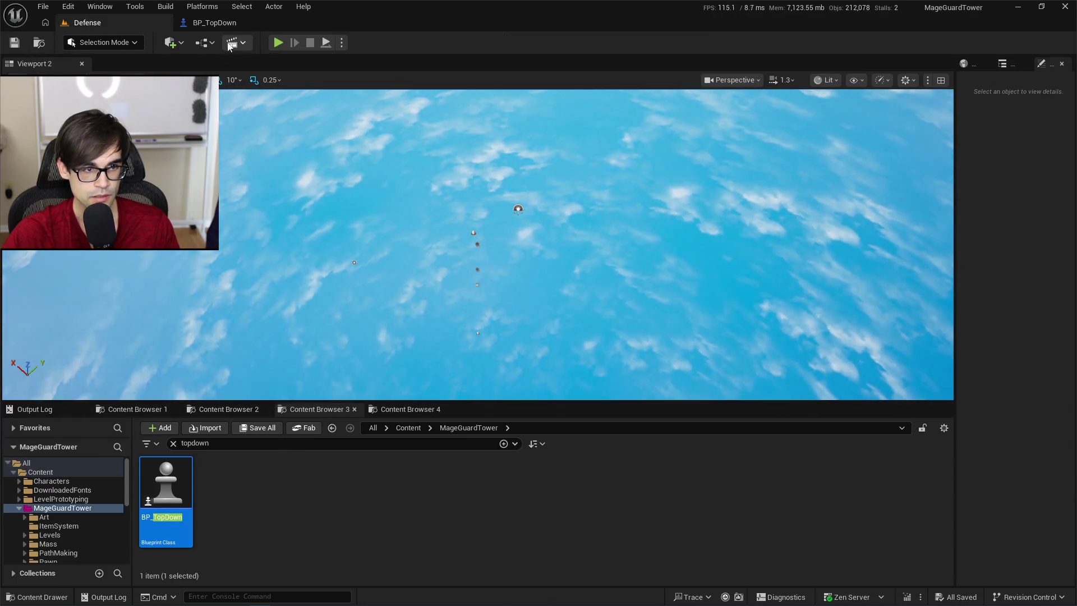
Open IM_DesktopPawn and remove the Gamepad Face Button Bottom key from IA_LeftClick.
scroll(315, 505, down, 2)
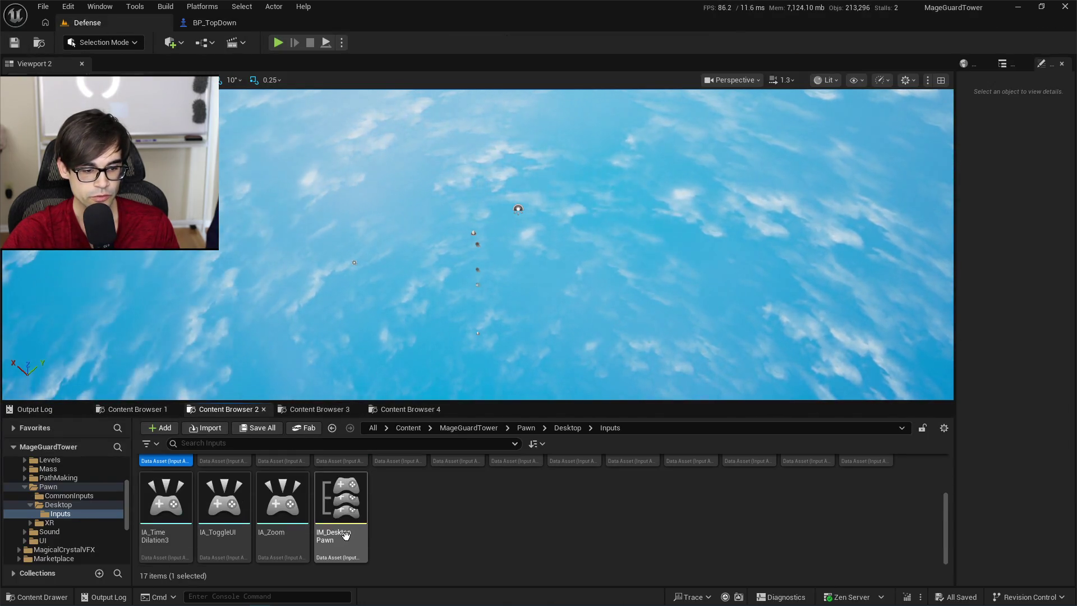
click(347, 532)
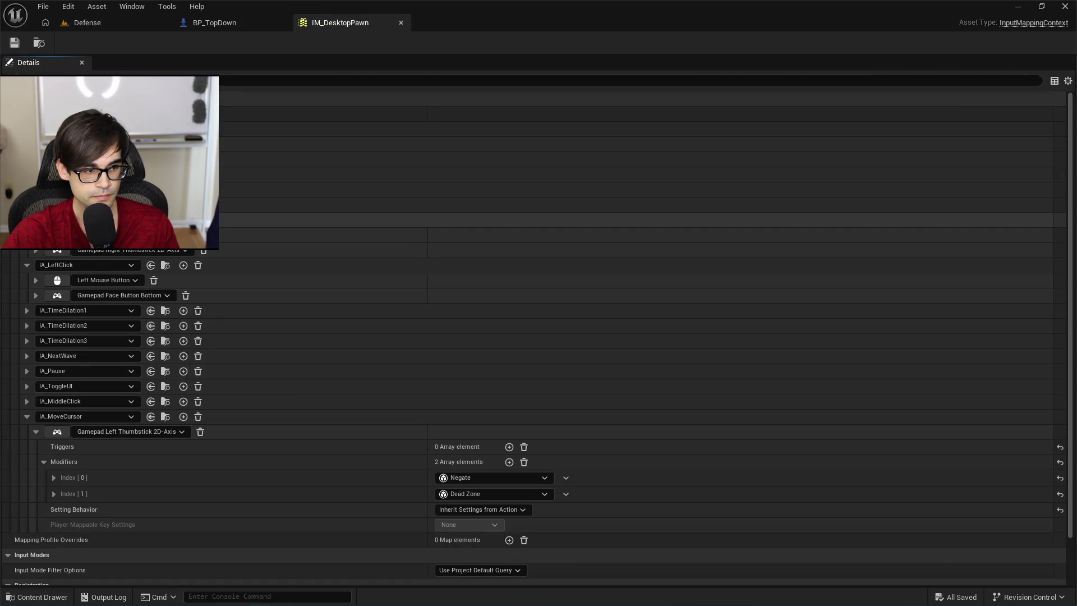
scroll(43, 416, down, 1)
click(26, 363)
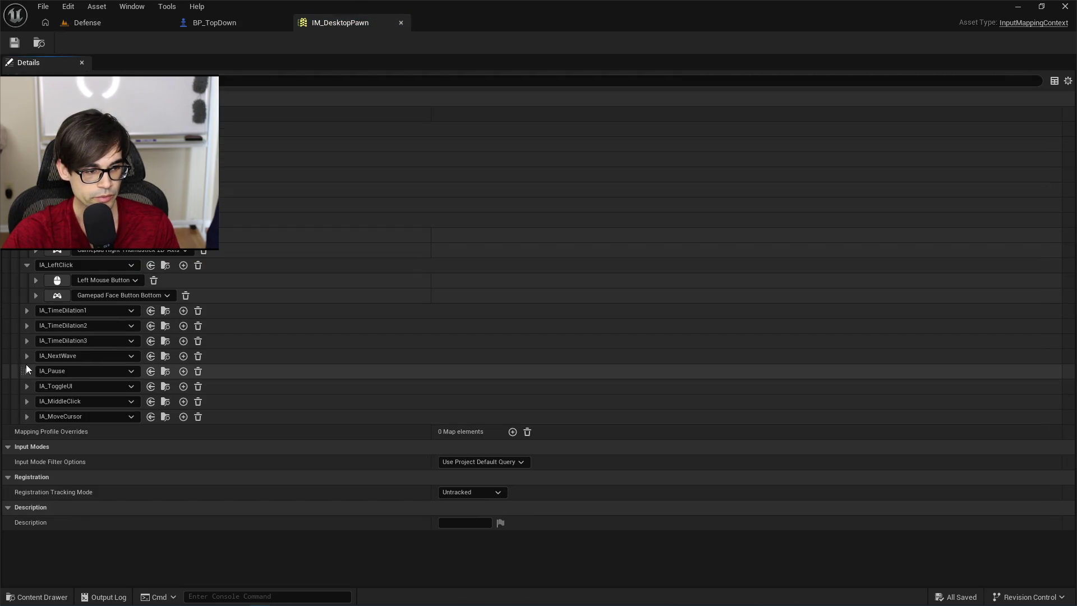
click(186, 295)
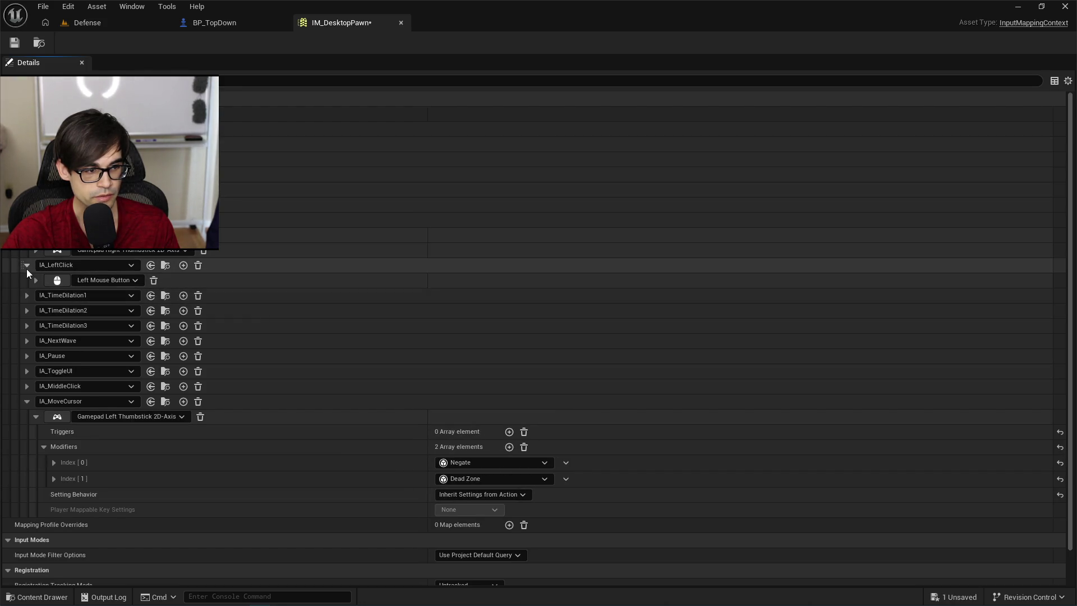
scroll(25, 268, down, 2)
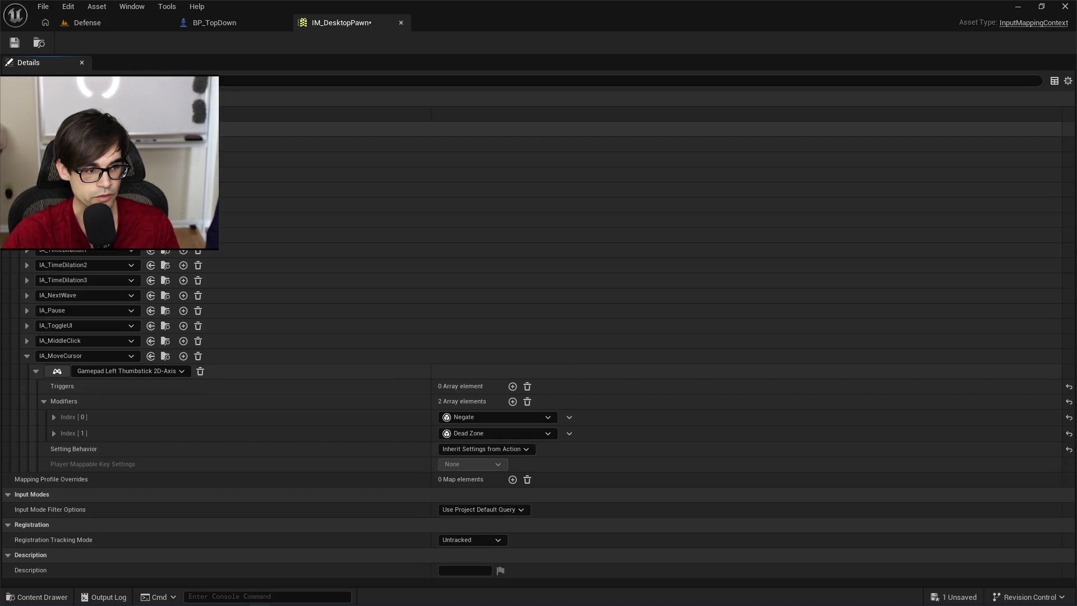
Add a new action mapping for IA_ControllerLeftClick and save the context.
click(84, 129)
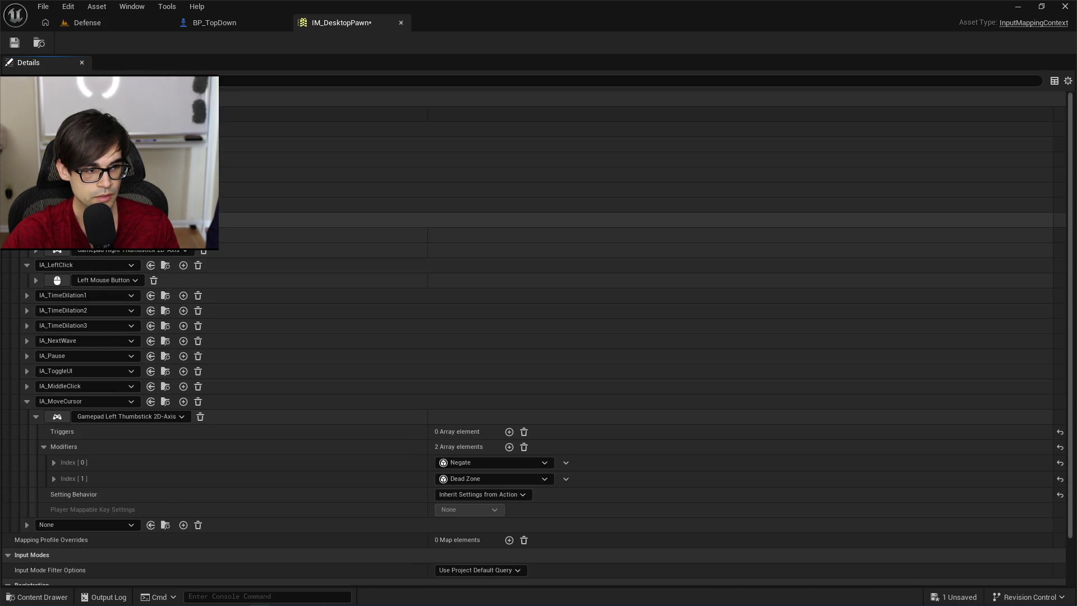
scroll(32, 365, down, 2)
click(27, 355)
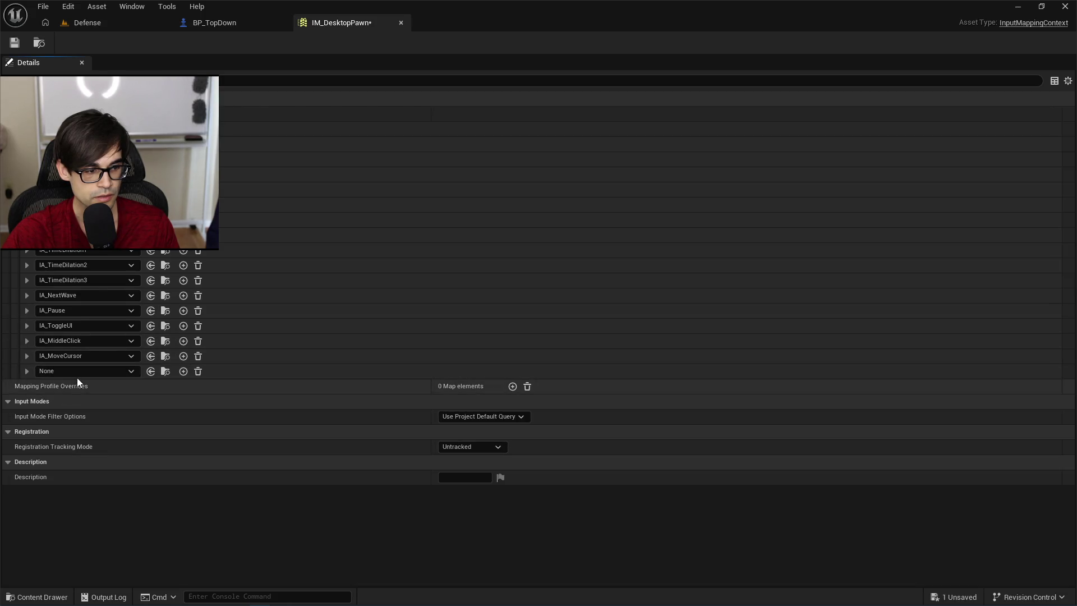
click(78, 373)
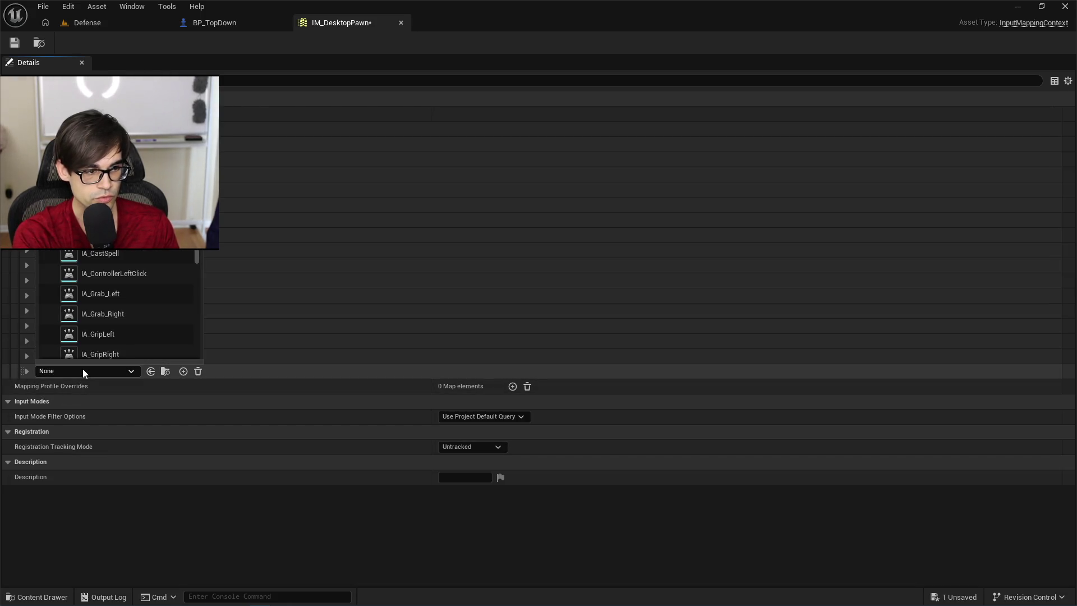
text(controller)
key(Return)
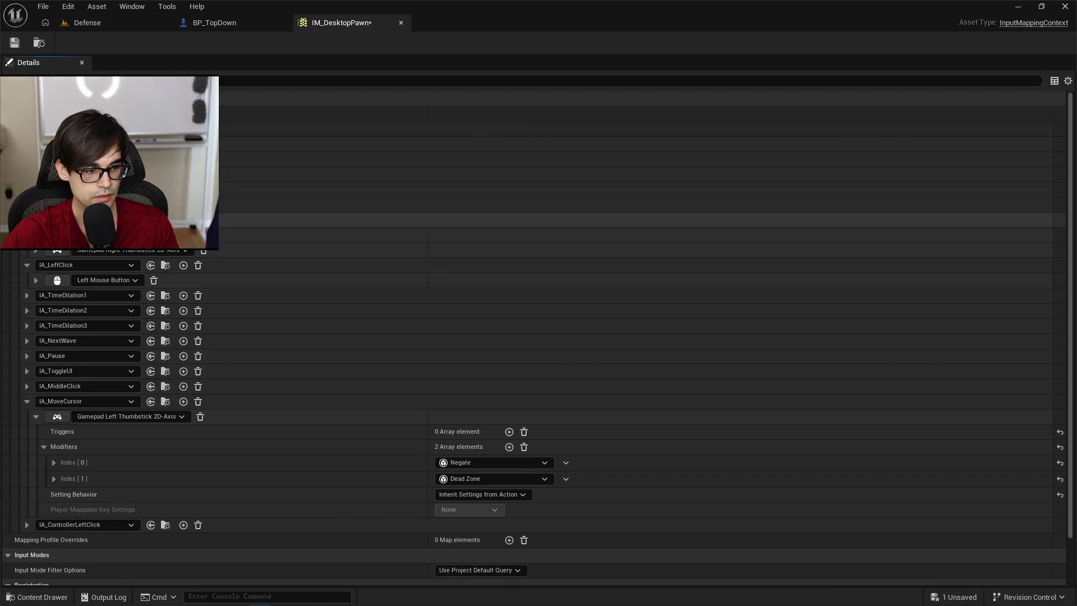
click(16, 44)
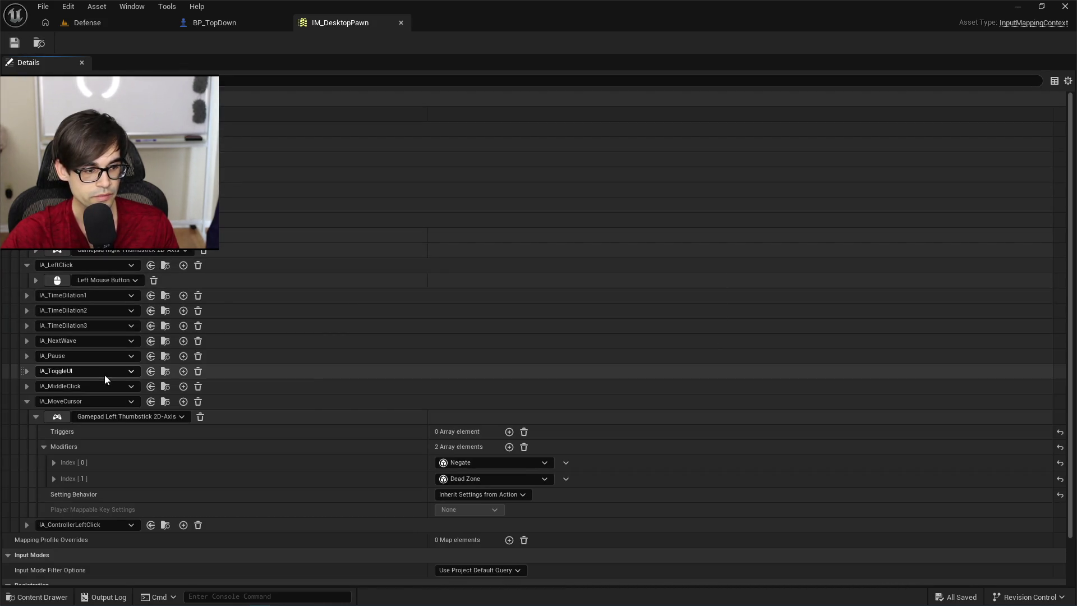
Bind Gamepad Face Button Bottom as the key for IA_ControllerLeftClick.
click(27, 402)
click(26, 417)
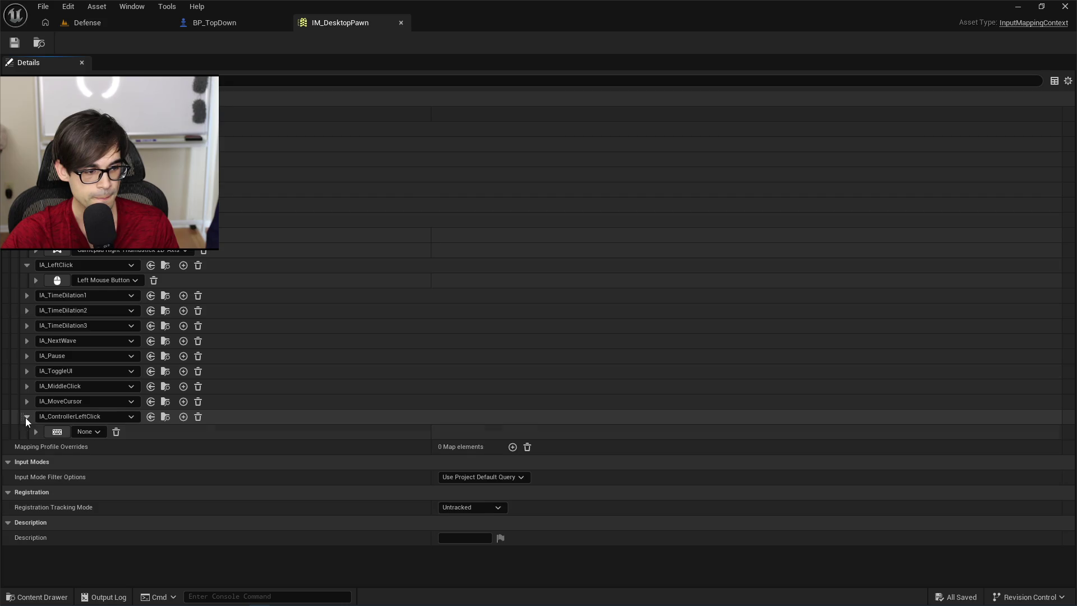
click(28, 268)
scroll(51, 336, down, 1)
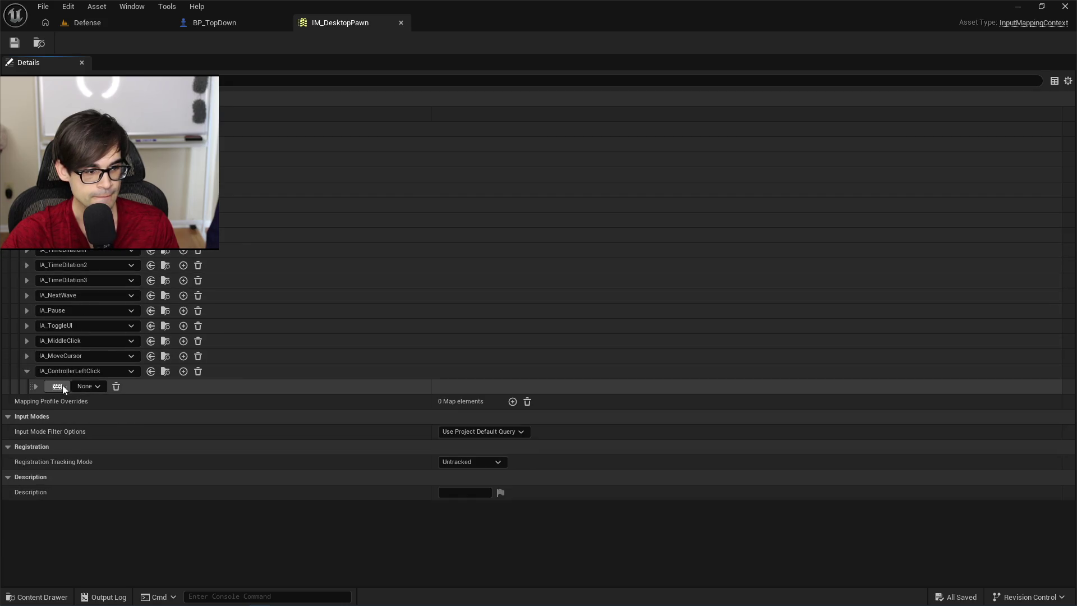
click(87, 386)
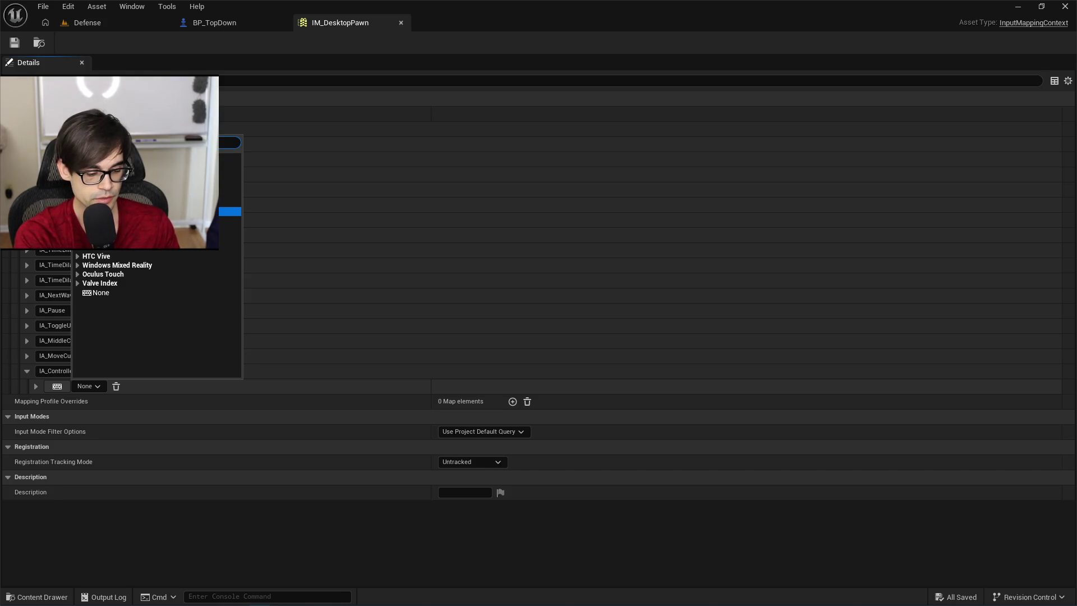
text(gamepad)
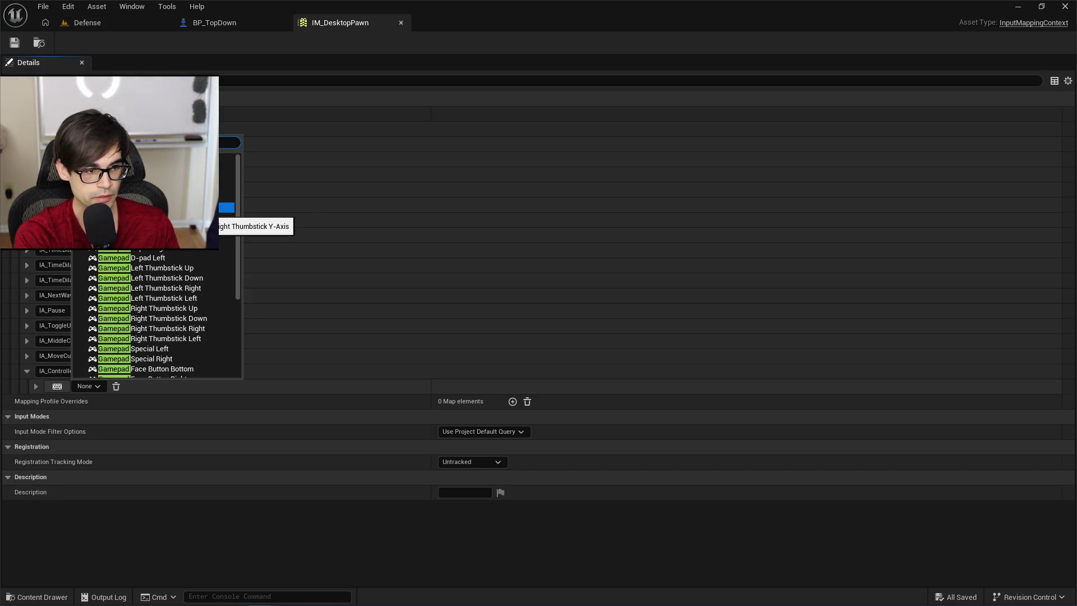
click(168, 167)
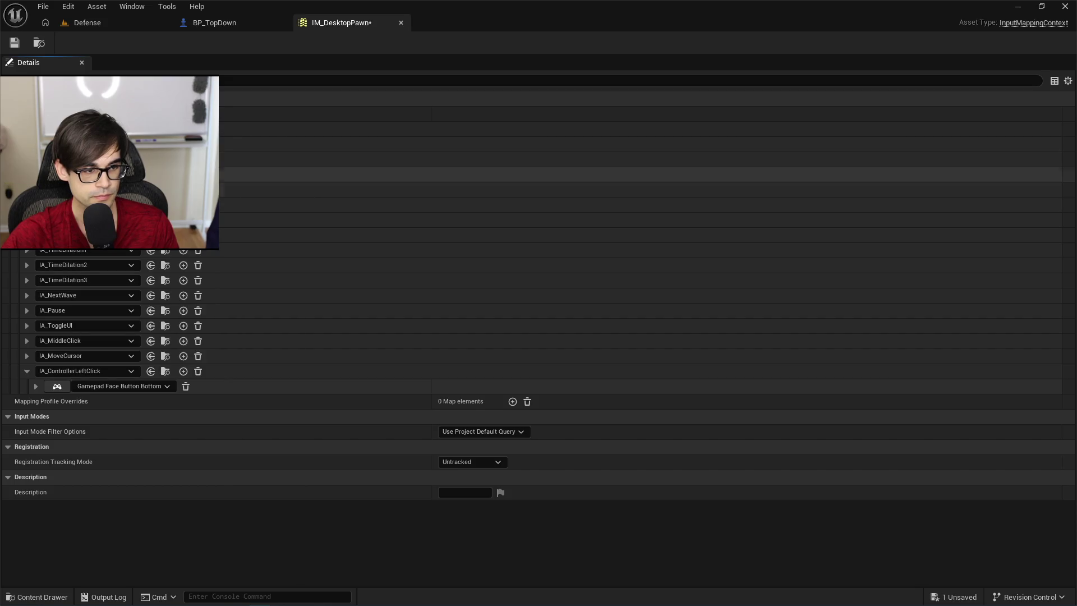
click(35, 386)
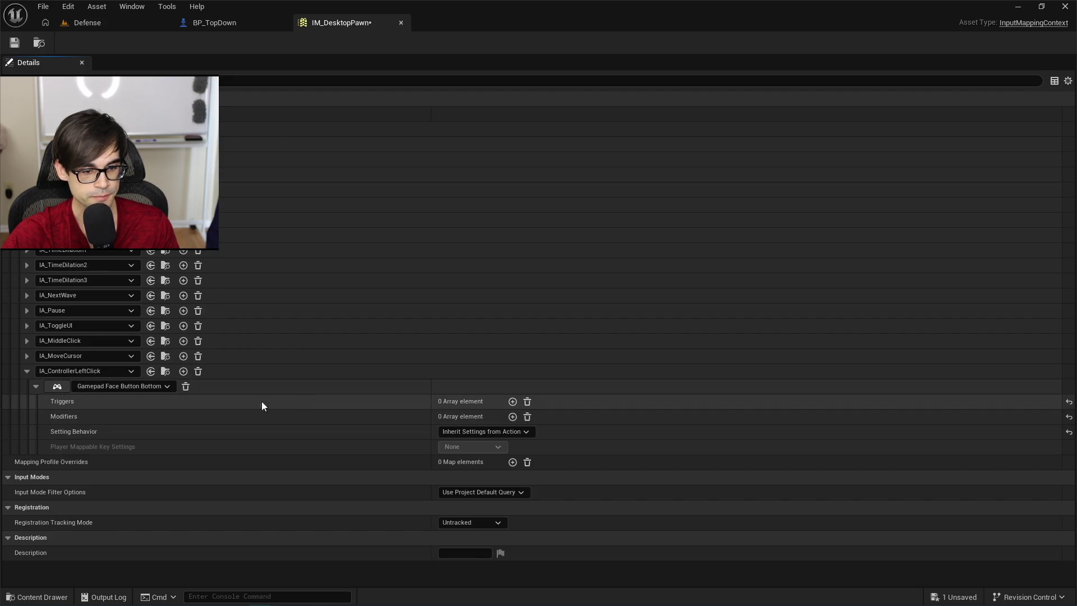
click(87, 25)
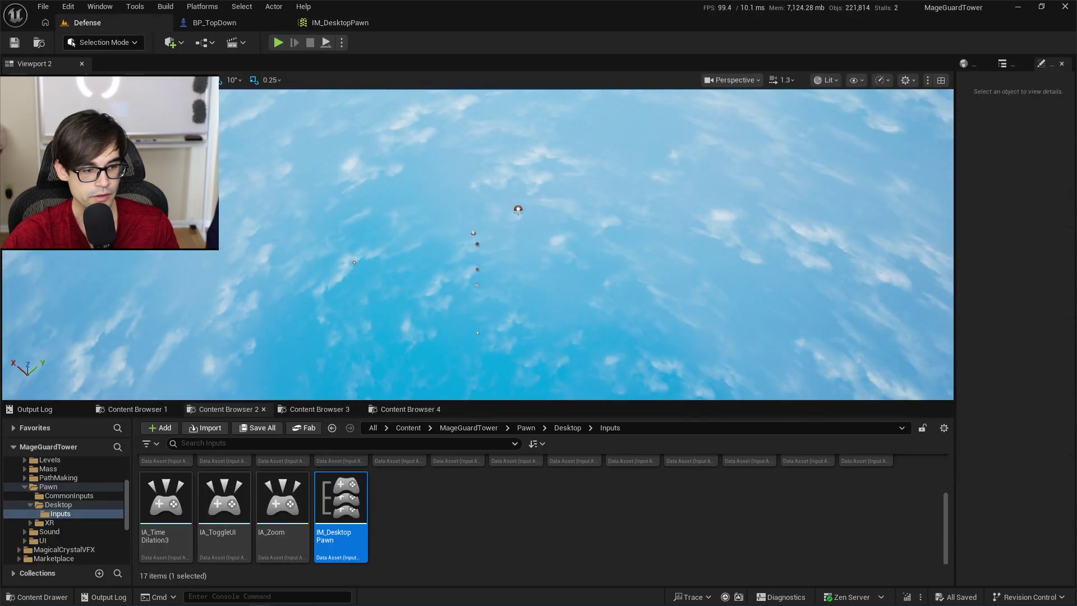
Open IA_ControllerLeftClick, keep Digital (bool), and add a new trigger to its Triggers.
scroll(341, 505, up, 1)
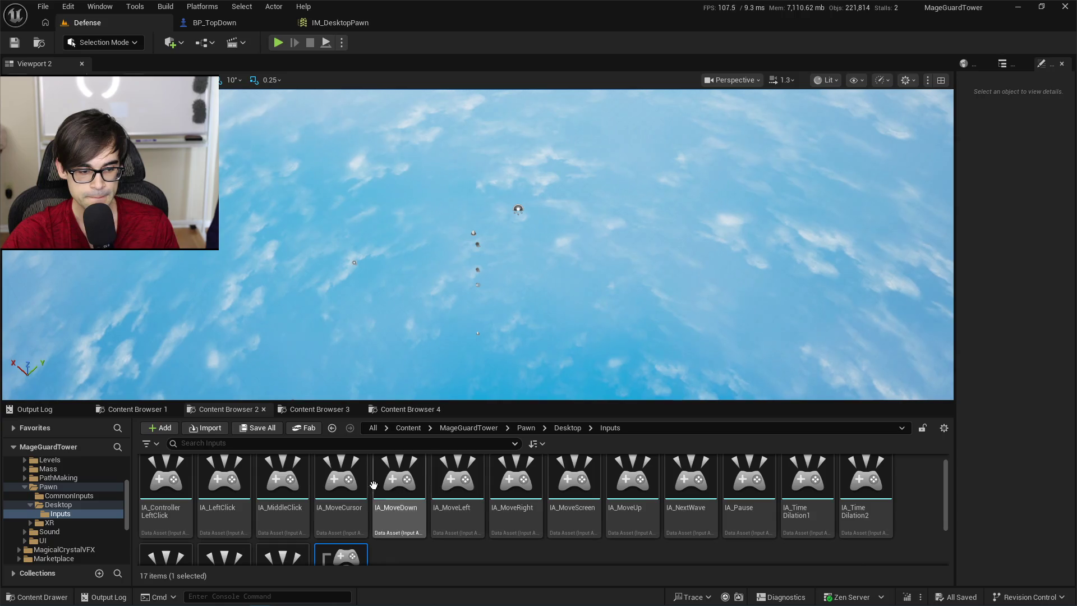
double_click(166, 480)
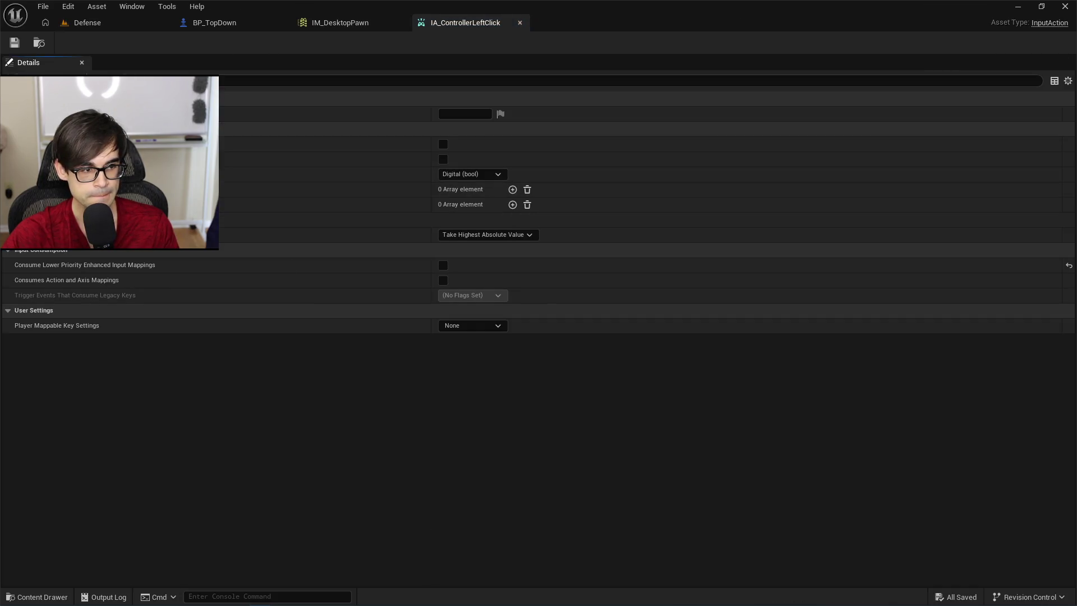
click(483, 174)
click(435, 179)
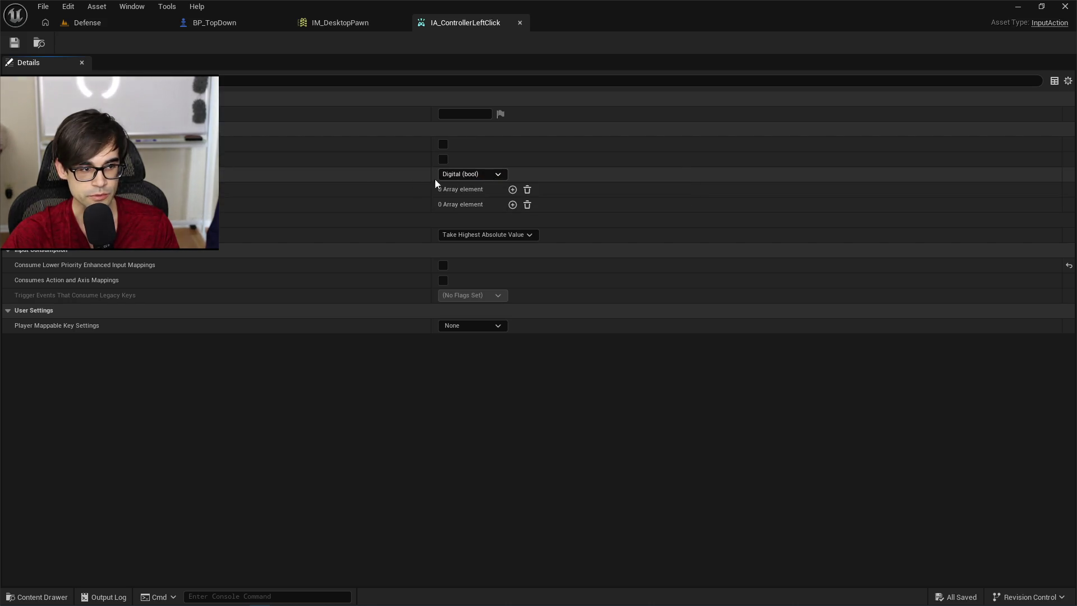
click(513, 190)
click(492, 205)
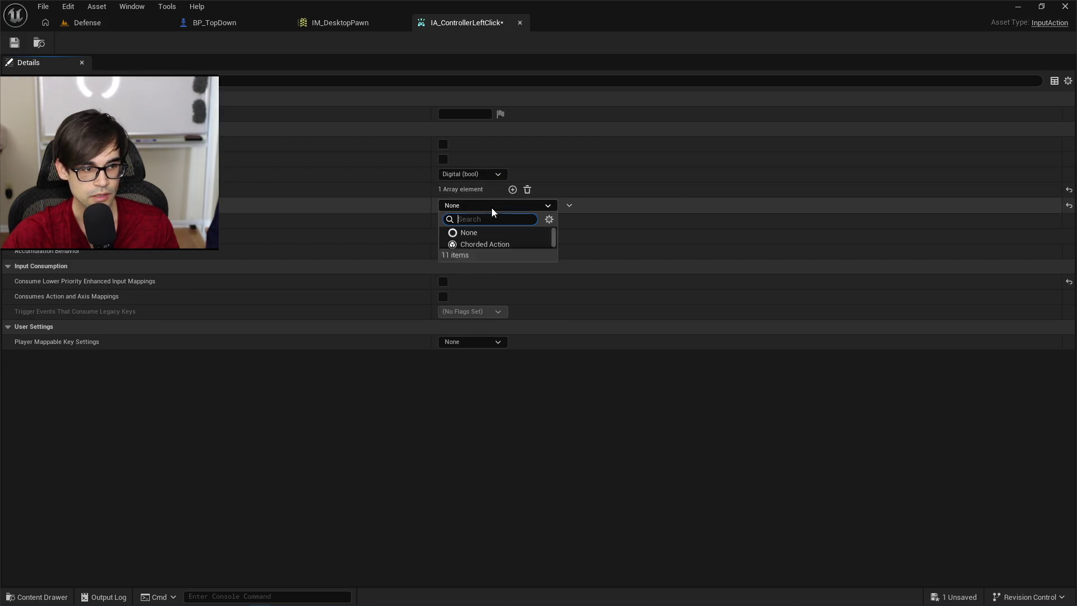
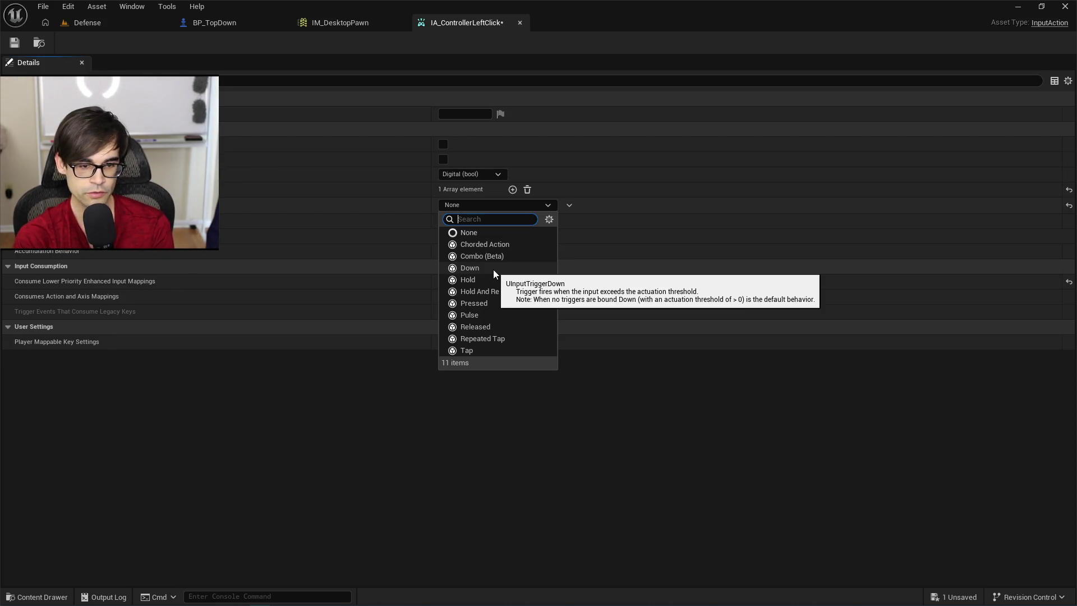
Set the first trigger to Down and add a second trigger set to Released.
click(494, 270)
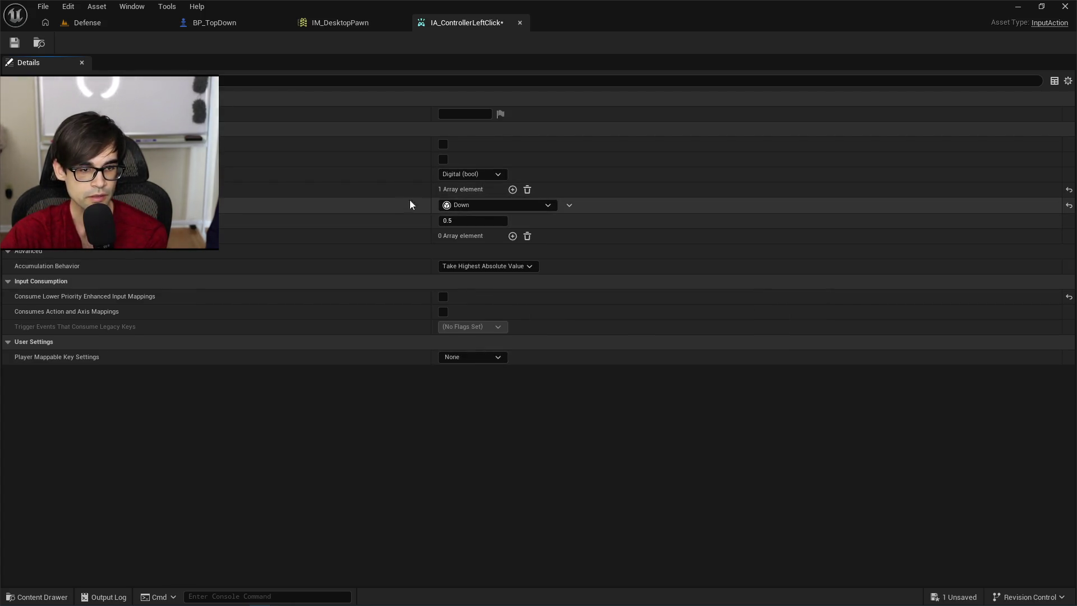
click(512, 190)
click(502, 236)
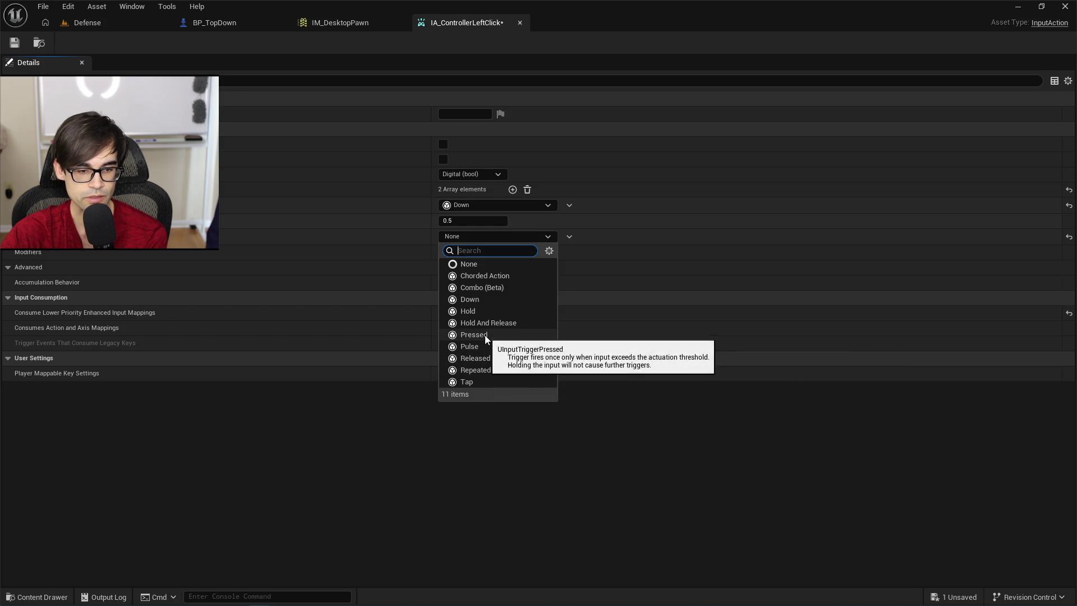
click(499, 358)
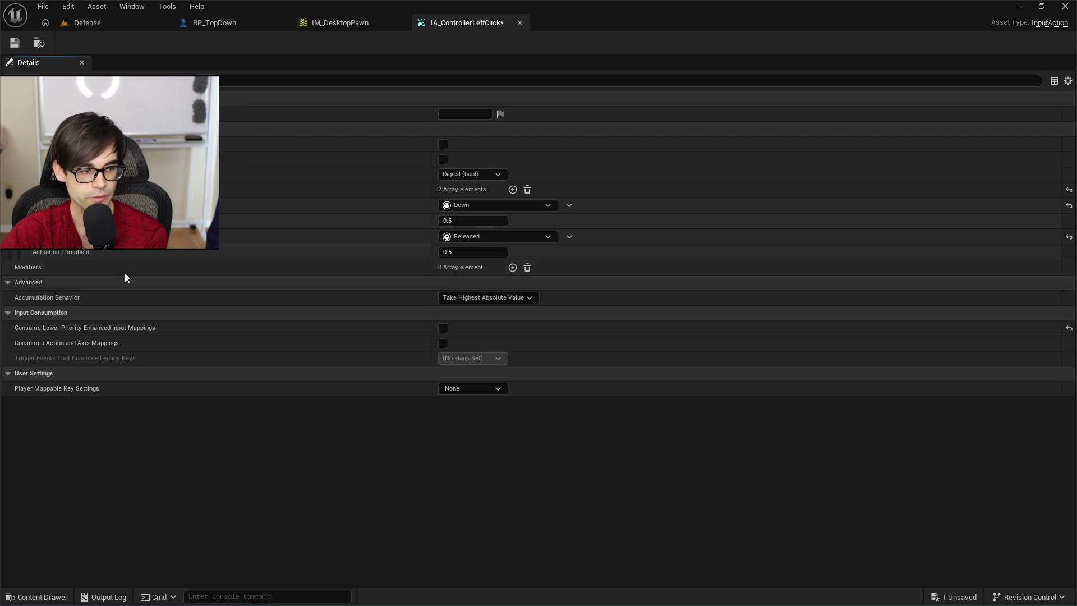
Add a Negate modifier, then delete it so the action has no modifiers.
click(512, 268)
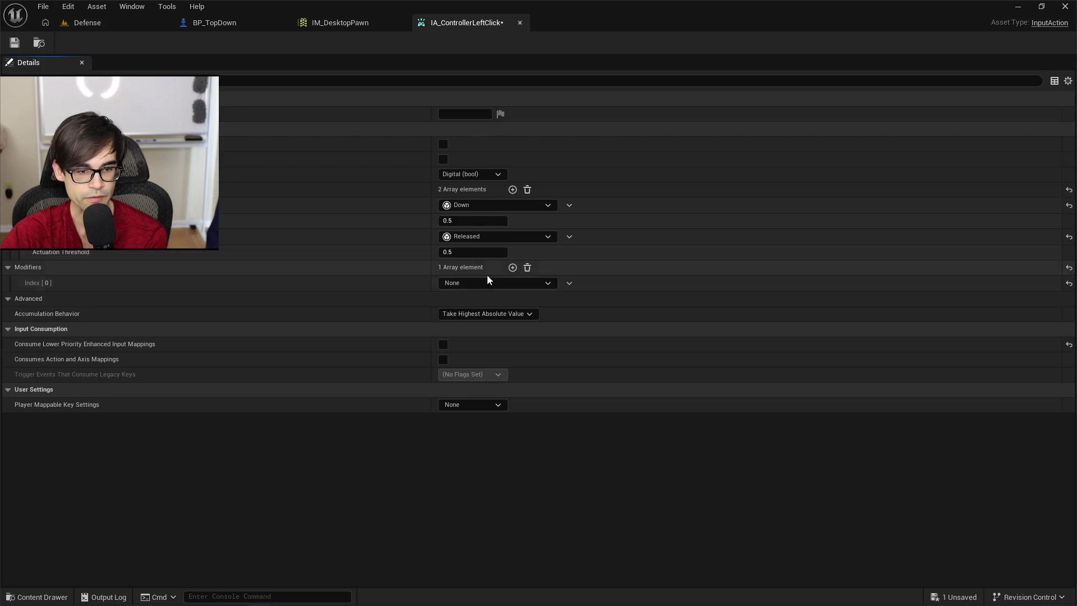
click(462, 283)
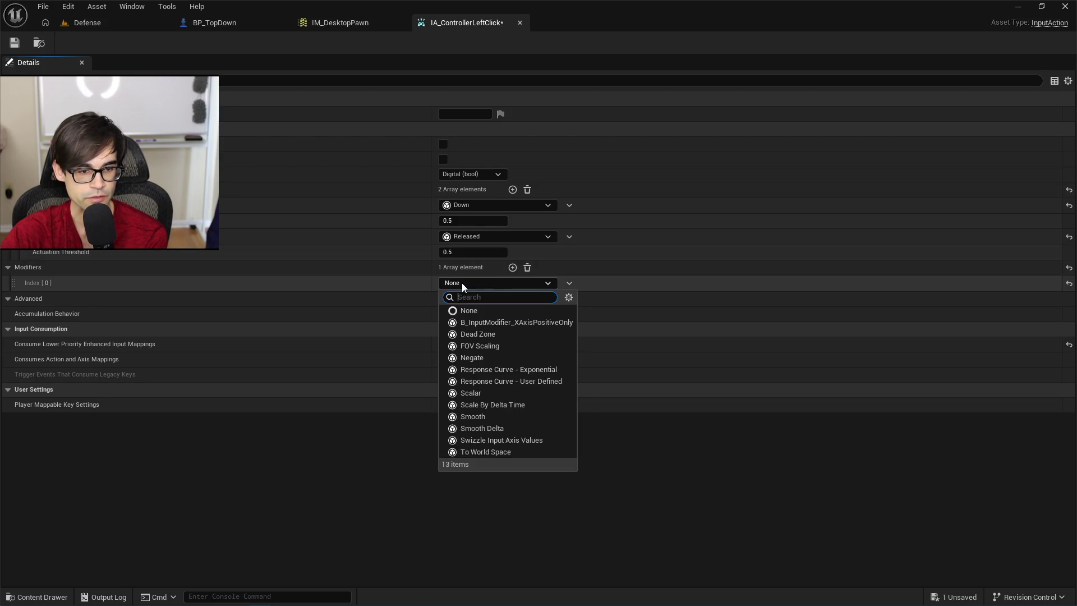
click(492, 356)
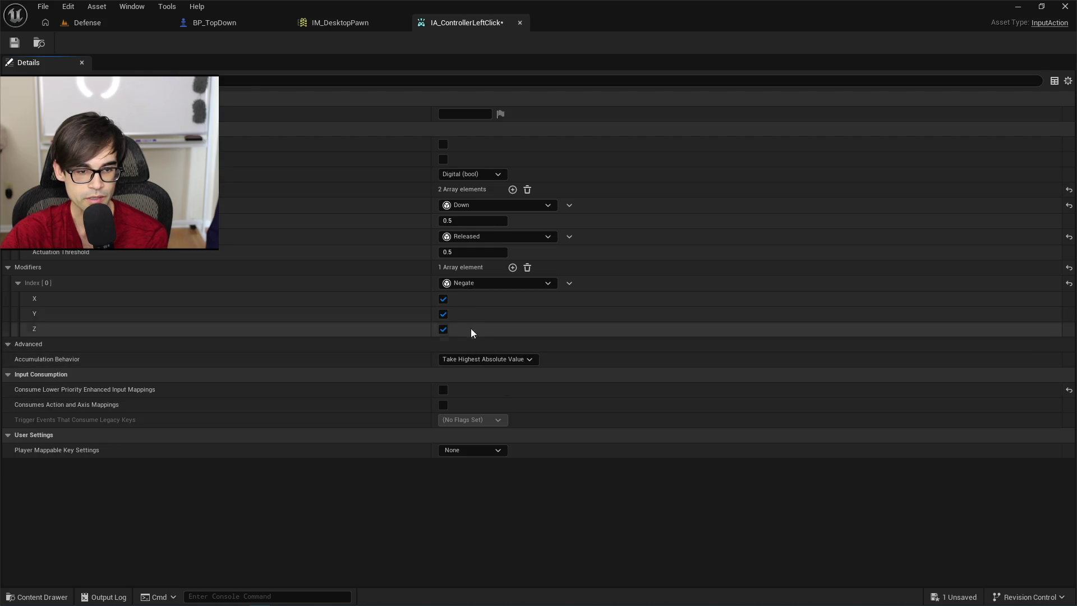
click(487, 283)
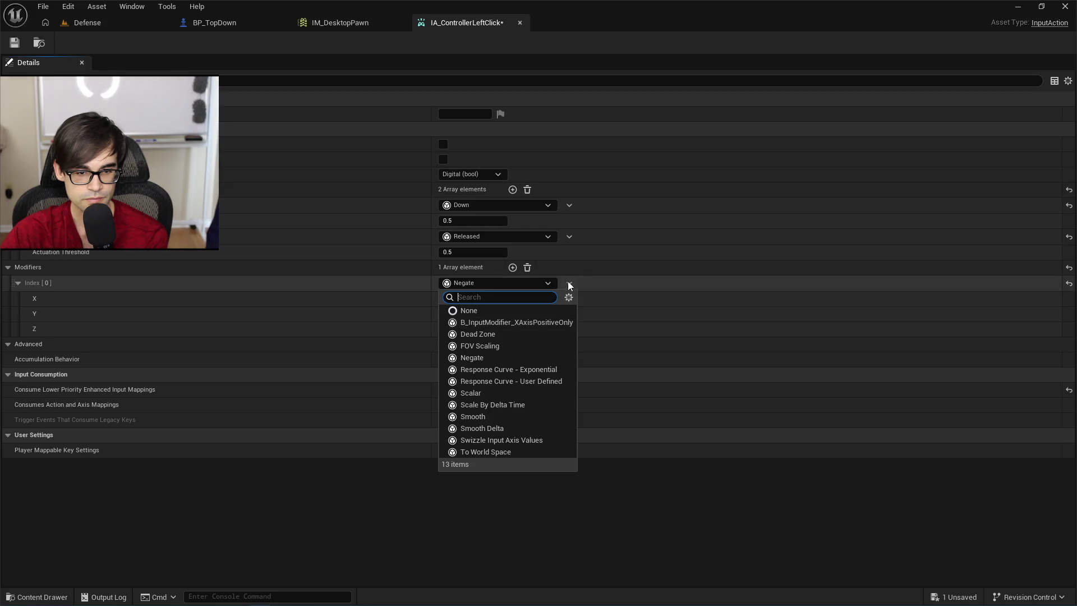
click(527, 268)
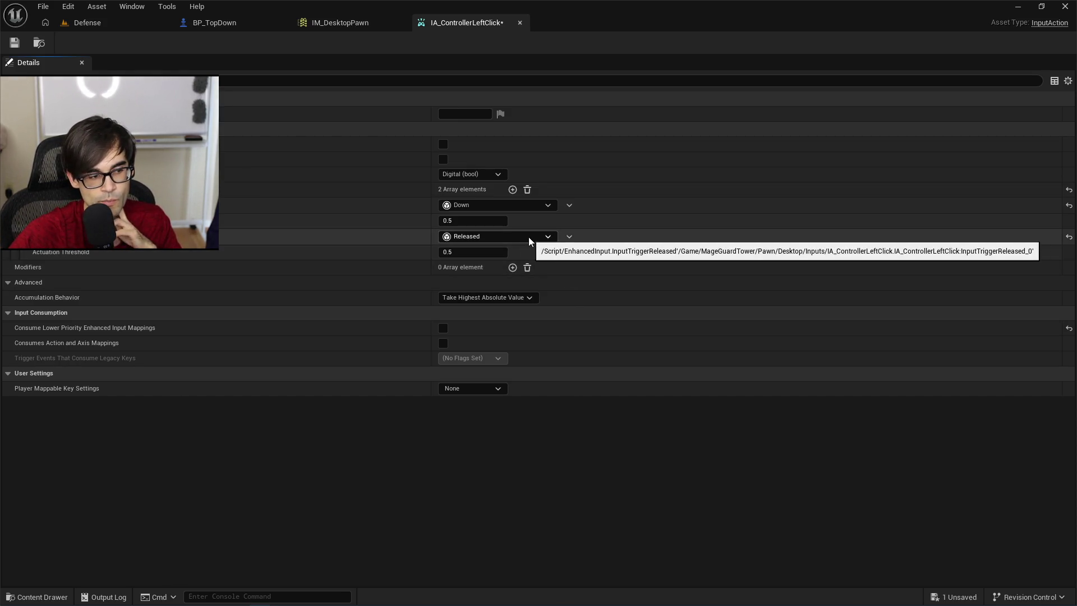
Delete the Released and Down triggers and save, then undo to restore both triggers.
click(570, 236)
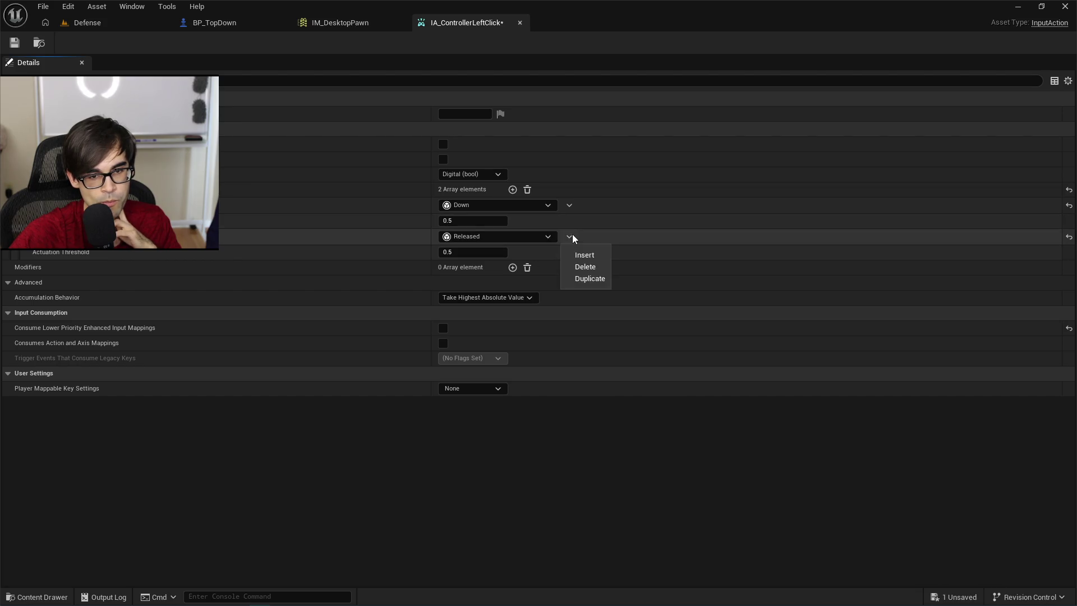
click(577, 265)
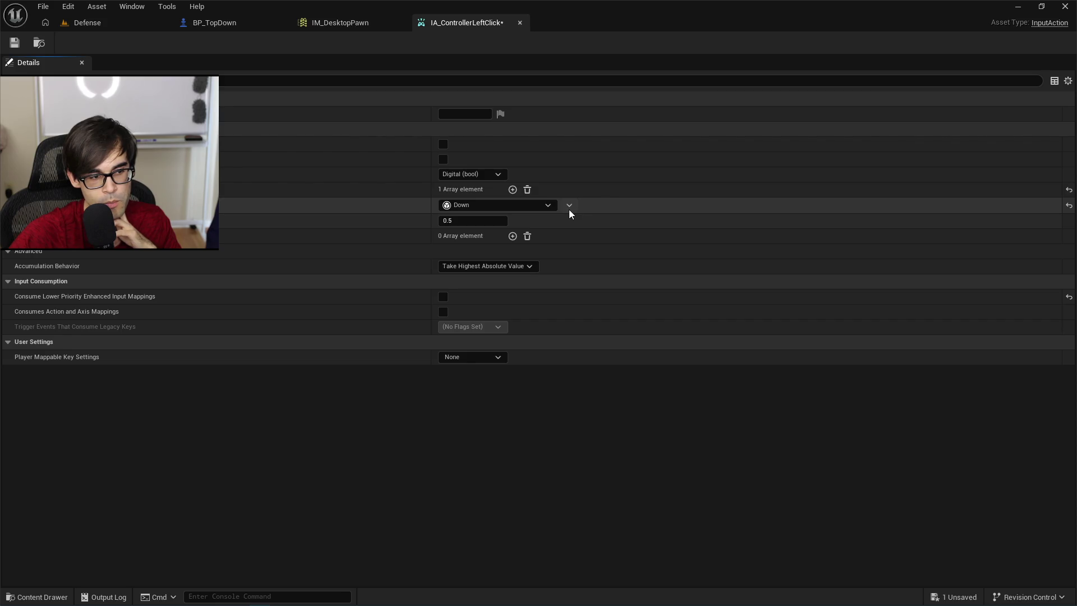
click(568, 207)
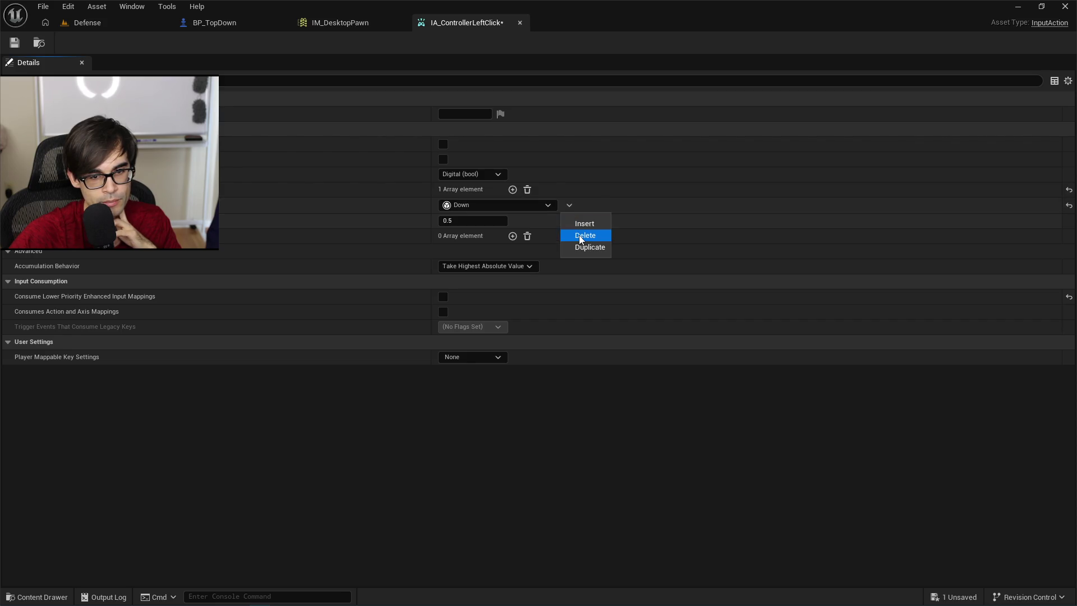
click(581, 237)
click(18, 42)
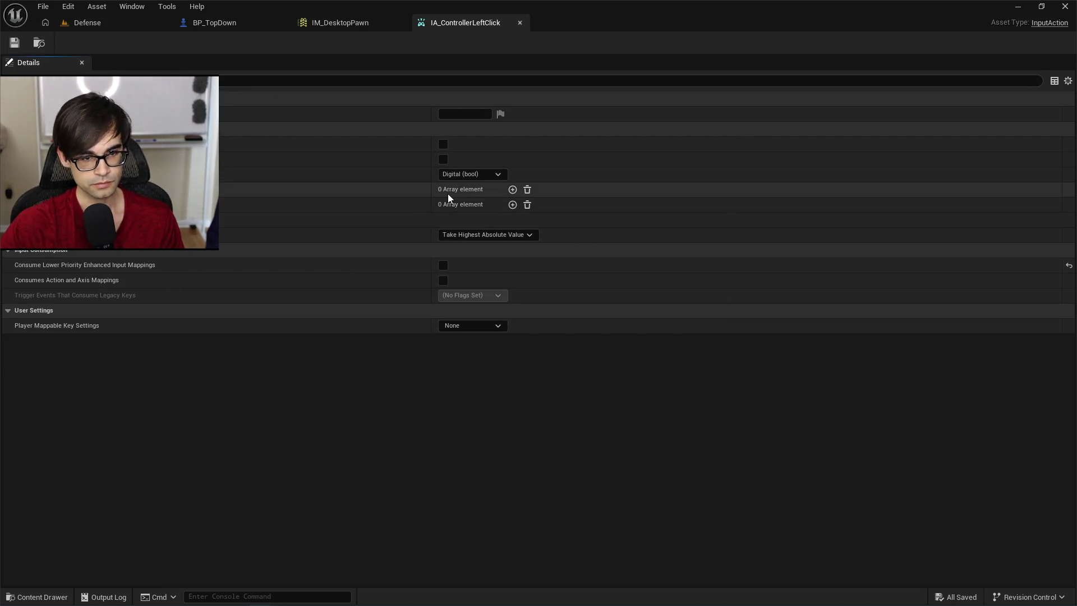
key(ctrl+z)
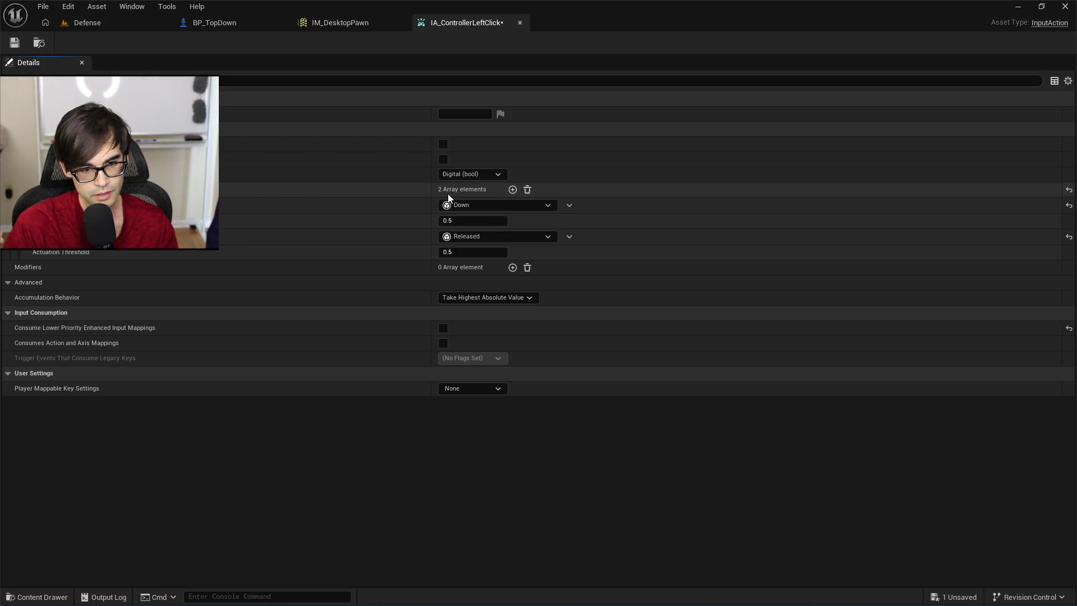
key(alt+Tab)
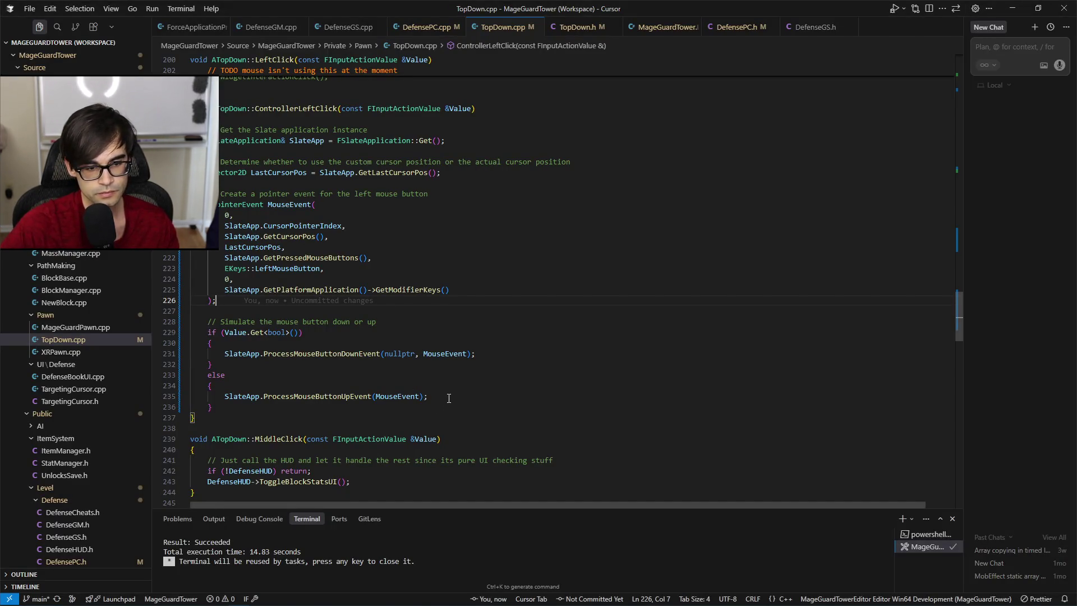
Review ControllerLeftClick's pressed/released check, MouseEvent uses and LeftMouseButton key argument in TopDown.cpp.
scroll(369, 376, up, 2)
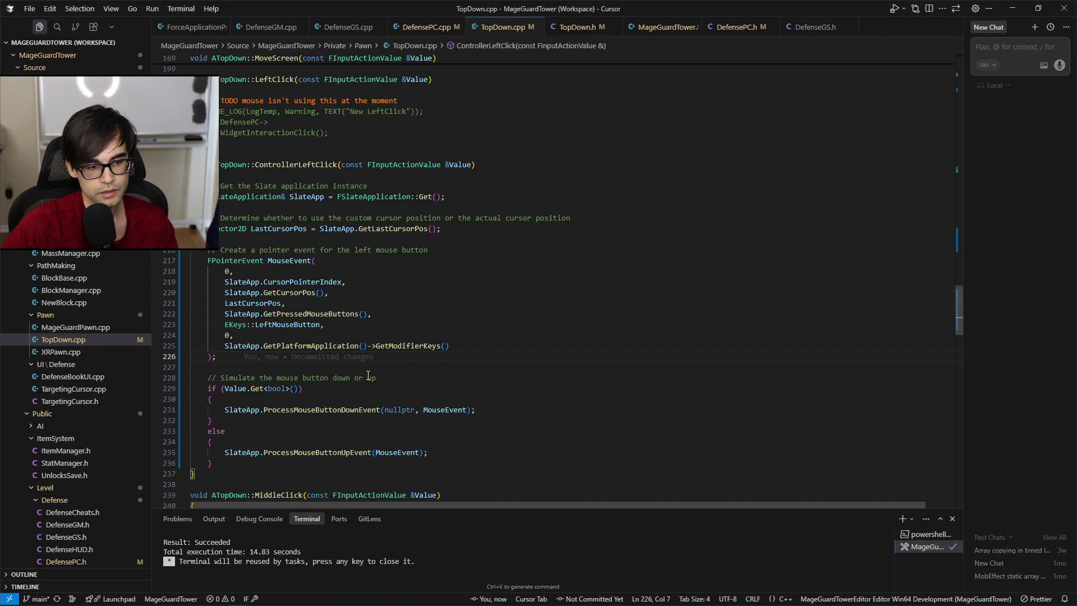
click(278, 390)
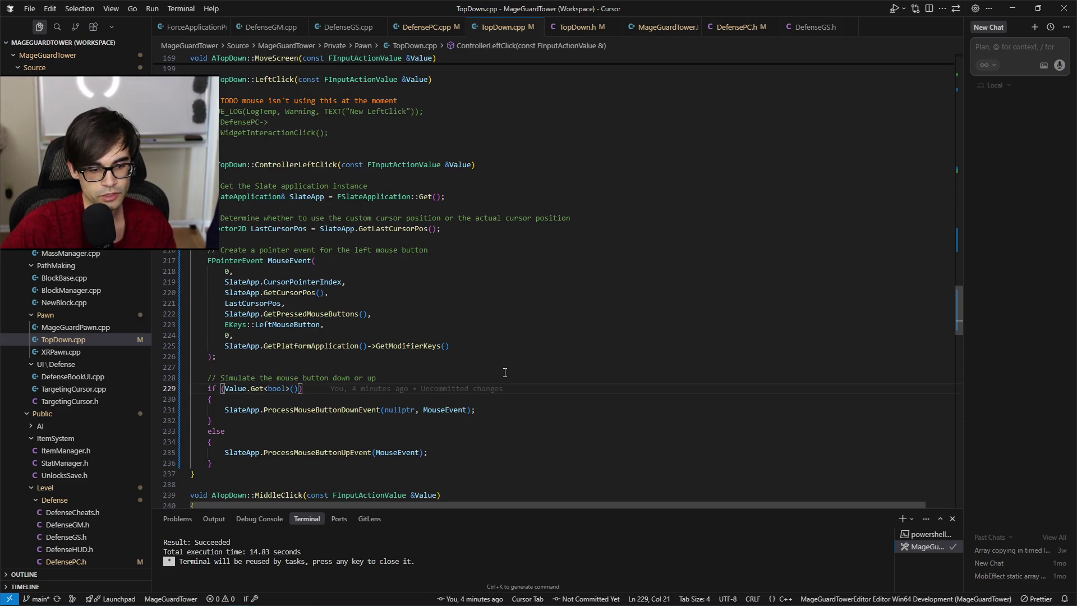
click(450, 410)
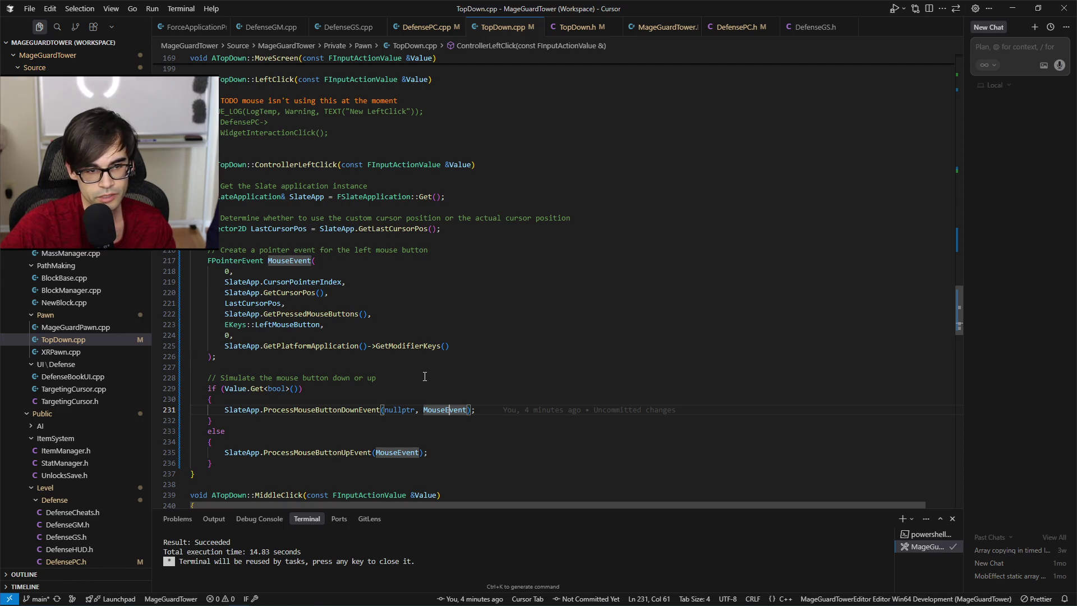
click(273, 324)
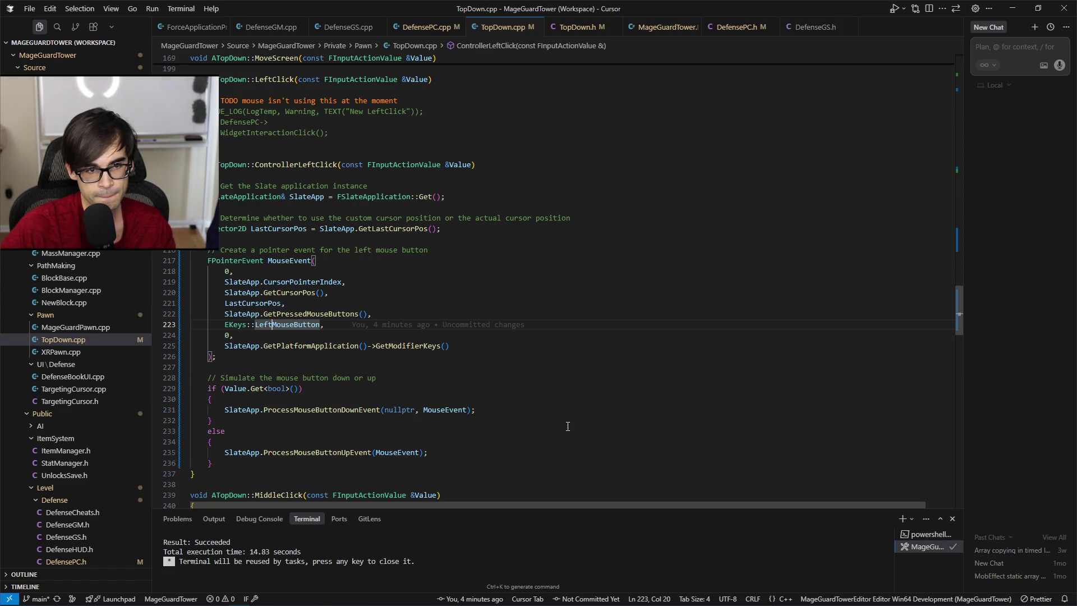
click(468, 284)
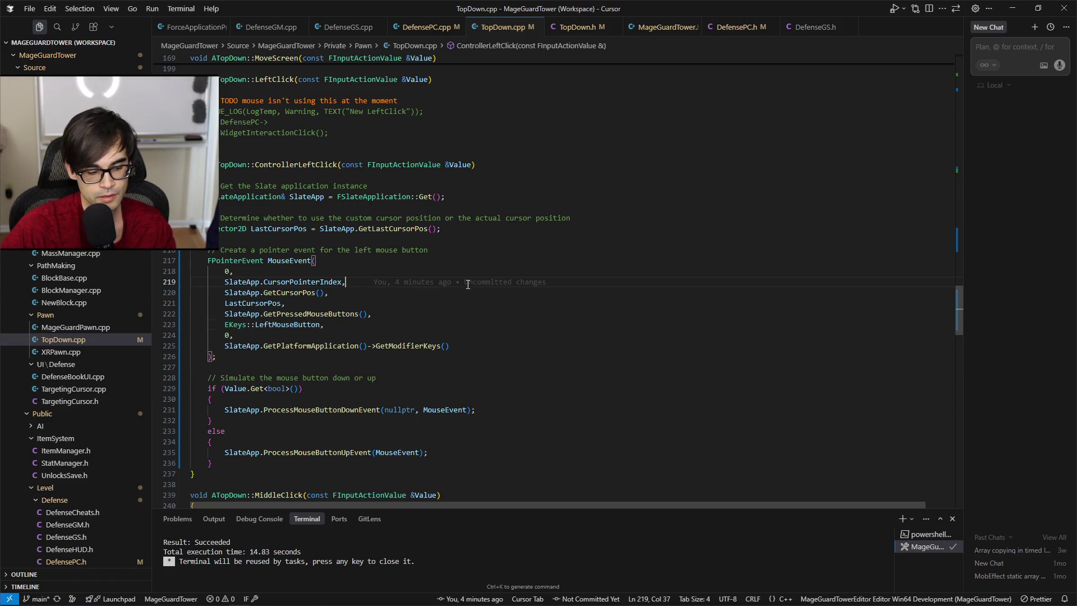
Switch to TopDown.h and view the end of the ATopDown class.
key(alt+o)
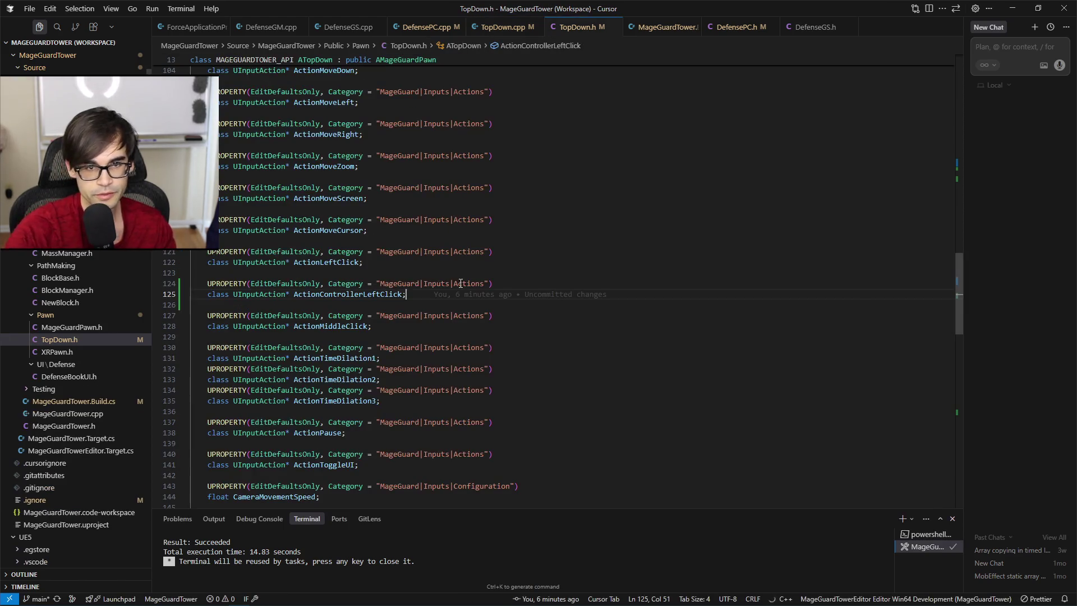
scroll(436, 296, down, 5)
scroll(435, 297, up, 4)
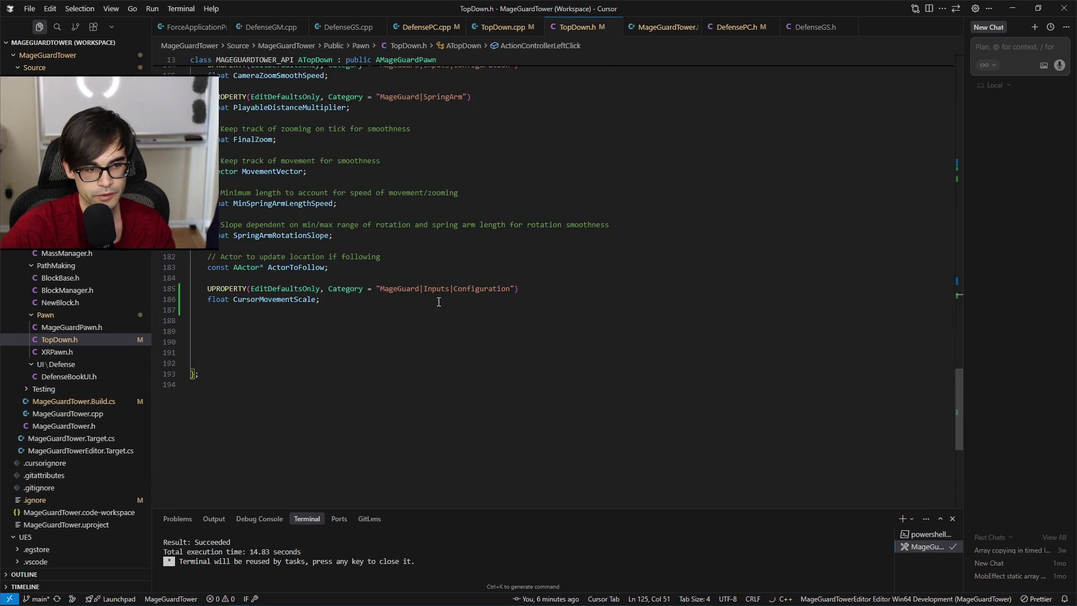
Declare a private bool bControllerLeftClick member in TopDown.h and save the header.
click(307, 404)
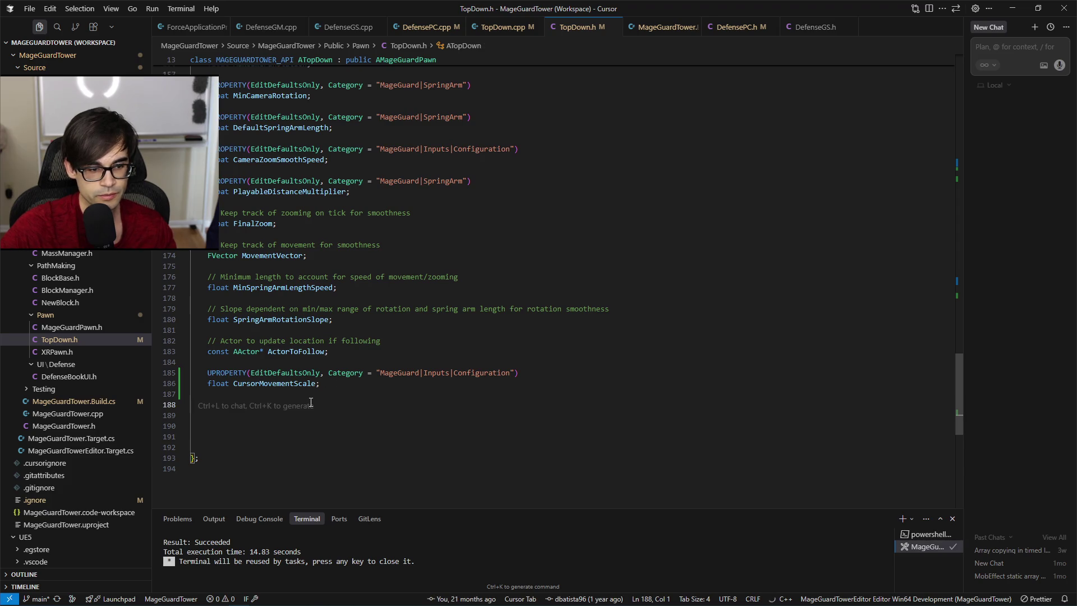
text(private:)
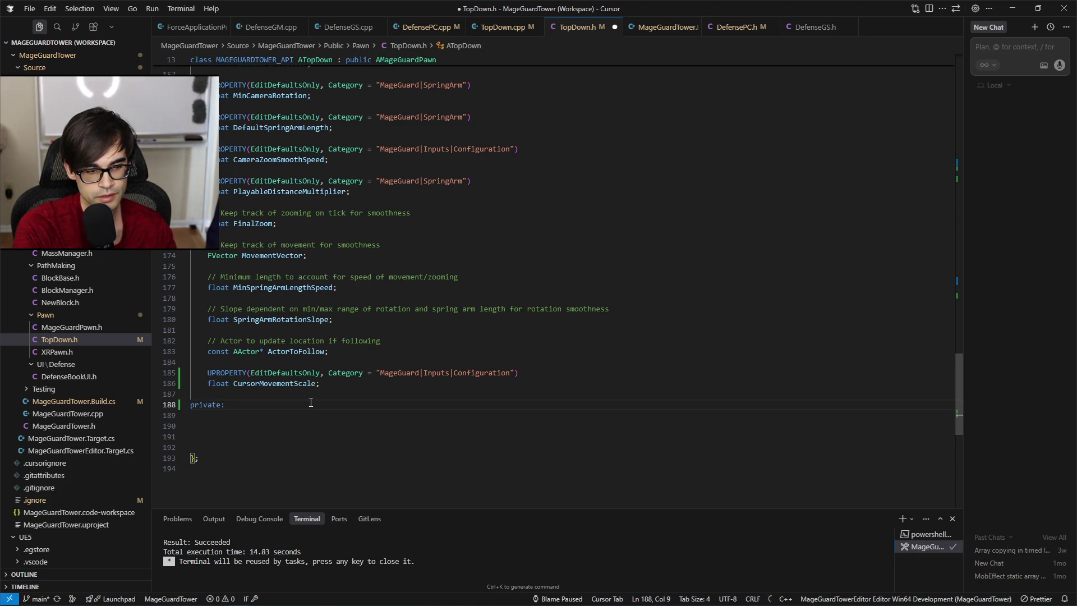
key(Return)
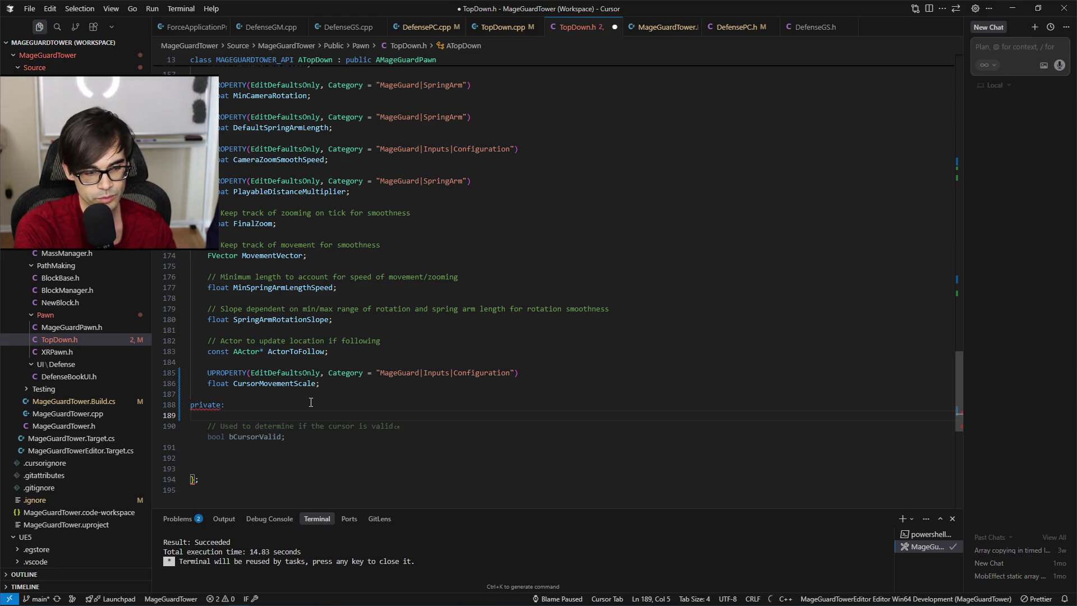
text(bool bControllerLeftClick;)
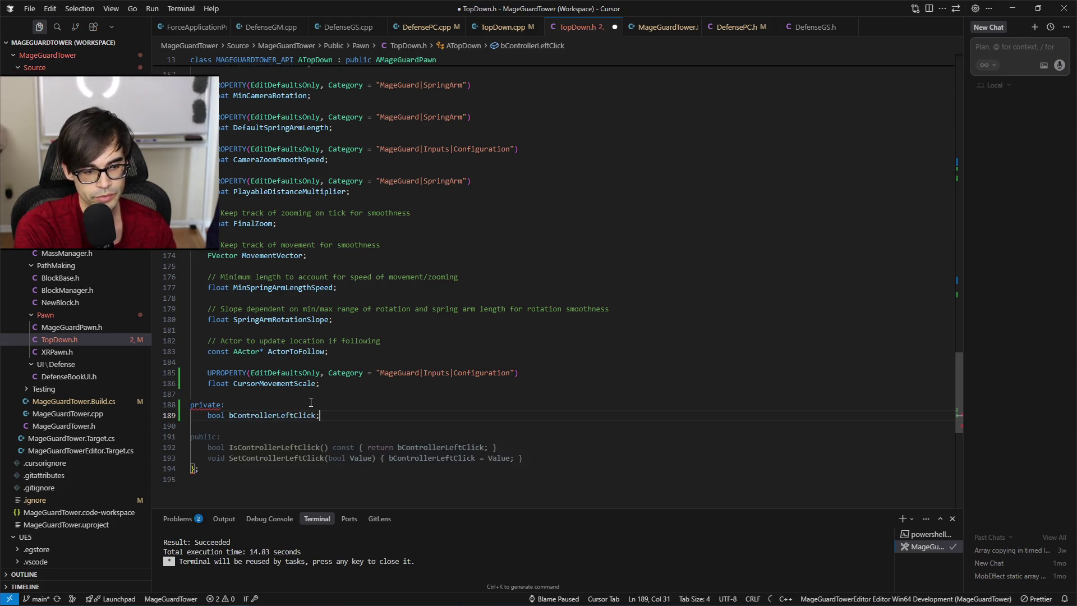
key(ctrl+s)
key(ctrl+shift+Left)
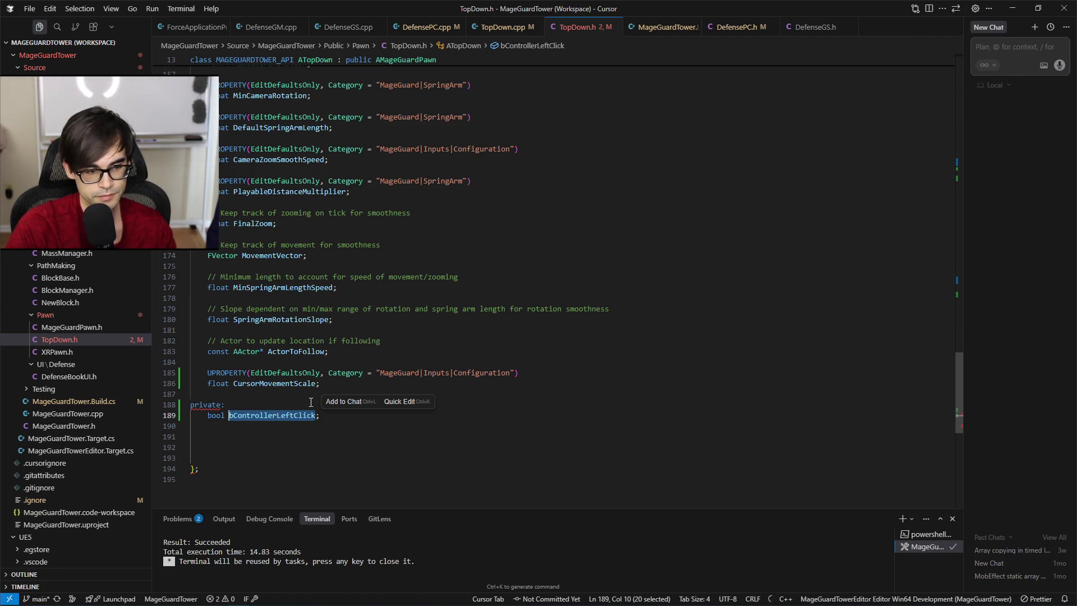
Add bControllerLeftClick(false) after CursorMovementScale in the TopDown.cpp constructor initializer list.
click(508, 27)
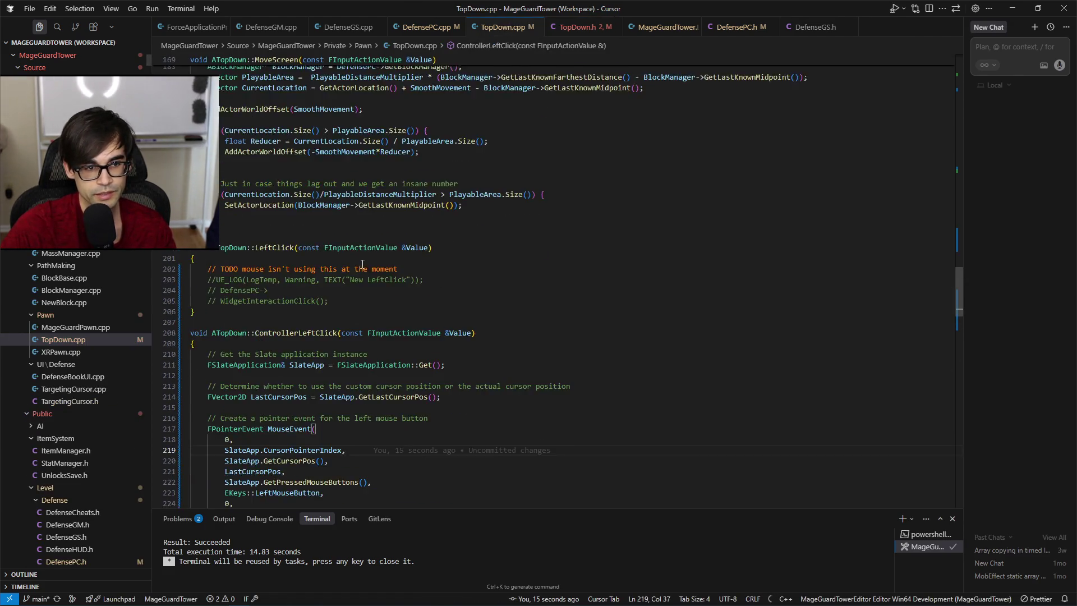
scroll(363, 263, up, 20)
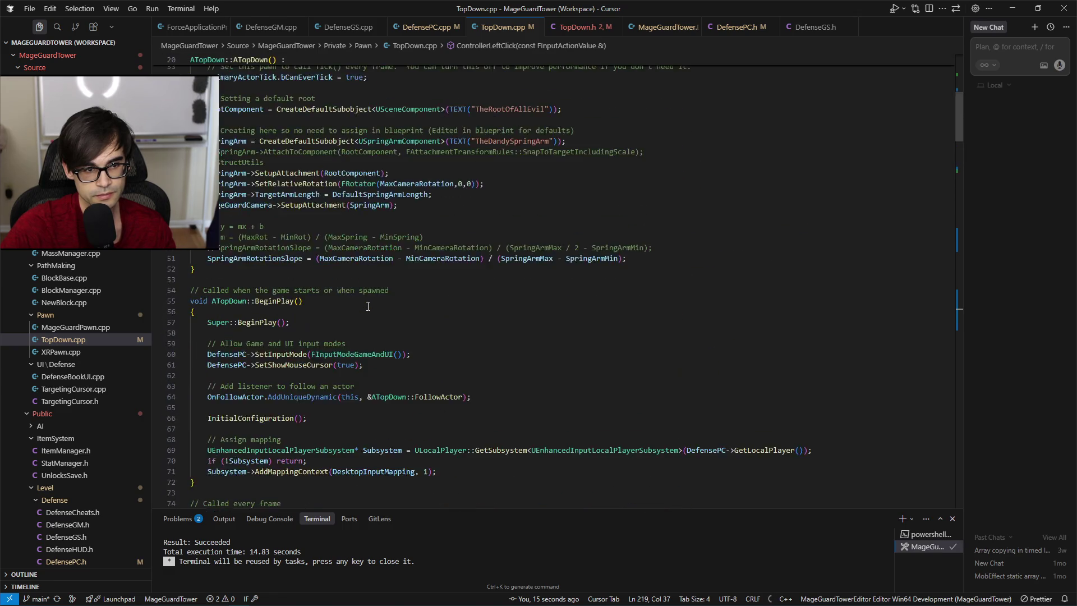
scroll(368, 306, up, 10)
click(336, 388)
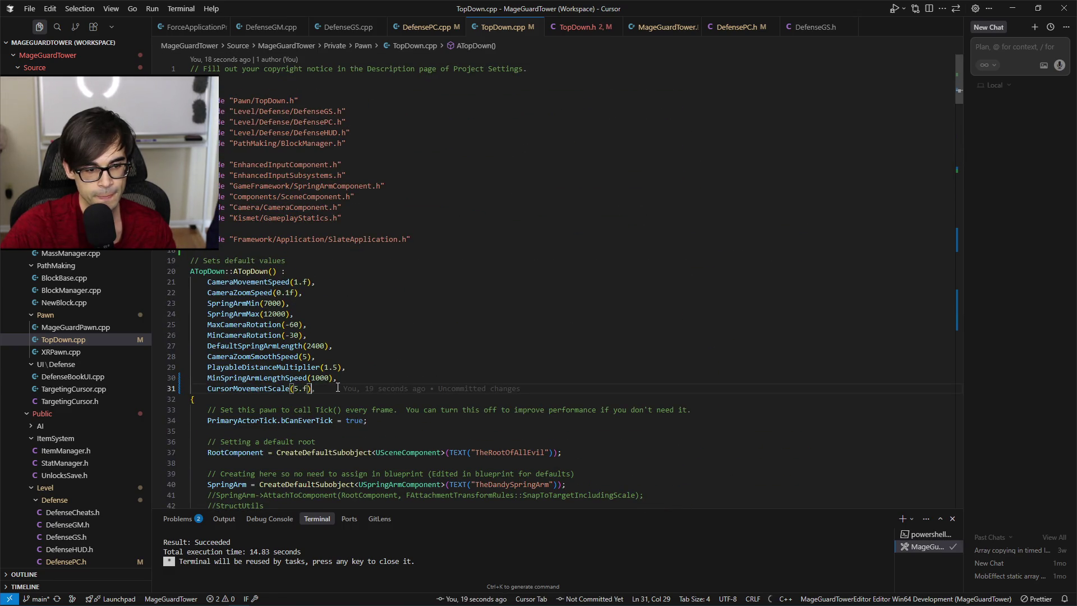
text(,)
key(Return)
key(Tab)
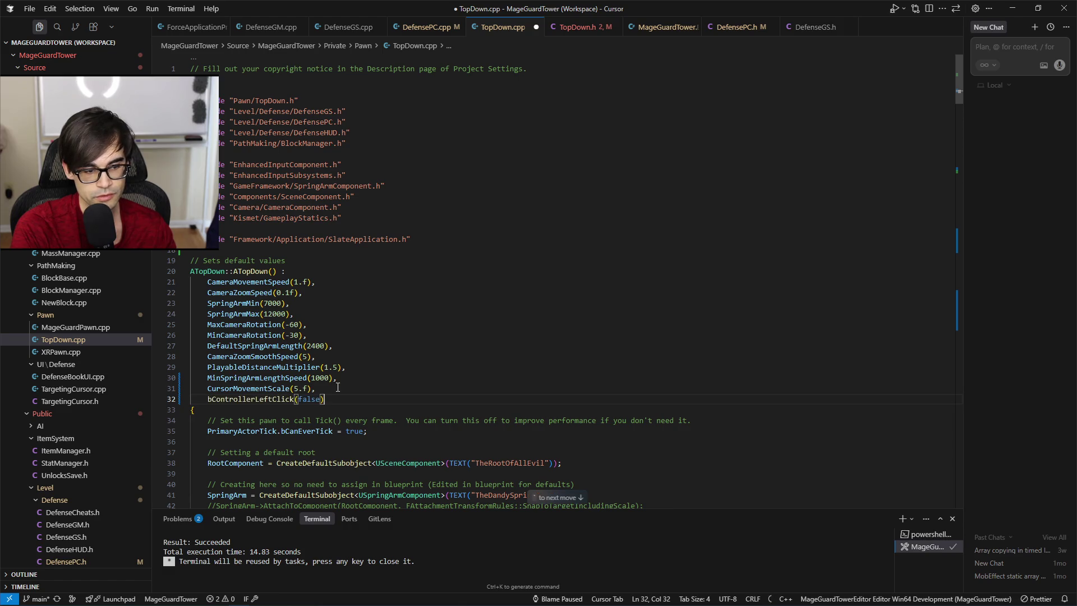
Set bControllerLeftClick true on press and false on release in ControllerLeftClick, then save.
scroll(337, 382, down, 20)
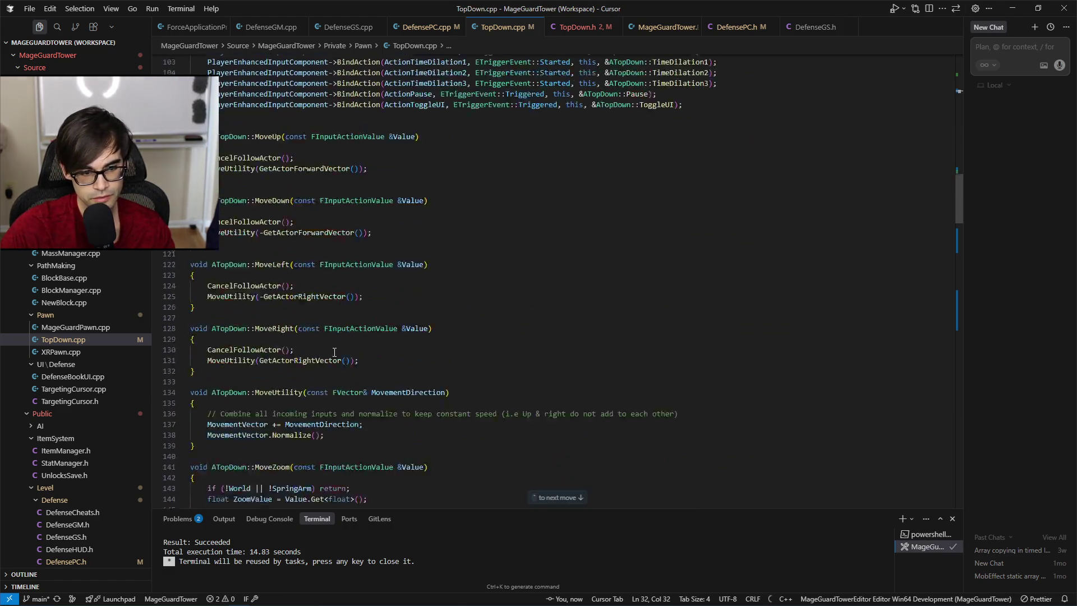
scroll(332, 337, down, 17)
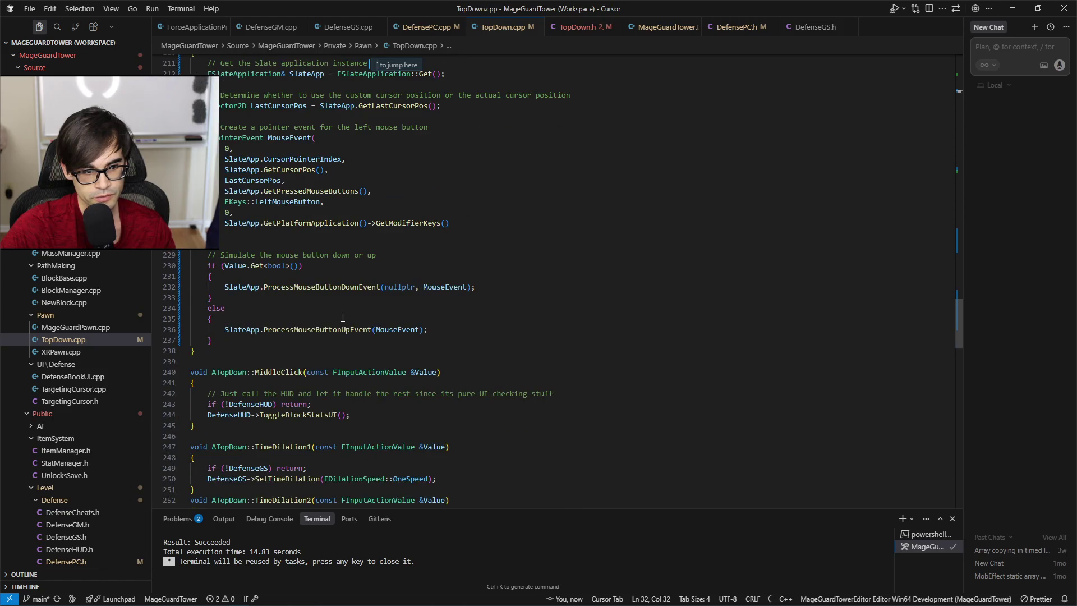
scroll(342, 318, up, 3)
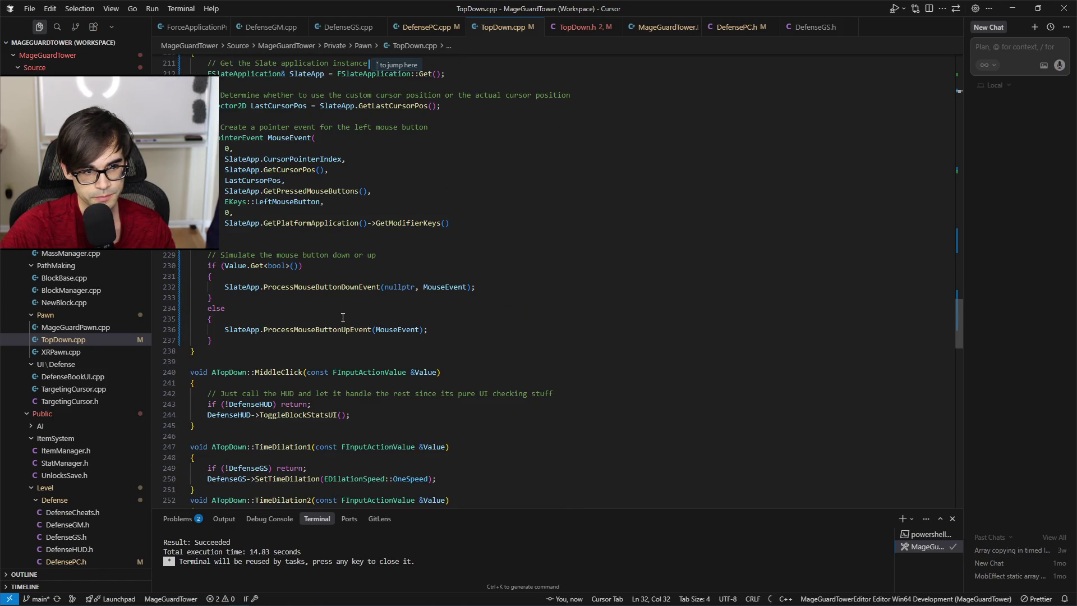
click(323, 267)
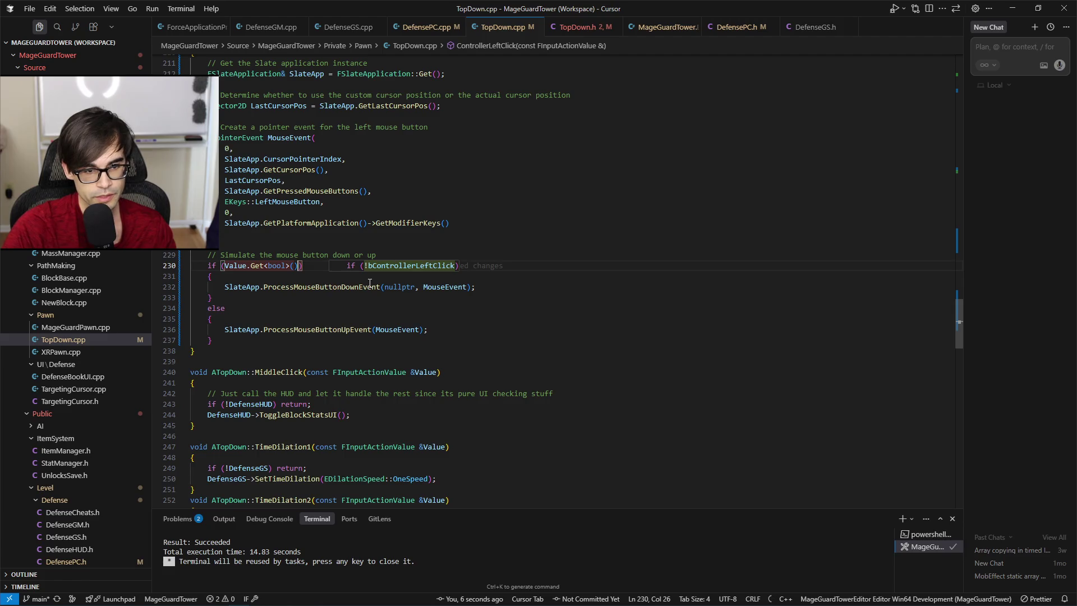
key(Tab)
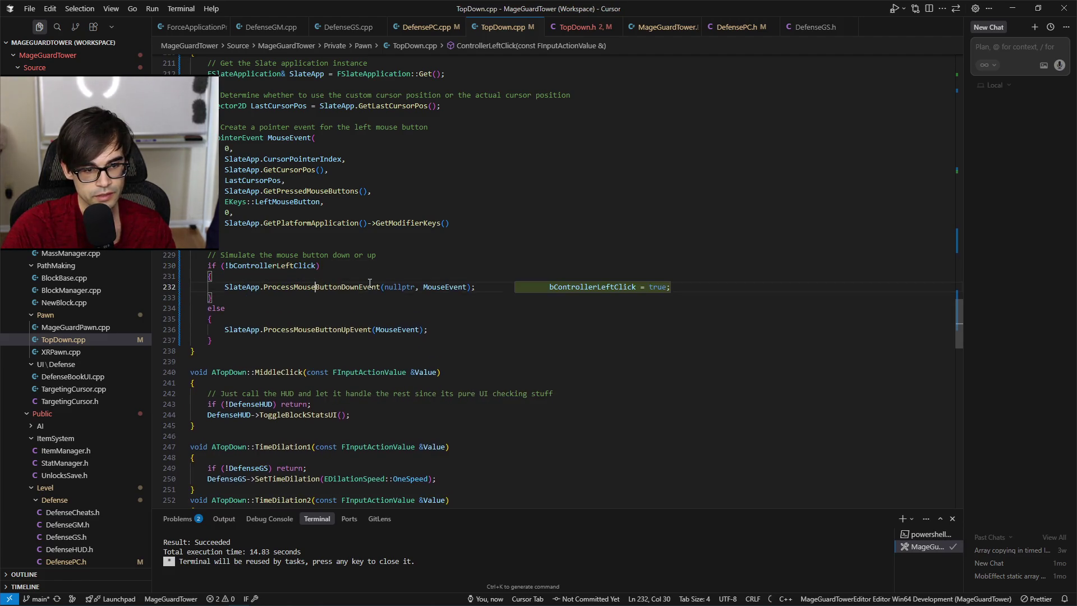
key(Tab)
key(Tab)
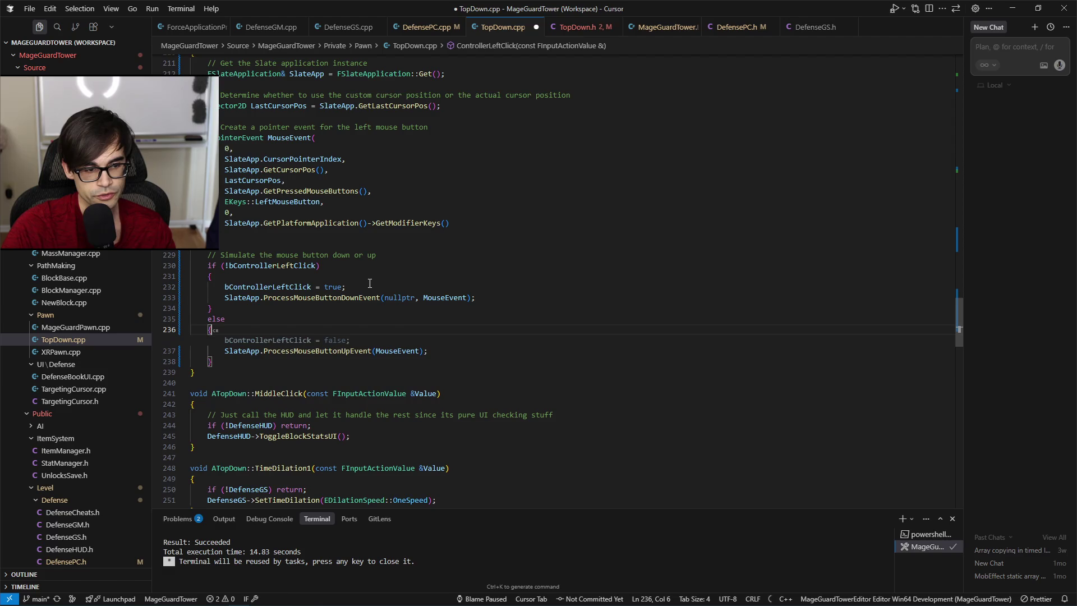
key(Tab)
key(ctrl+s)
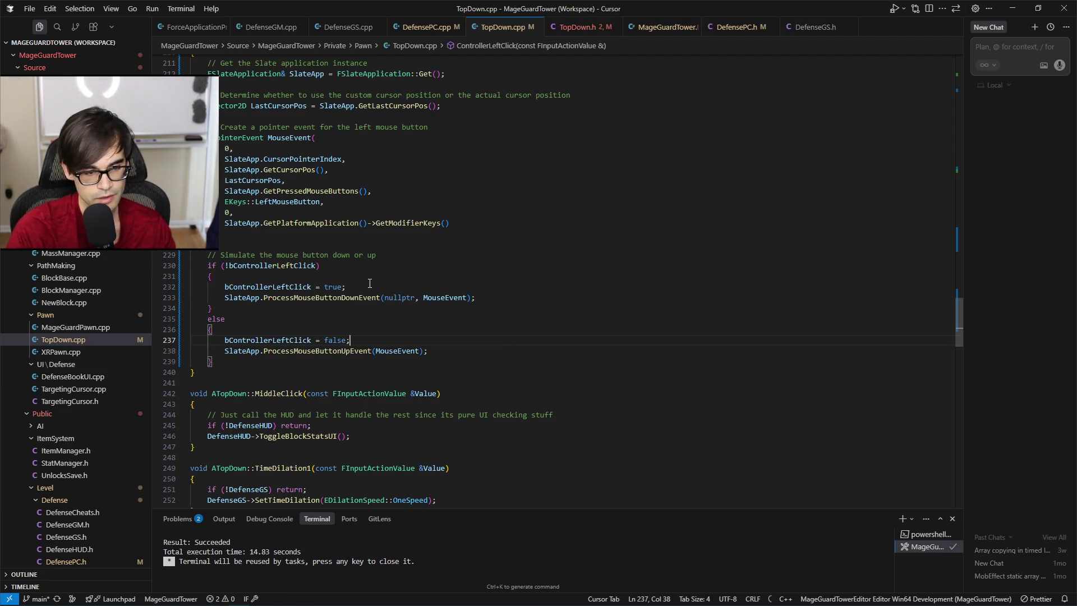
scroll(392, 254, up, 6)
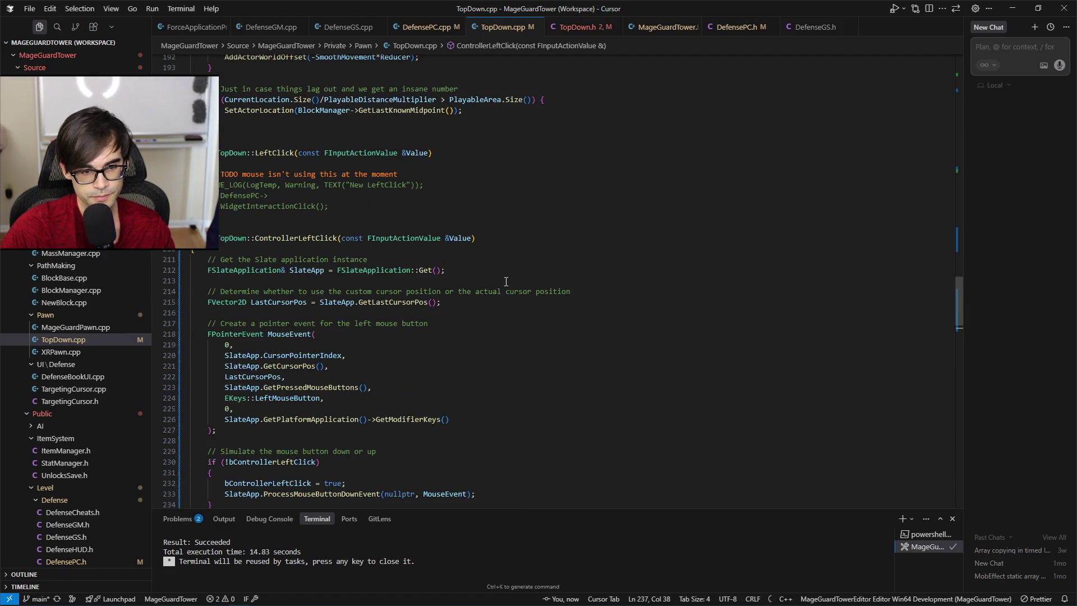
scroll(506, 281, down, 3)
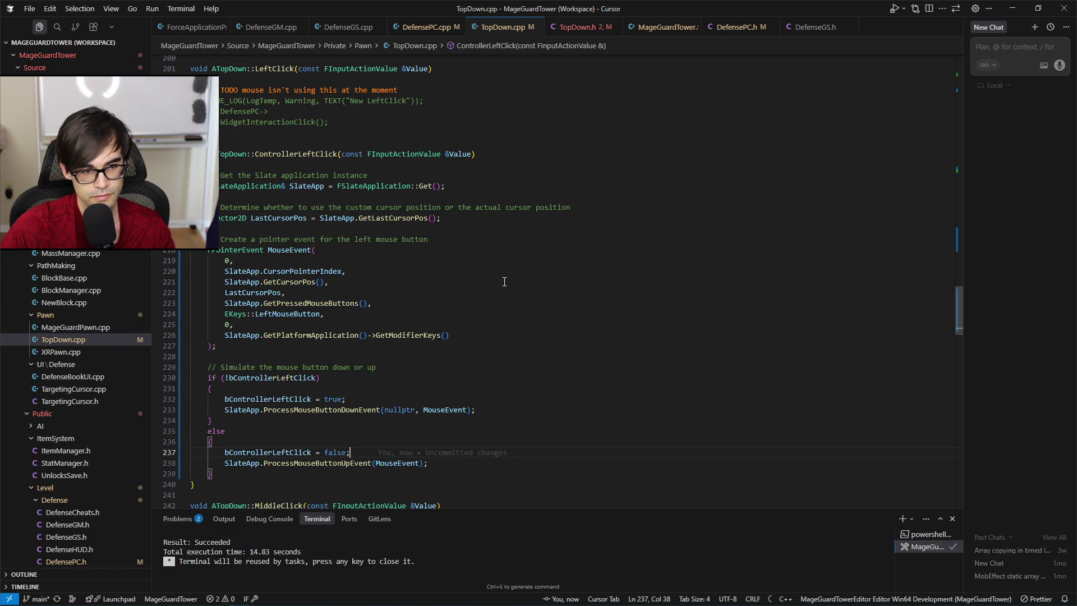
key(alt+Tab)
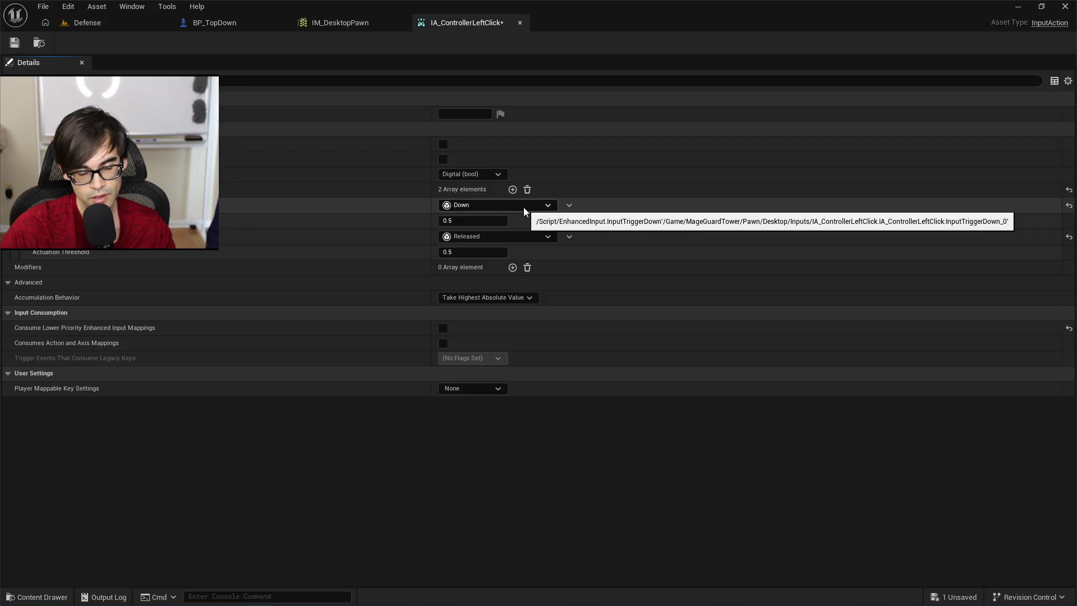
Save IA_ControllerLeftClick and close Unreal Editor.
key(ctrl+s)
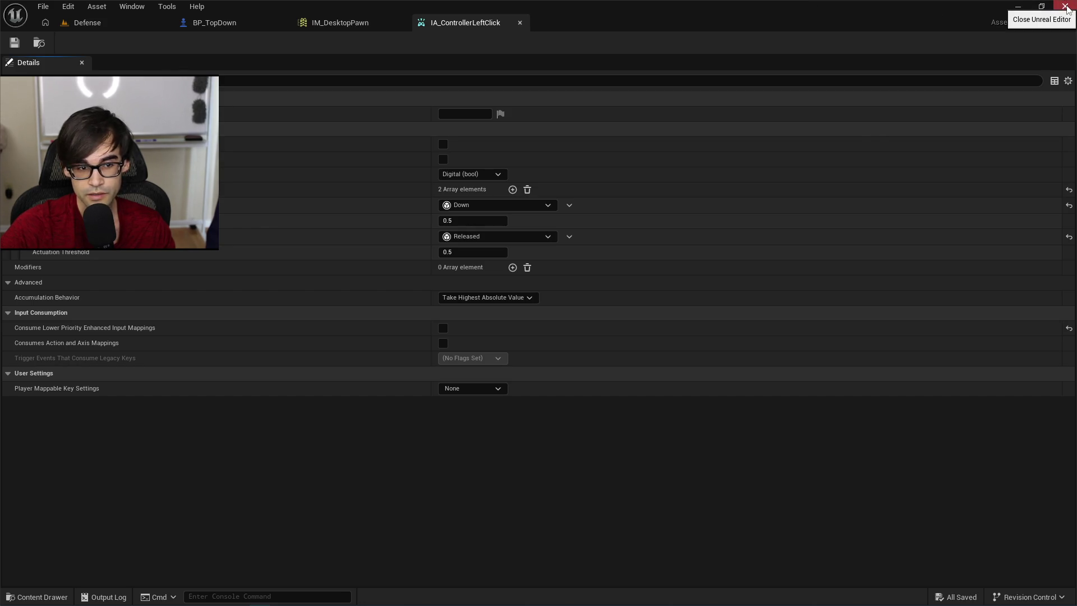
click(1068, 9)
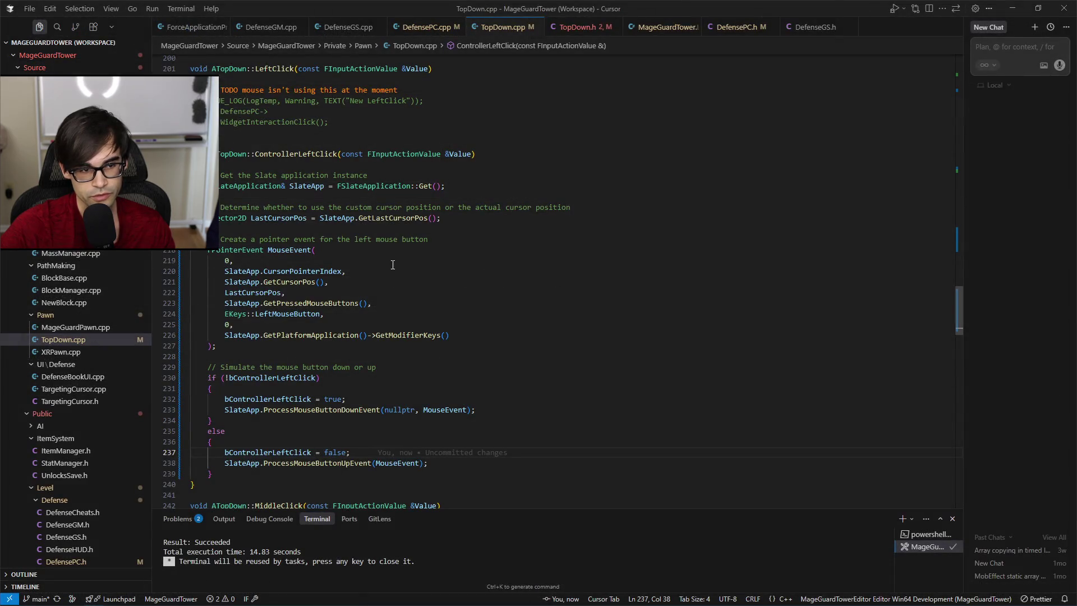
Add a UE_LOG line reading 'Control click value' that logs Value.Get<bool>(), and save.
click(474, 185)
key(Return)
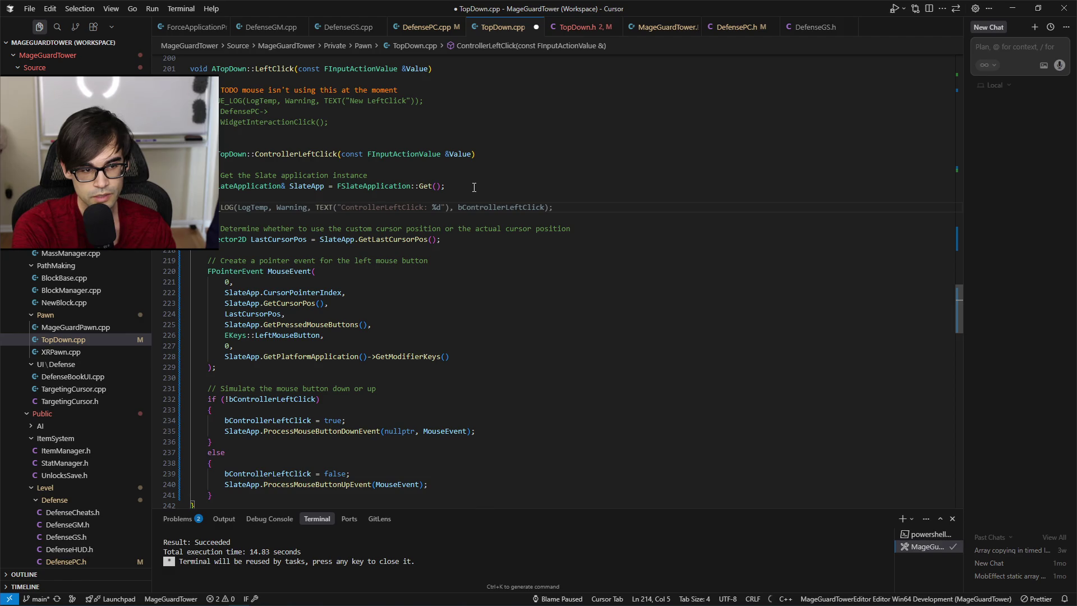
key(Tab)
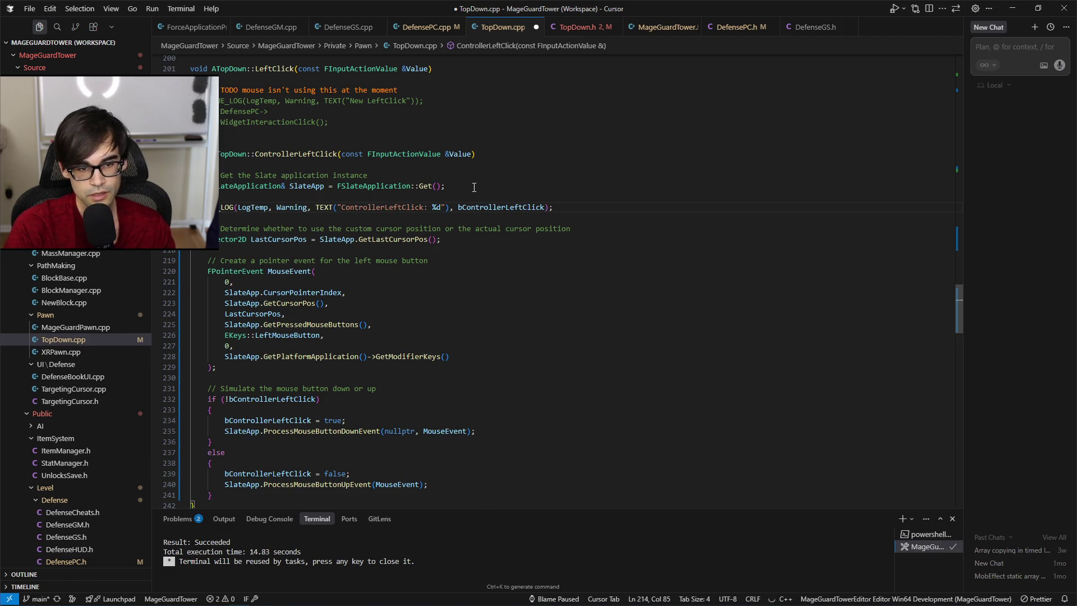
key(ctrl+Left)
key(ctrl+Left)
key(ctrl+Left)
key(ctrl+Left)
key(ctrl+shift+Left)
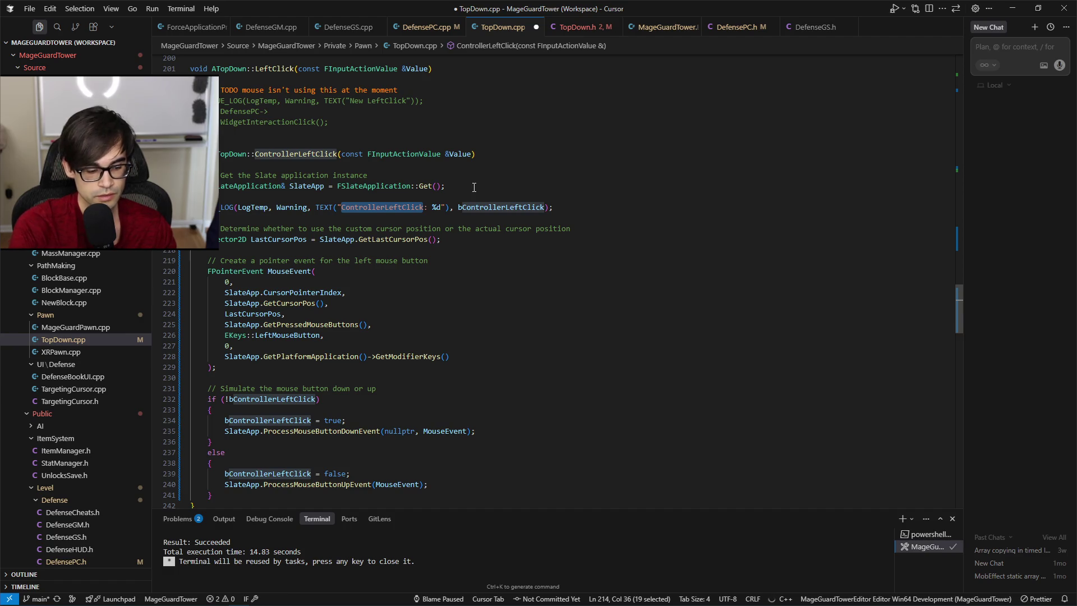
text(Contro)
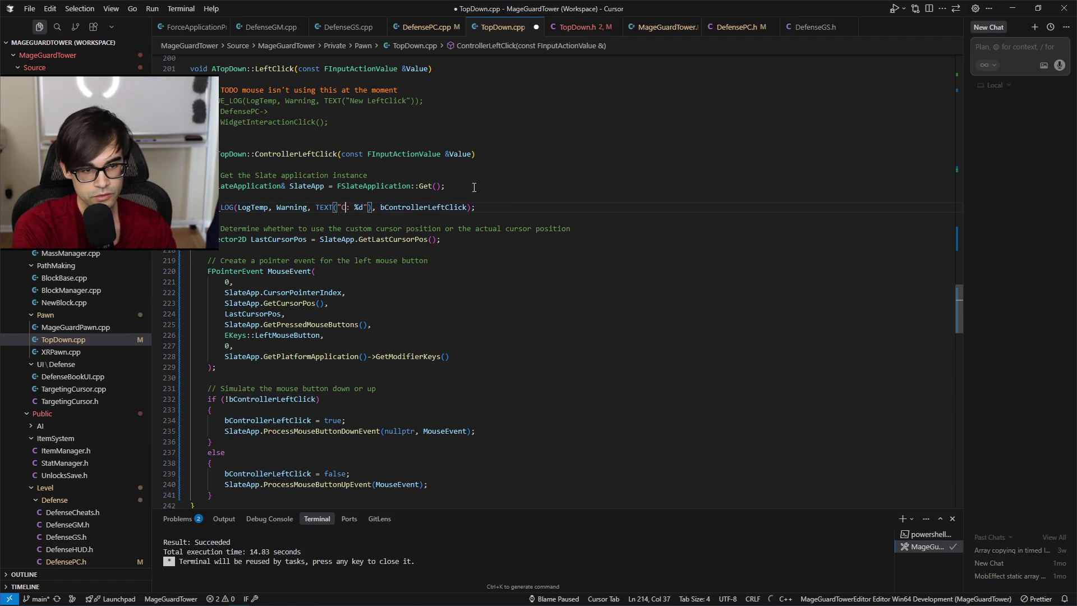
text(l click v)
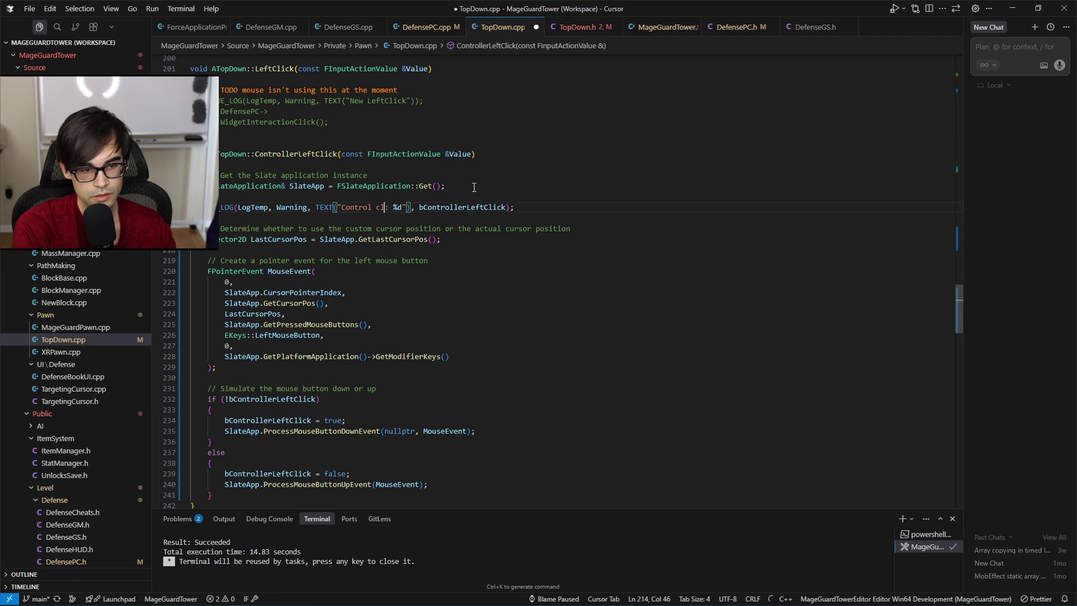
text(alue)
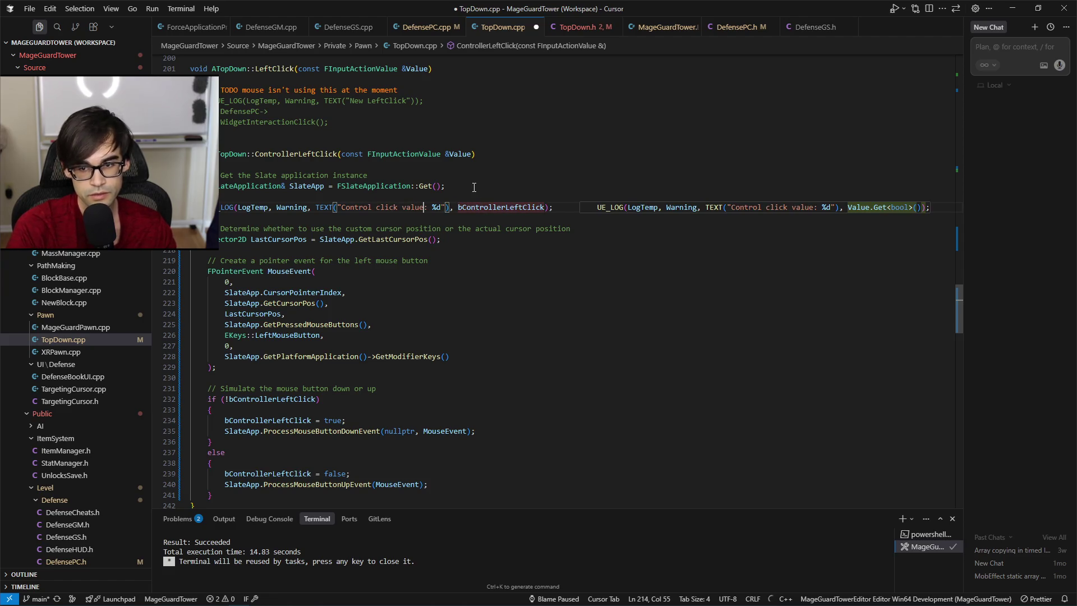
key(Tab)
key(ctrl+s)
Add an FString ValueString holding true/false from Value.Get<bool>() and log it with %s.
key(Home)
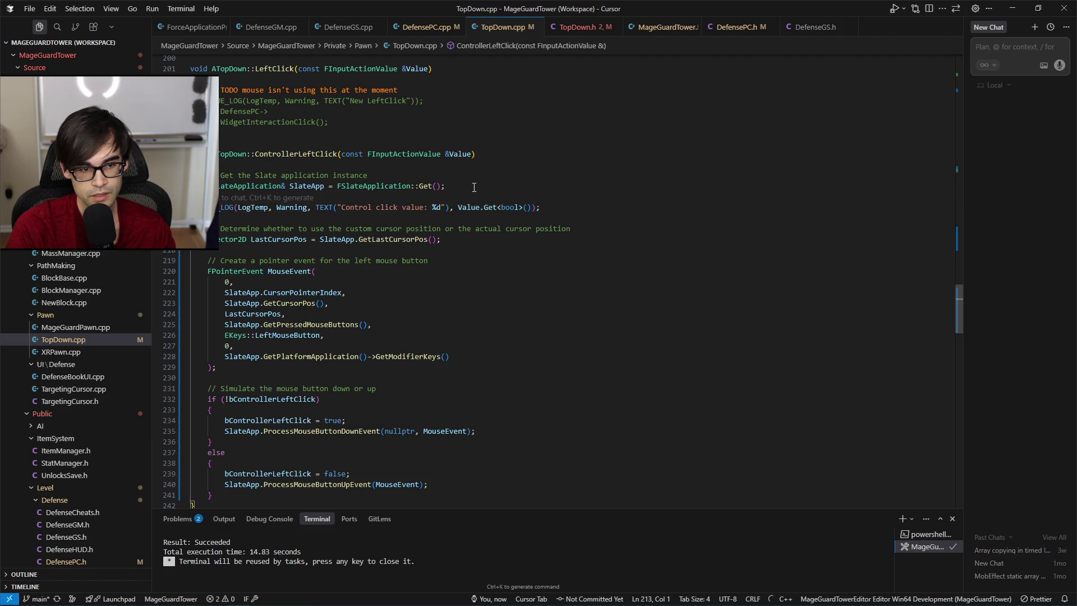
key(ctrl+shift+Return)
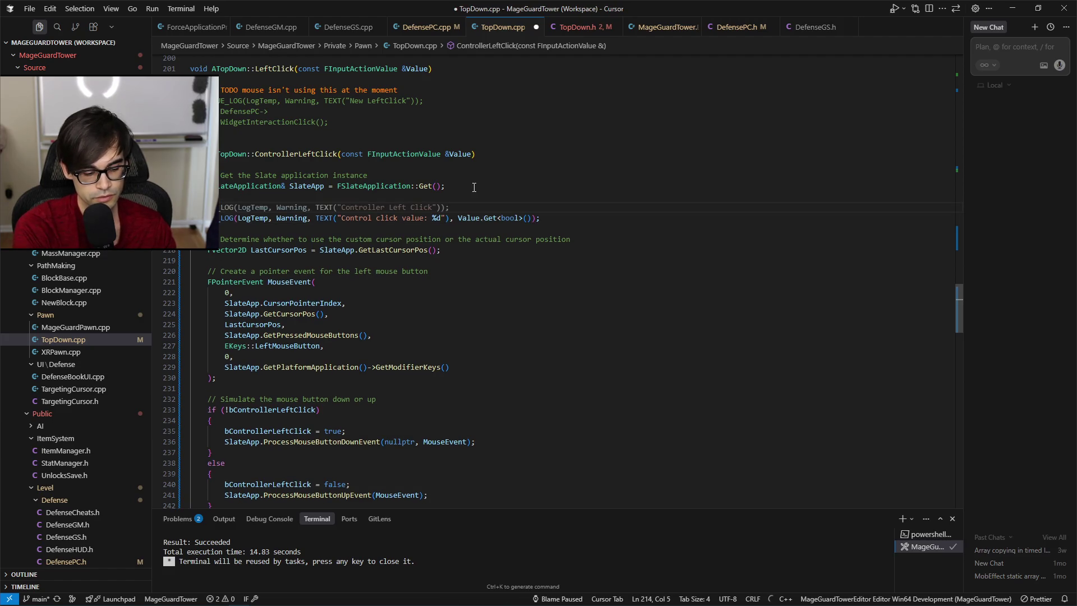
text(FS)
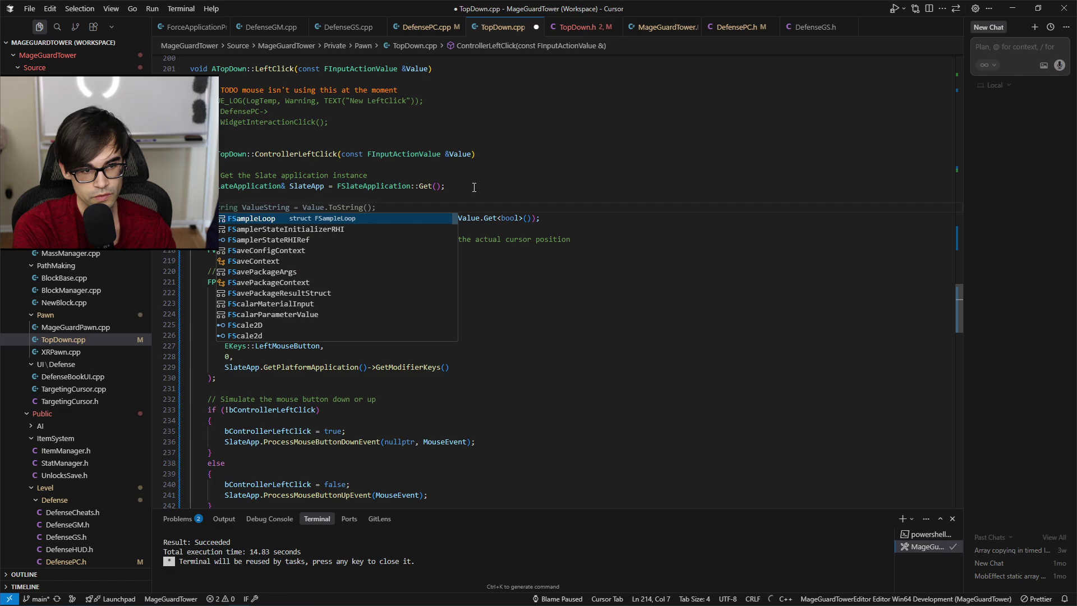
text(tring ValueString =)
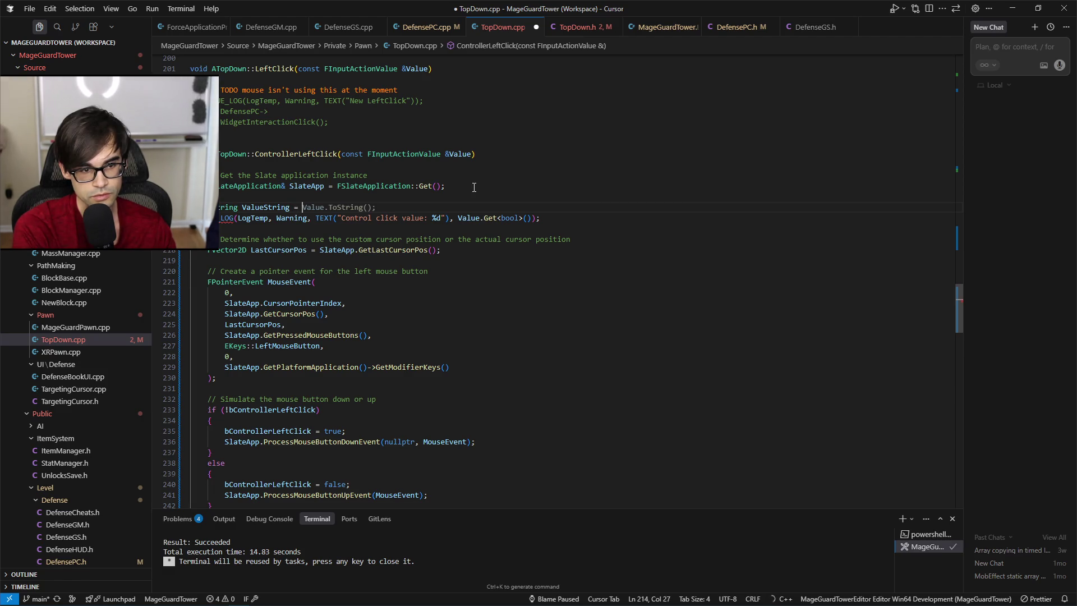
text(Value.)
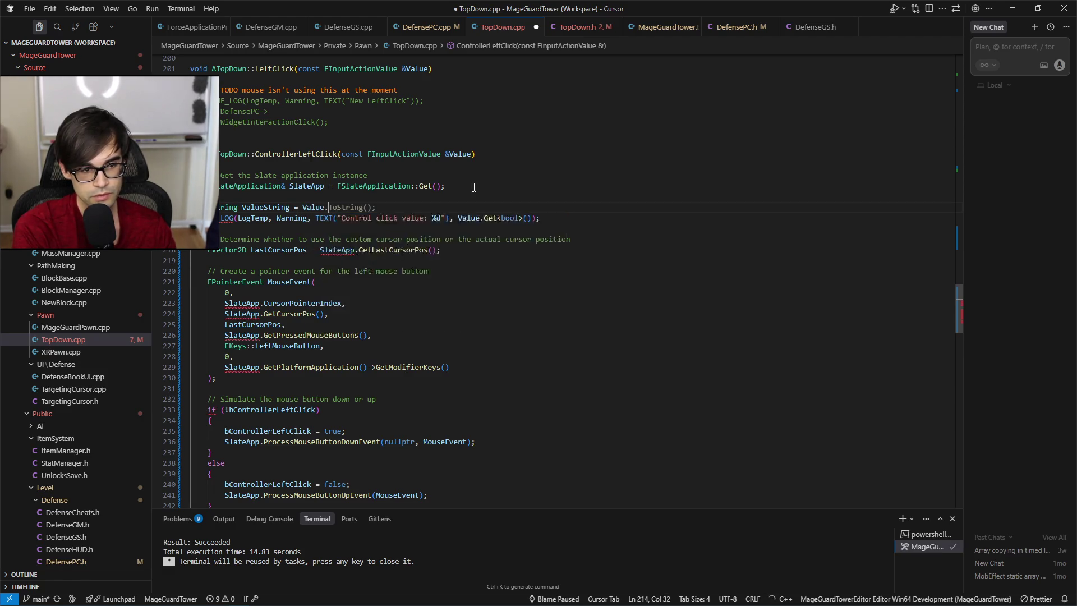
text(.Get<)
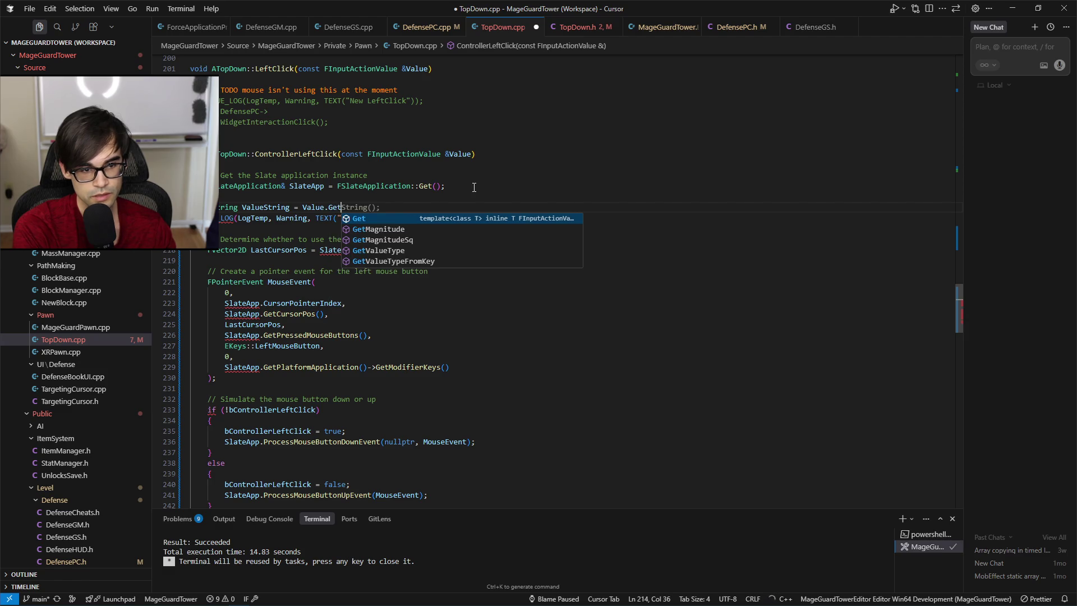
text(bool<)
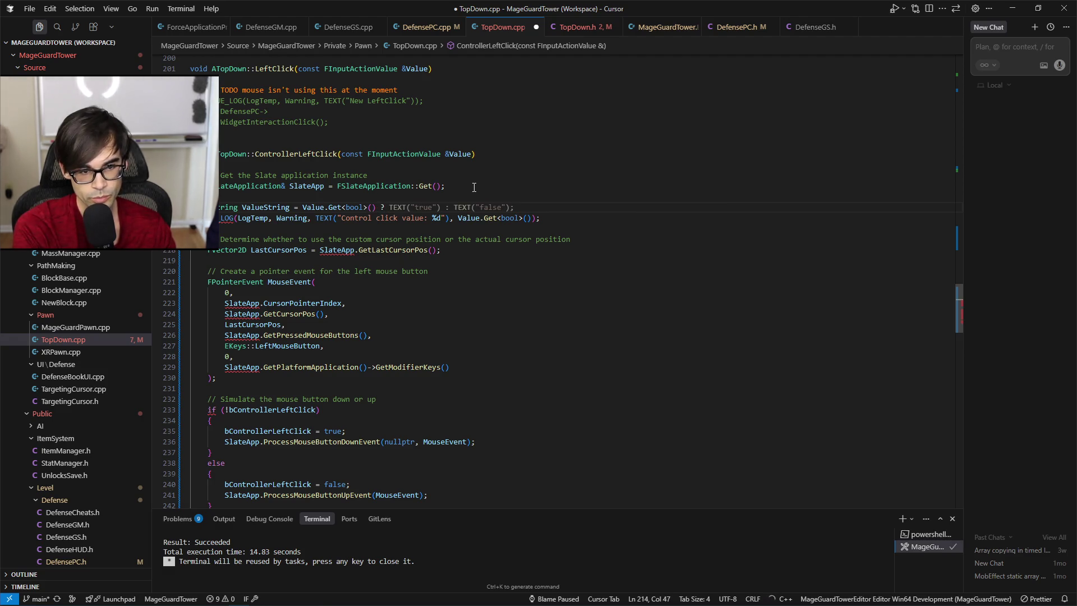
key(Tab)
key(ctrl+s)
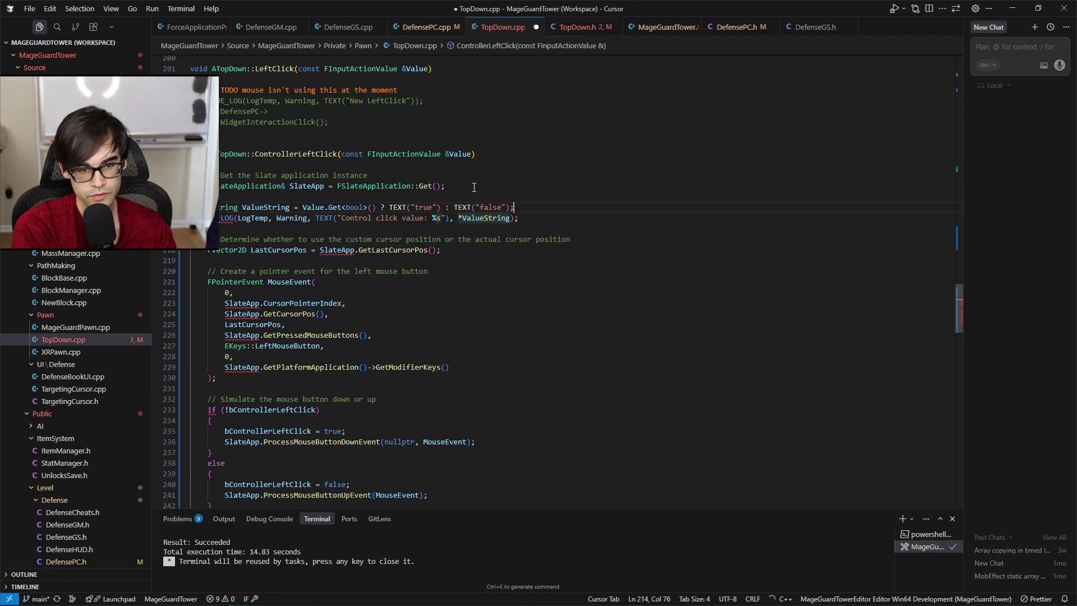
key(Tab)
key(ctrl+s)
Save the finished TopDown.cpp and bring up the build task list.
key(Down)
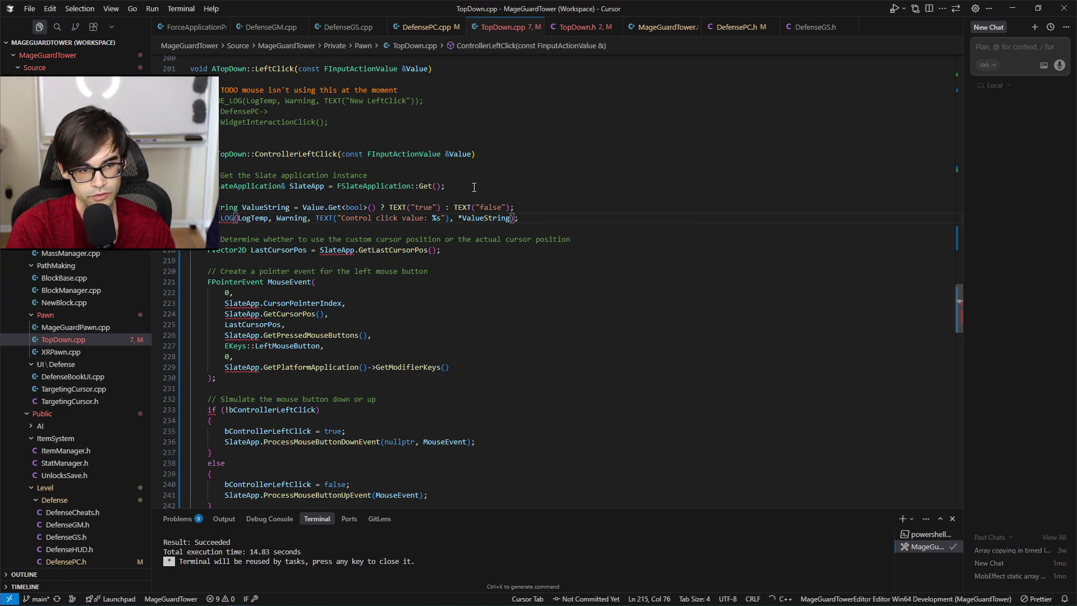
key(Up)
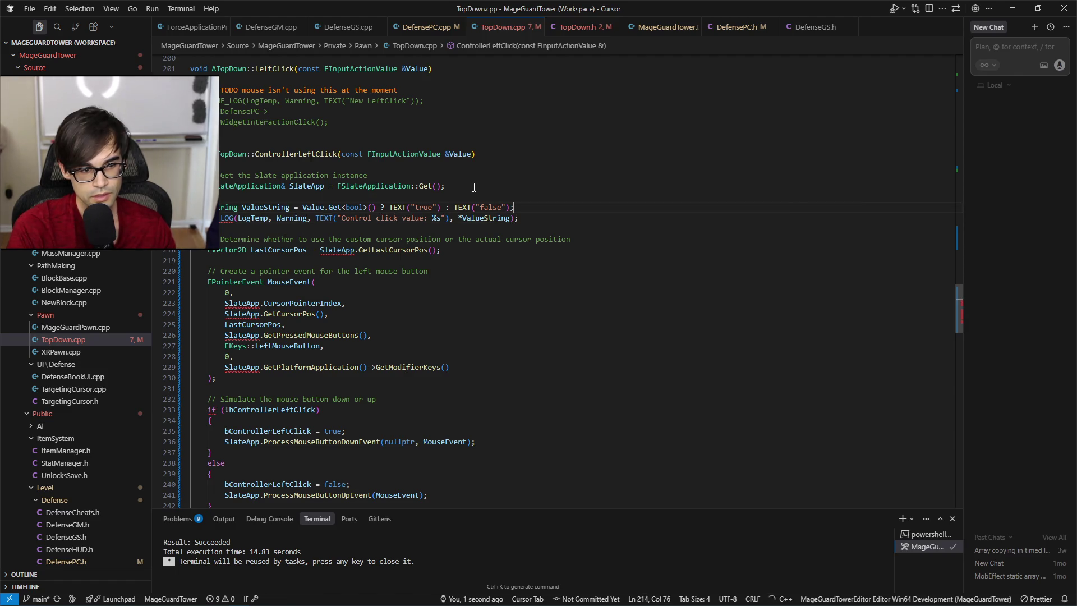
key(Down)
key(Down)
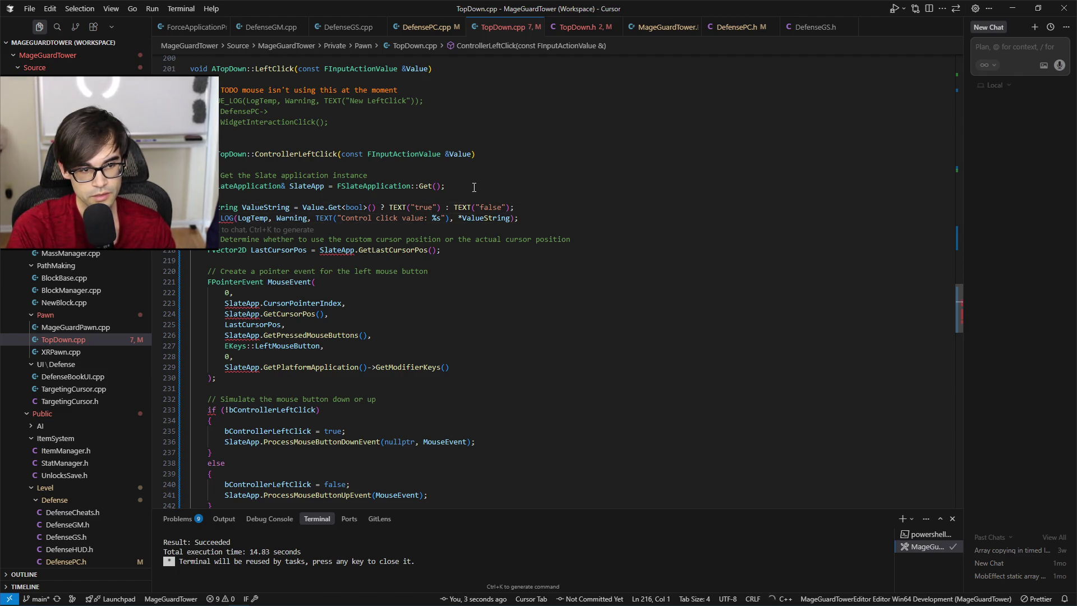
mouse_move(265, 233)
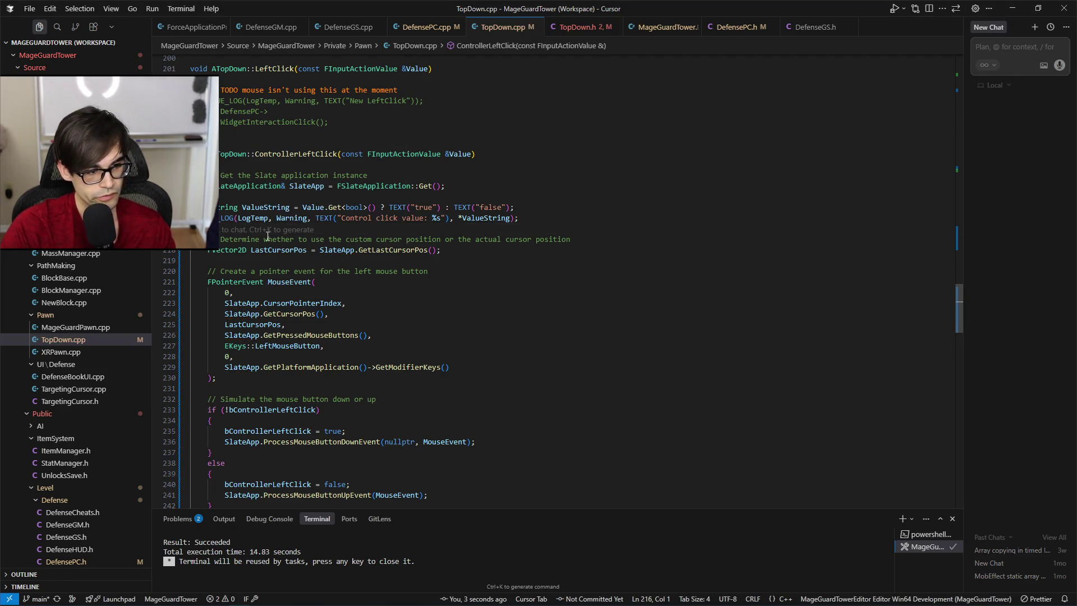
key(ctrl+s)
key(ctrl+shift+b)
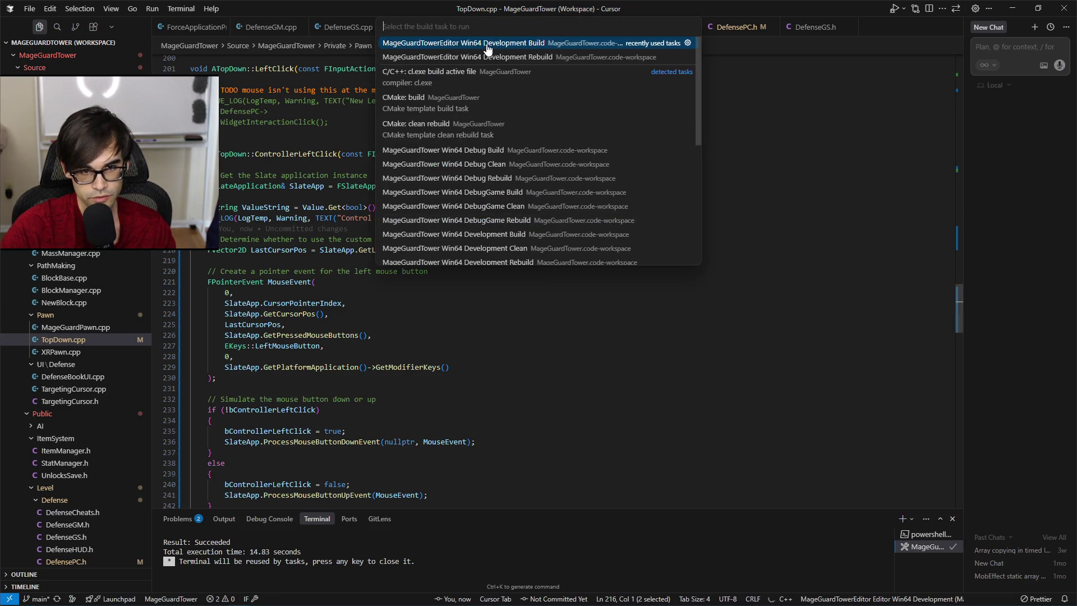
Build the MageGuardTowerEditor Win64 Development target, then return to the Unreal Editor.
click(497, 49)
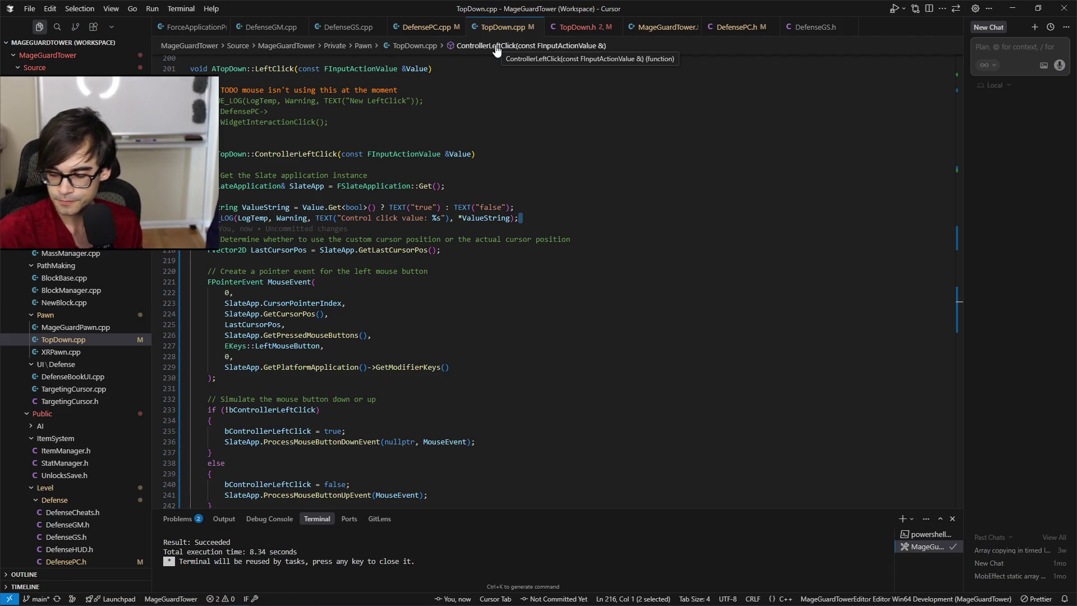
key(alt+Tab)
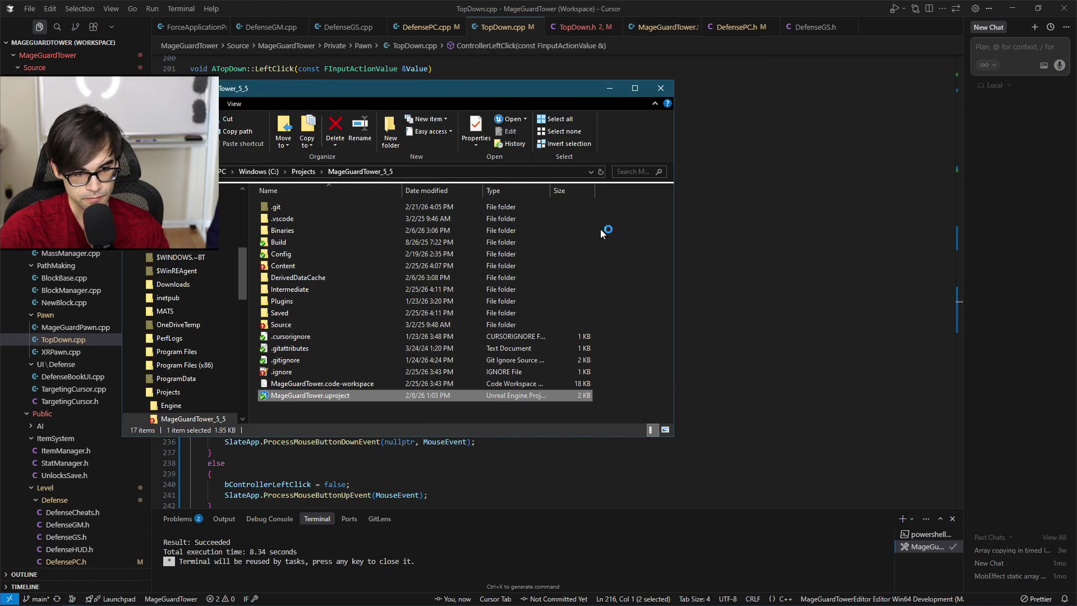
click(617, 86)
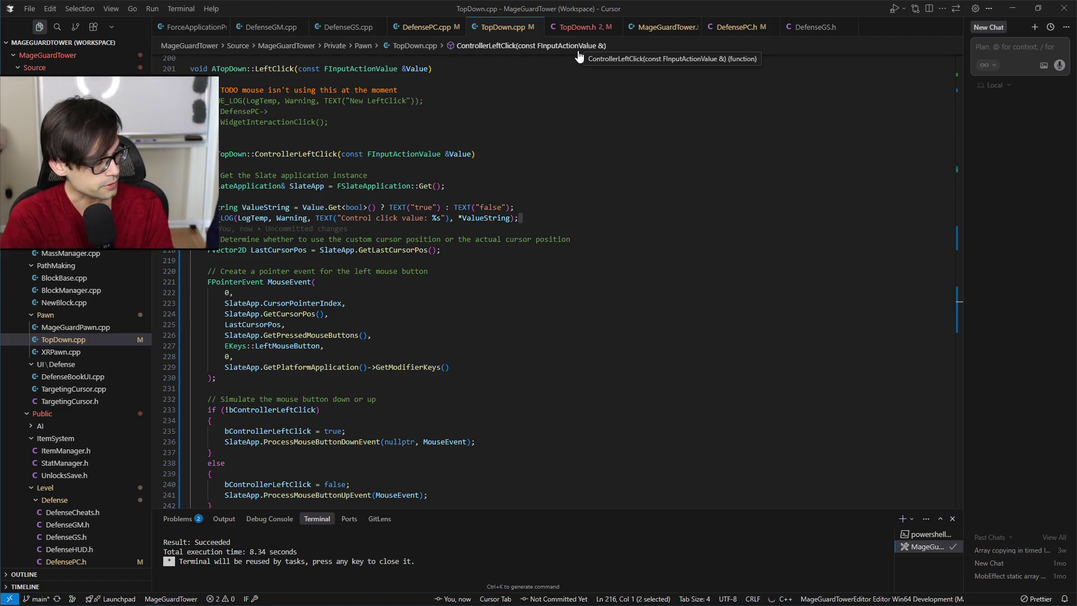
key(alt+Tab)
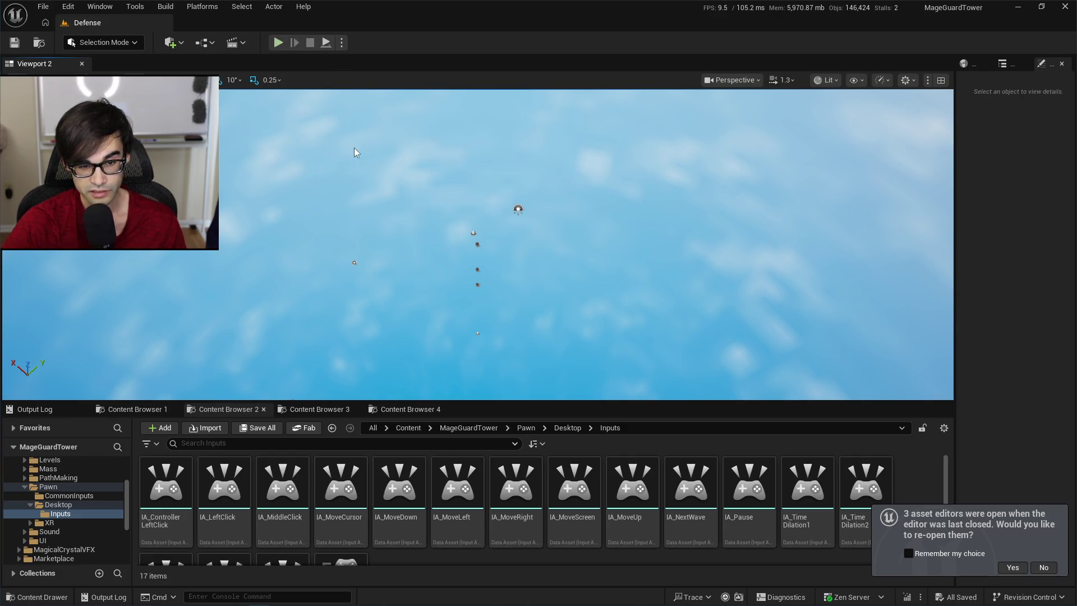
Play the level, watch the Output Log for 'Control click value: true', then stop playing.
key(alt+p)
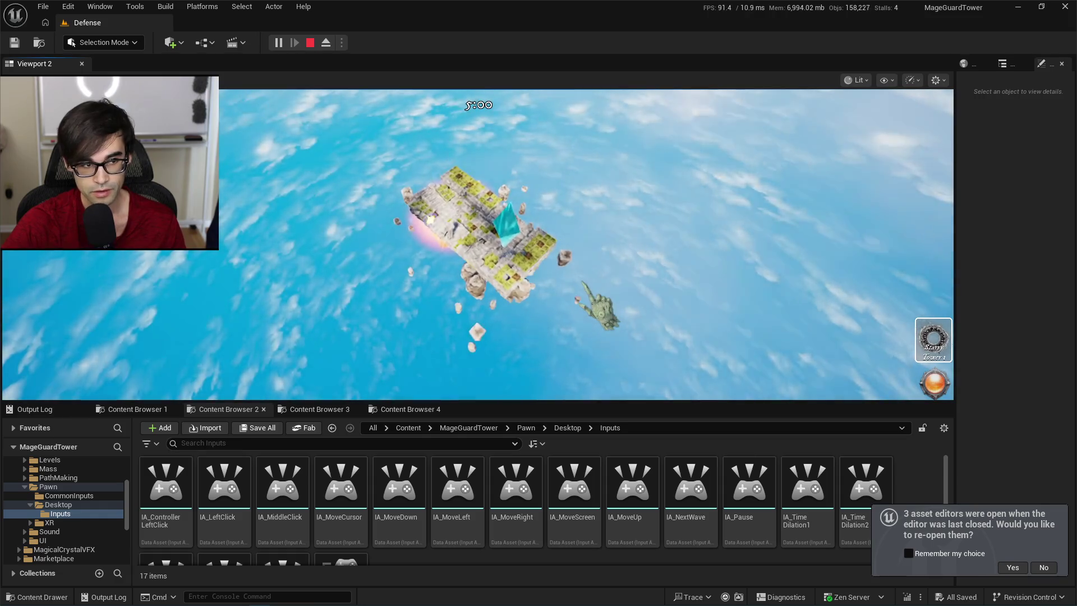
click(53, 413)
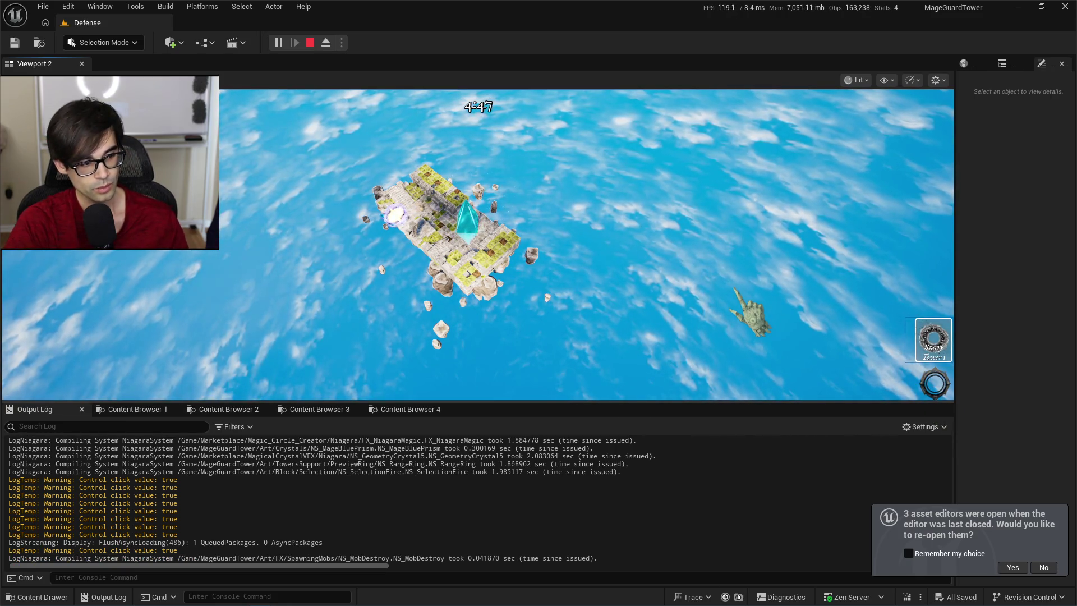
key(Escape)
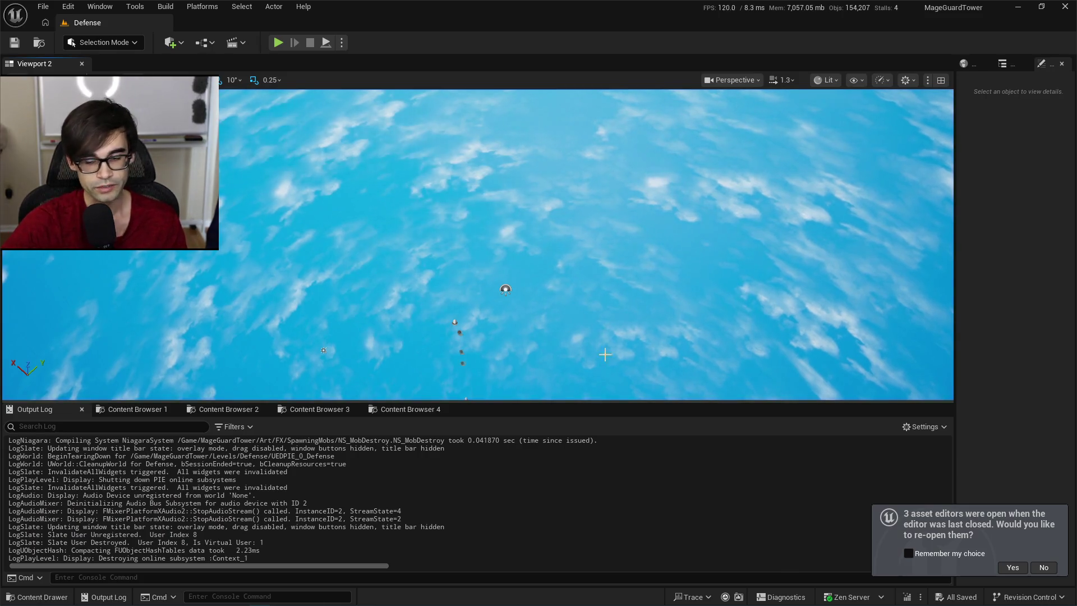
click(333, 414)
click(394, 412)
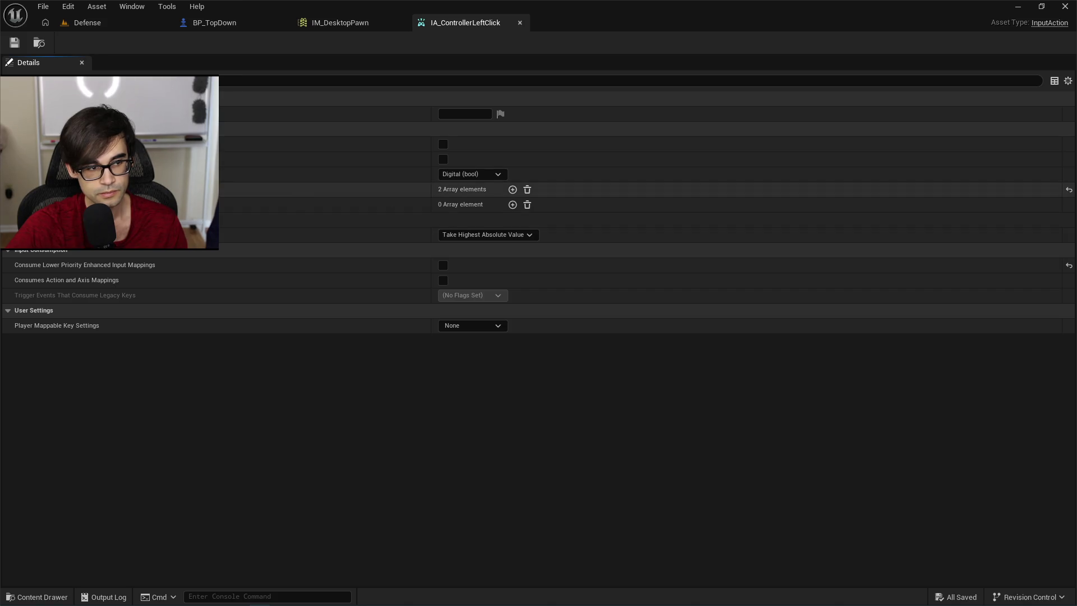
Expand the Down and Released triggers, checking their 0.5 thresholds, trigger types and accumulation options.
click(314, 190)
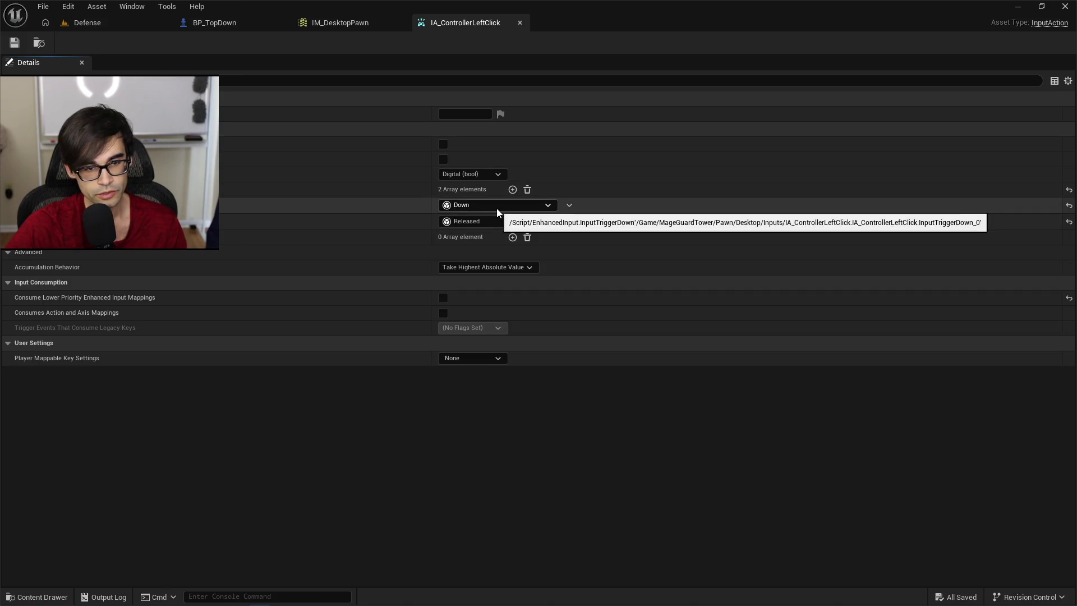
click(16, 221)
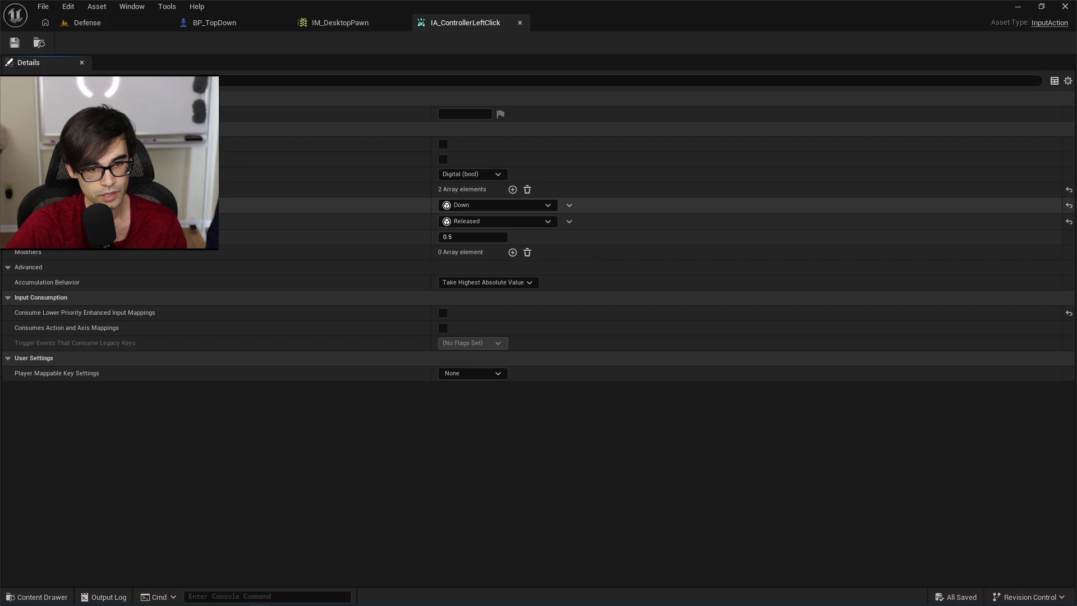
click(17, 204)
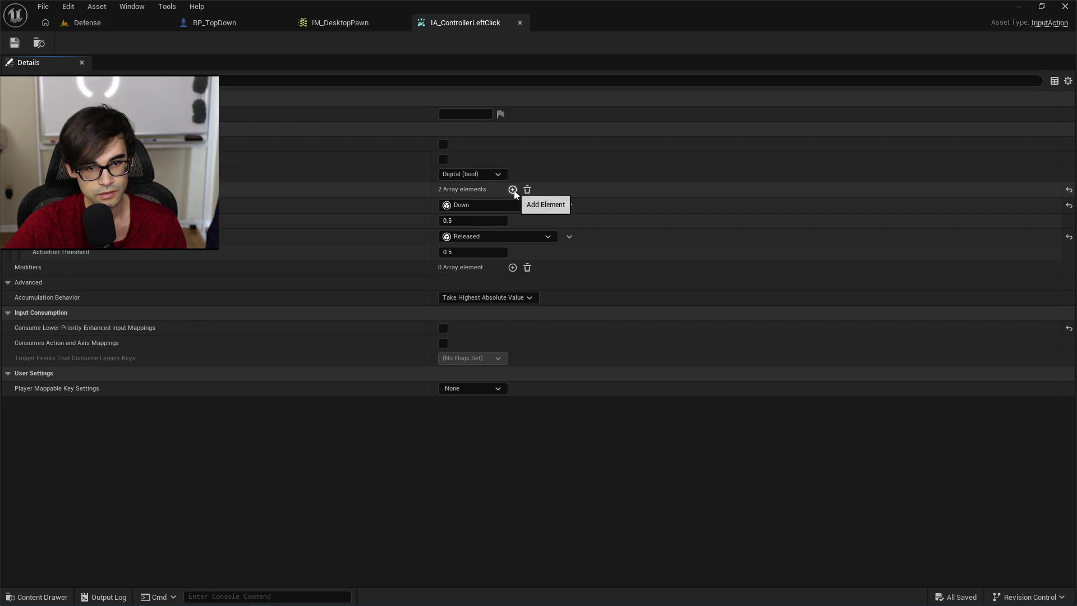
click(512, 240)
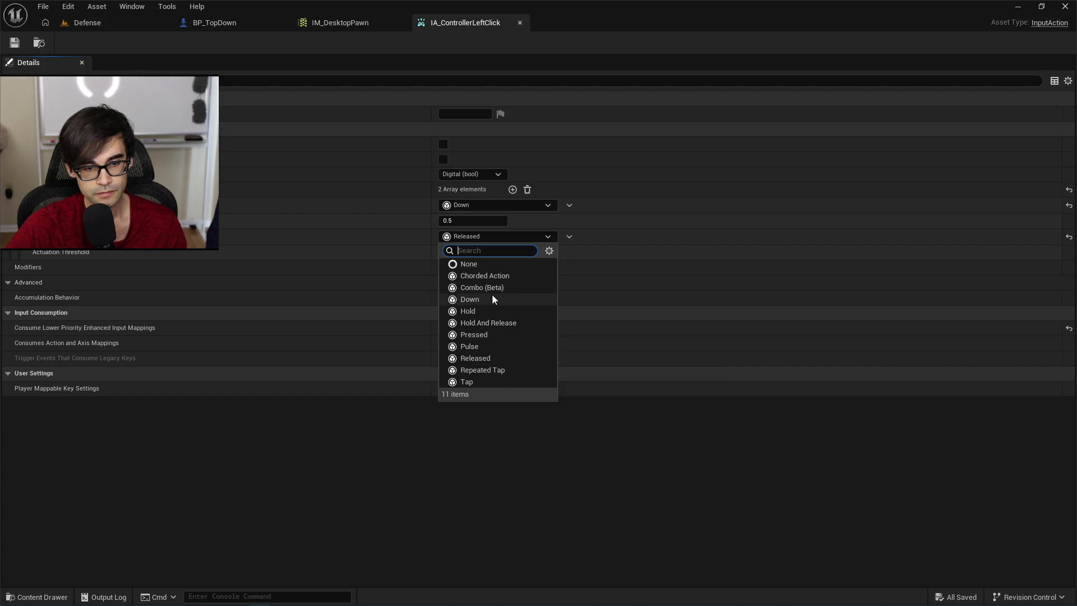
click(351, 422)
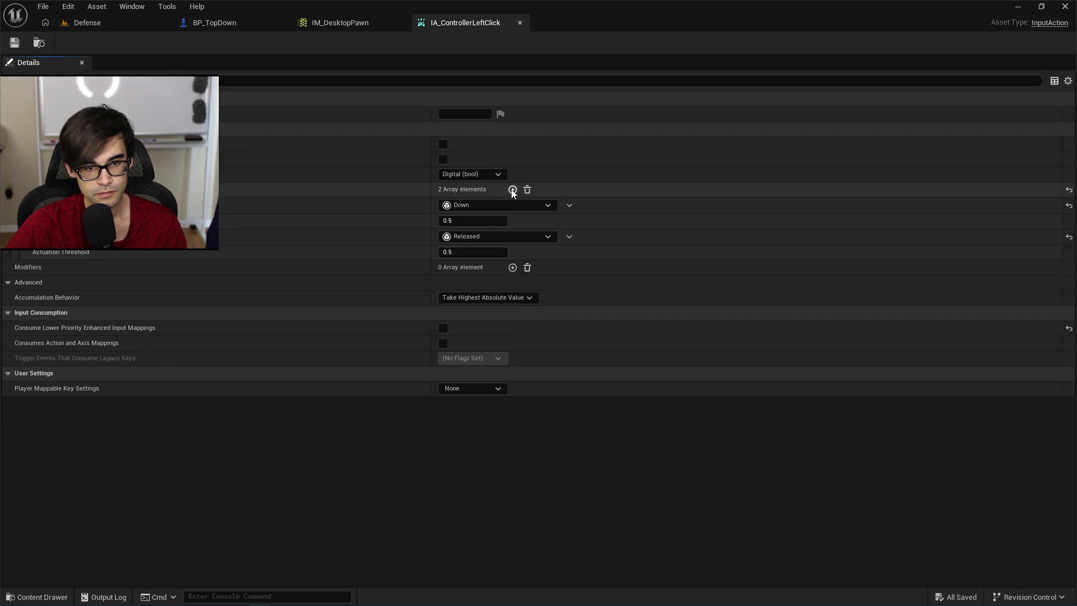
click(452, 298)
click(483, 297)
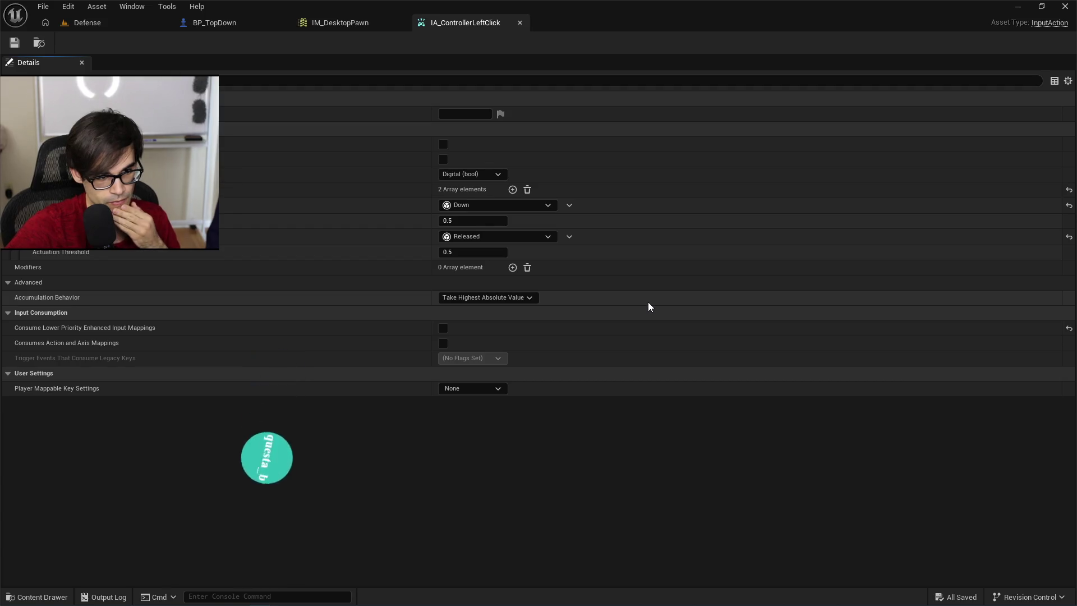
click(540, 236)
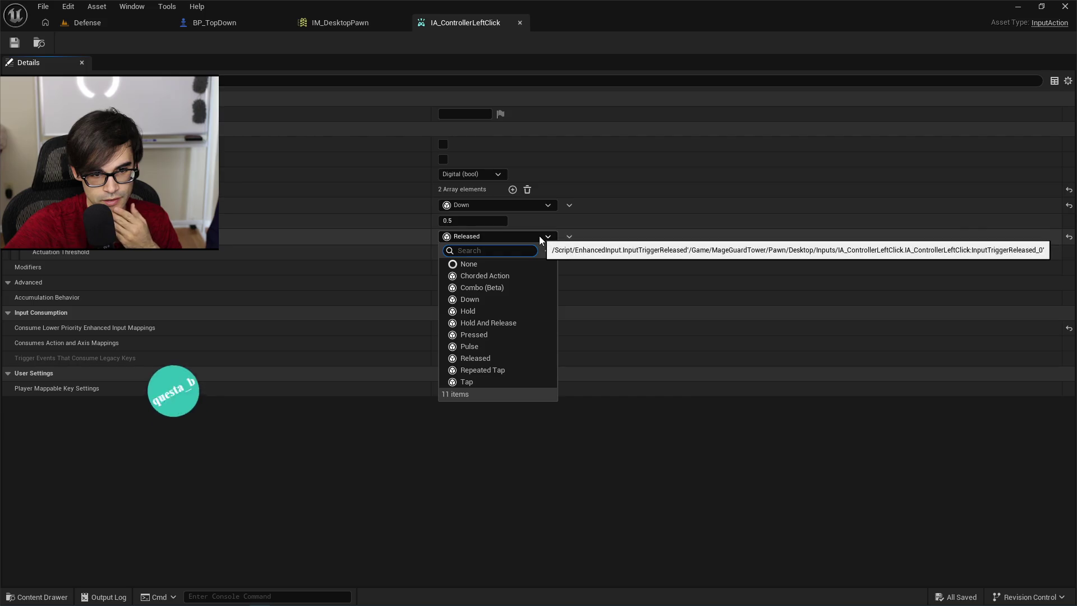
click(539, 235)
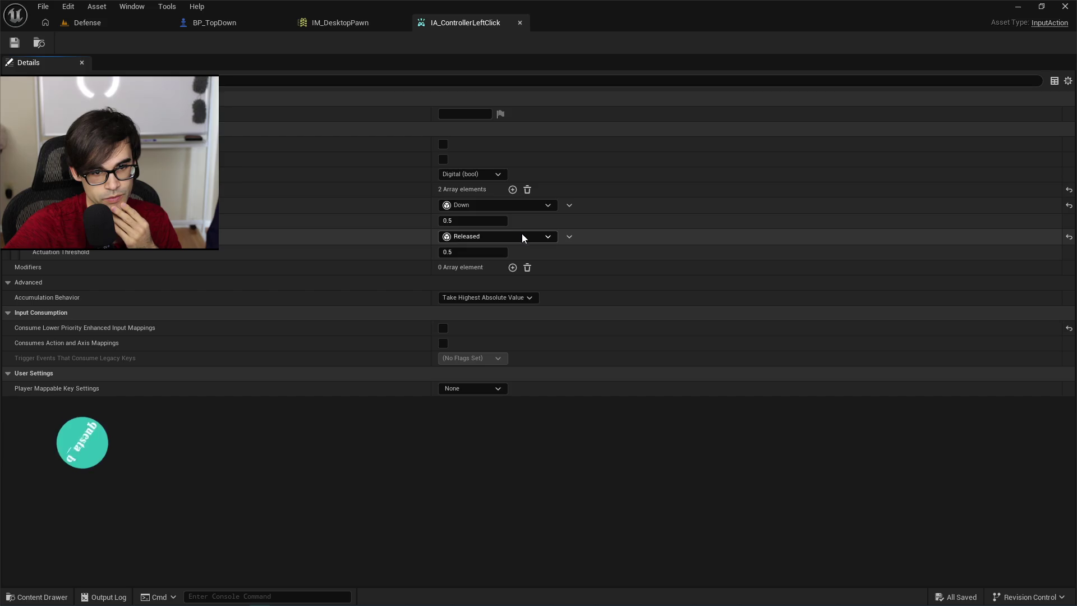
click(523, 234)
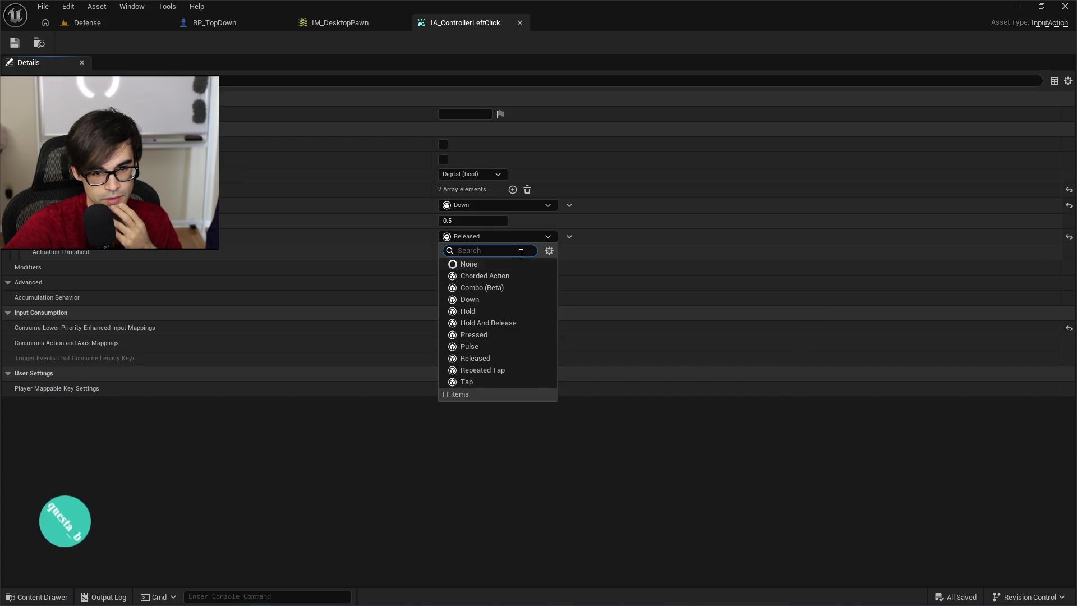
click(536, 239)
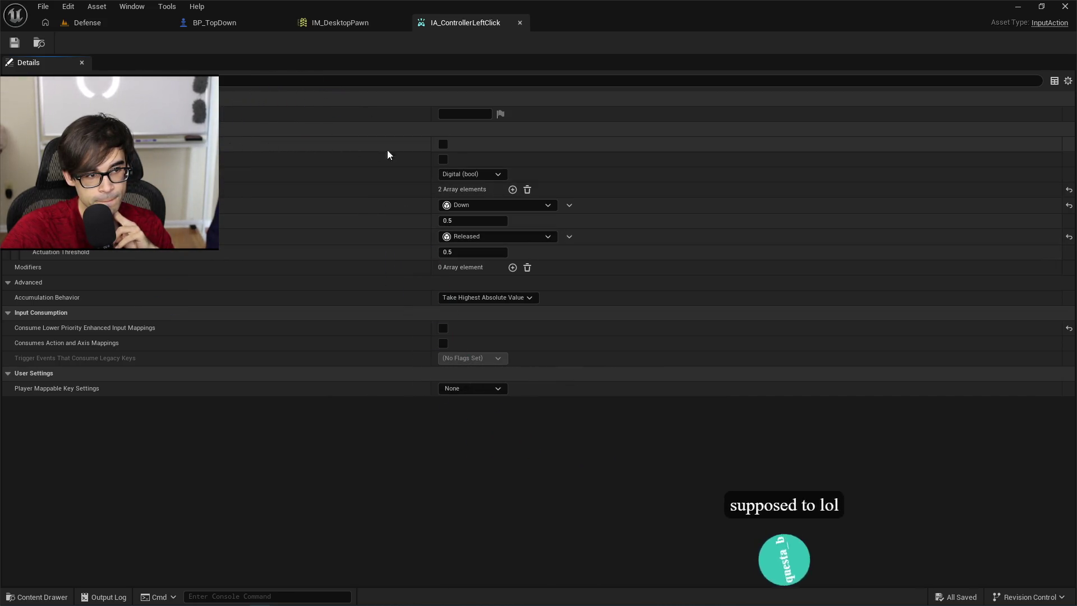
click(443, 145)
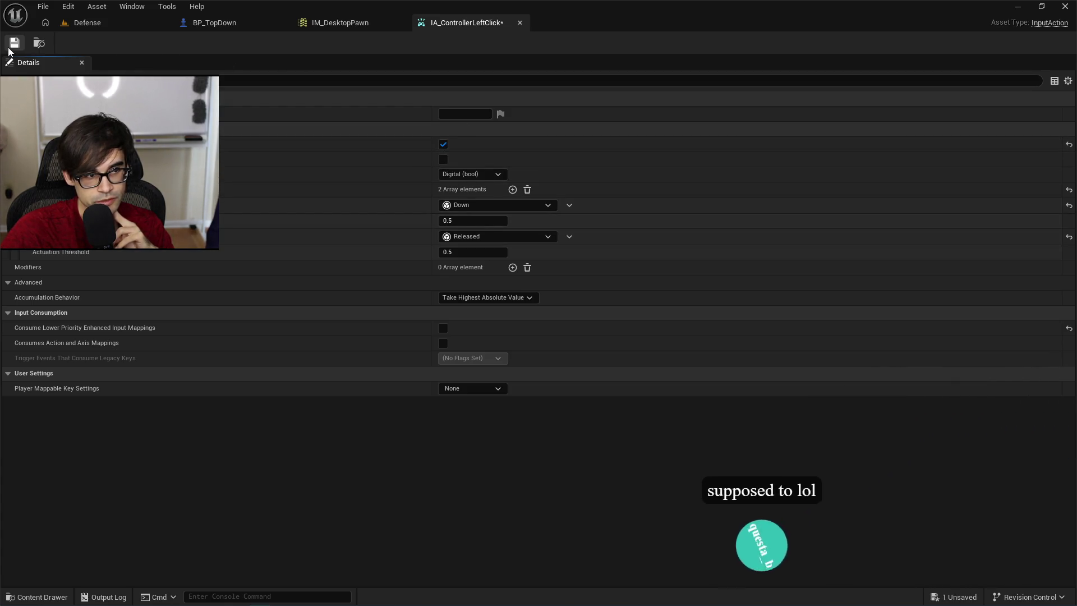
Save IA_ControllerLeftClick with Trigger when Paused on, keeping Take Highest Absolute Value accumulation.
key(ctrl+s)
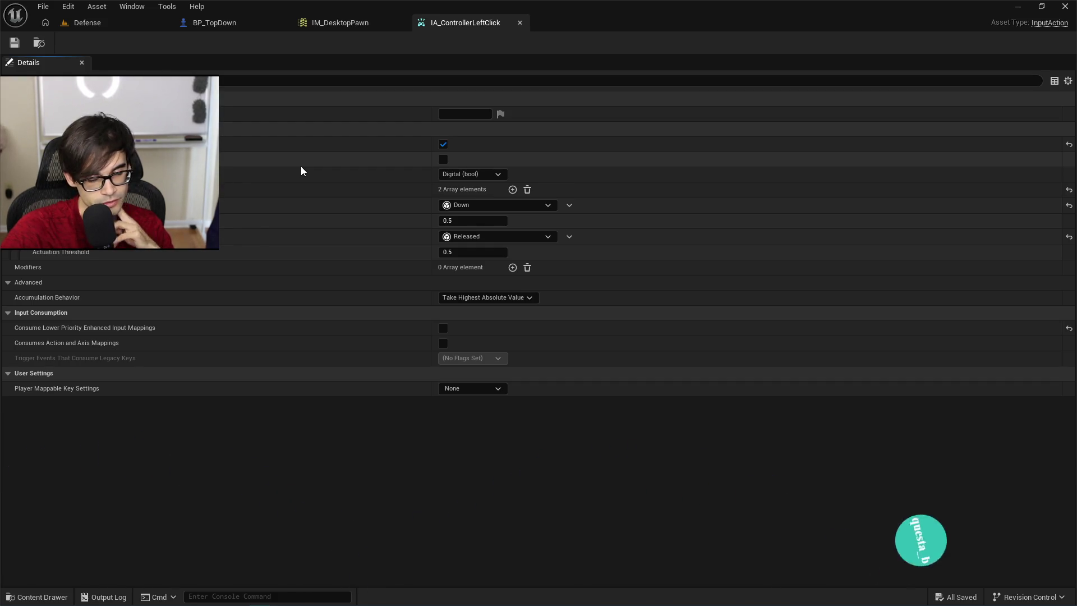
click(24, 285)
click(23, 285)
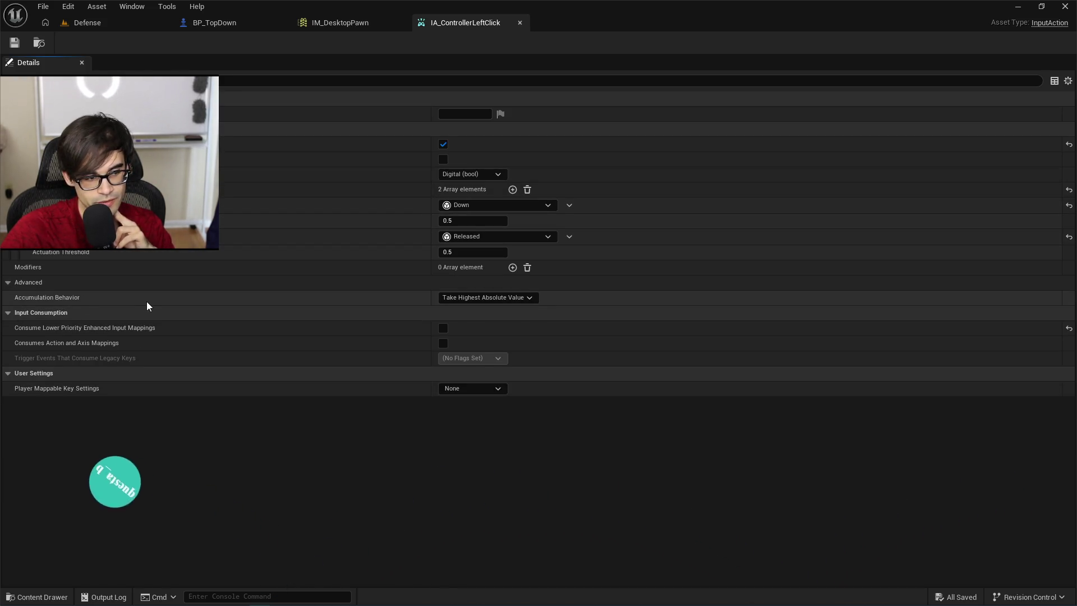
click(515, 297)
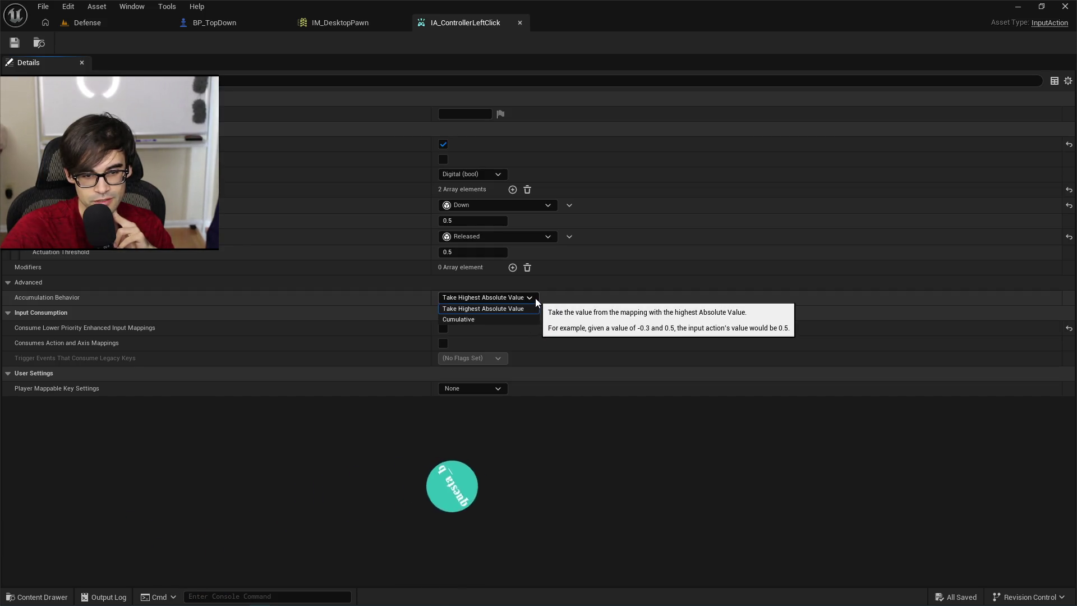
click(510, 309)
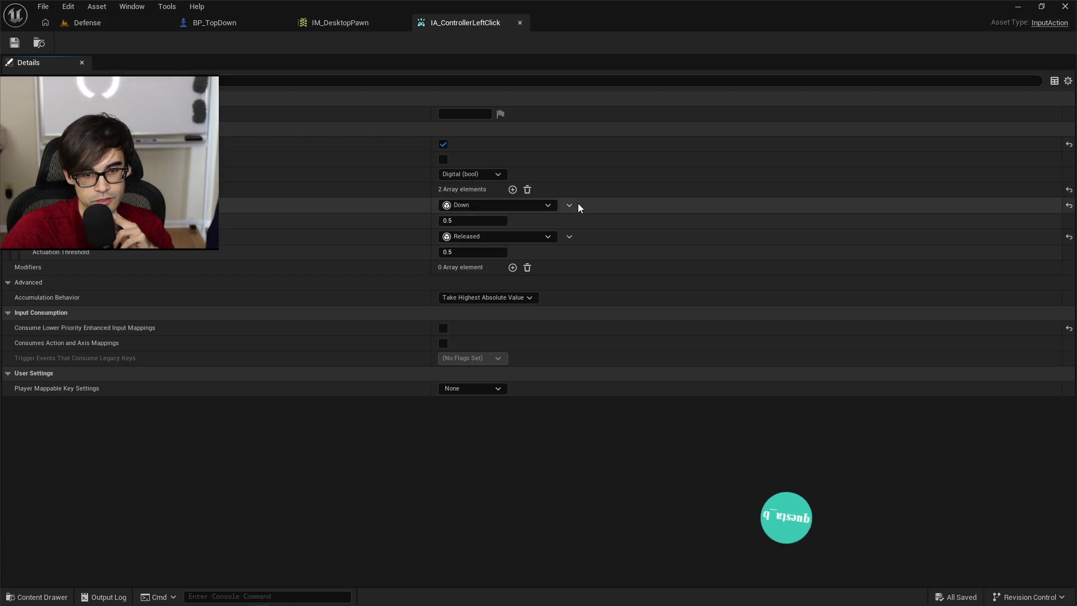
Delete the Down trigger so only Released remains, then play-test the Defense level.
click(570, 205)
click(593, 241)
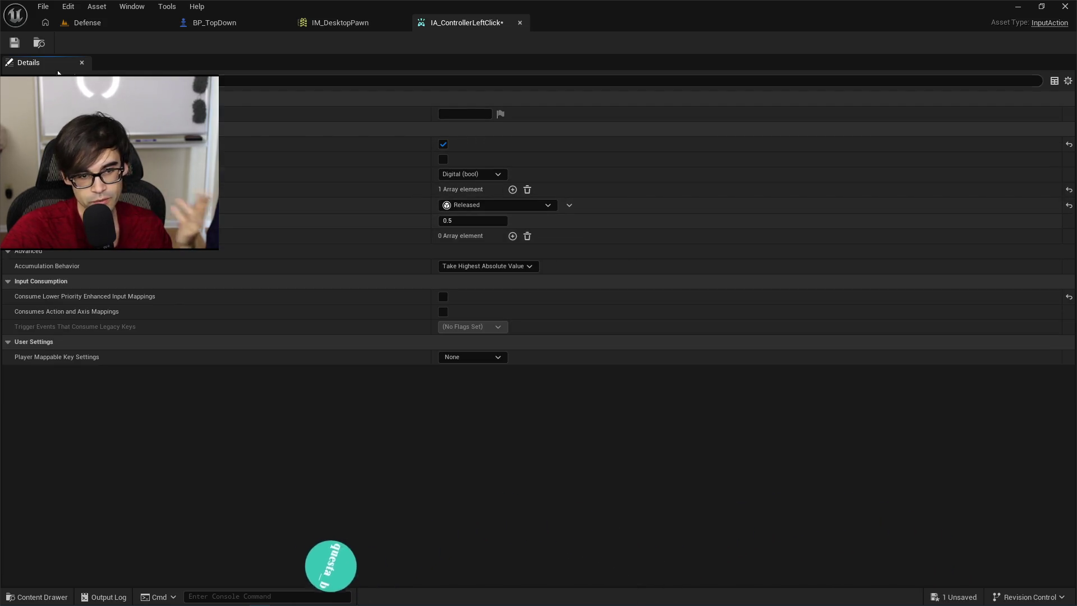
click(170, 26)
click(279, 43)
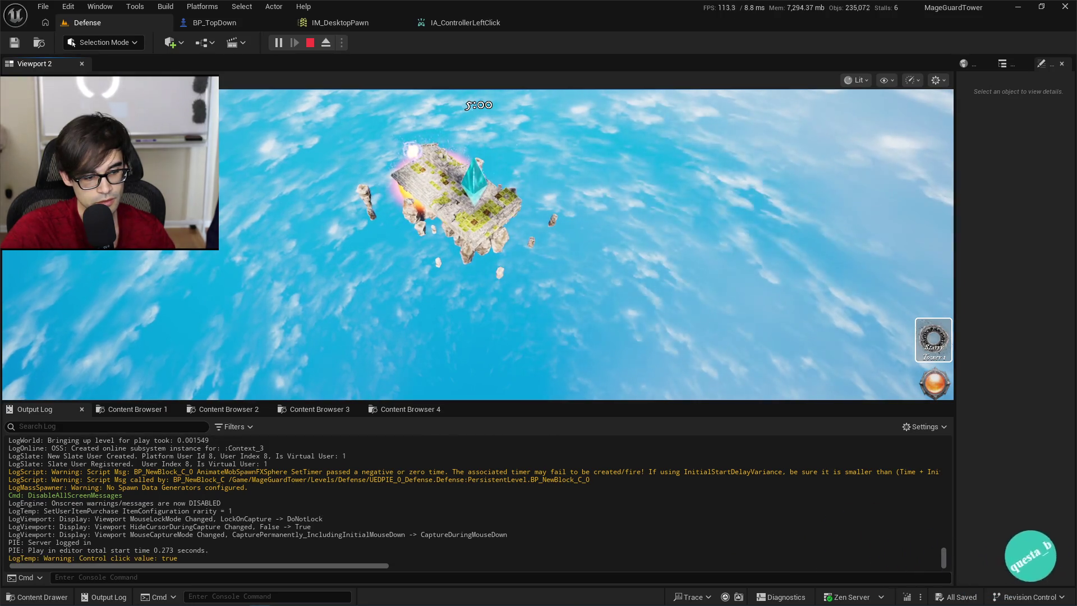
Click in-game to check 'Control click value: true' logs, then stop and view IM_DesktopPawn.
click(586, 245)
click(241, 305)
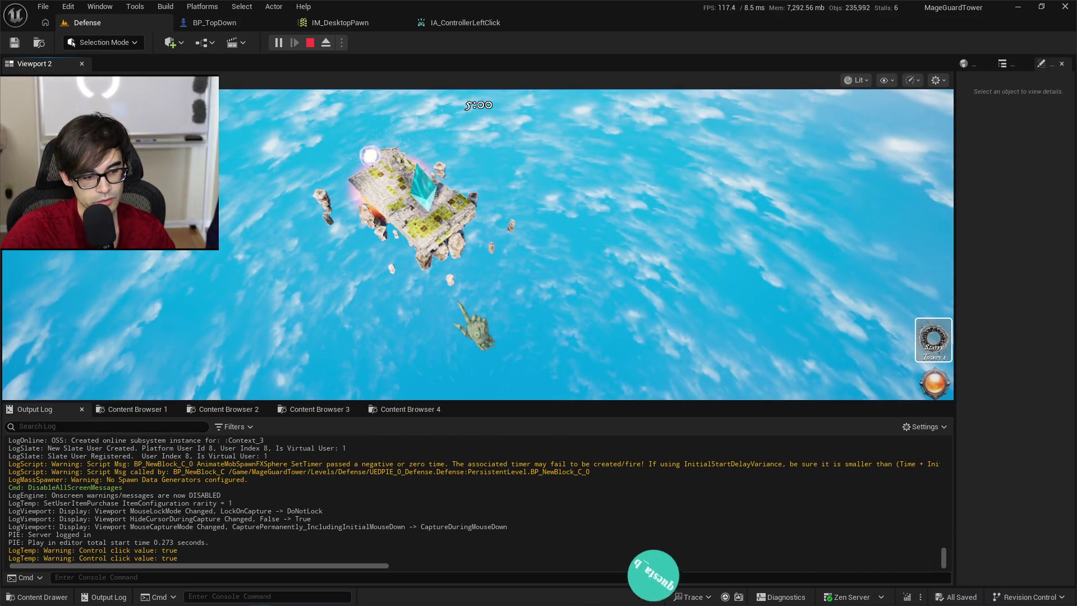
click(469, 313)
click(459, 303)
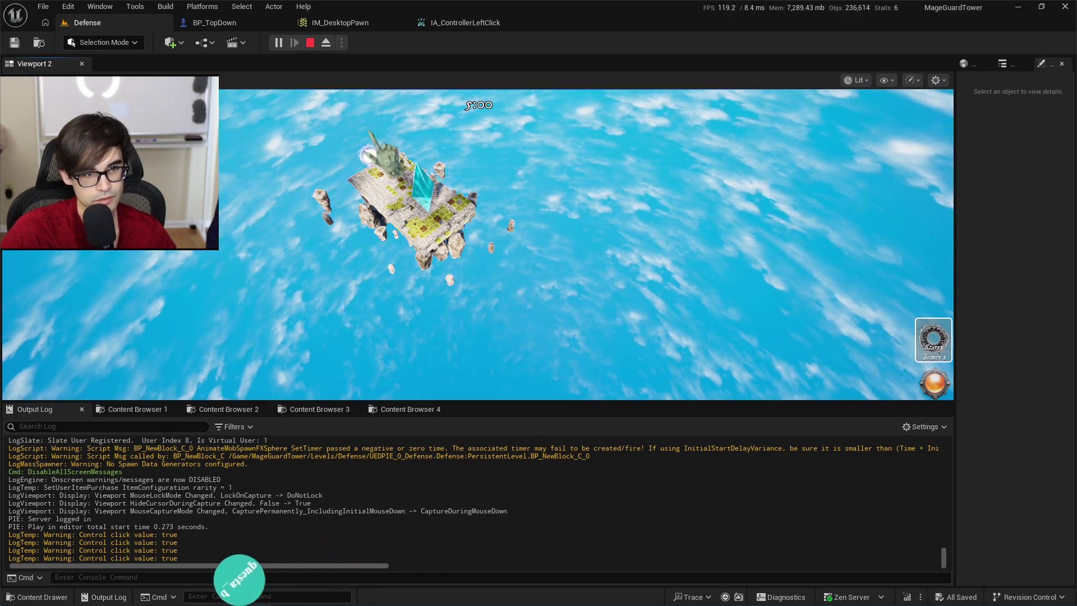
click(311, 43)
click(359, 22)
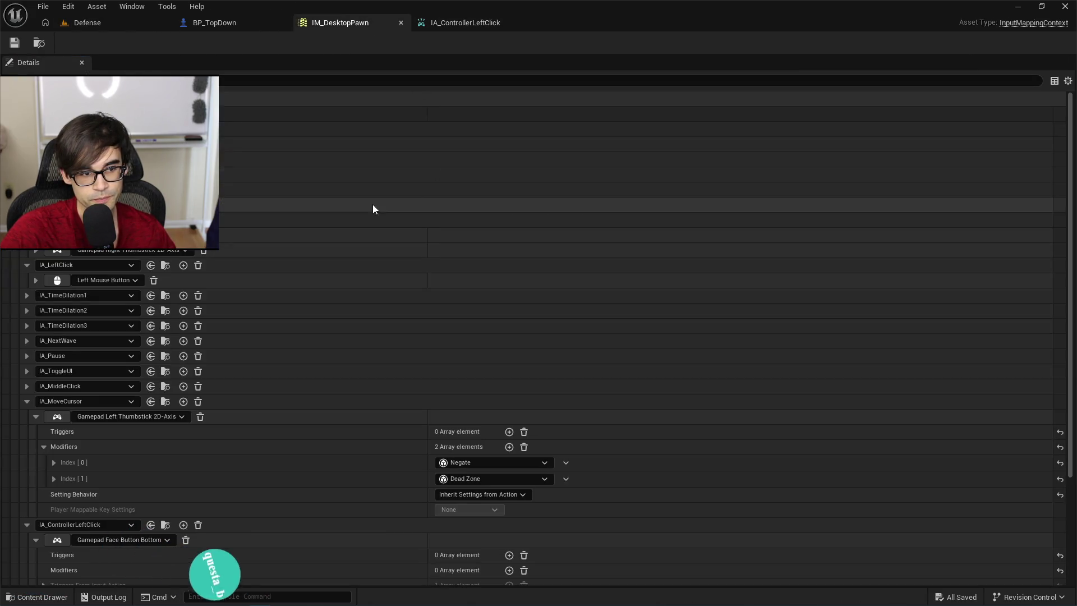
Change IA_ControllerLeftClick's trigger from Released to Down and save the action.
click(457, 25)
click(517, 208)
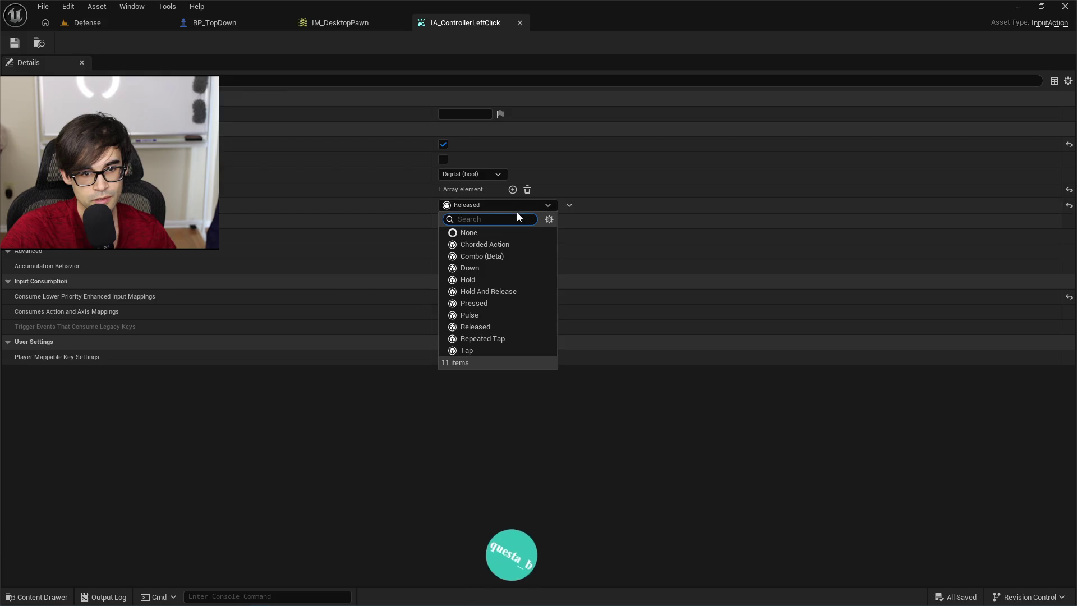
click(491, 271)
click(14, 43)
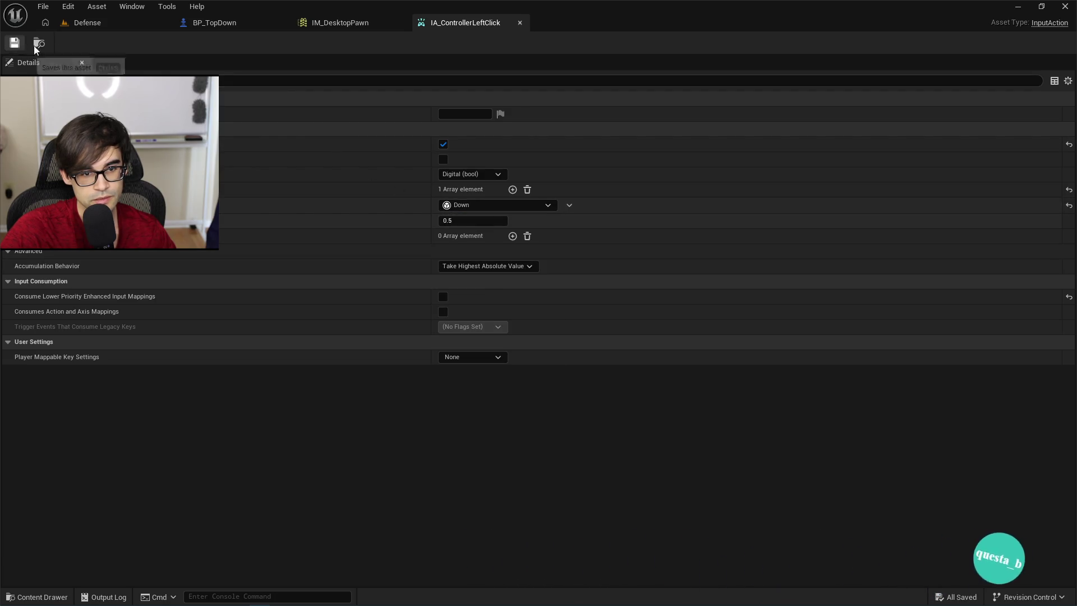
Play-test the Defense level with Alt+P and click twice to check the logged value.
click(101, 23)
key(alt+p)
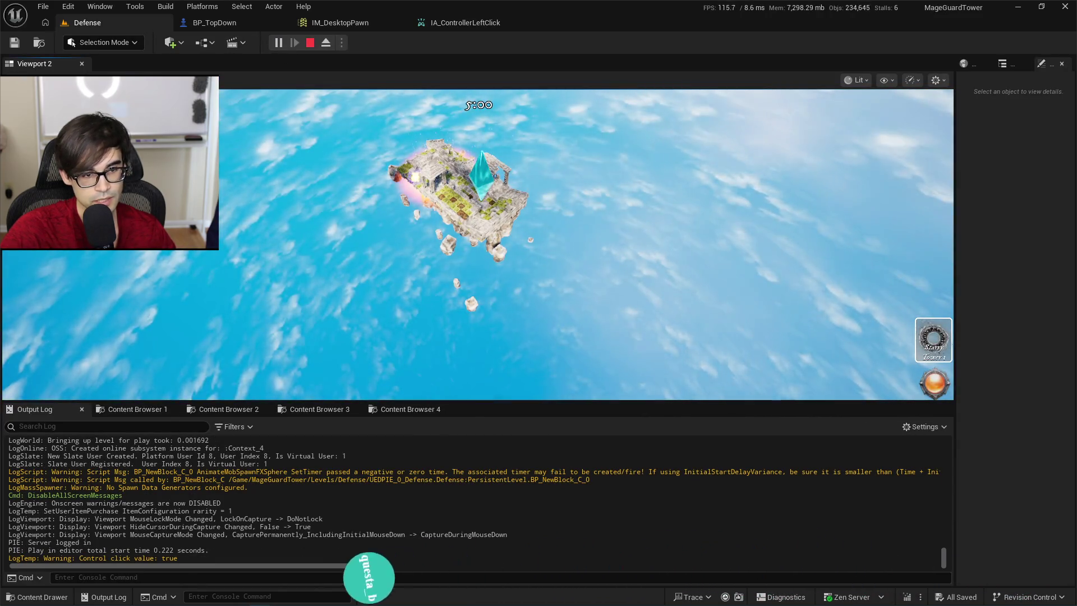
click(326, 240)
click(326, 240)
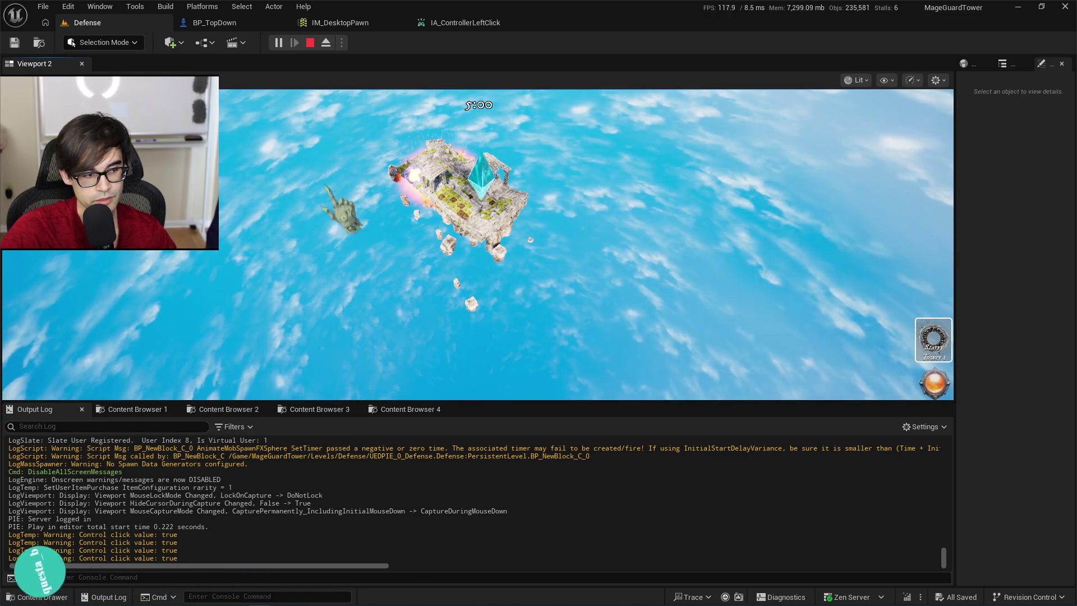
Stop the play test and remove the only trigger from IA_ControllerLeftClick.
click(311, 42)
click(465, 23)
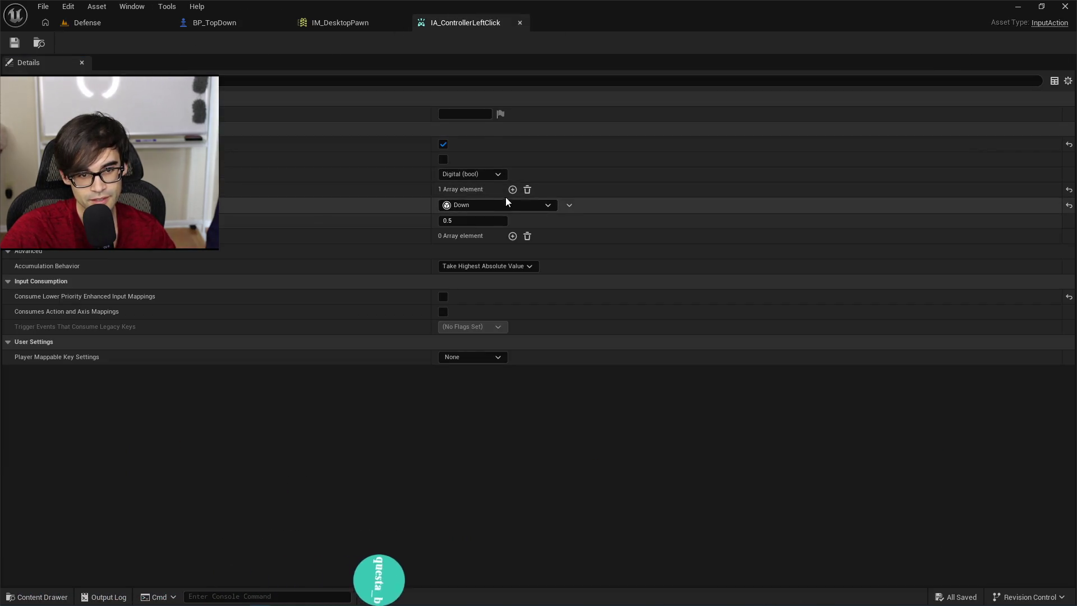
click(527, 191)
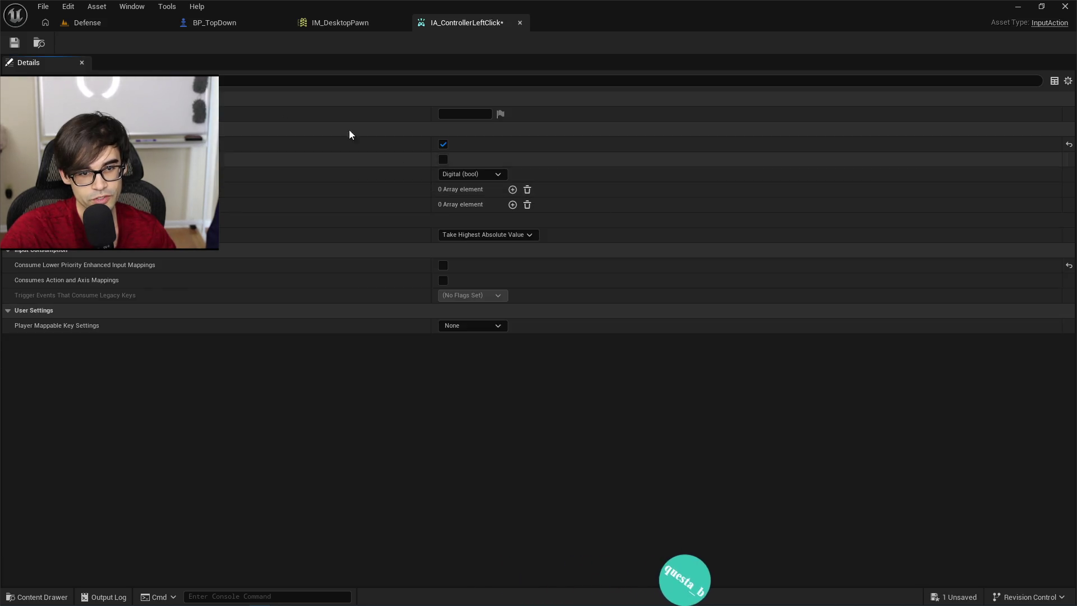
Play-test the Defense level with no triggers, confirming the click still logs true.
click(95, 28)
click(278, 43)
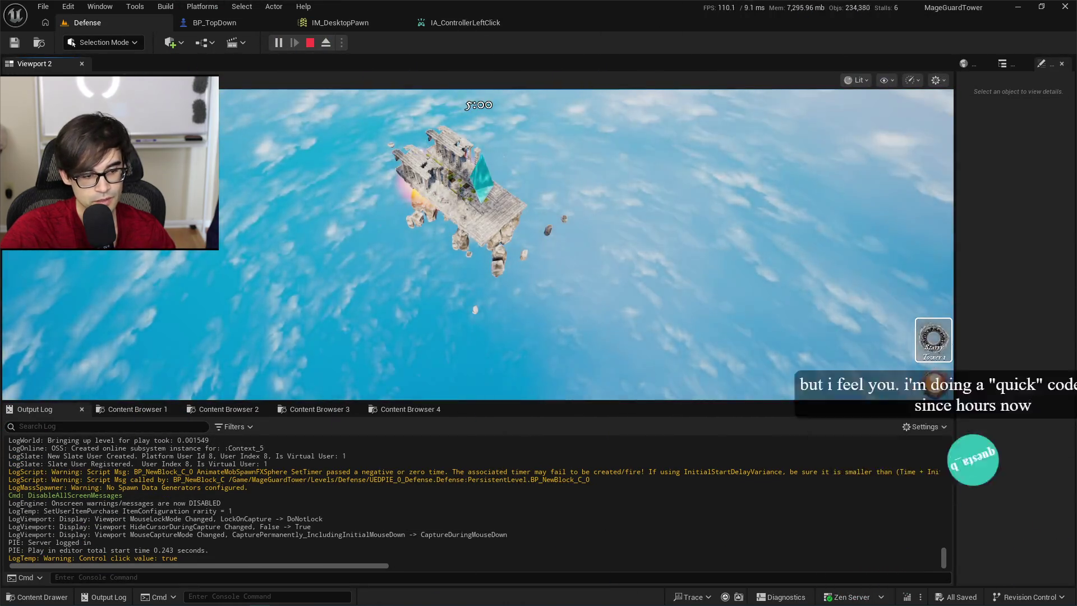
click(586, 244)
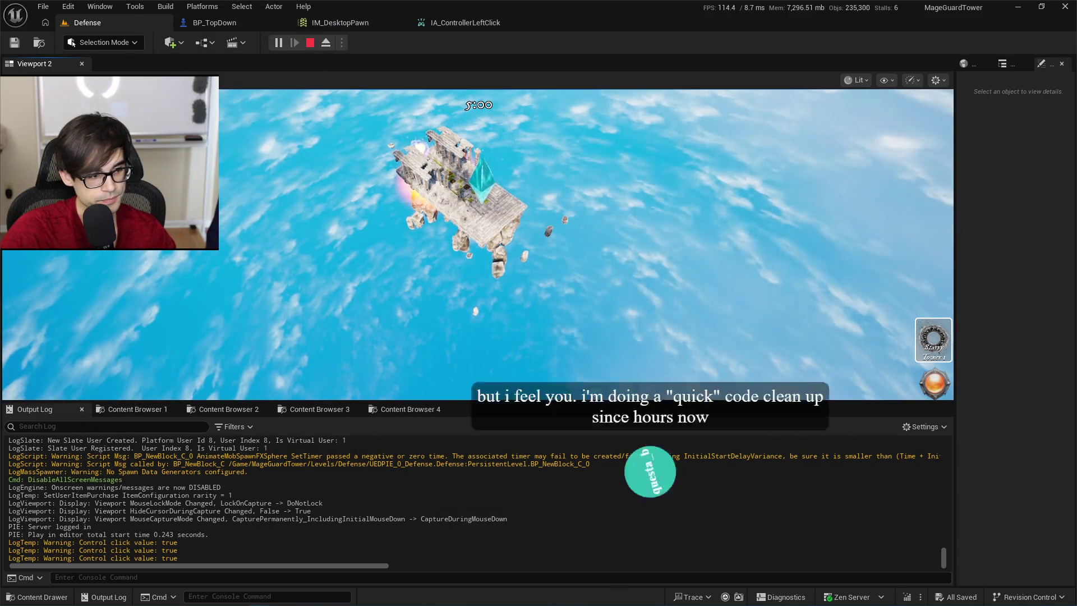
key(Escape)
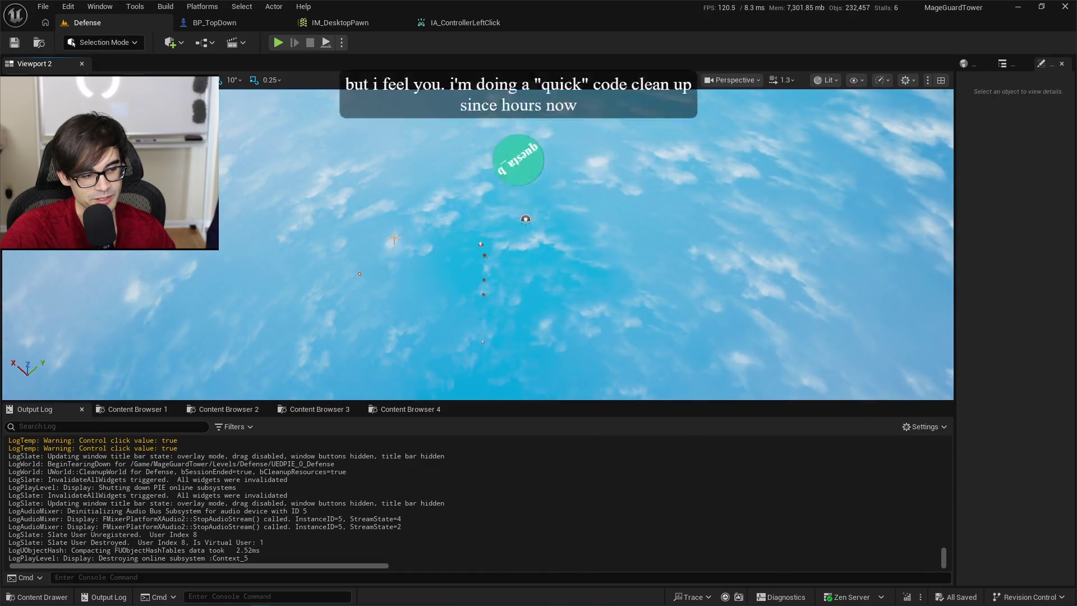
click(477, 26)
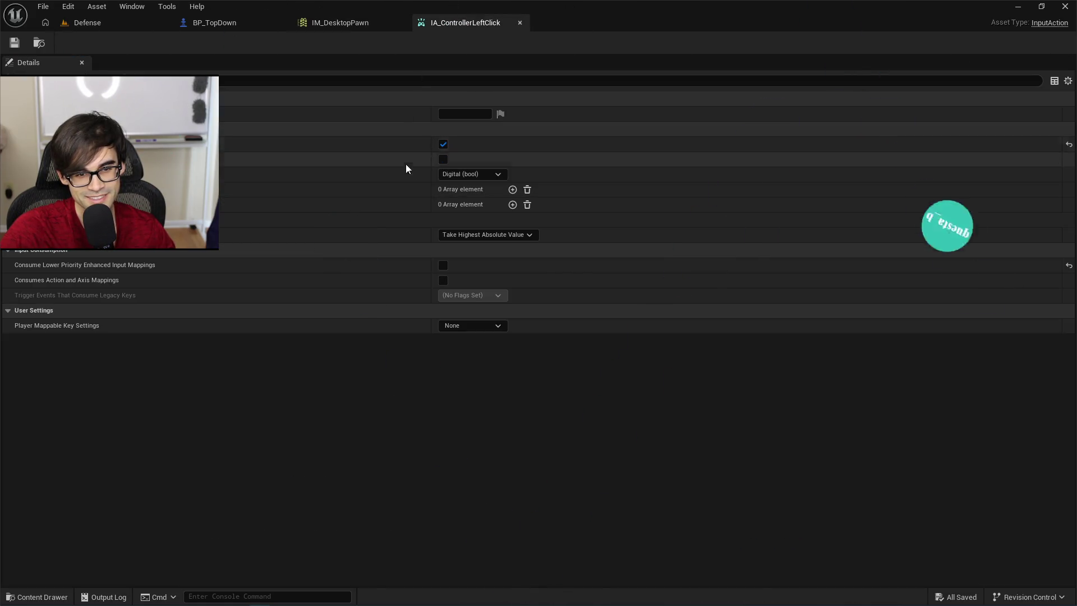
Add two triggers to IA_ControllerLeftClick, set to Down and Hold And Release.
click(513, 189)
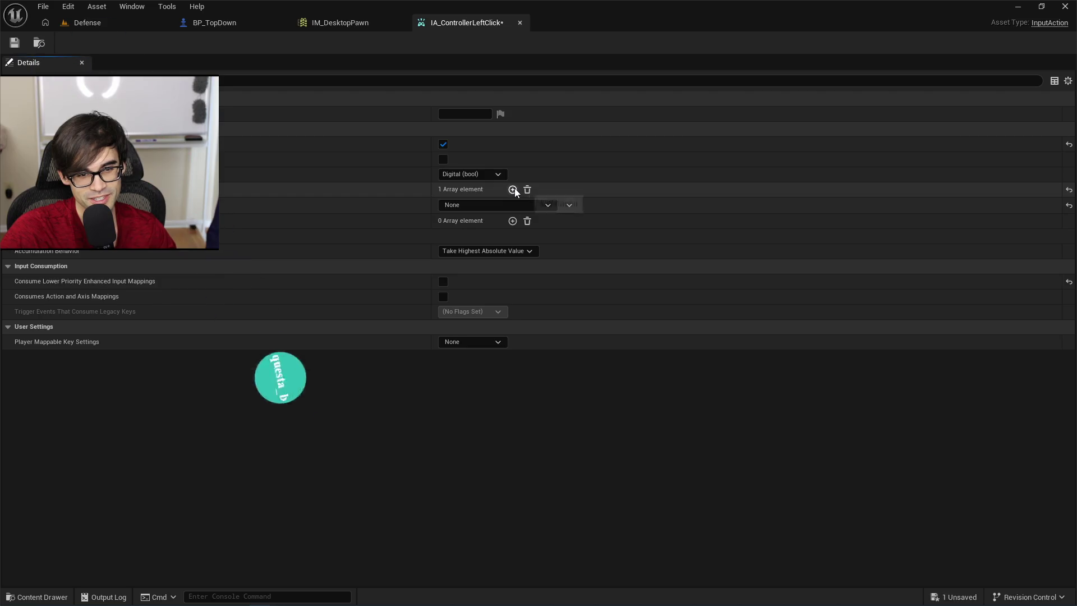
click(512, 189)
click(507, 205)
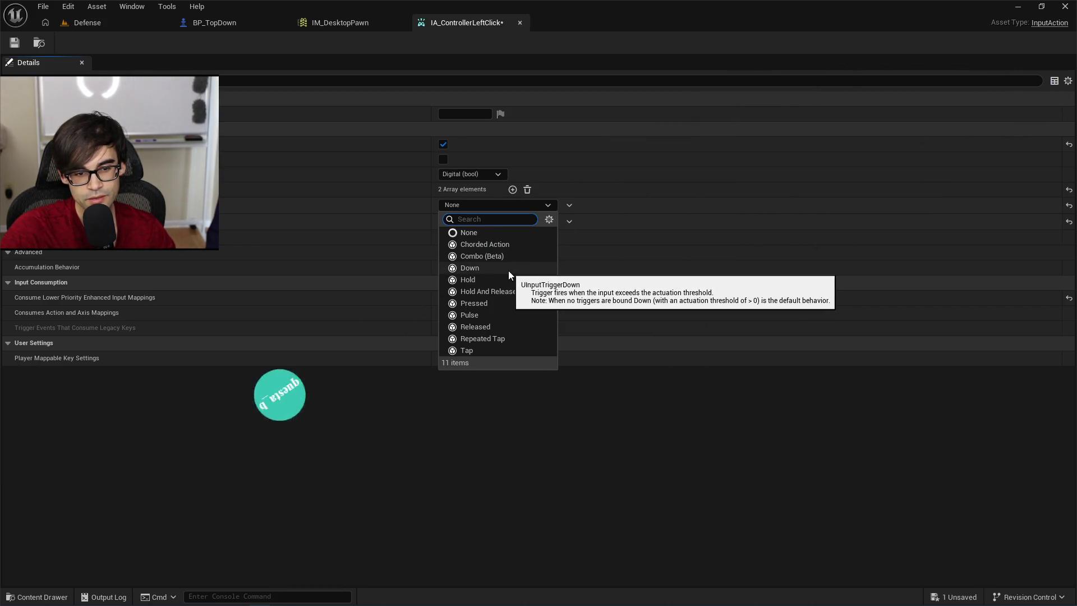
click(508, 269)
click(517, 237)
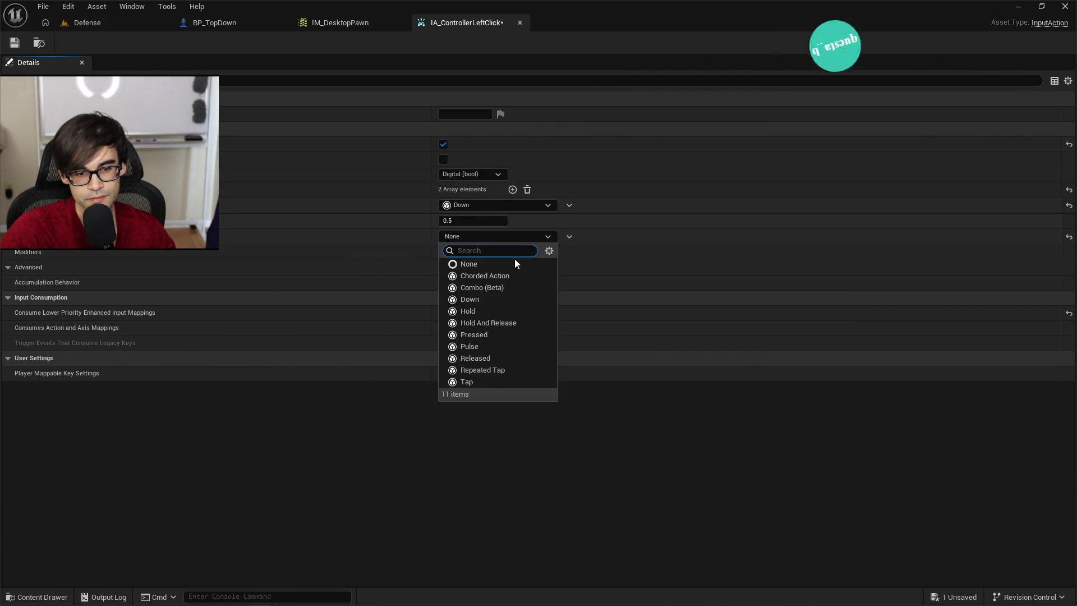
click(508, 323)
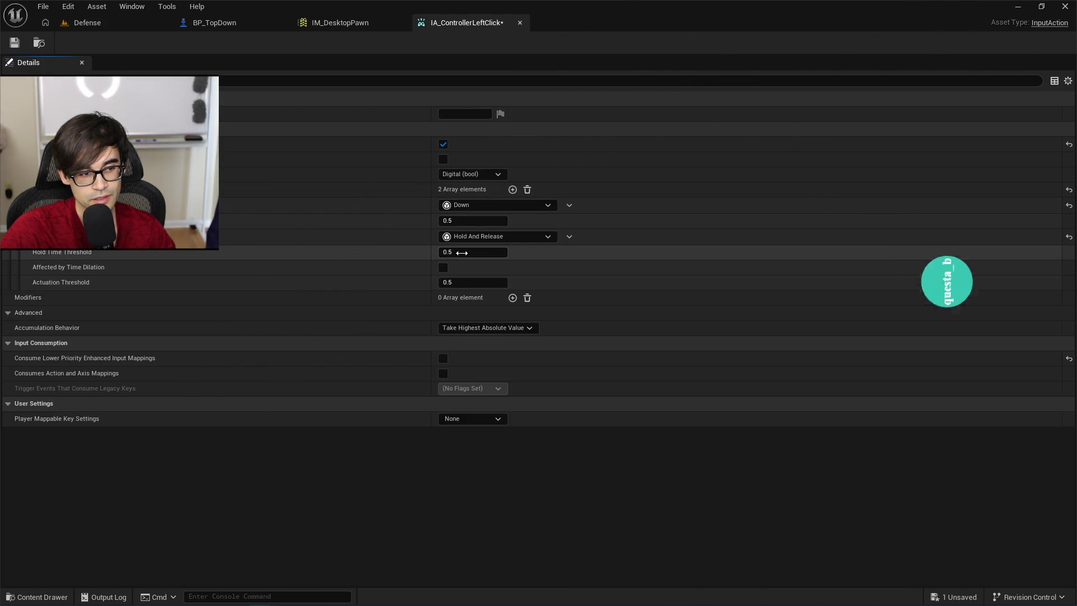
Set the Hold And Release trigger's Hold Time and Actuation thresholds to 0.1.
click(456, 253)
text(0)
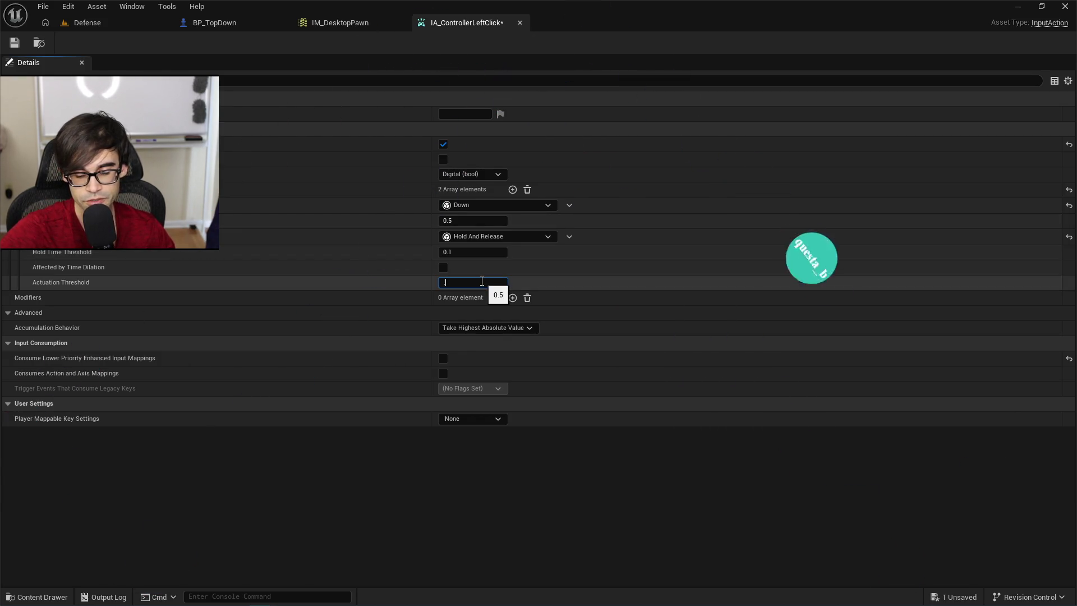
text(0.1)
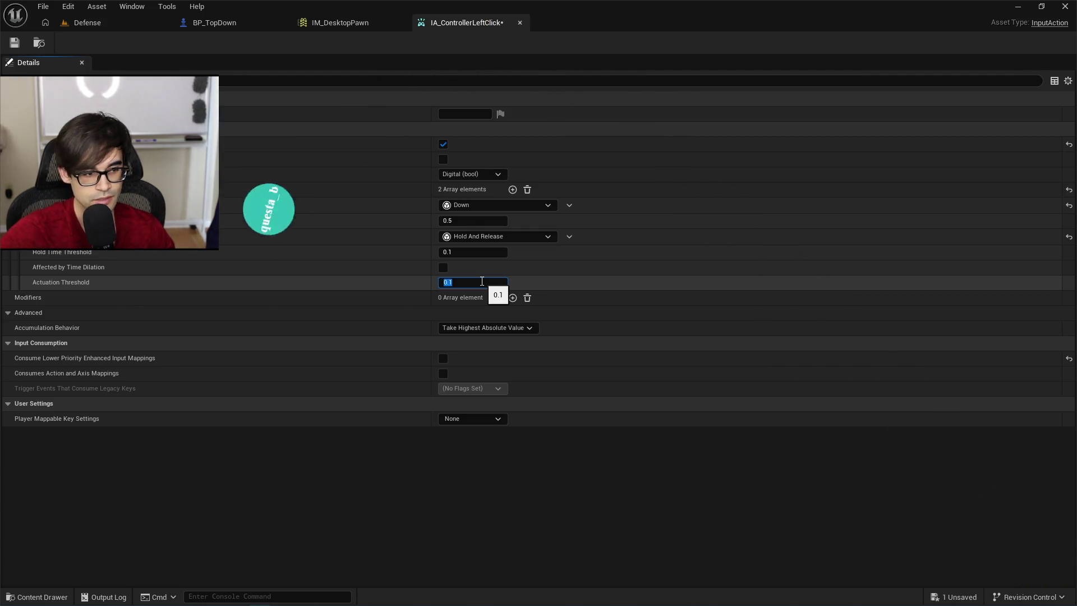
key(Return)
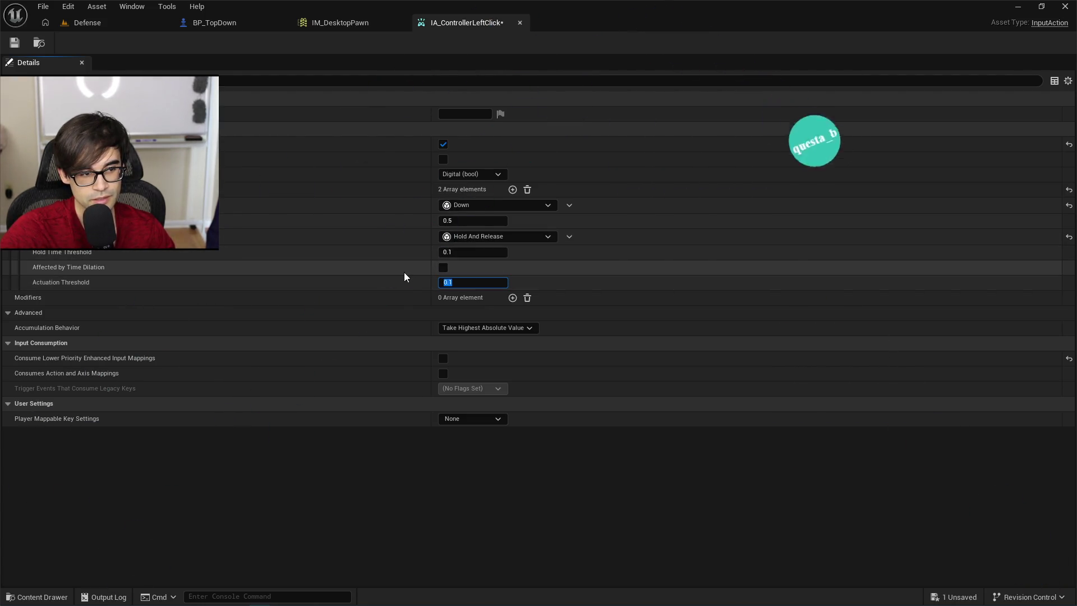
click(404, 272)
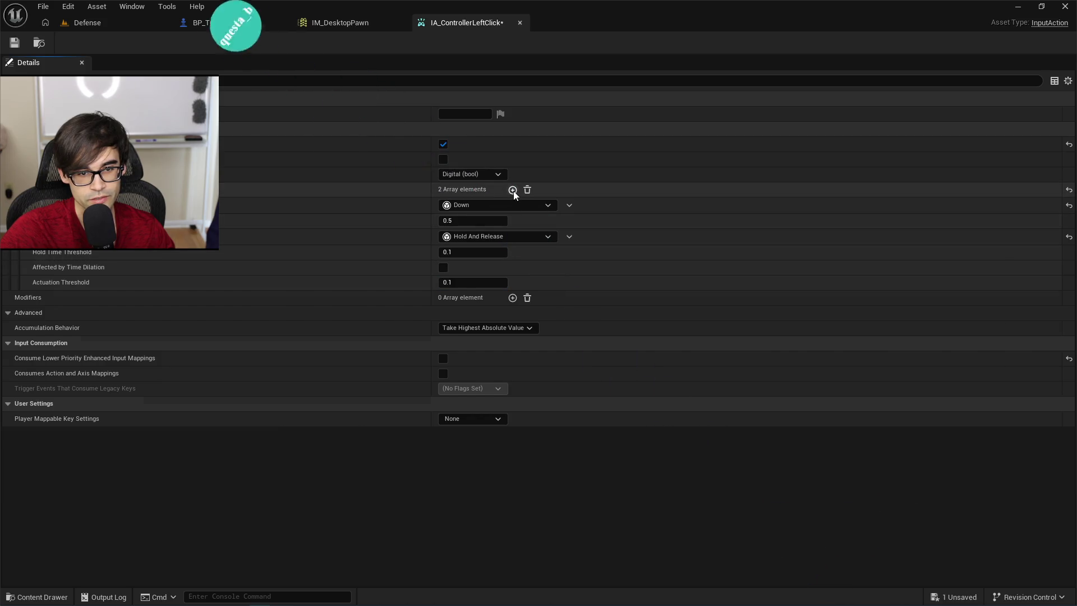
Add a third Pressed trigger and save the controller left-click action.
click(513, 189)
click(486, 301)
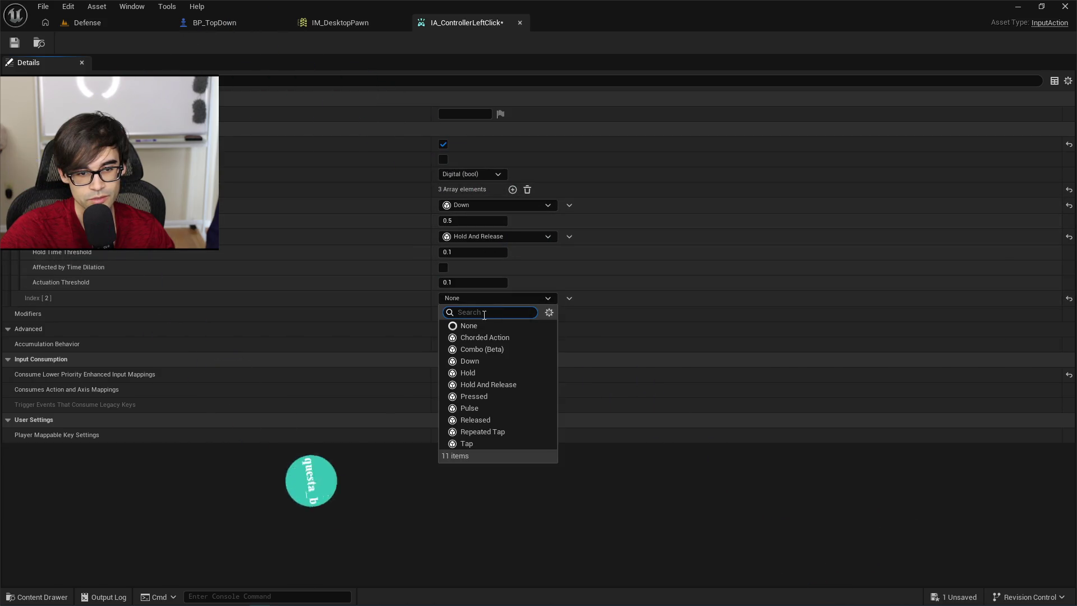
click(484, 397)
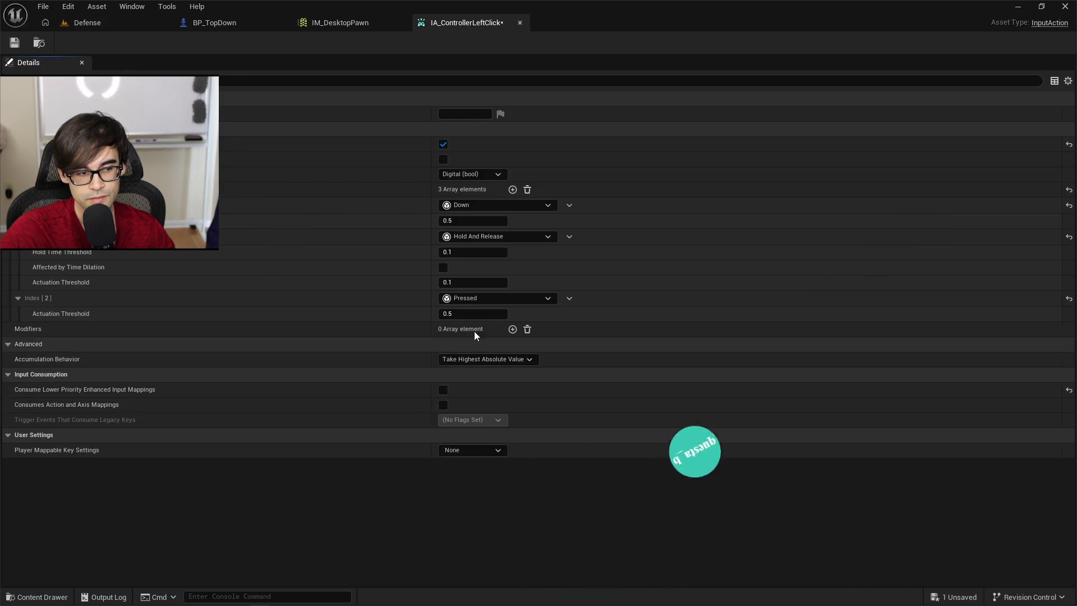
click(15, 42)
click(107, 24)
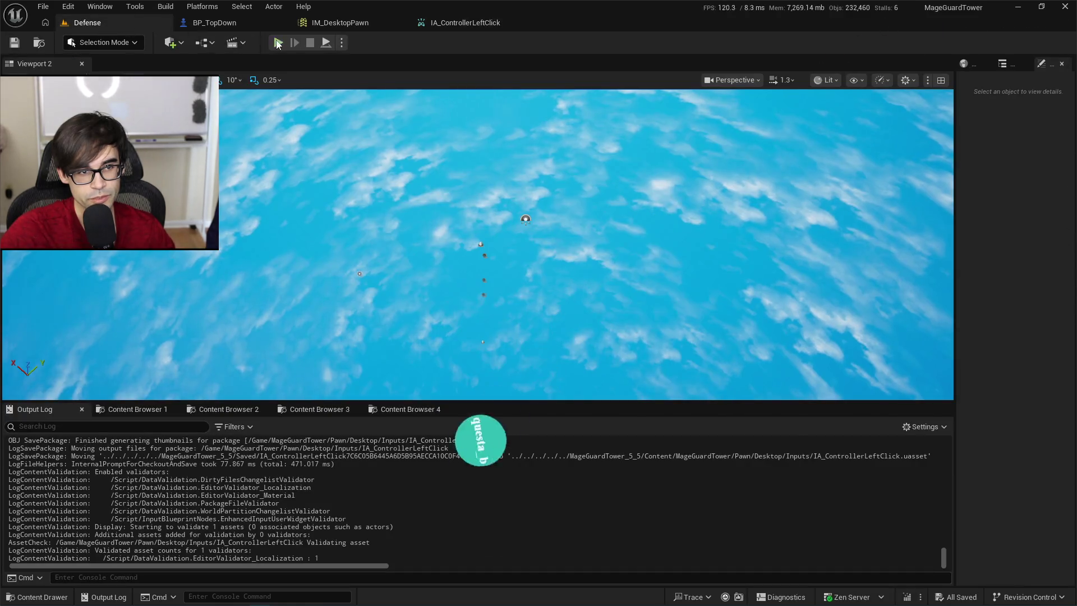
Play-test the three-trigger setup, then check the Value Type stays Digital (bool).
click(278, 42)
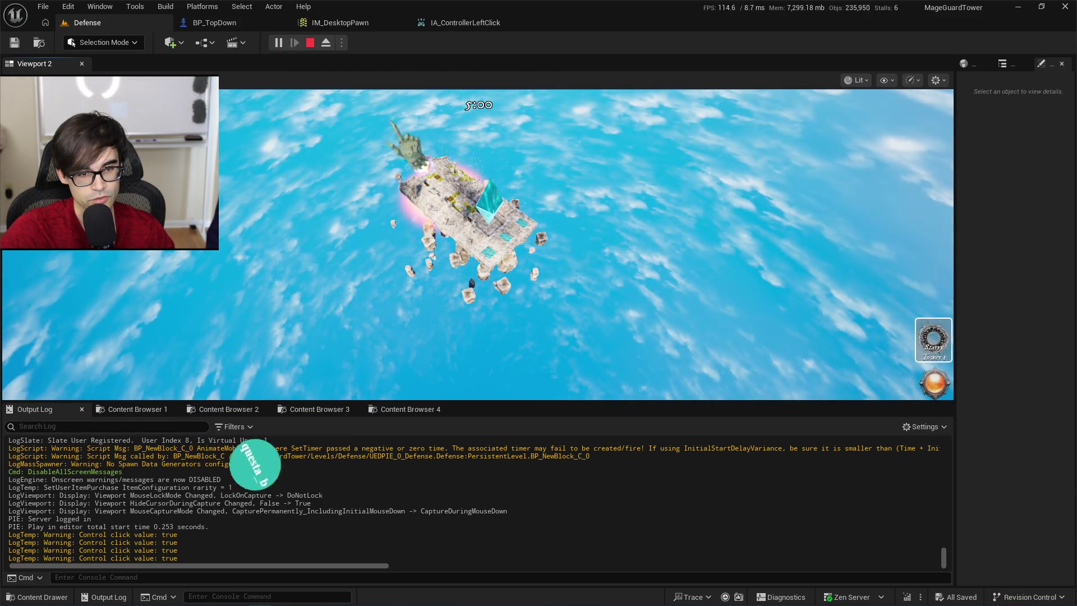
click(314, 46)
click(455, 23)
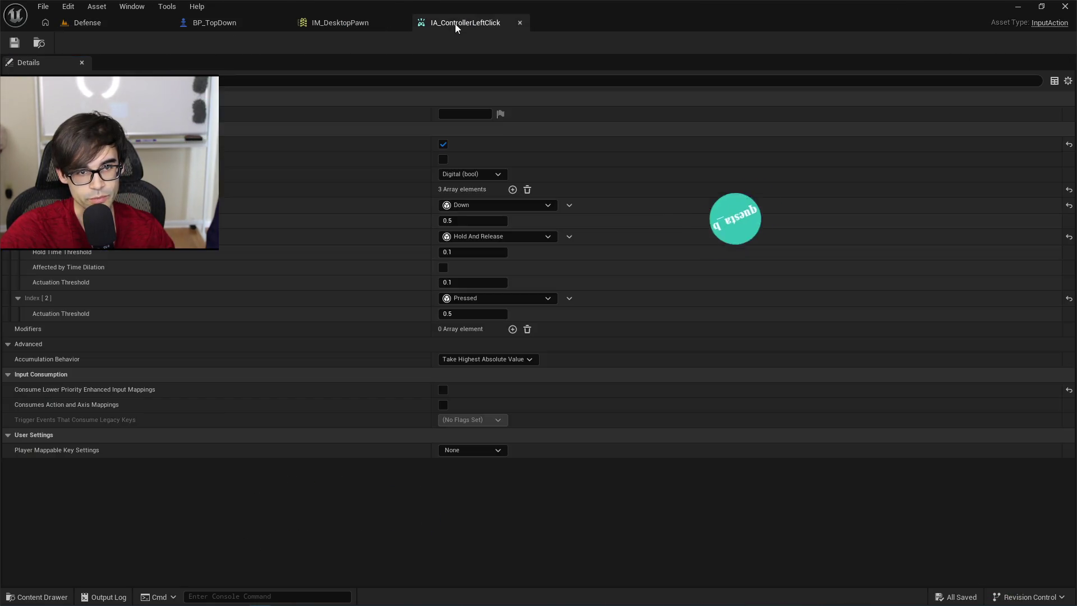
click(504, 177)
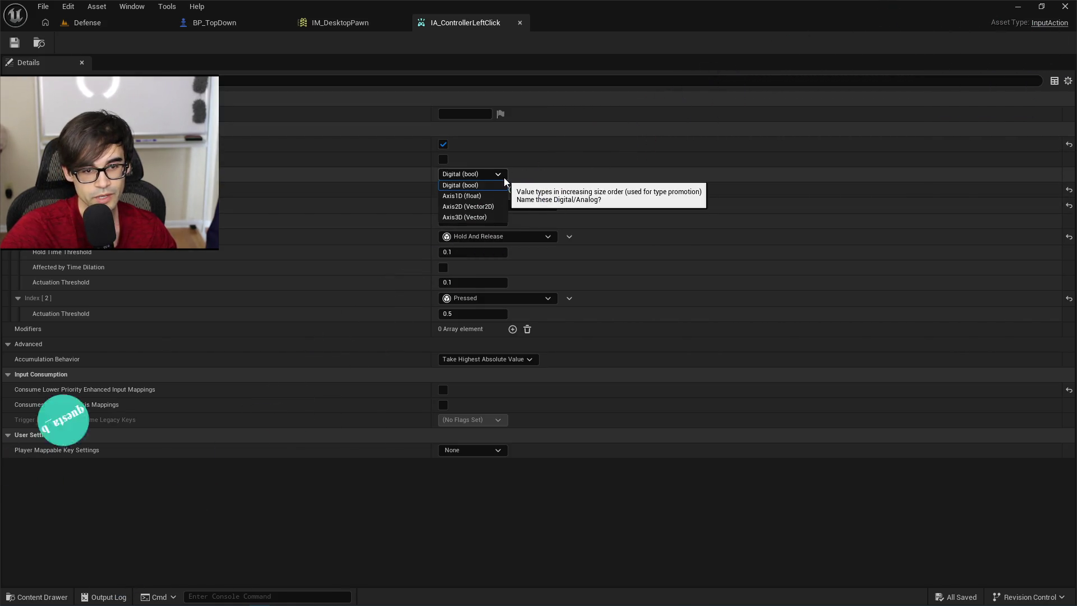
click(503, 178)
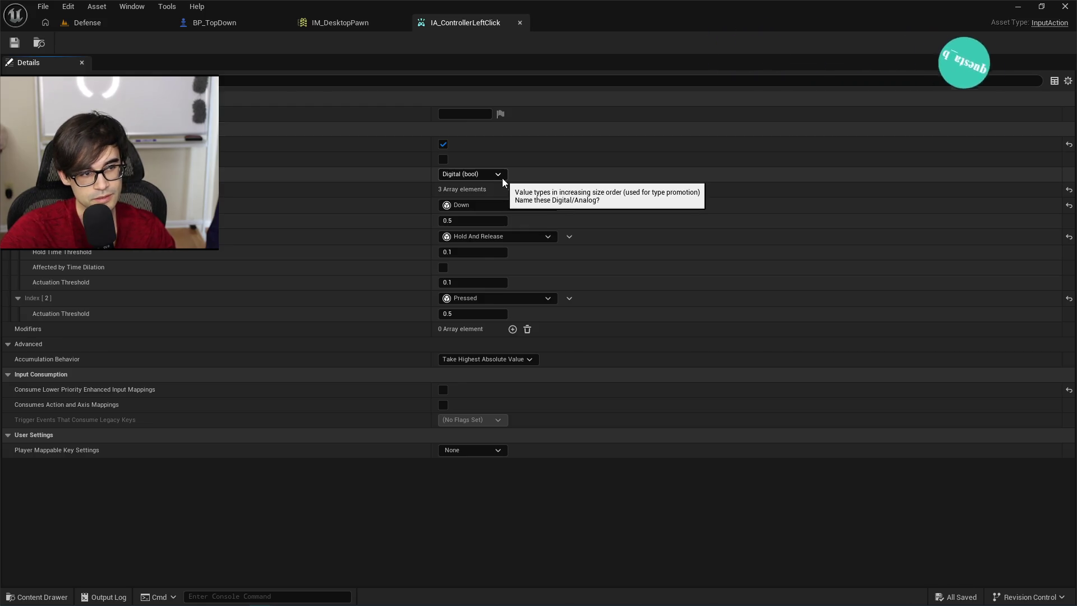
key(alt+Tab)
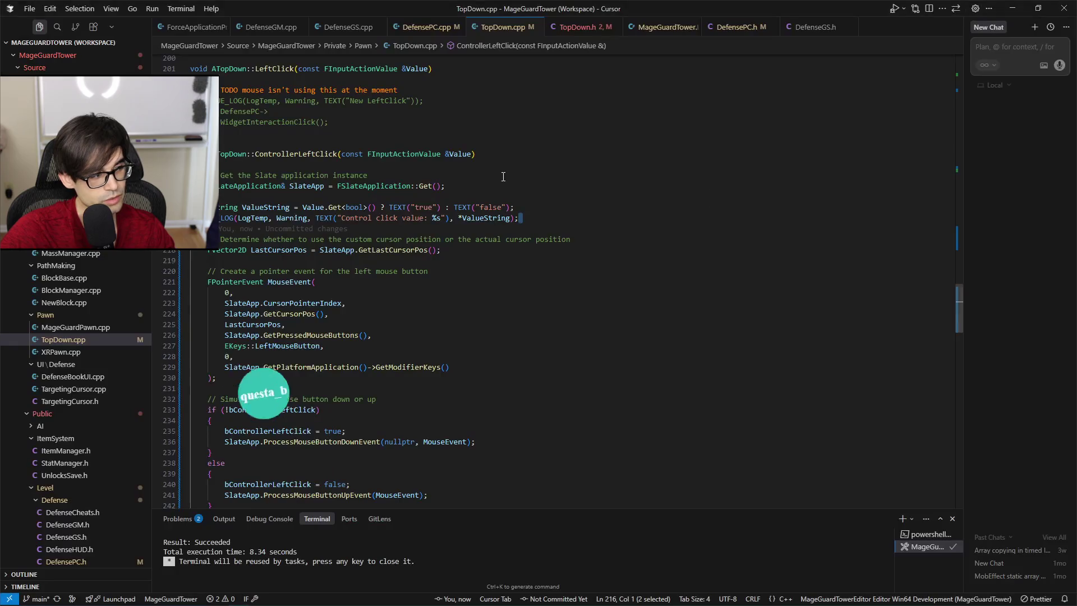
Replace ETriggerEvent::Started with Triggered on line 101's ControllerLeftClick binding in TopDown.cpp.
scroll(594, 309, up, 20)
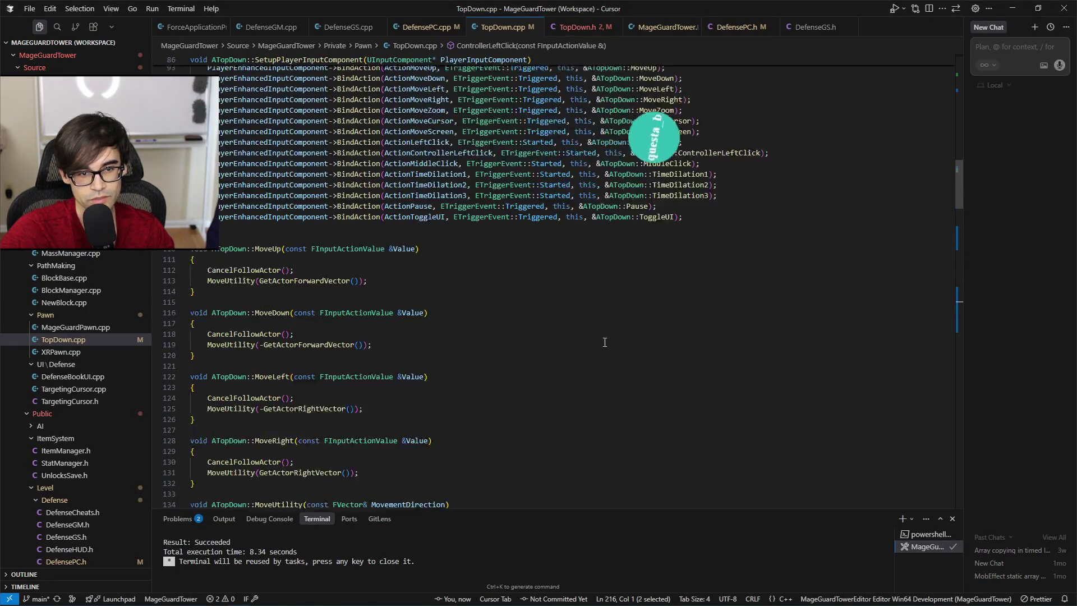
scroll(571, 253, up, 4)
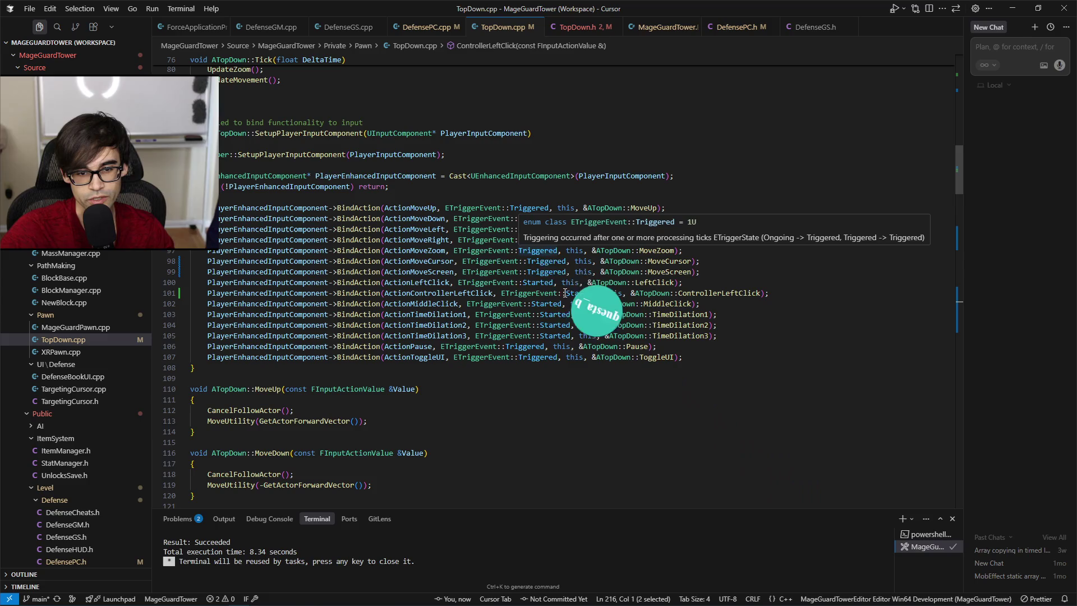
click(583, 293)
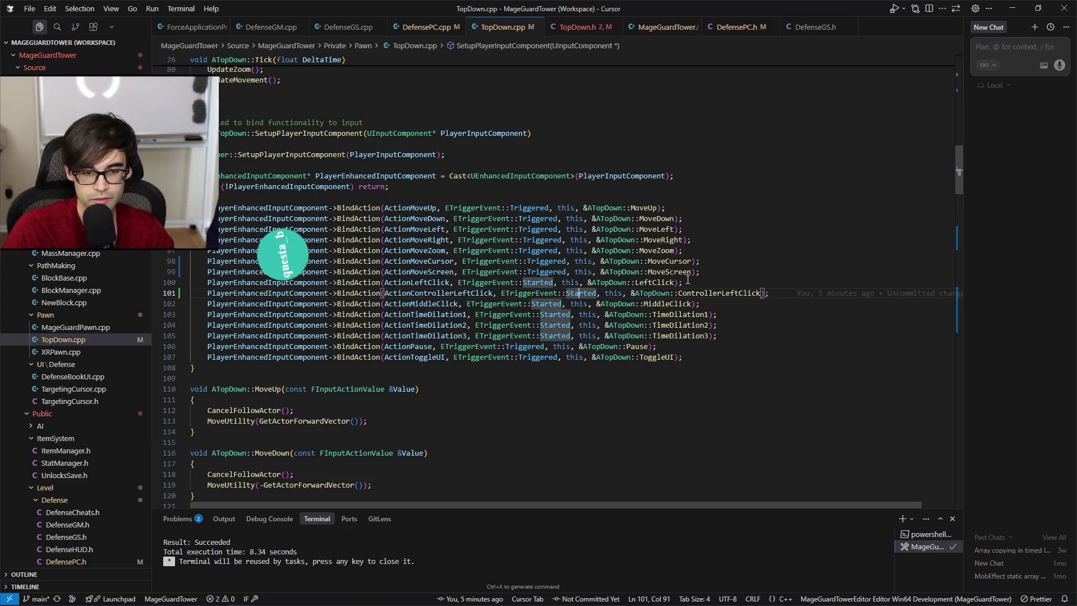
text(Triggered)
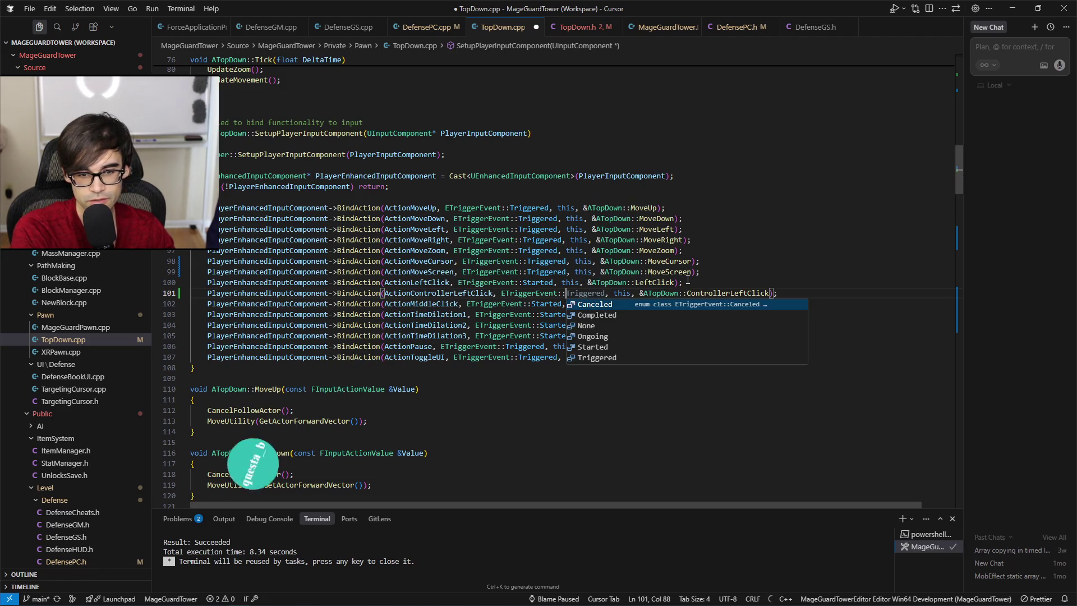
key(Down)
key(Down)
key(Down)
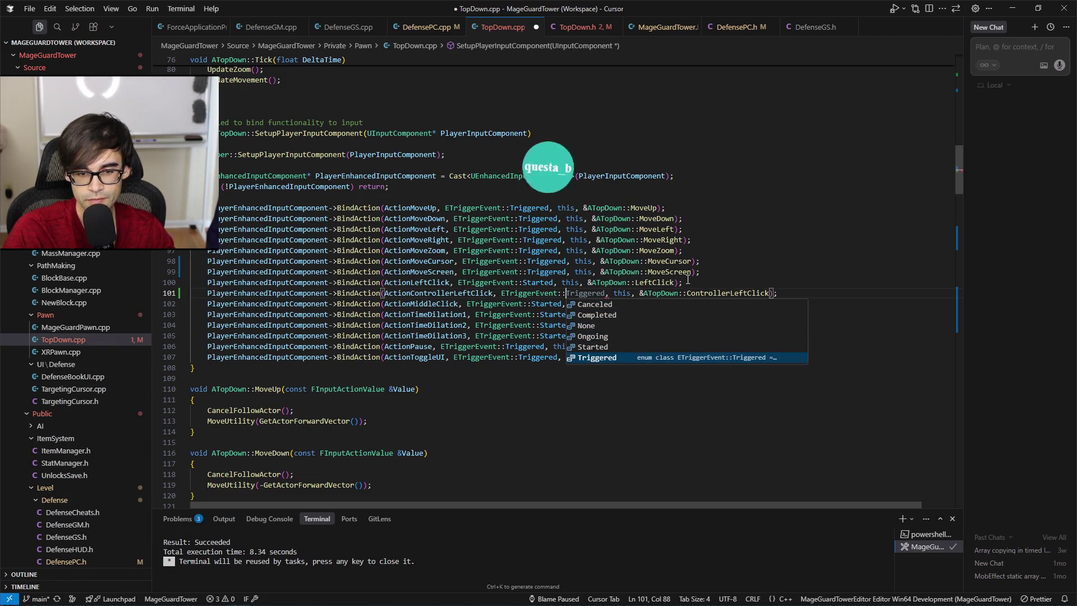
key(Return)
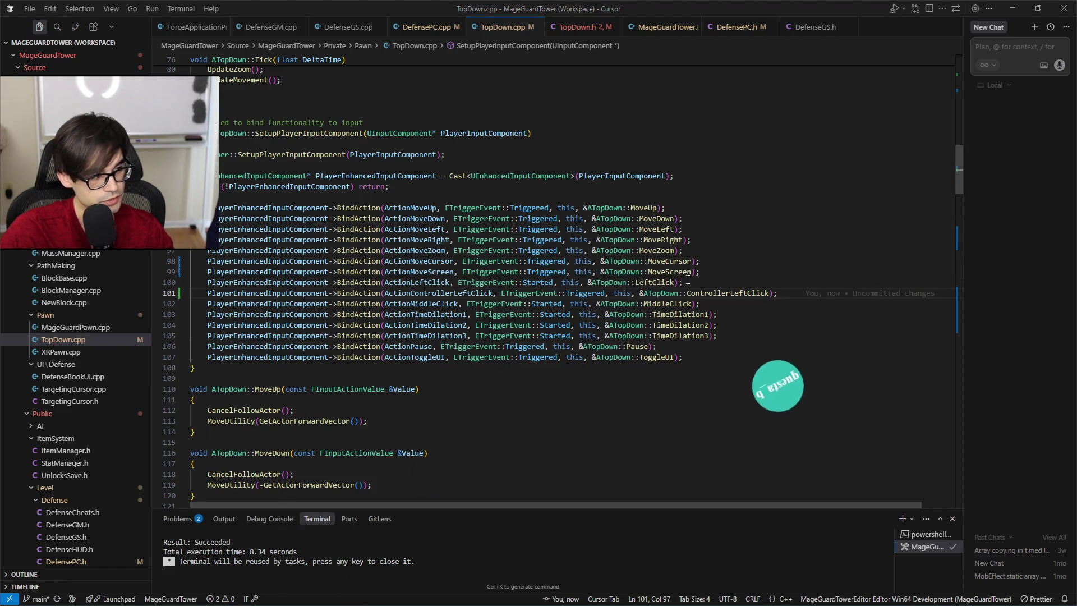
key(alt+Tab)
click(570, 237)
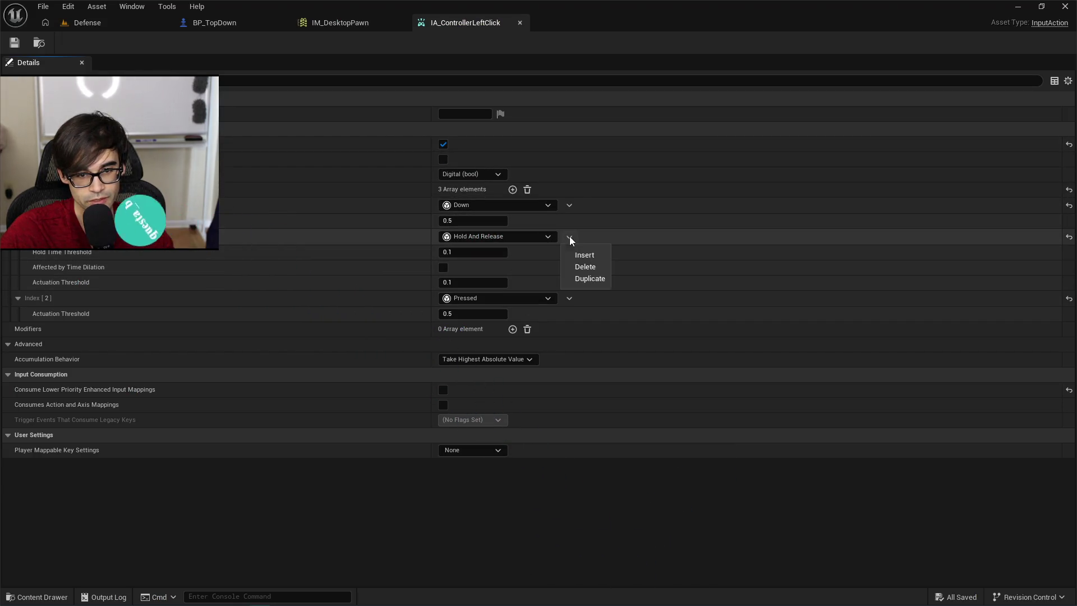
Delete the Hold And Release trigger, save, and recompile the C++ with Live Coding.
click(584, 267)
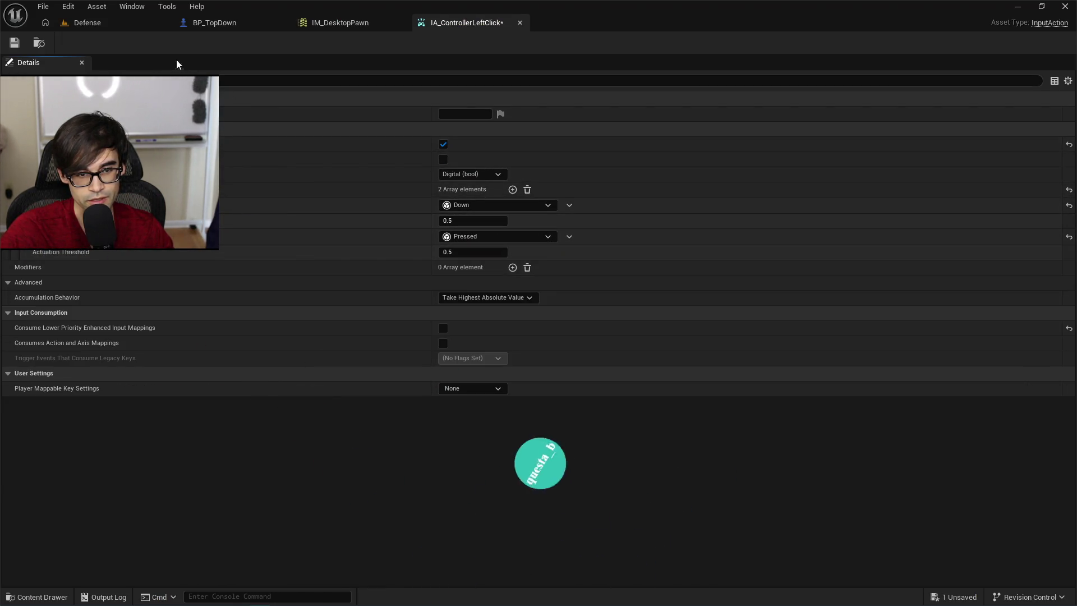
click(15, 43)
click(84, 22)
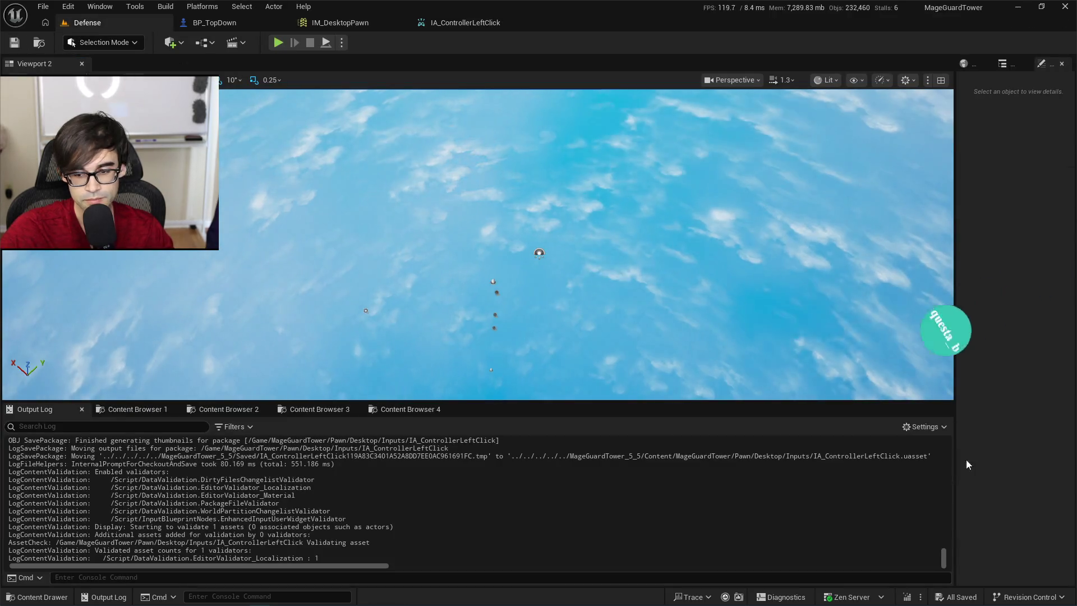
click(908, 597)
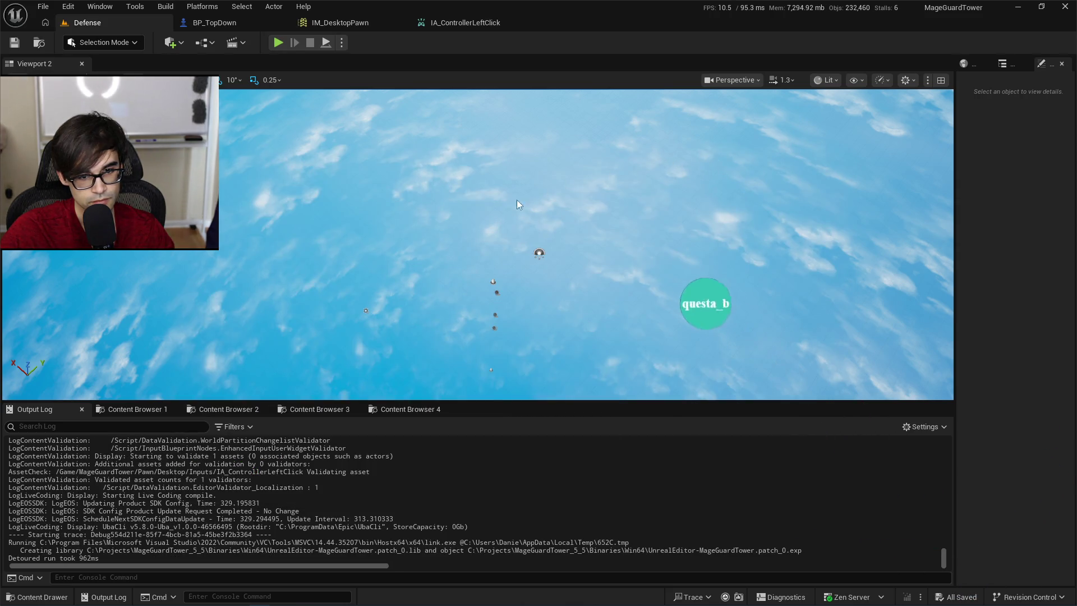
Play-test the Defense level to confirm the click still logs true.
click(278, 42)
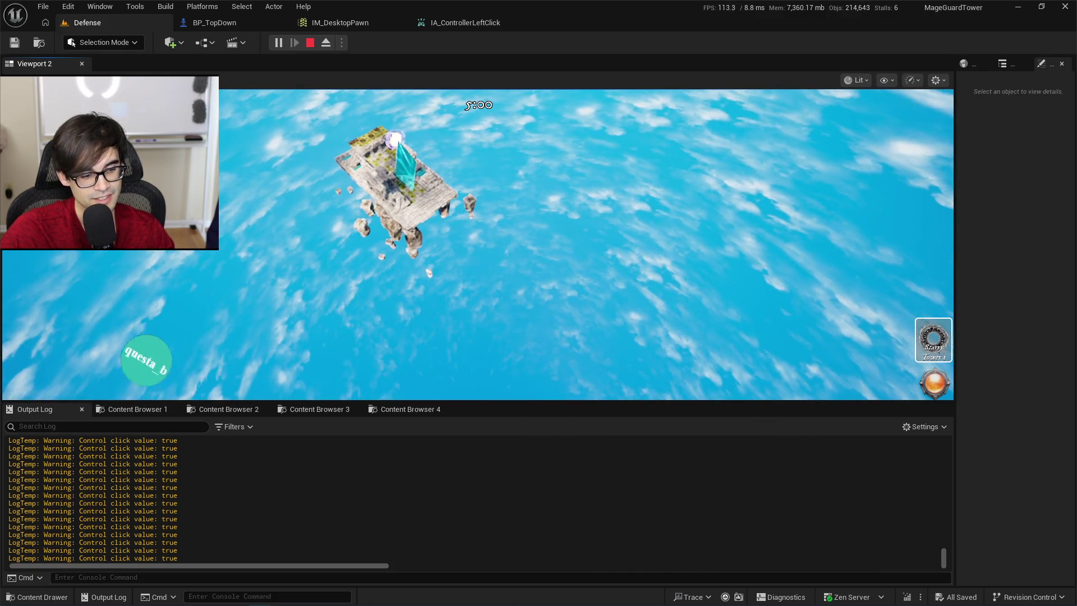
key(Escape)
click(481, 23)
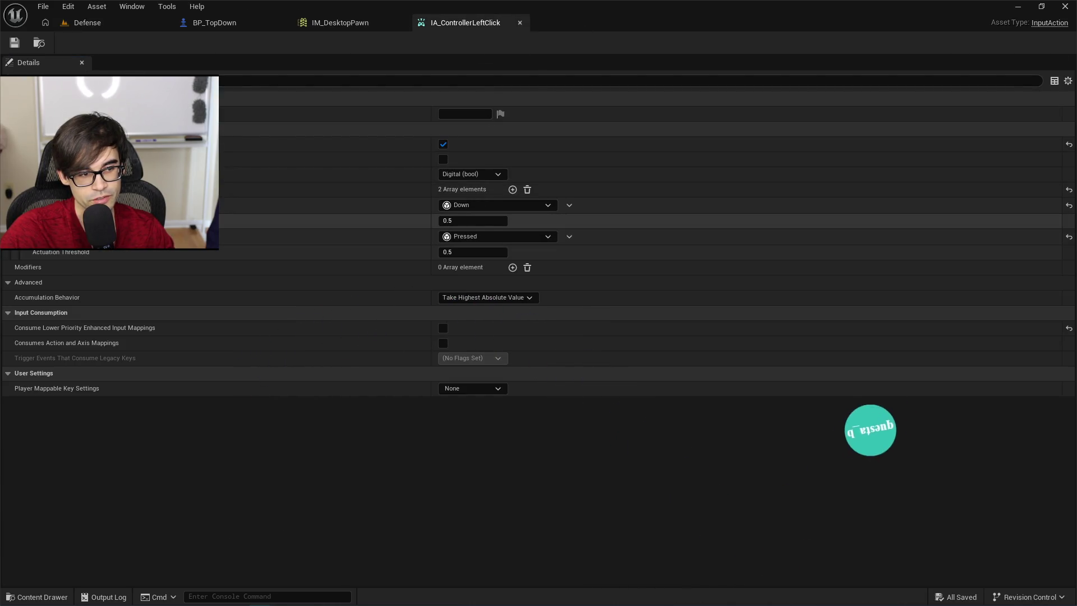
Set the Down and Pressed actuation thresholds to 1, save, and play-test with clicks.
click(470, 220)
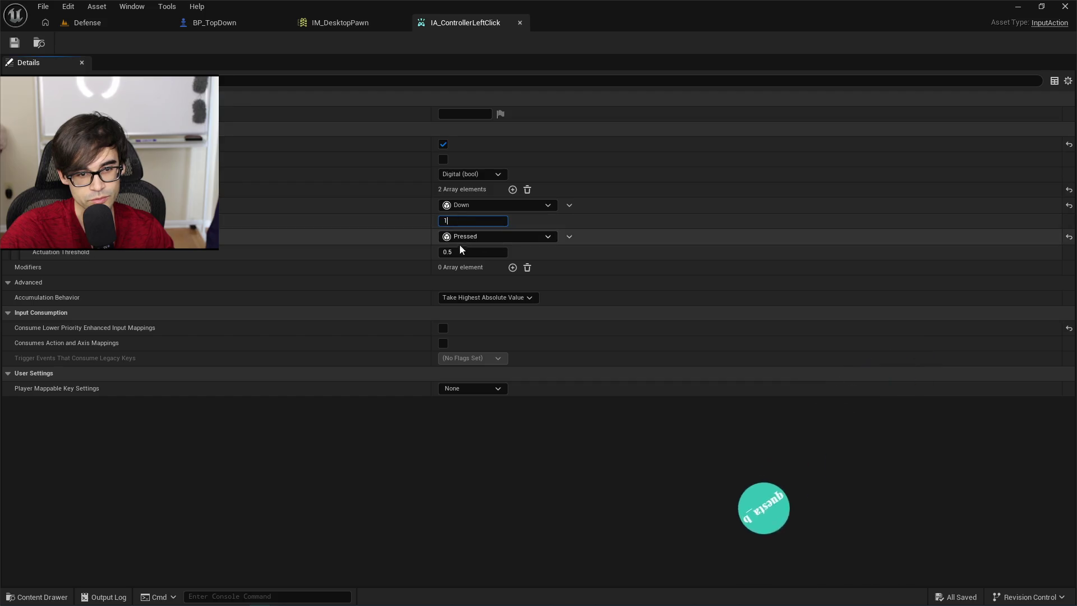
text(1)
click(460, 252)
text(1)
key(Return)
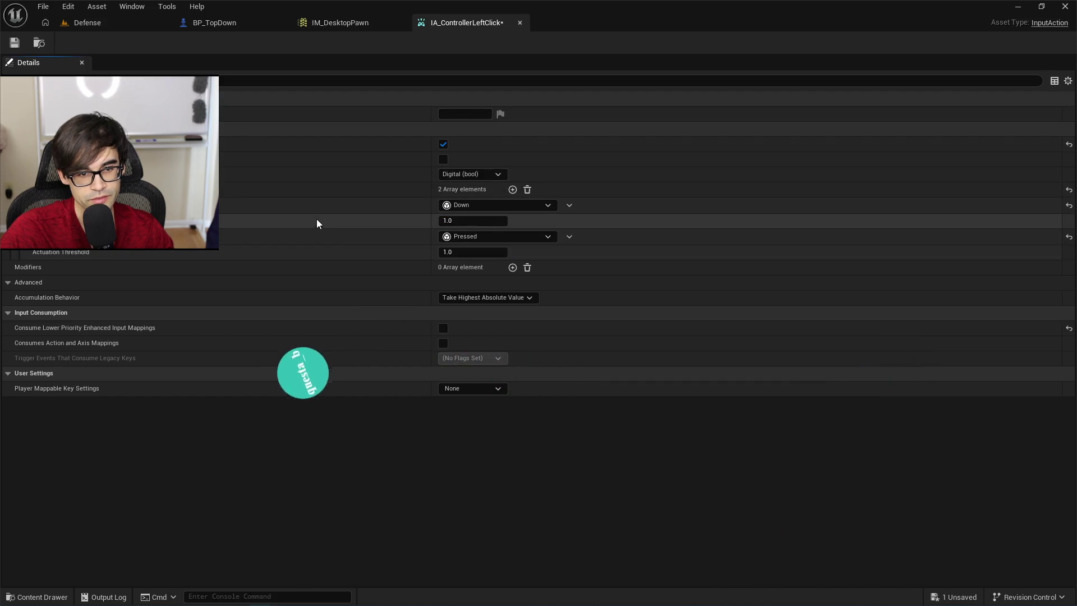
click(15, 43)
click(88, 23)
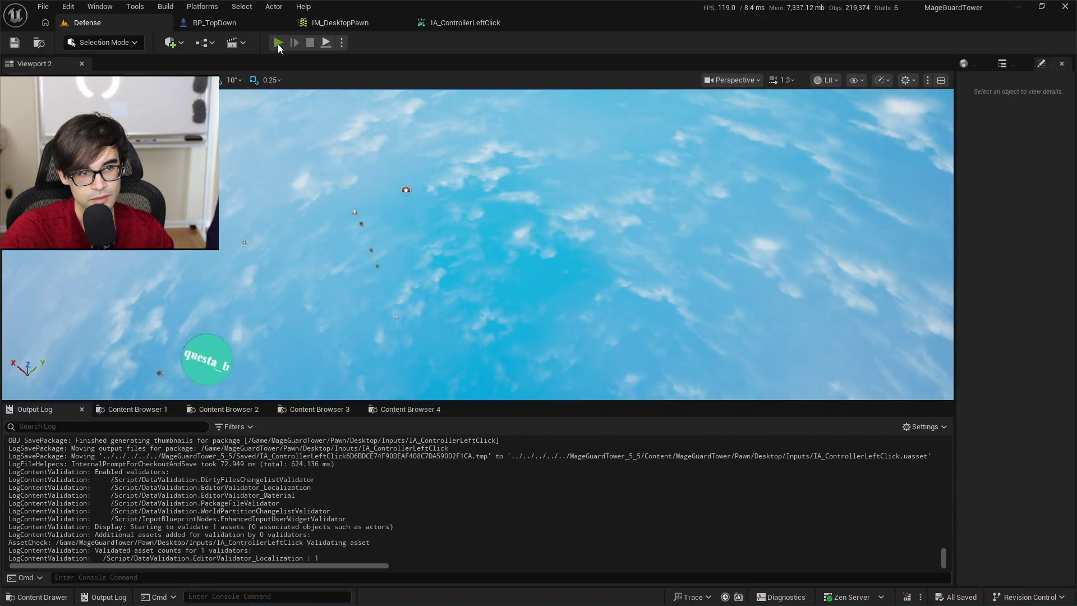
key(alt+p)
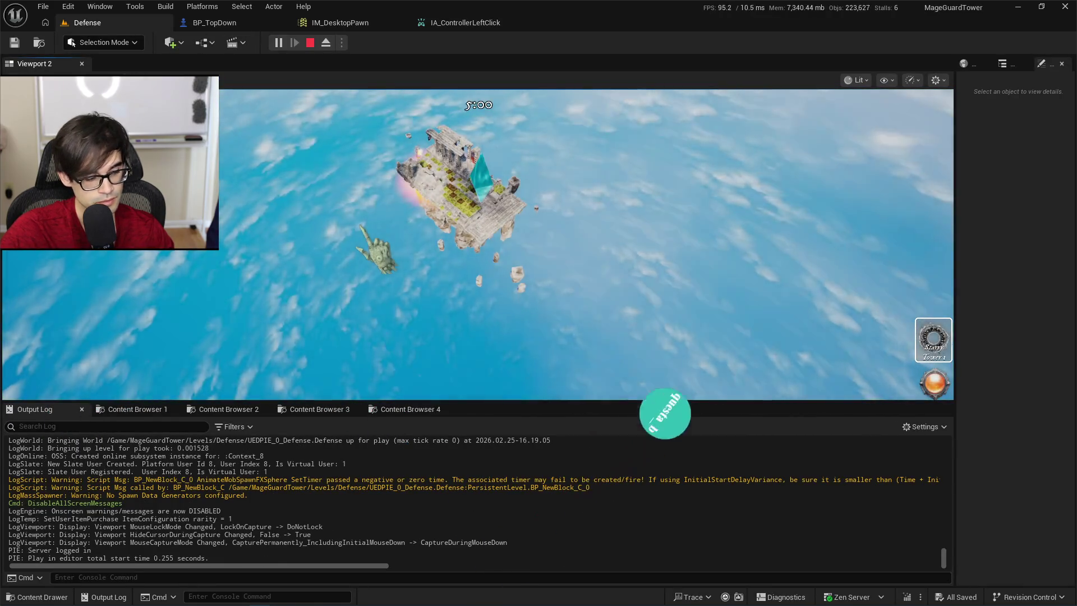
click(360, 227)
click(362, 227)
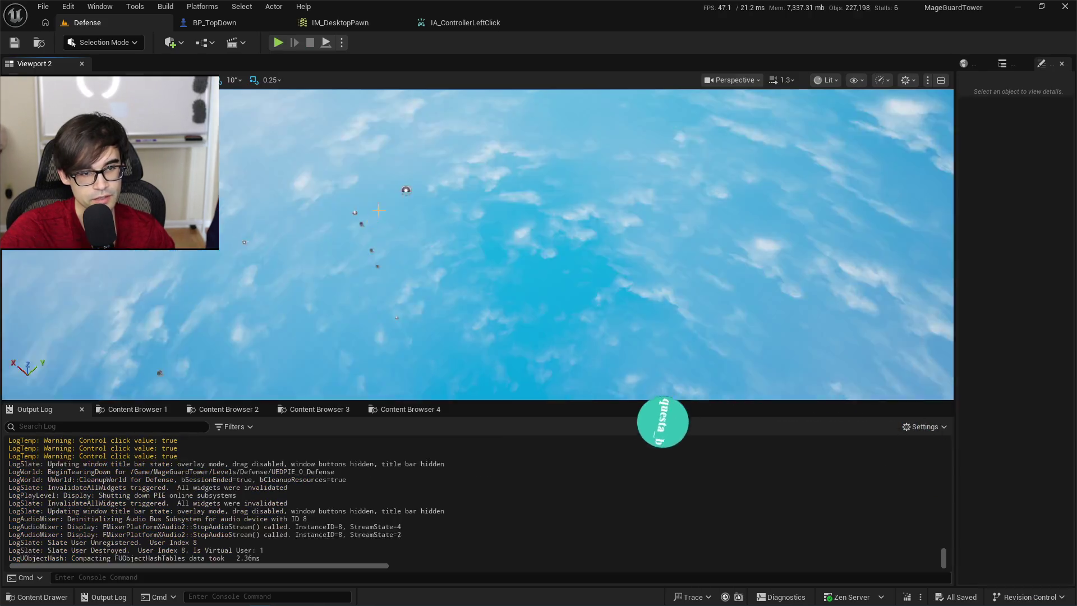
Raise the actuation threshold to 2 and play-test the Defense level again.
click(465, 22)
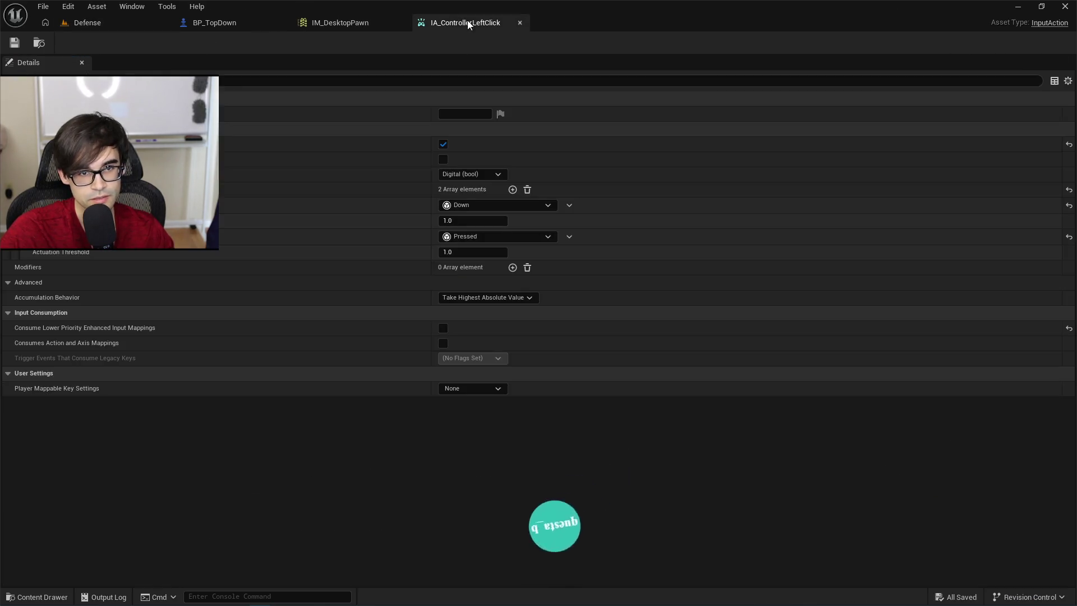
click(462, 221)
text(2)
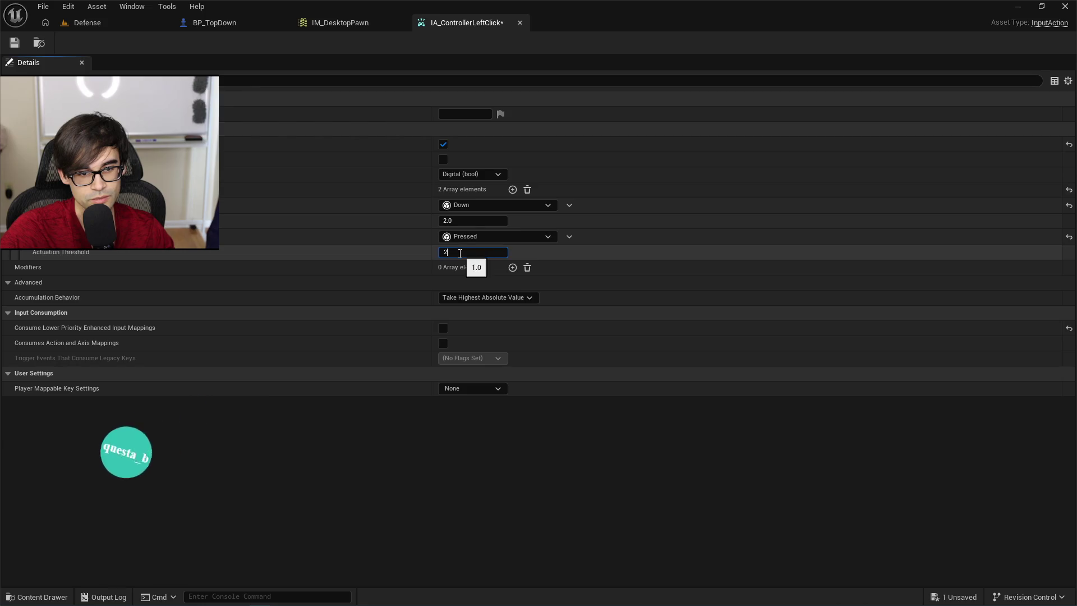
key(Return)
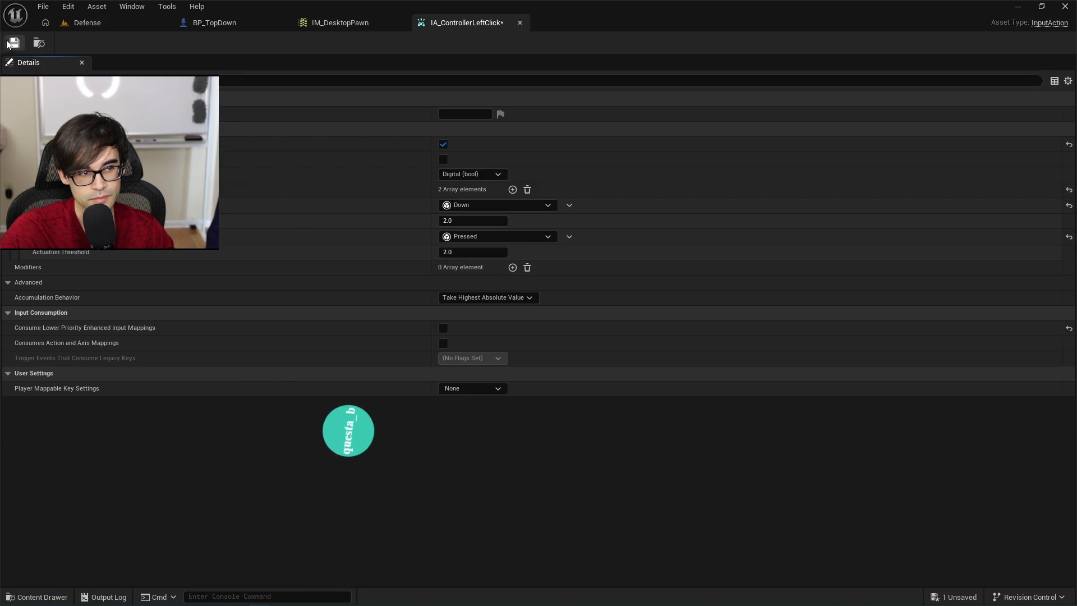
click(84, 24)
click(277, 43)
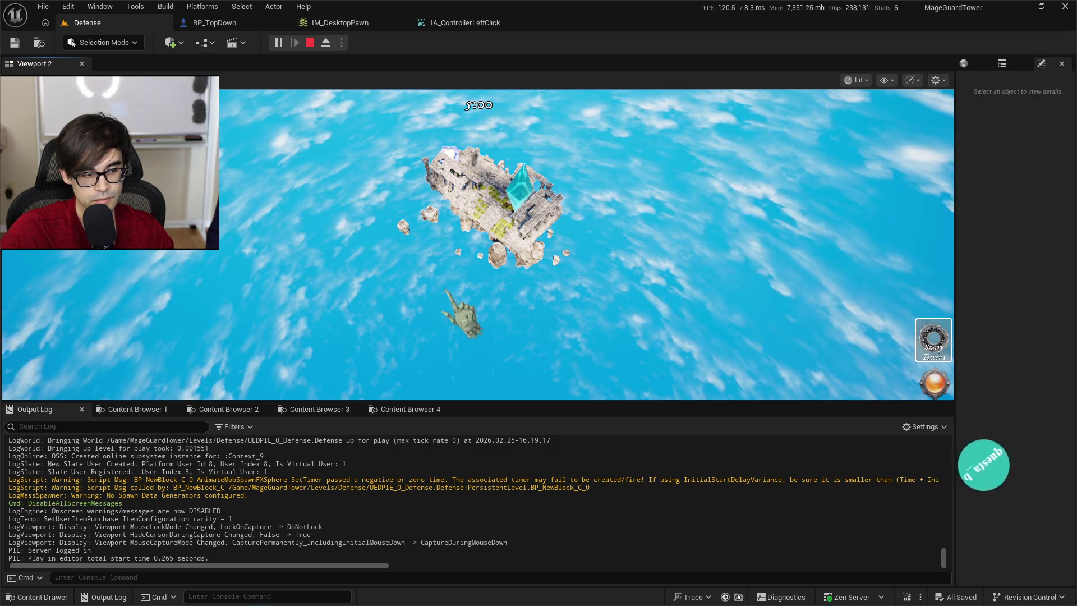
click(310, 43)
Restore the actuation thresholds to 1, save, and play-test once more.
click(466, 22)
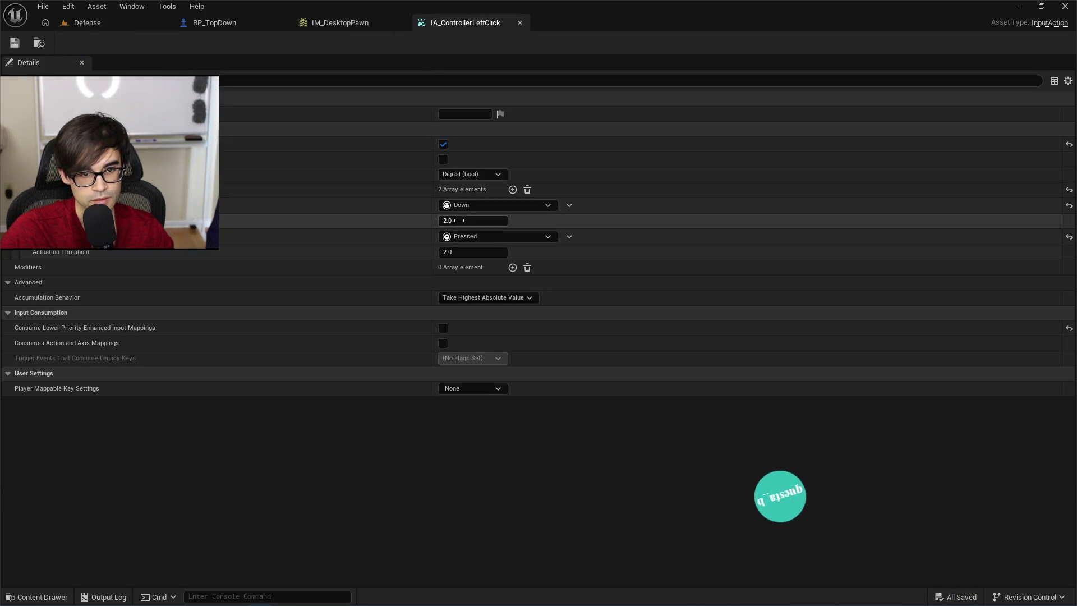
text(11)
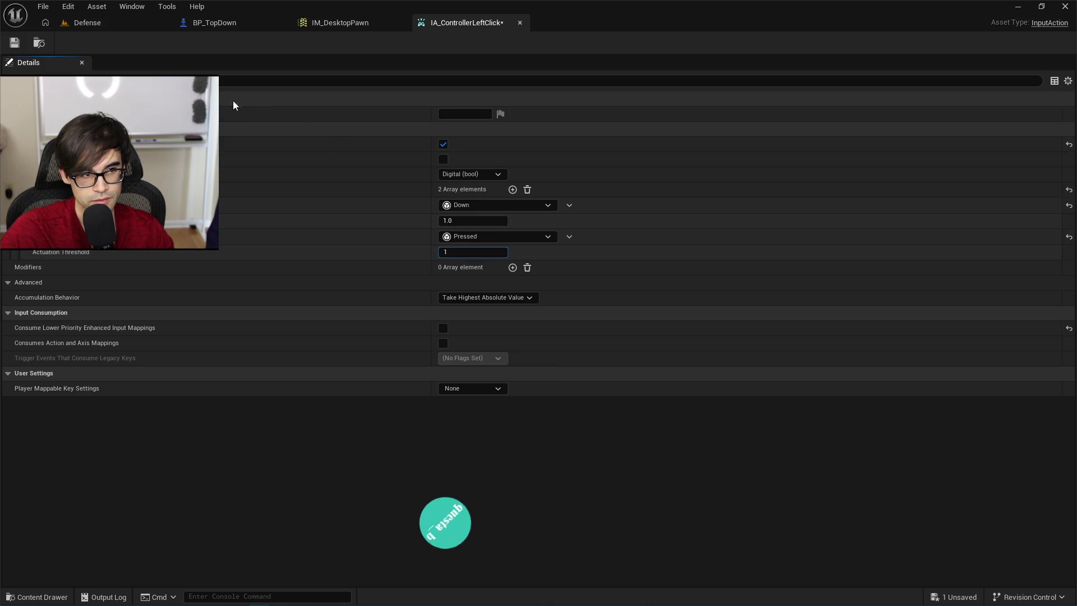
click(15, 44)
click(76, 28)
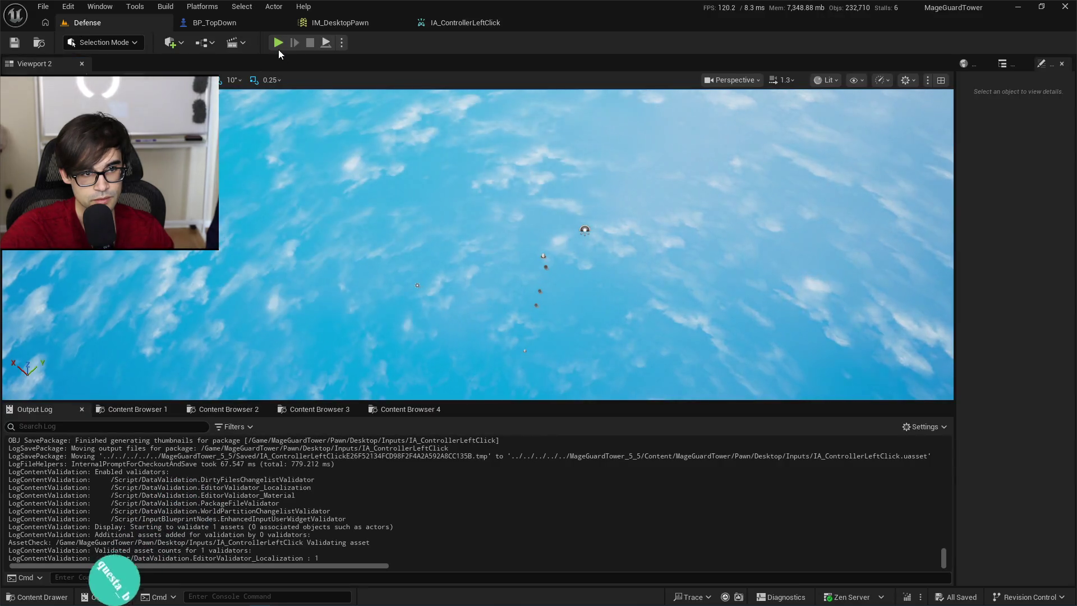
click(278, 47)
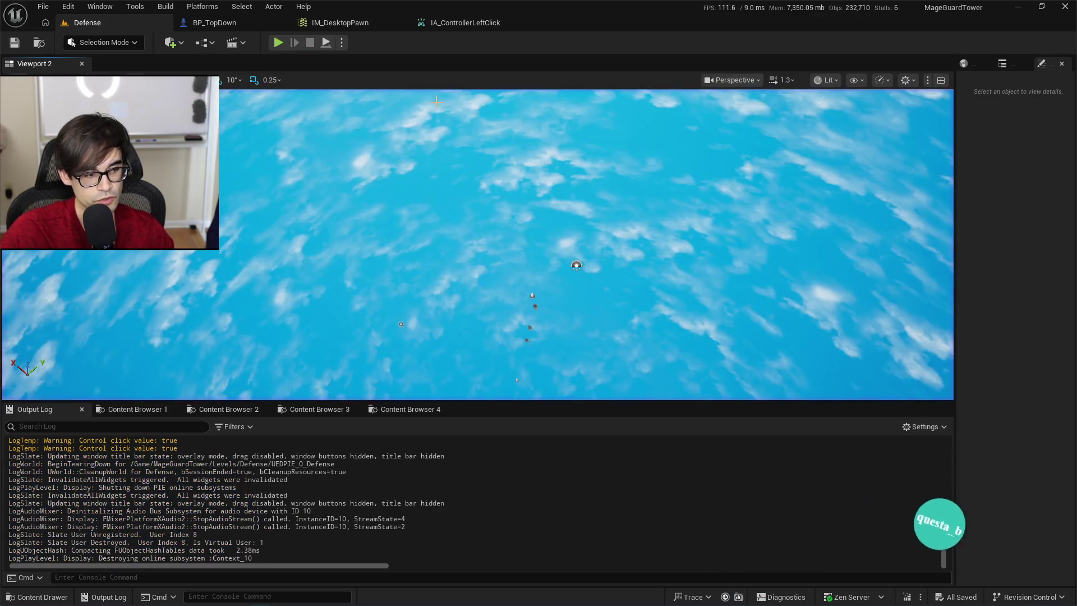
click(465, 22)
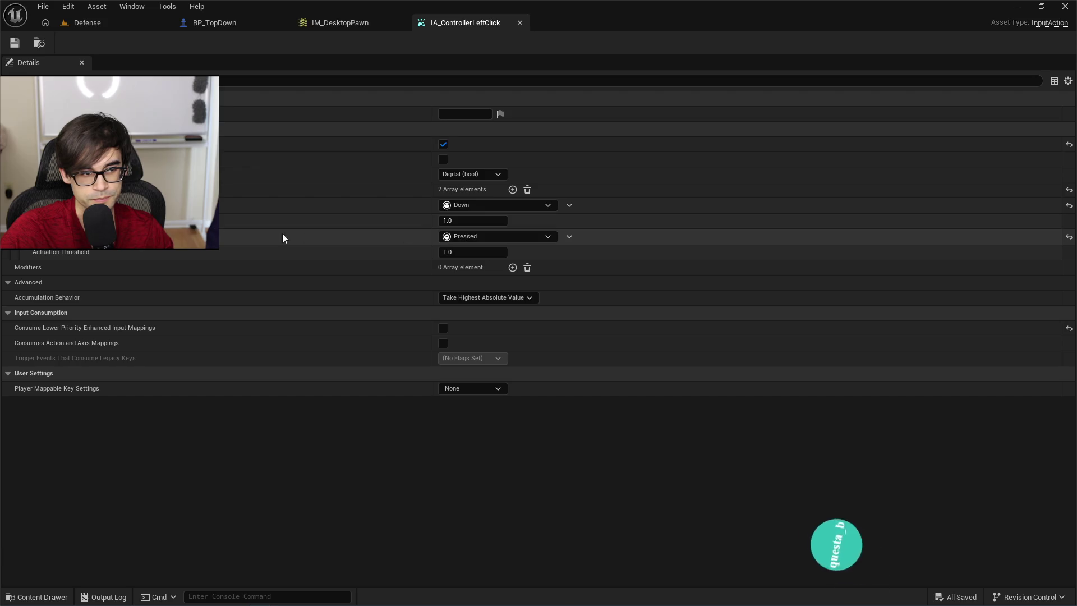
Leave Down's trigger type unchanged, set both actuation thresholds to 1.5, and save.
click(449, 206)
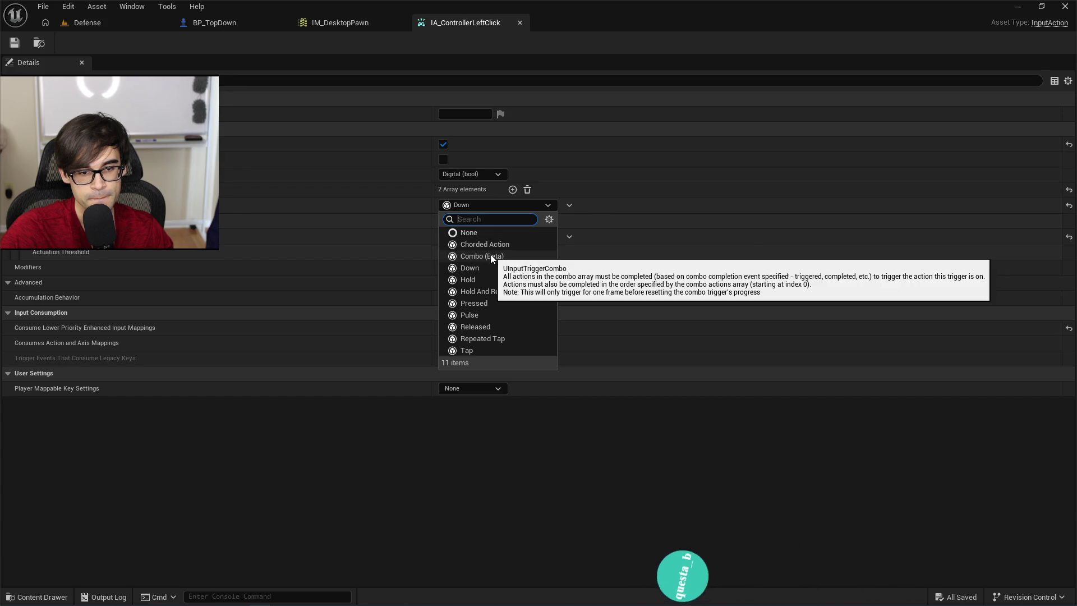
click(505, 205)
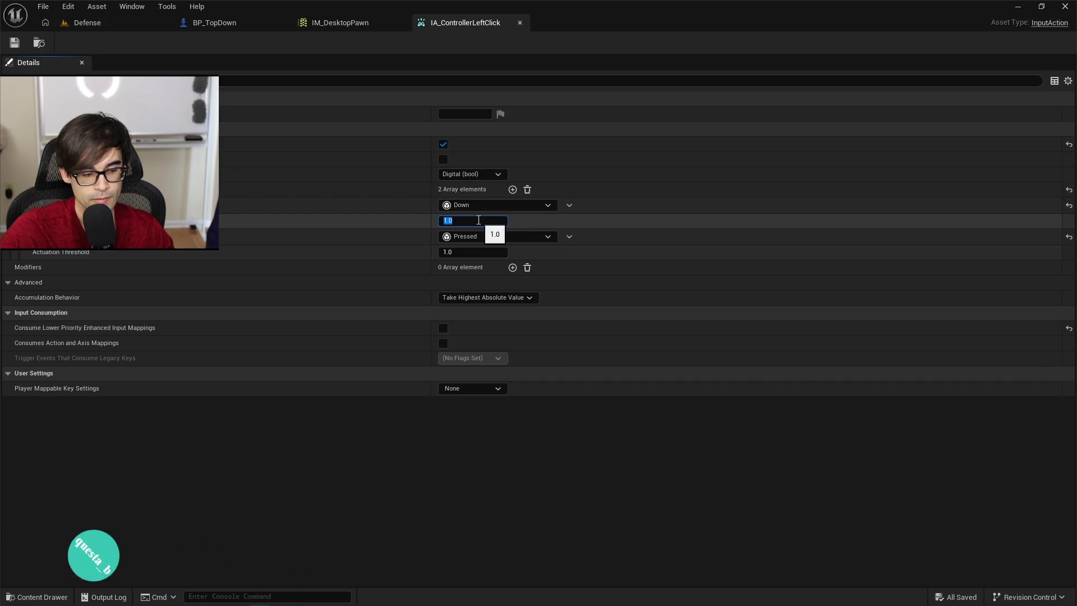
text(1.5)
click(478, 251)
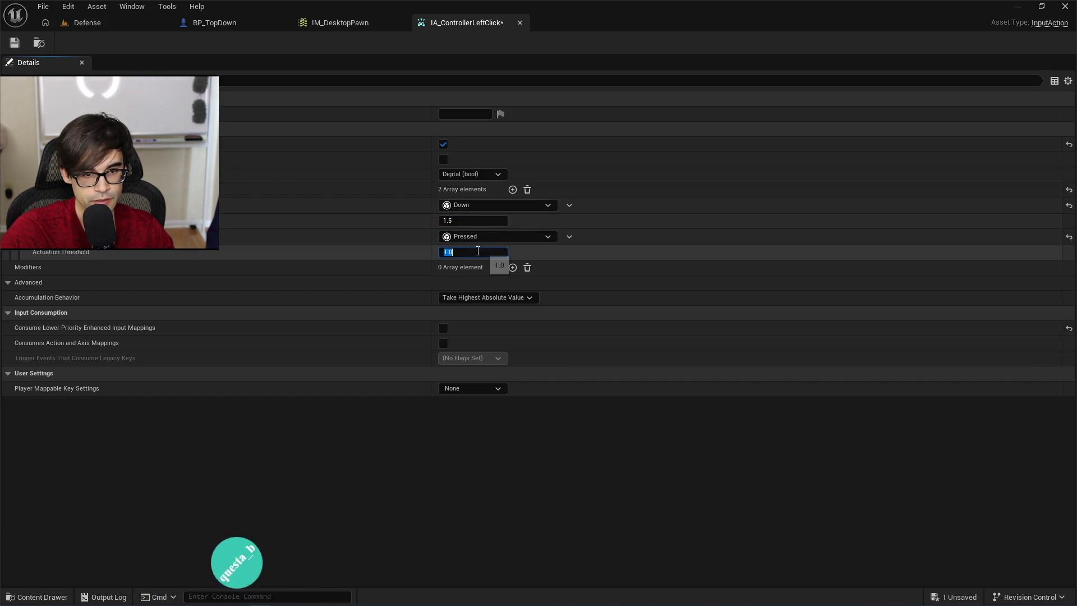
text(1.5)
key(Return)
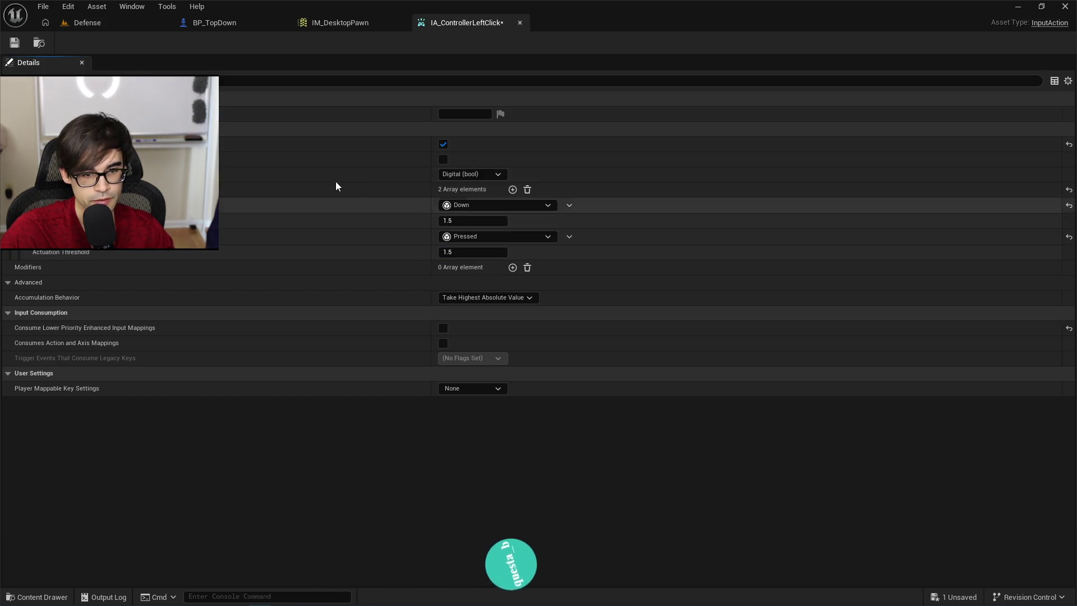
click(19, 42)
Play-test the Defense level, then return to IA_ControllerLeftClick's settings.
click(99, 27)
click(280, 42)
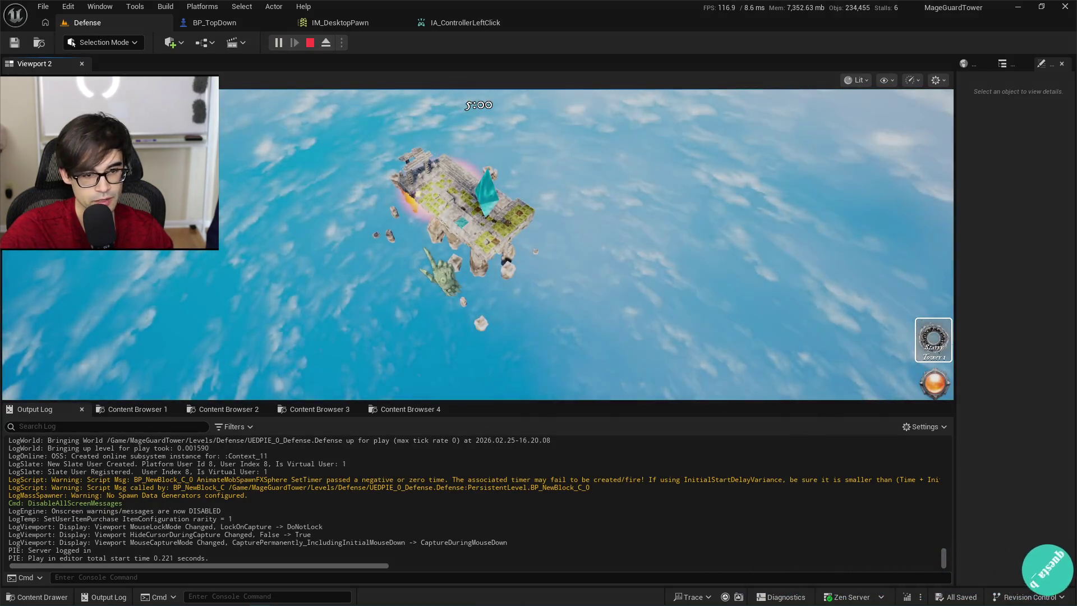
click(466, 22)
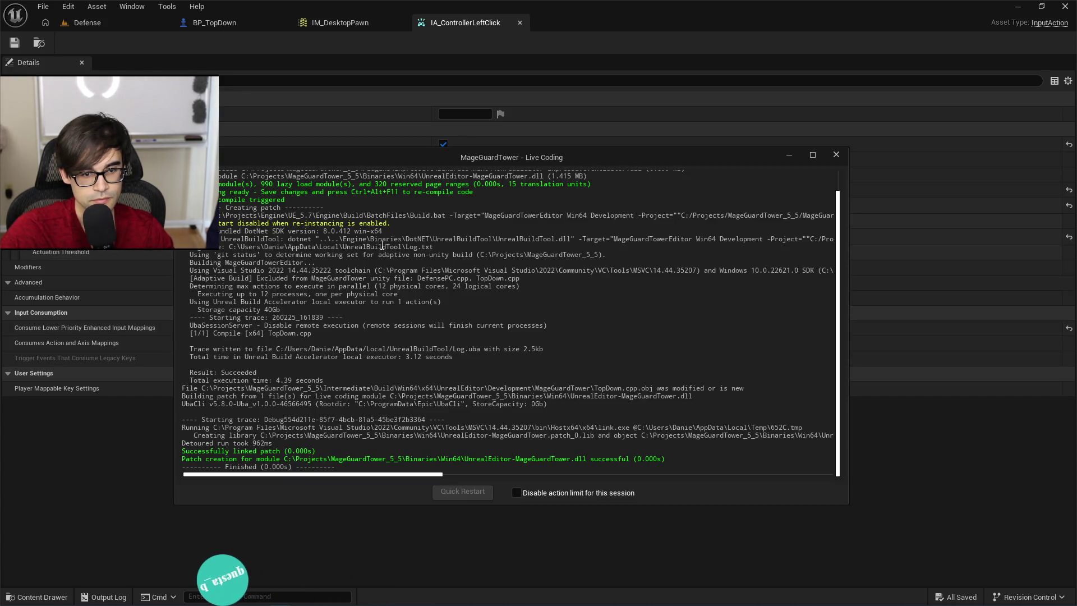
Change line 101's ETriggerEvent::Triggered to Completed via autocomplete in TopDown.cpp.
key(alt+Tab)
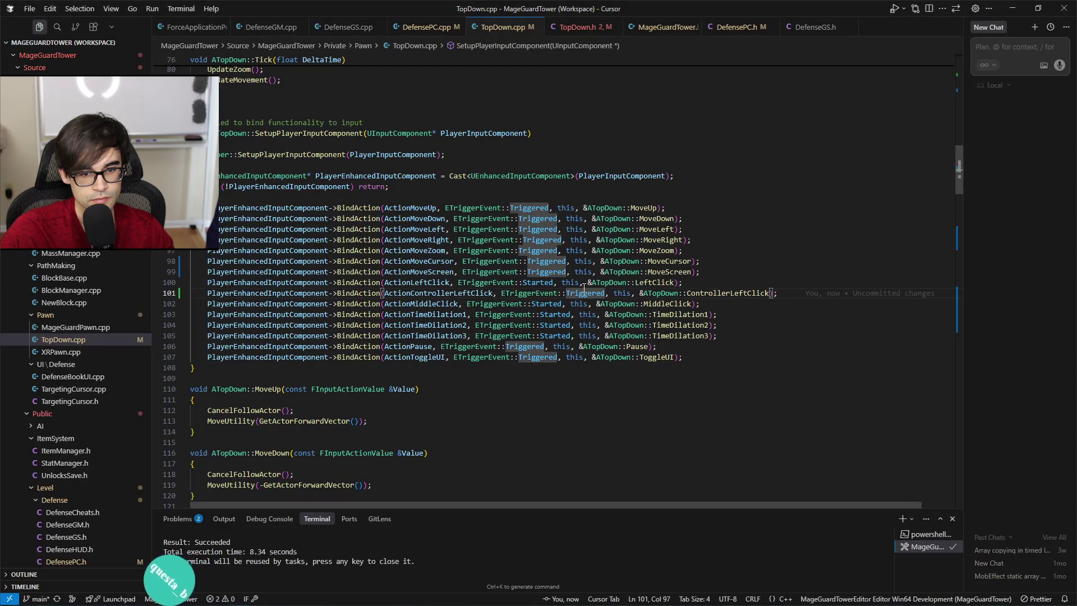
click(564, 293)
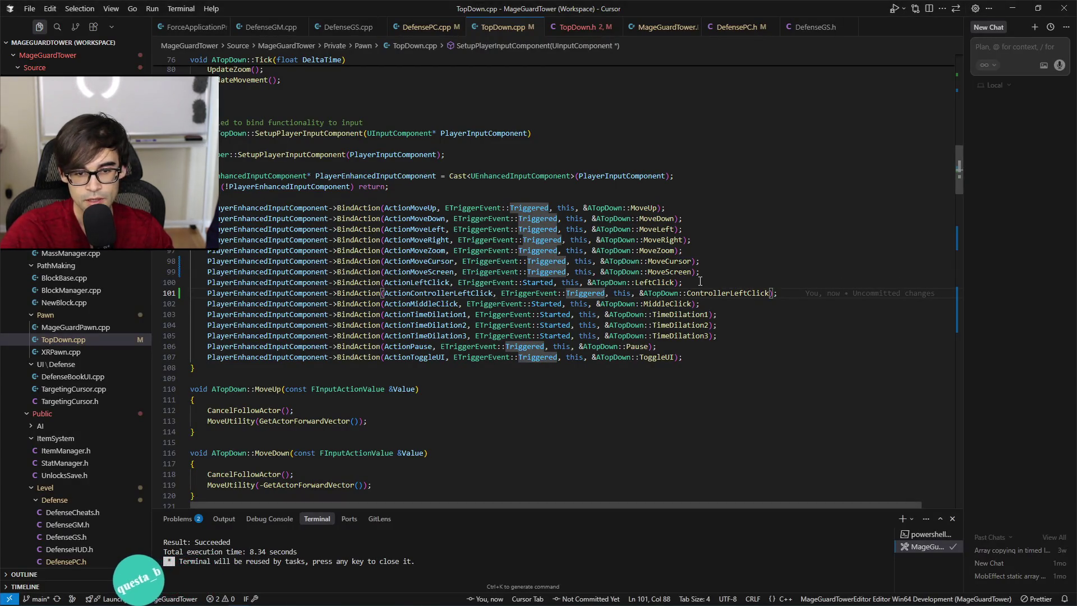
key(BackSpace)
key(ctrl+space)
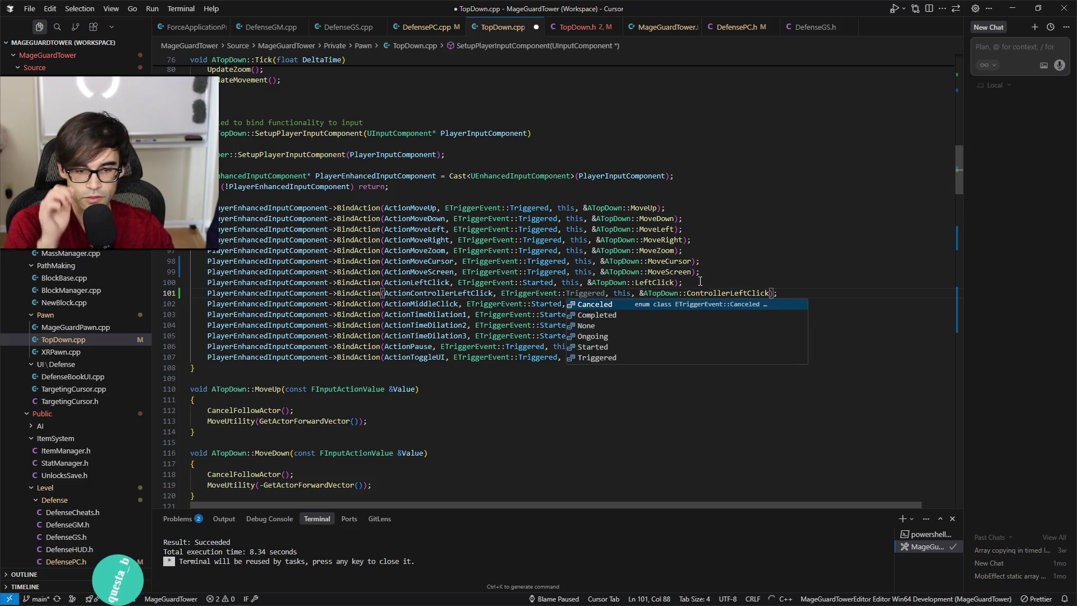
key(Down)
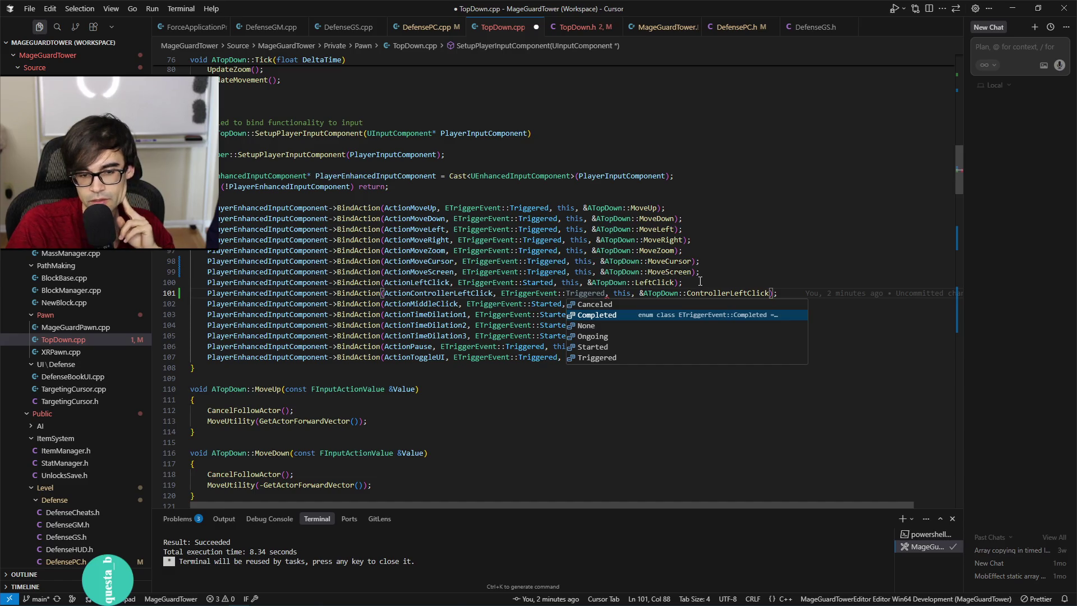
key(Return)
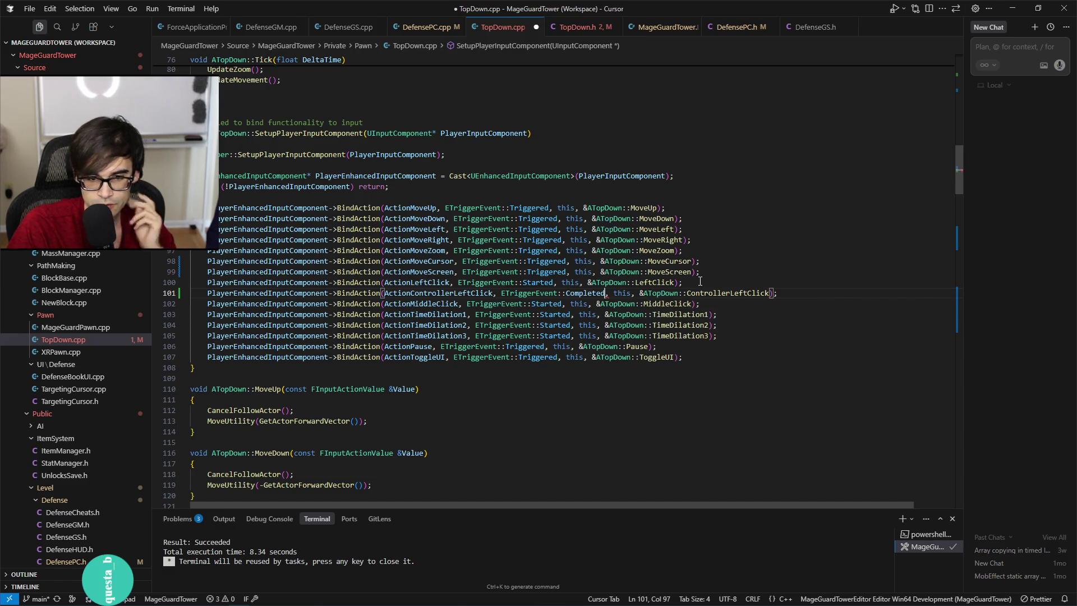
key(alt+Tab)
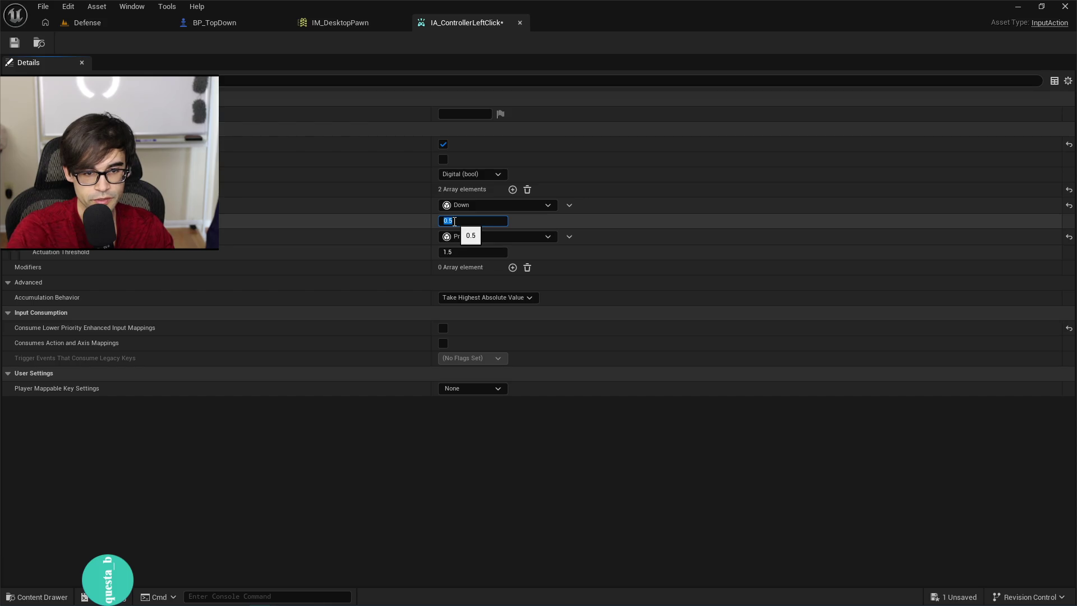
Commit the 0.5 actuation threshold and live-compile the C++ changes.
key(Return)
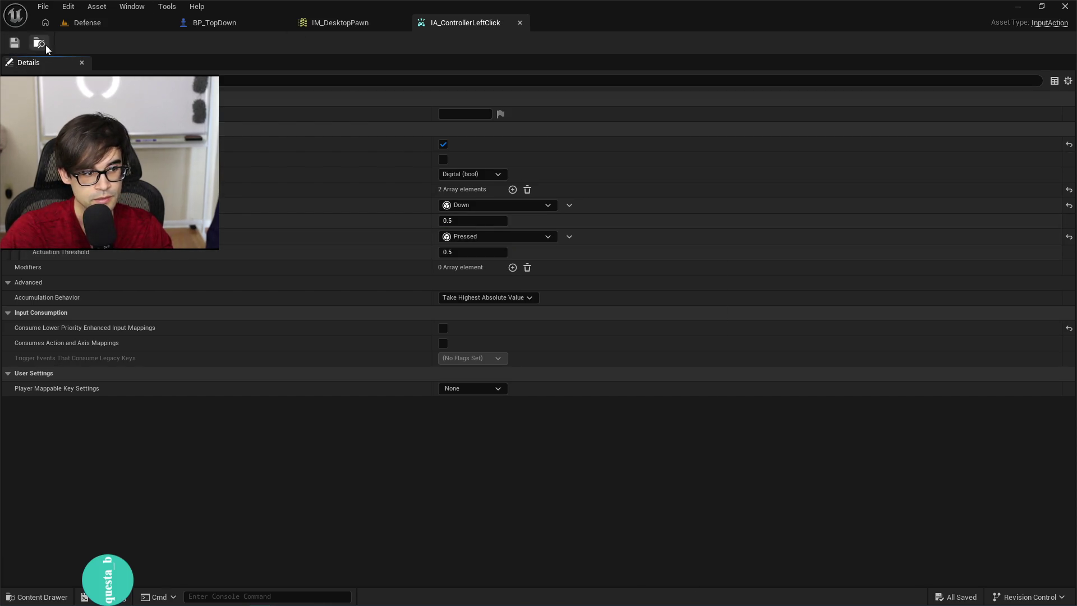
click(100, 22)
key(ctrl+alt+F11)
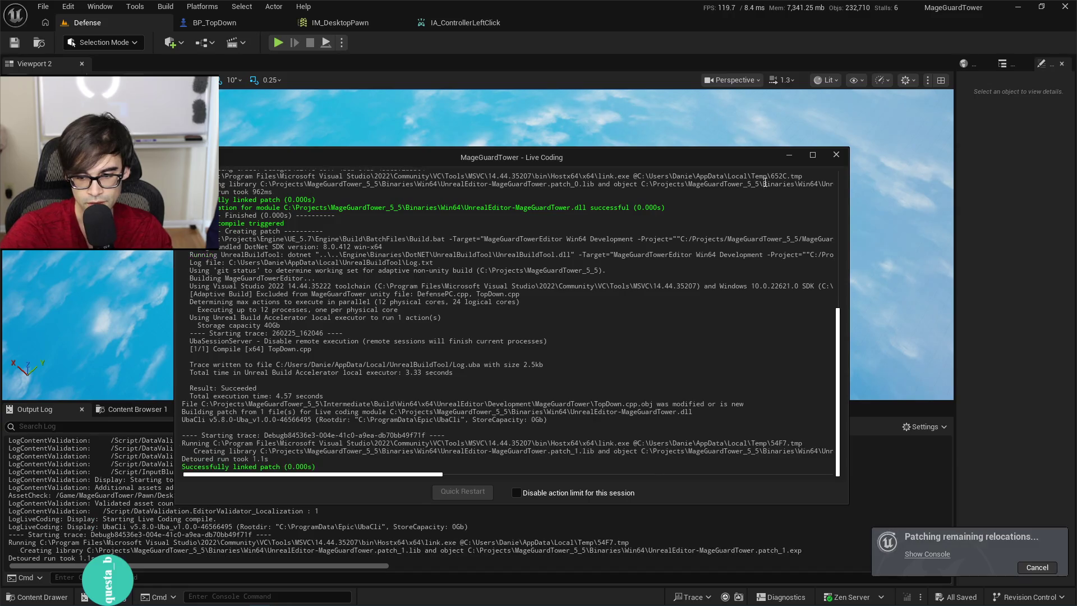
click(790, 156)
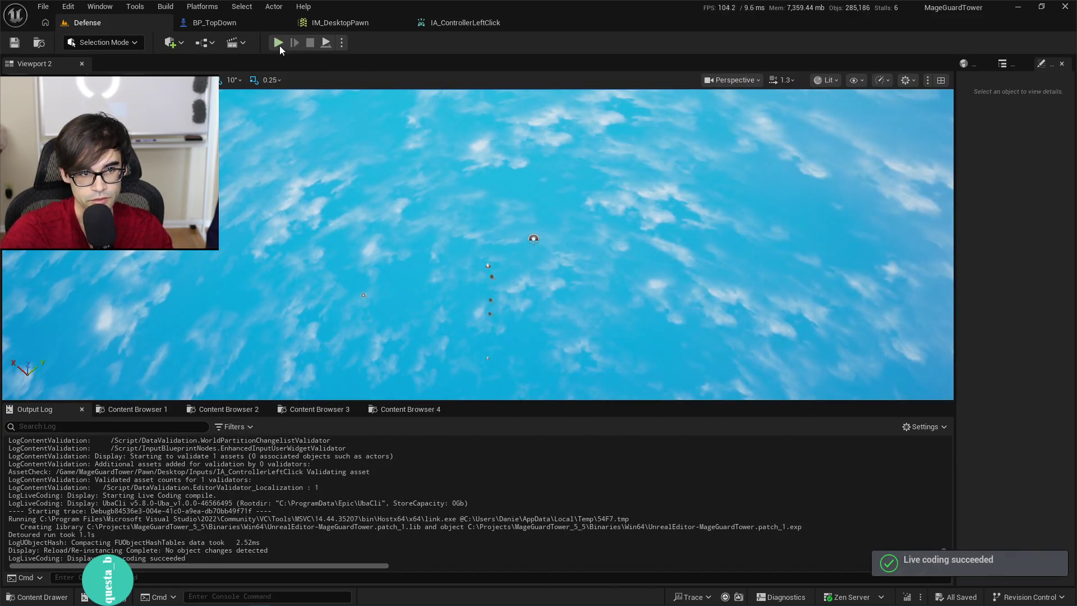
Play-test the Defense level, clicking in the game to log 'Control click value: false'.
click(279, 43)
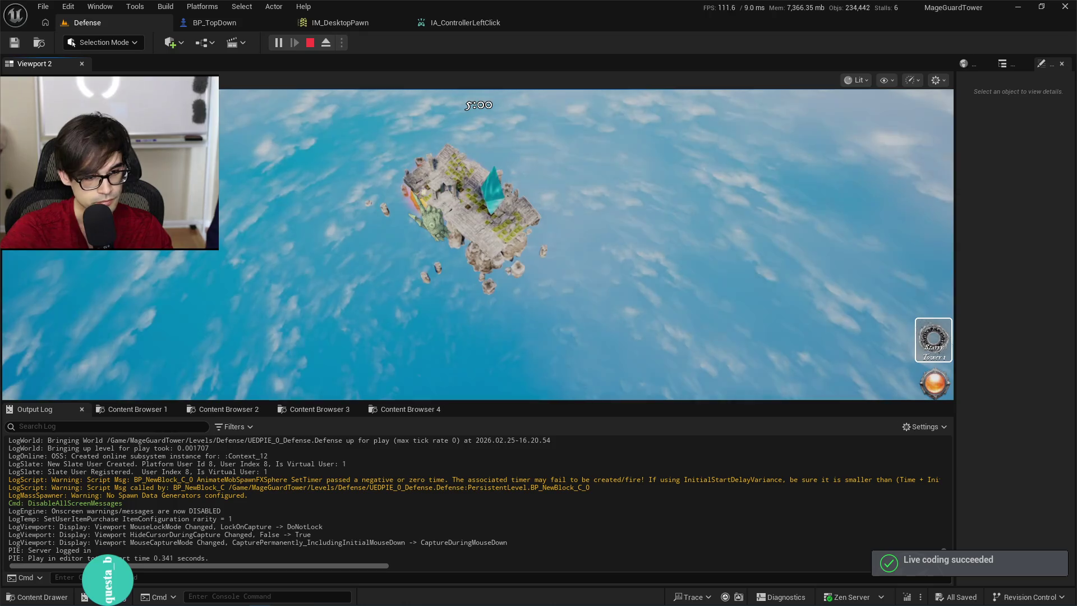
click(454, 276)
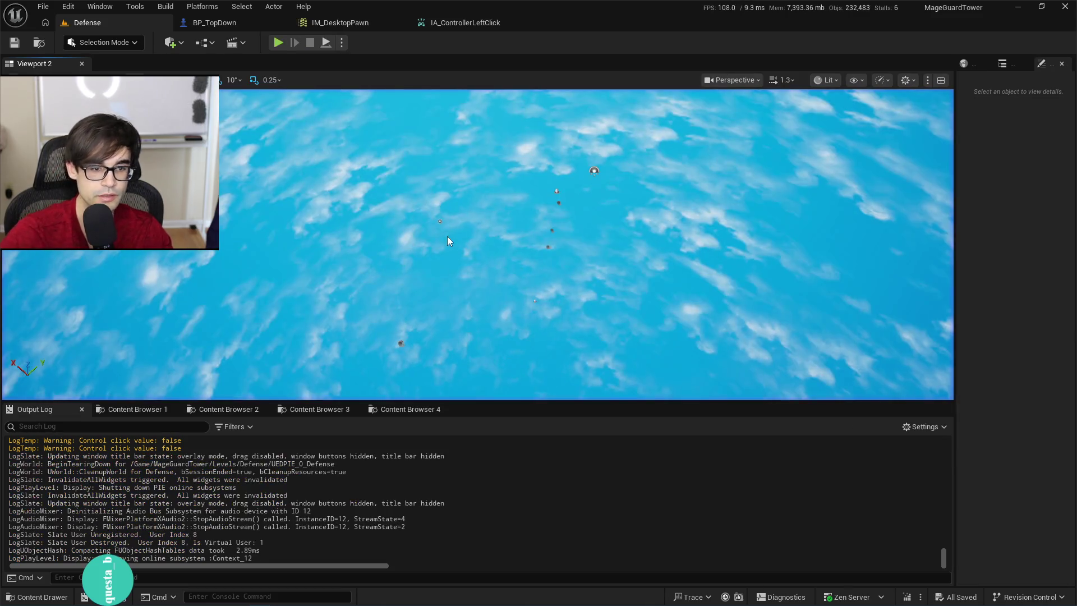
click(437, 26)
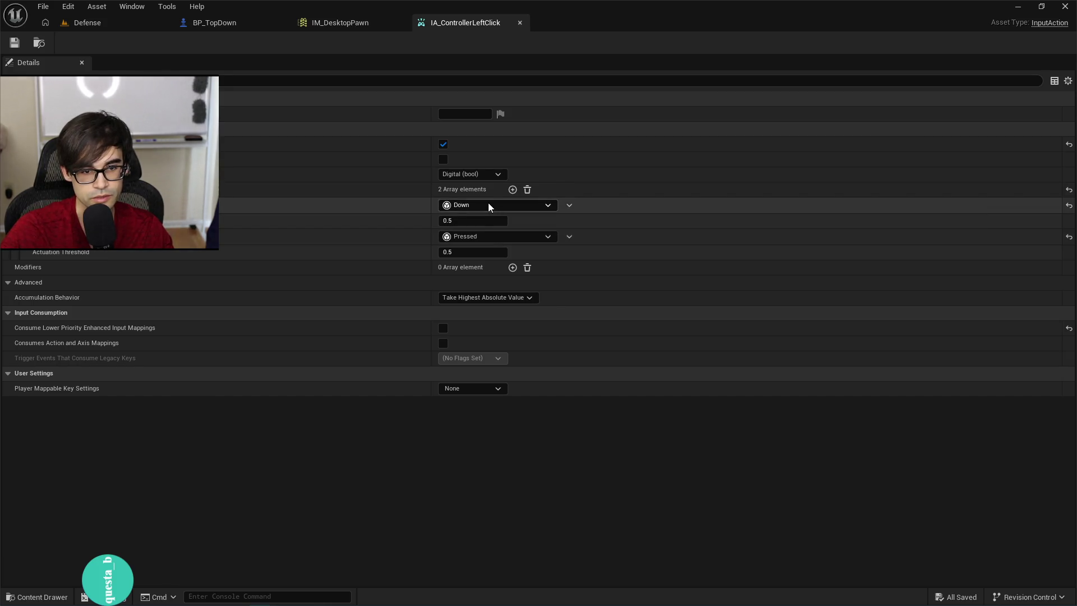
Change the second trigger type from Pressed to Released.
click(500, 238)
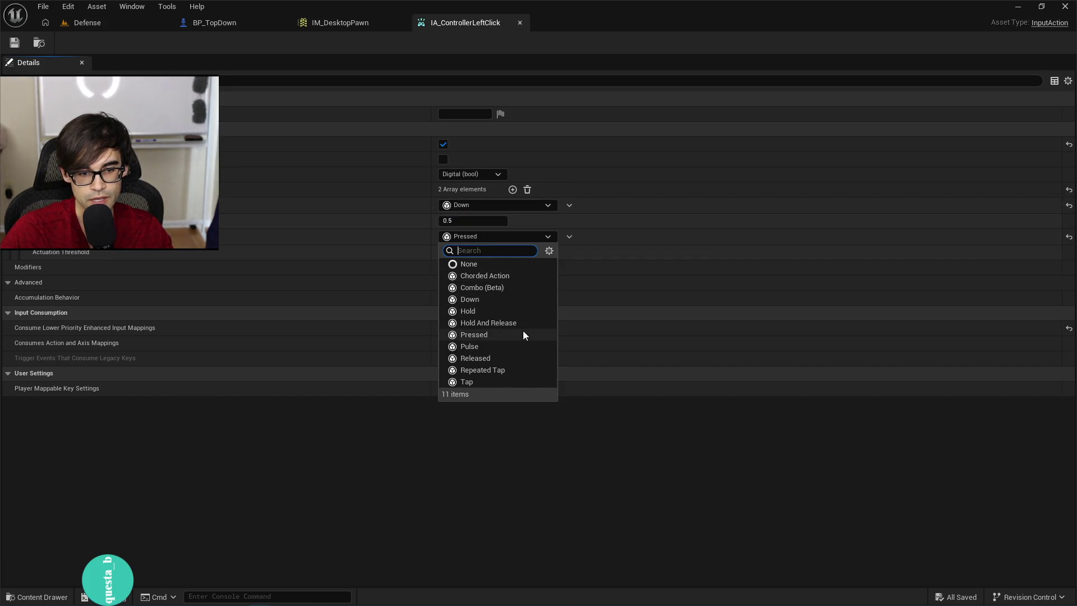
click(499, 356)
click(499, 358)
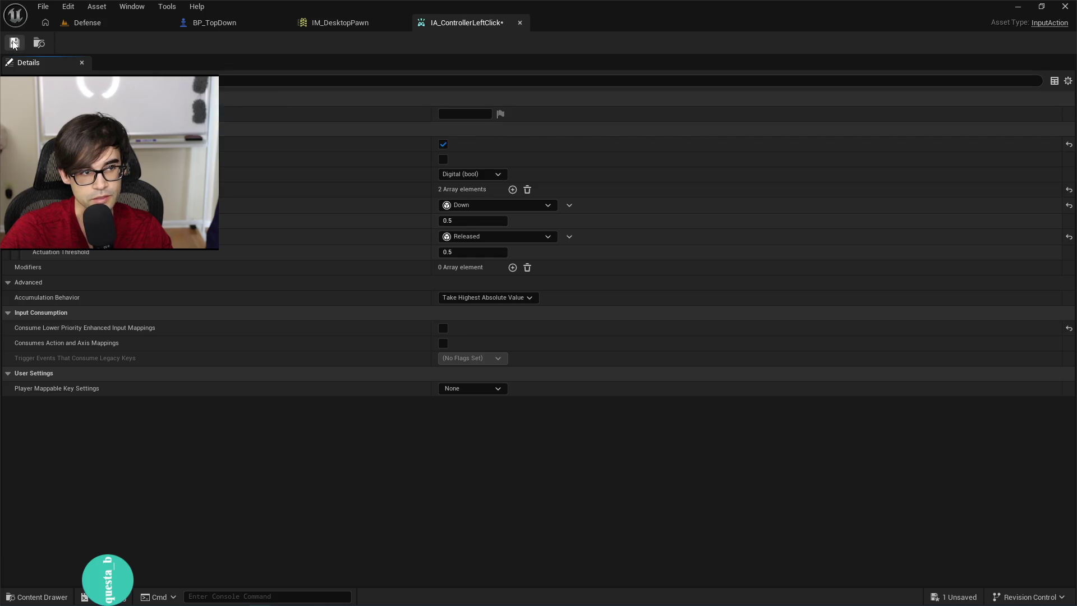
Play-test the Defense level, clicking four times to check each logged click value.
click(104, 22)
click(281, 43)
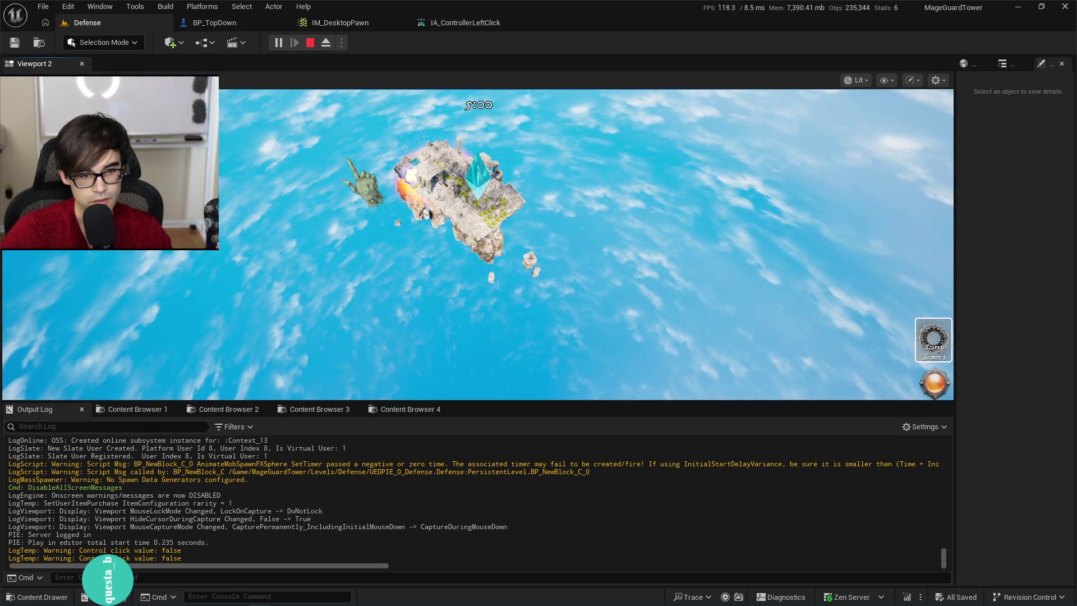
click(365, 185)
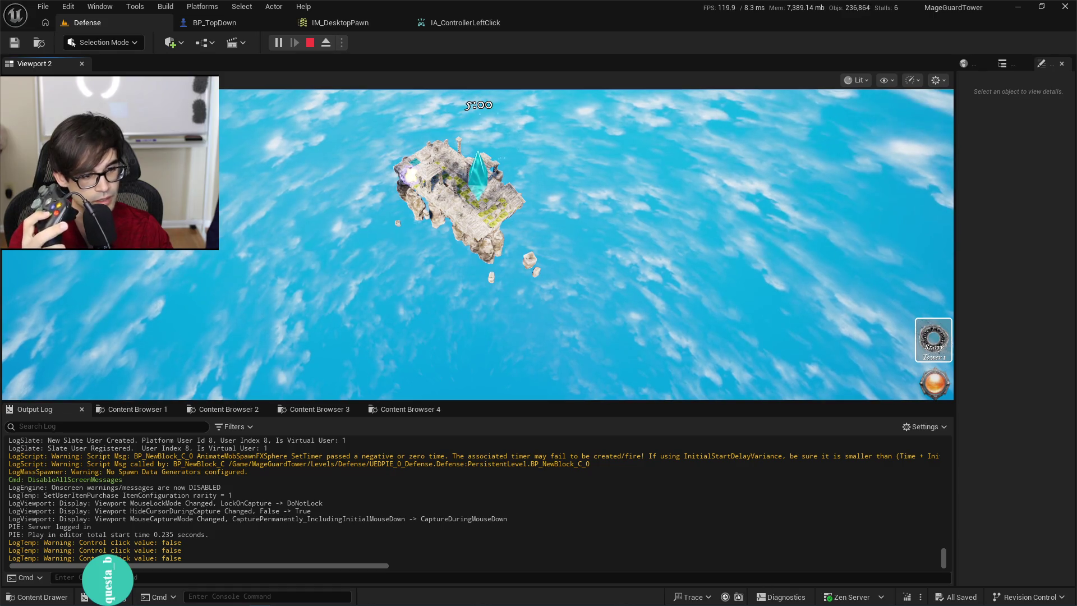
click(363, 183)
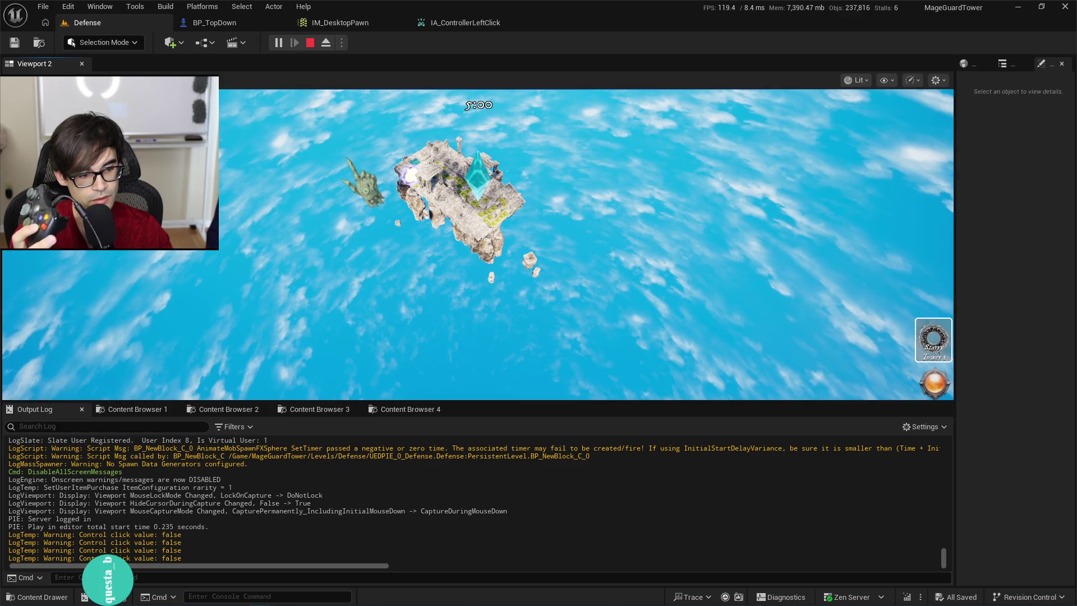
click(364, 183)
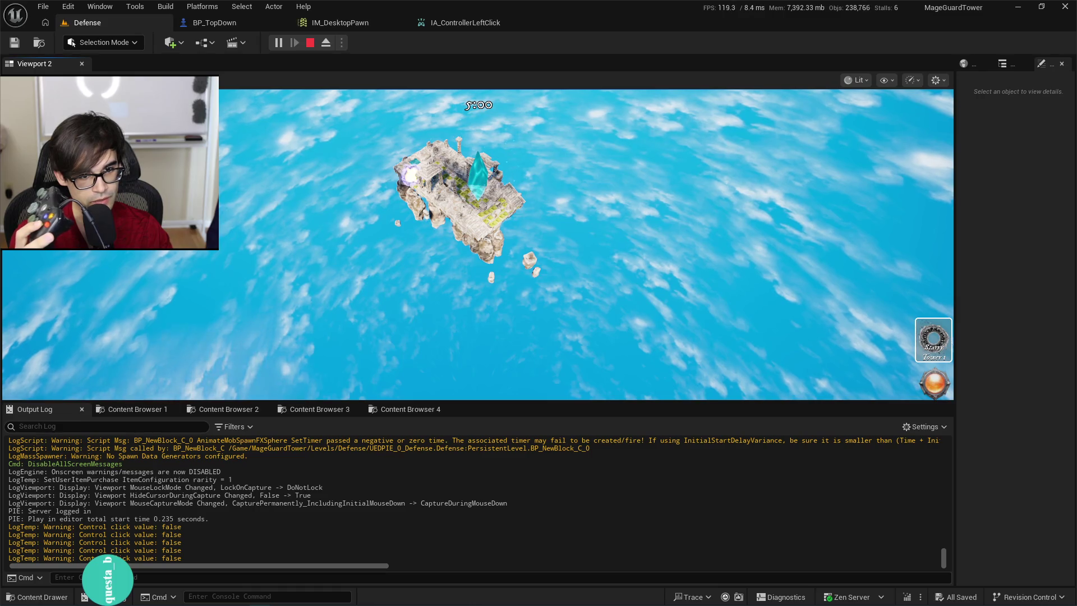
click(364, 182)
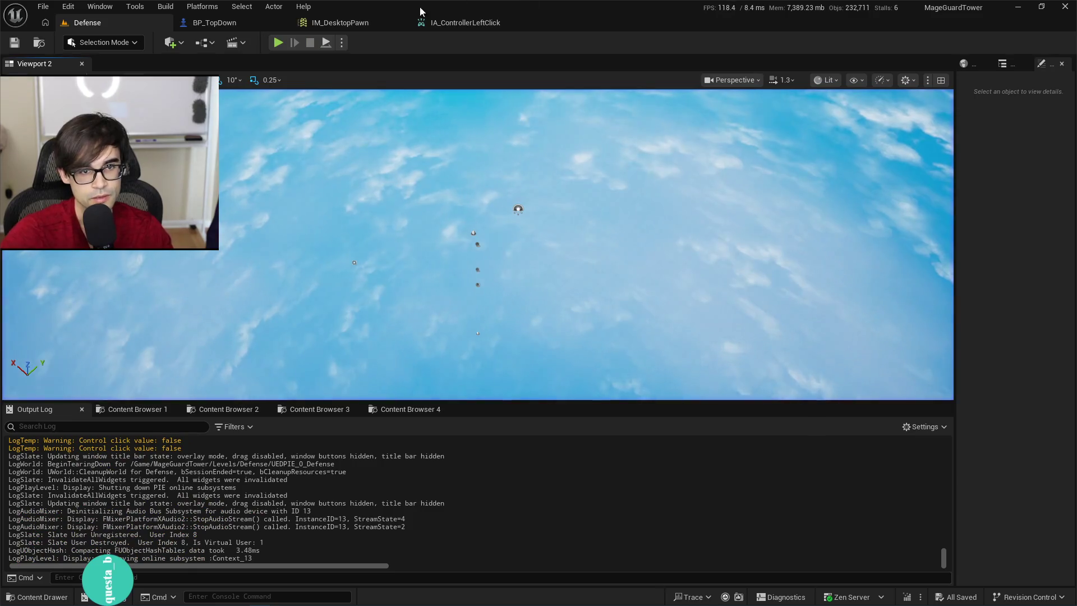
click(460, 23)
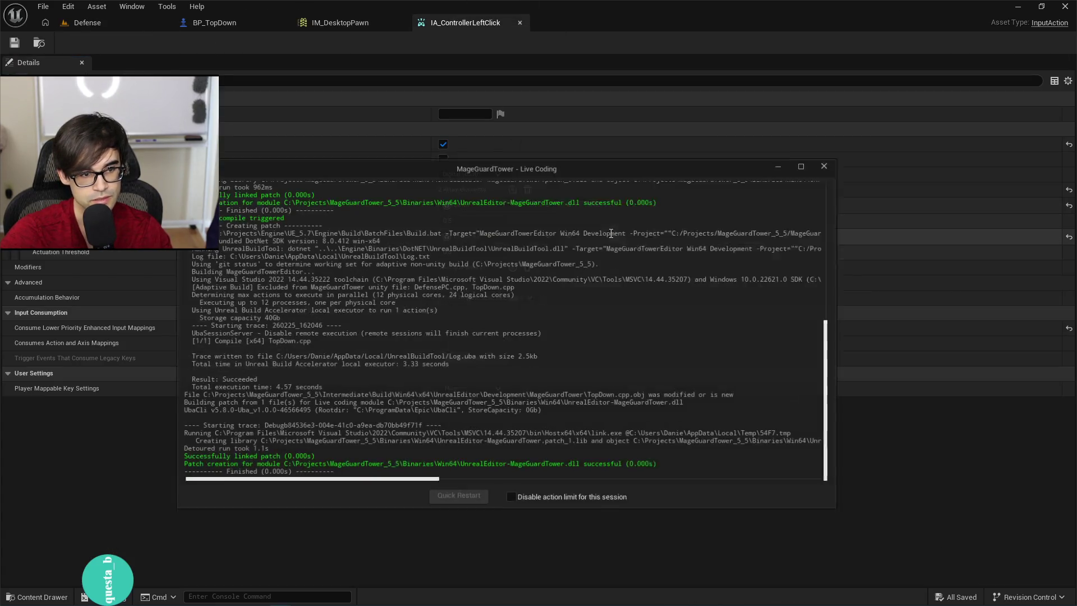
Switch the ControllerLeftClick binding in TopDown.cpp to ETriggerEvent::Ongoing and save.
key(alt+Tab)
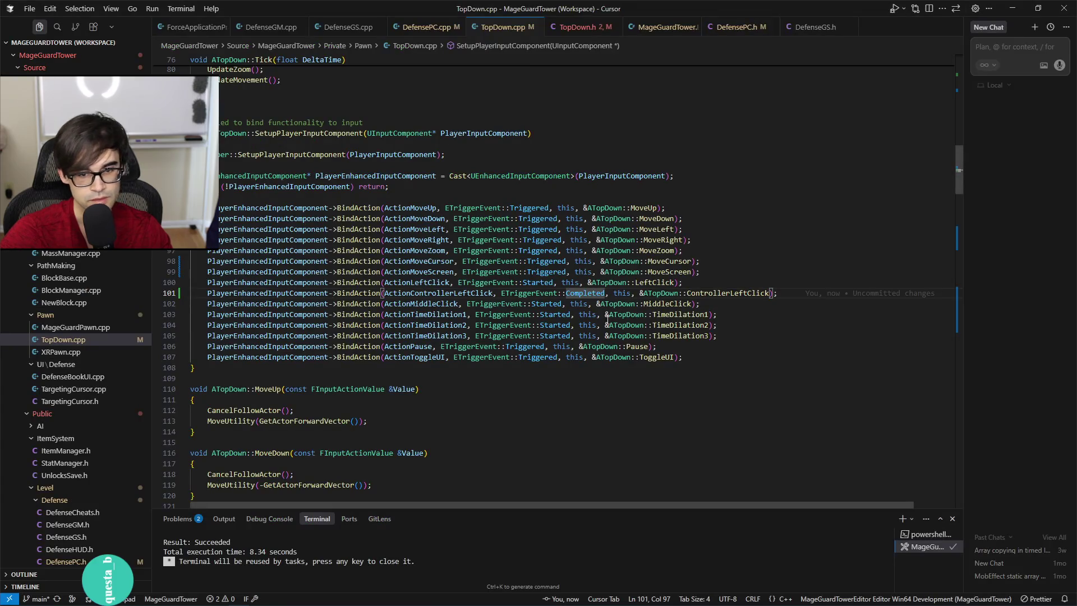
key(BackSpace)
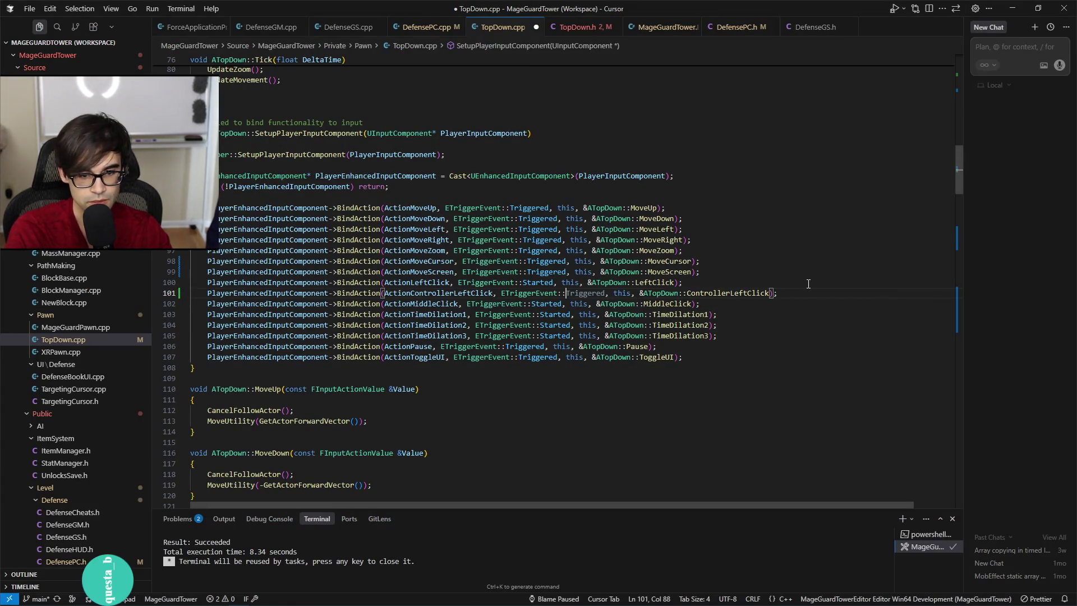
key(ctrl+space)
key(Down)
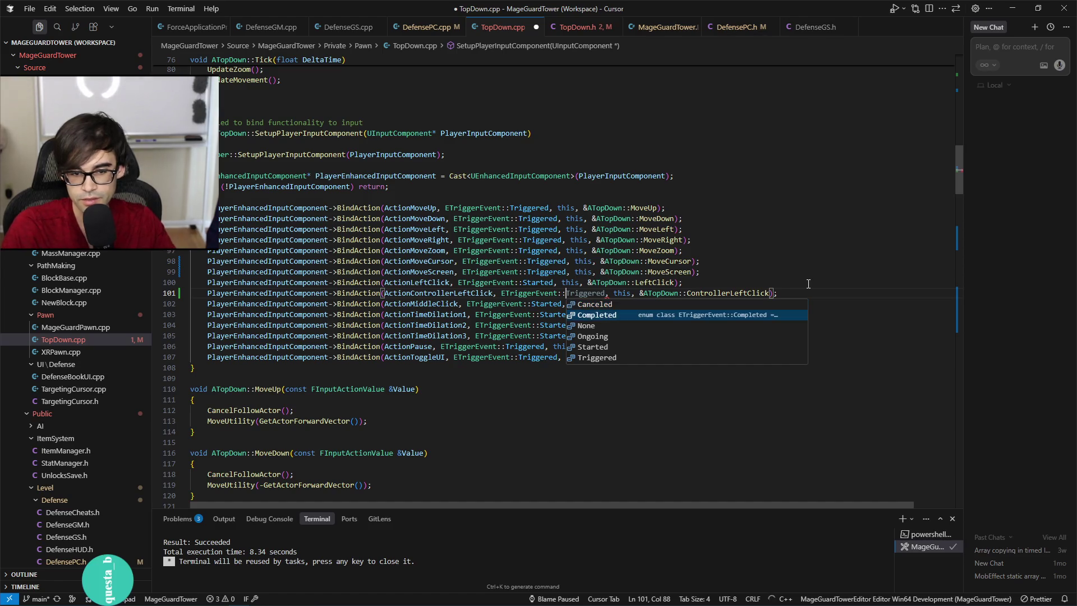
key(Down)
key(Down)
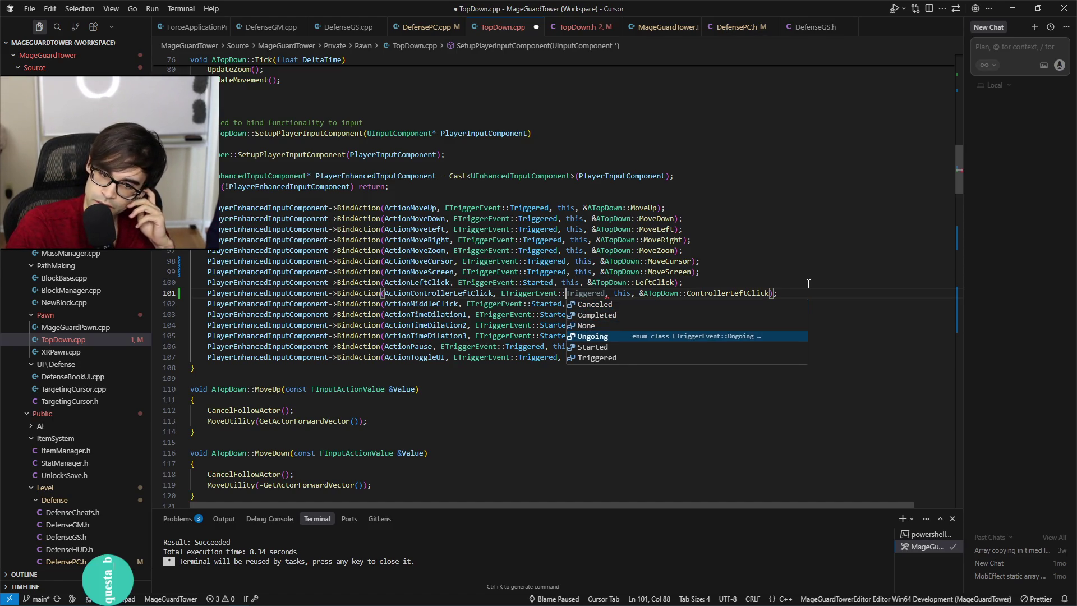
key(Down)
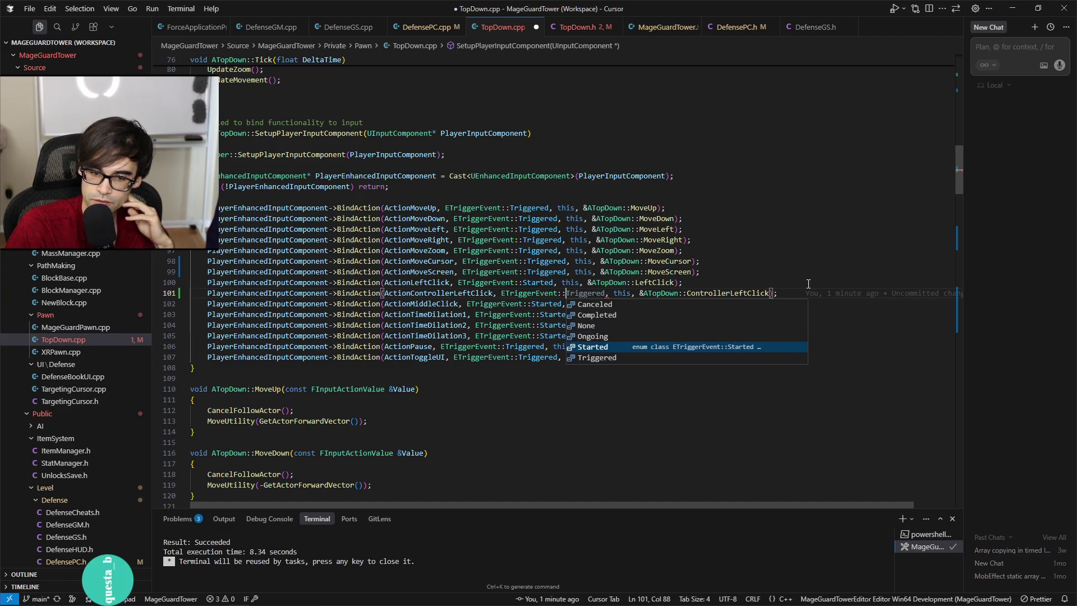
key(Down)
key(Up)
key(Up)
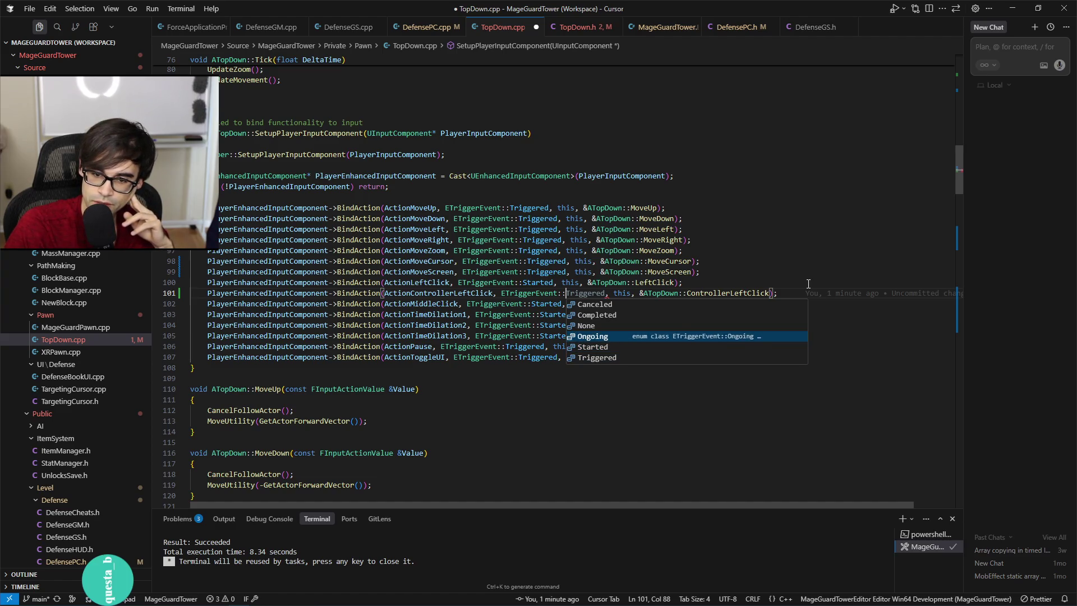
key(Return)
key(ctrl+s)
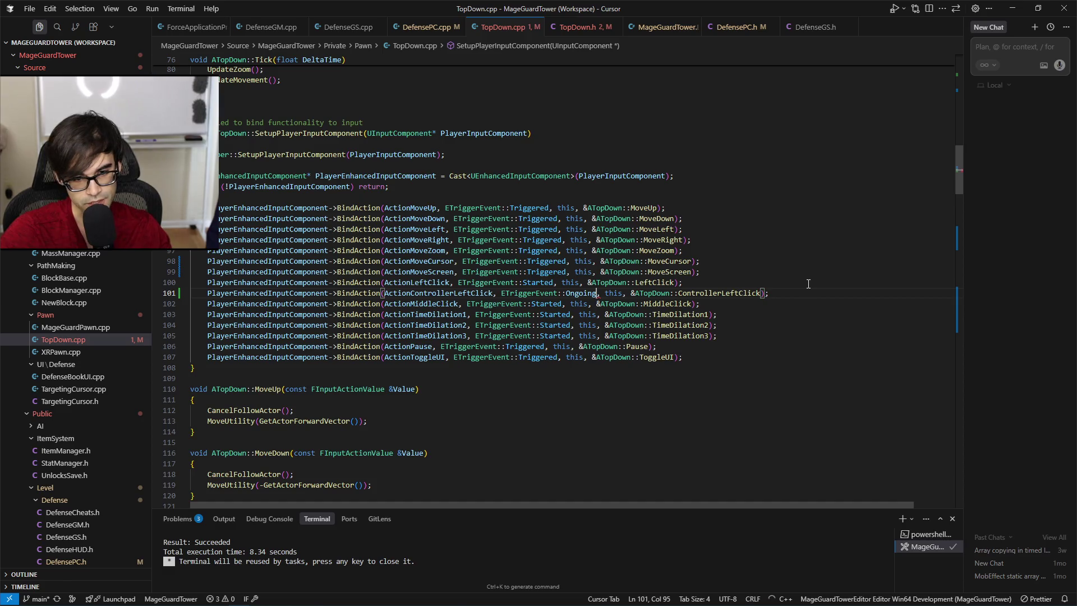
key(alt+Tab)
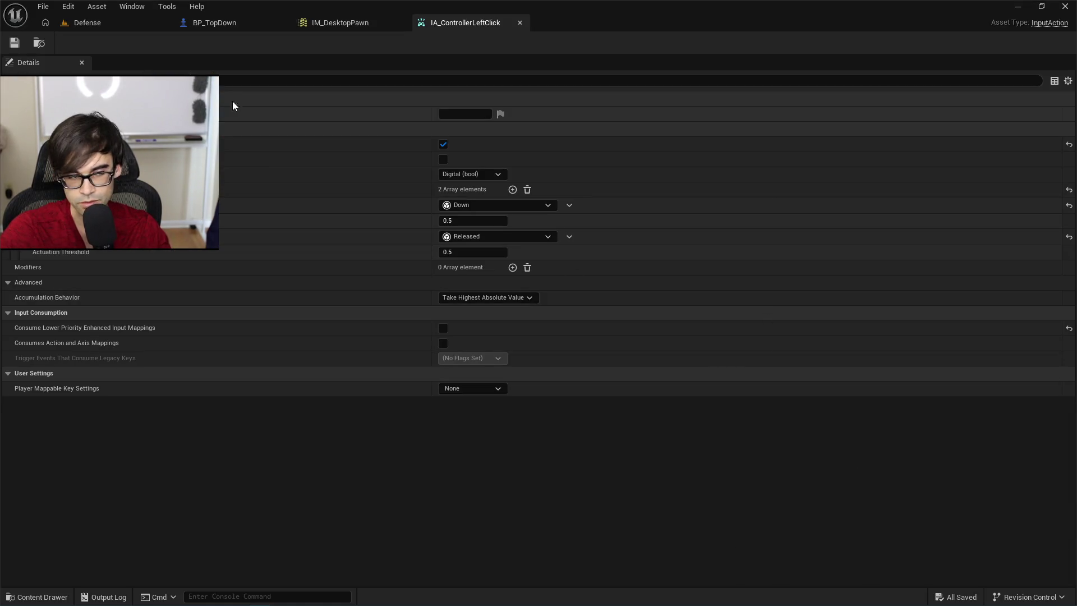
Live-compile the Ongoing binding, play-test the Defense level, stop, and recompile.
click(131, 23)
click(897, 597)
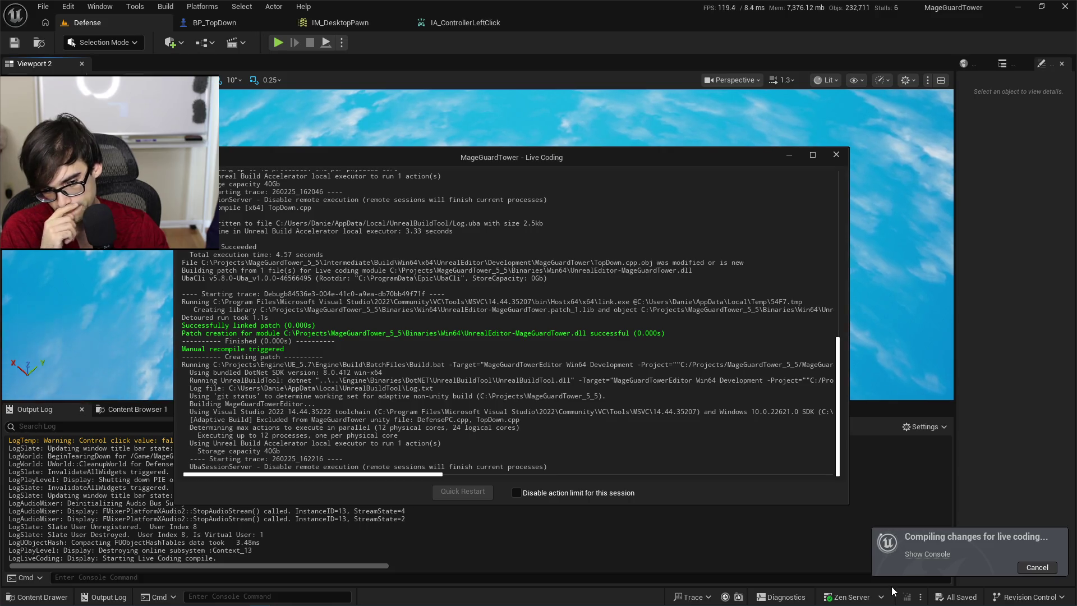
click(278, 42)
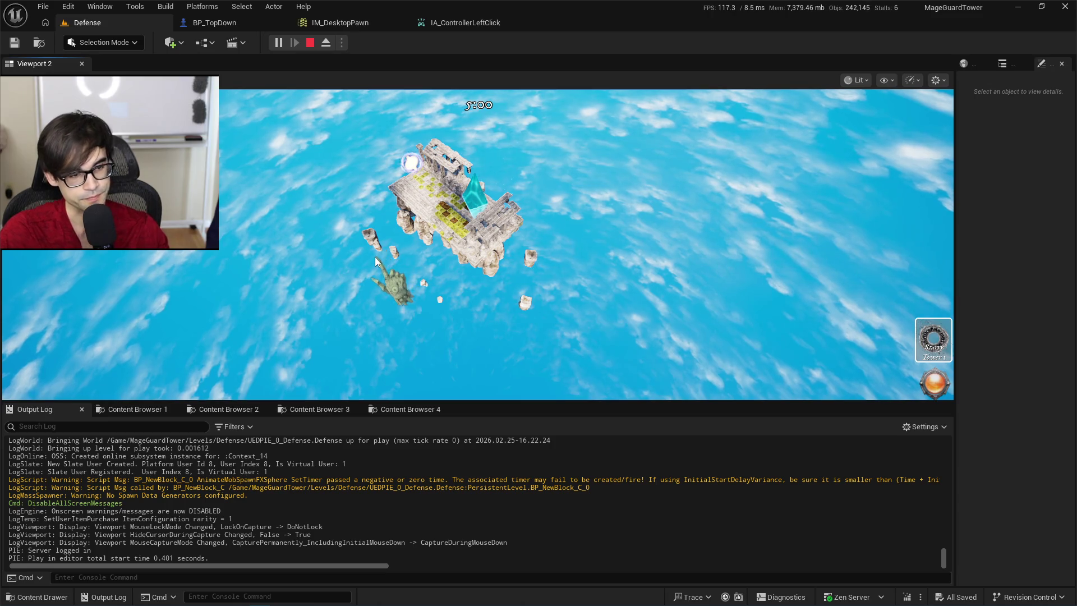
key(Escape)
key(ctrl+alt+F11)
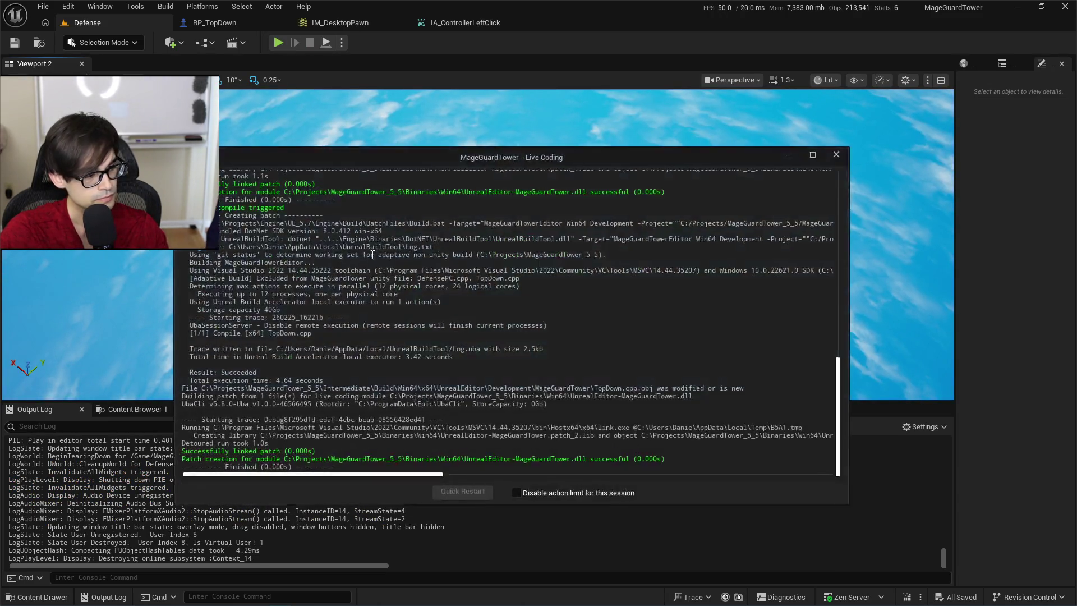
key(alt+Tab)
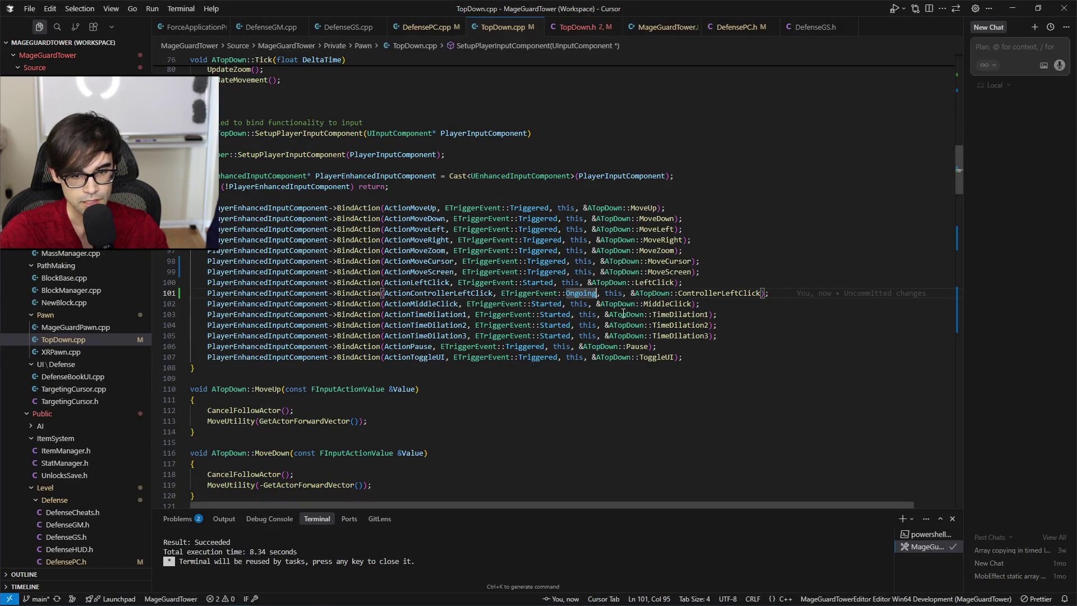
Replace Ongoing with ETriggerEvent::Started on line 101 and save TopDown.cpp.
key(BackSpace)
key(ctrl+space)
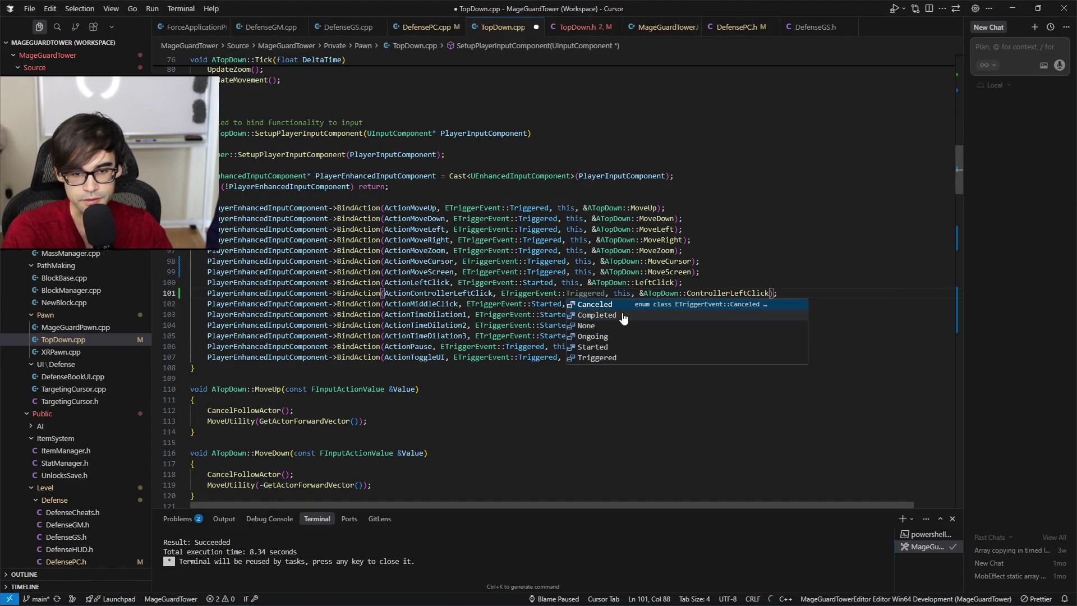
key(Down)
key(Down)
key(Down)
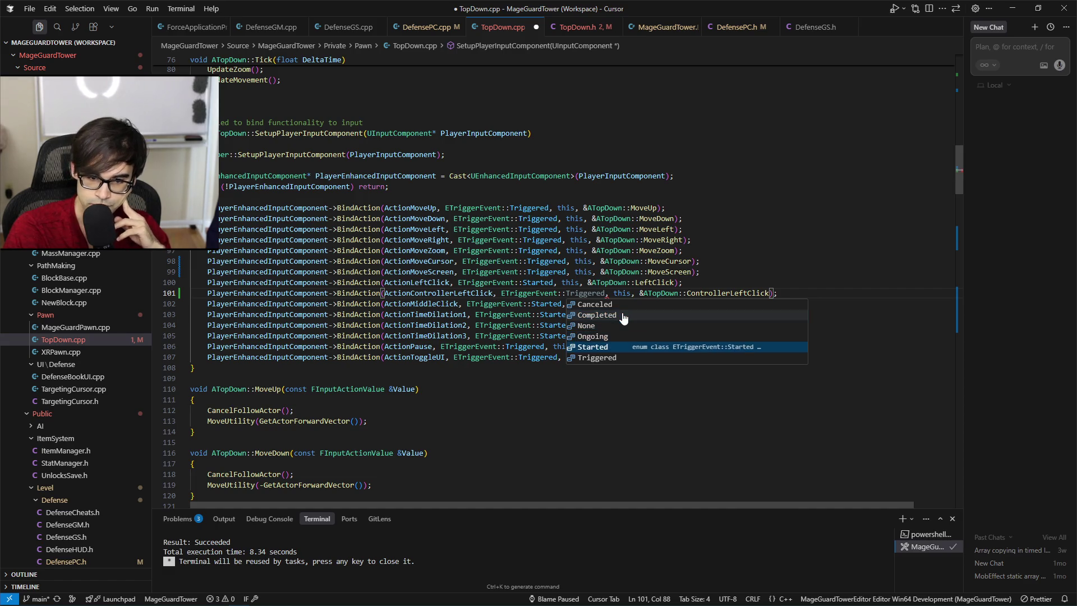
key(Down)
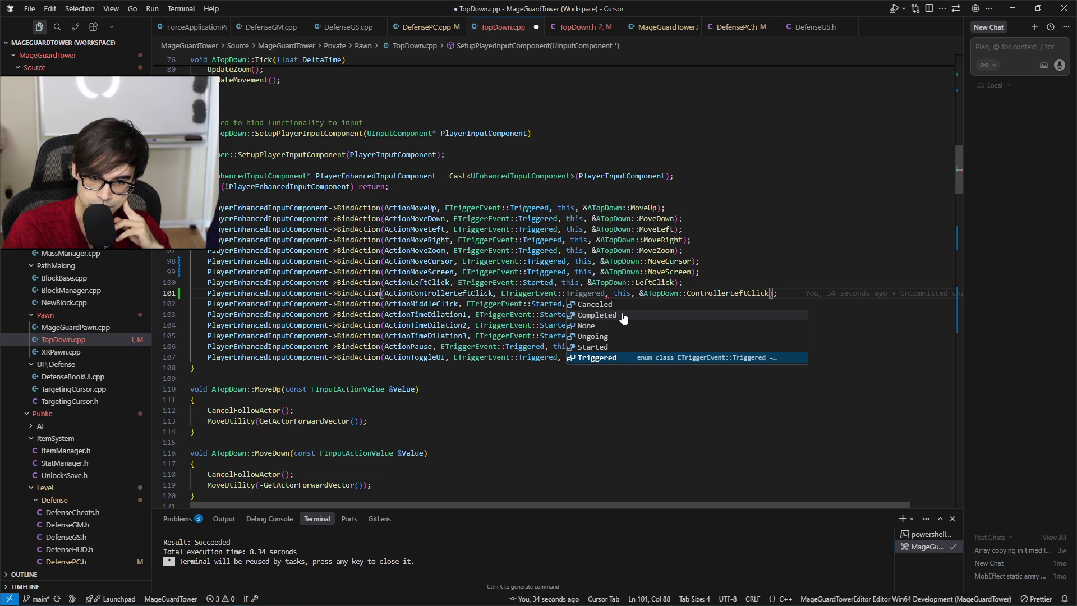
key(Up)
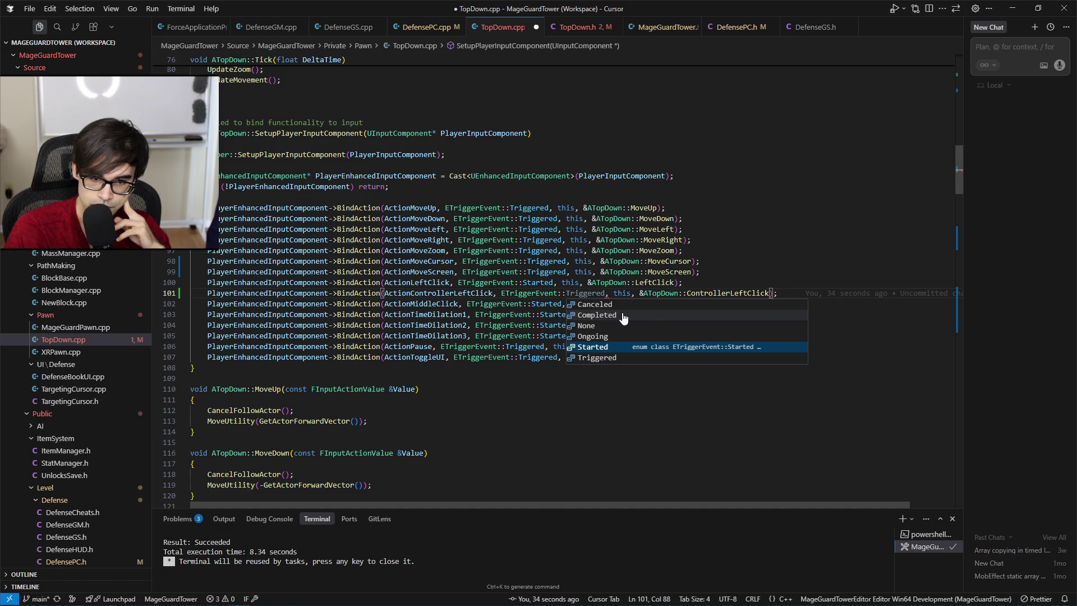
key(Return)
key(ctrl+s)
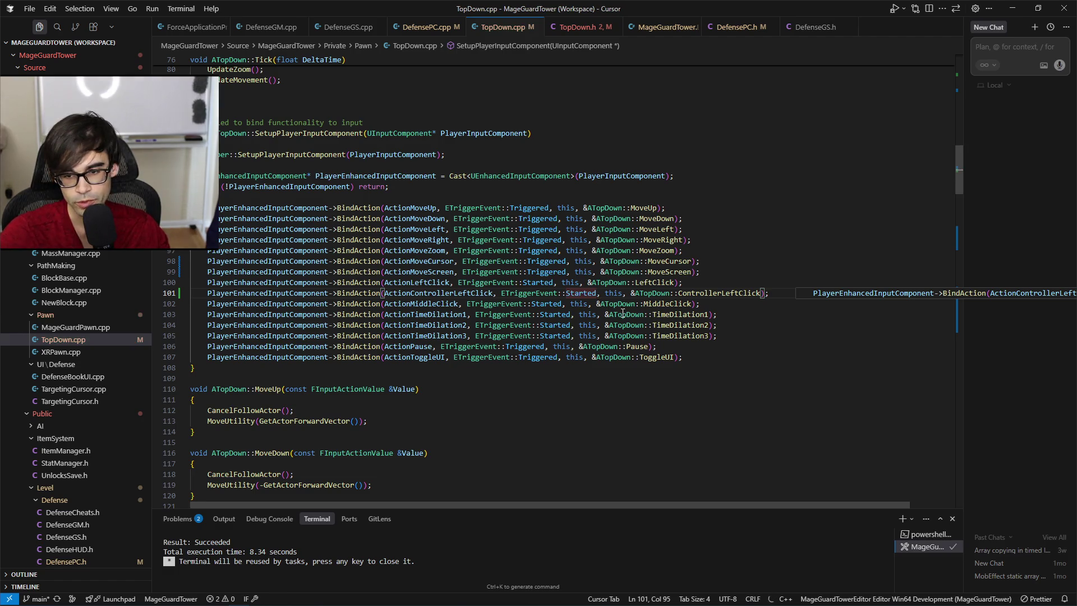
key(alt+Tab)
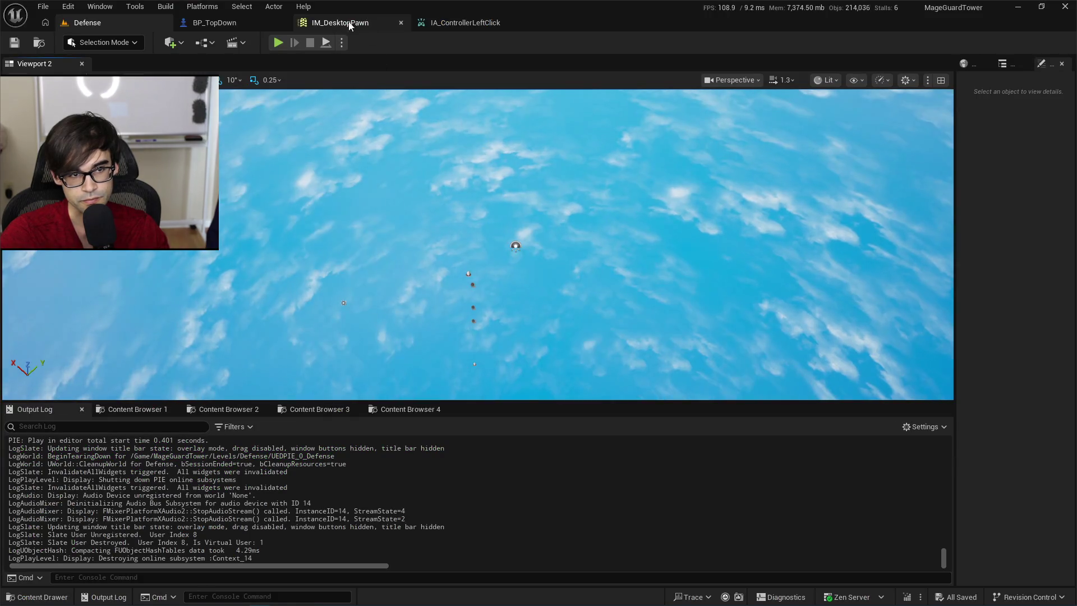
Live-compile the change in Unreal and bring up the IM_DesktopPawn mapping context.
click(907, 598)
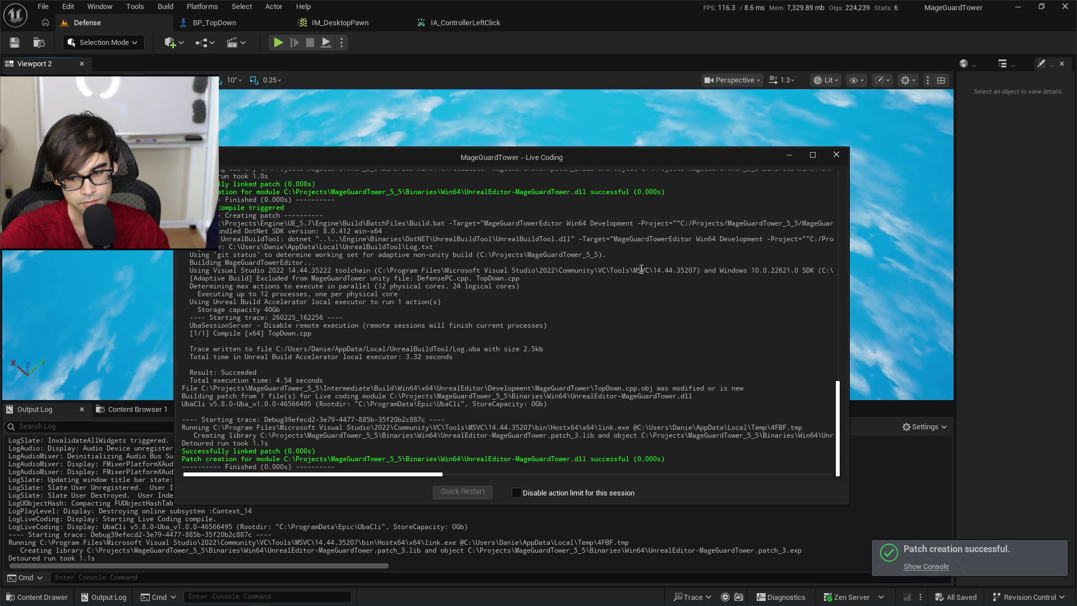
click(479, 23)
click(348, 25)
click(789, 155)
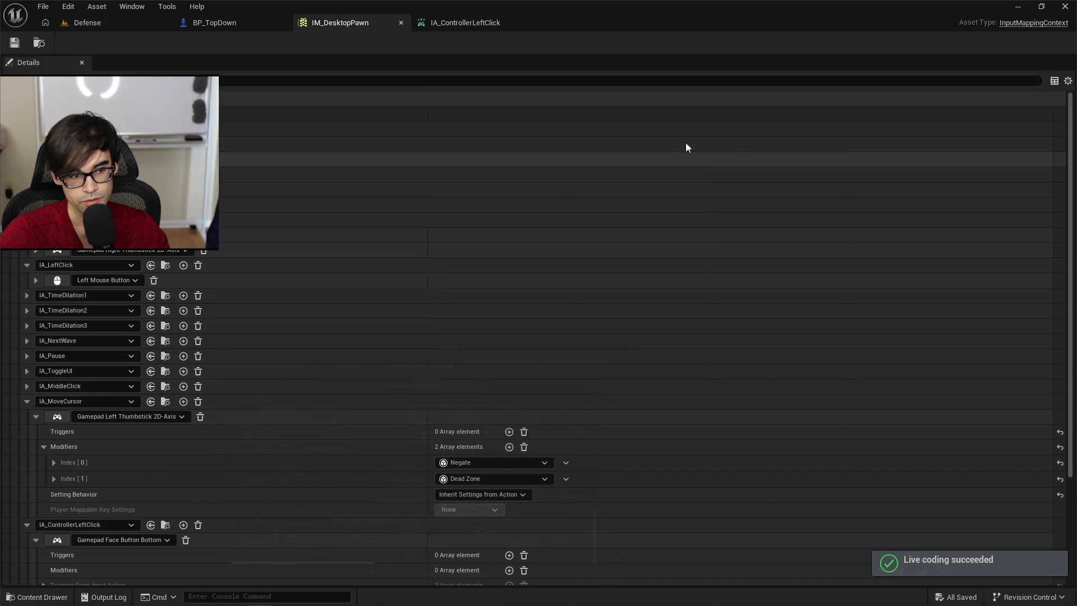
Delete the Down trigger from IA_ControllerLeftClick.
click(466, 22)
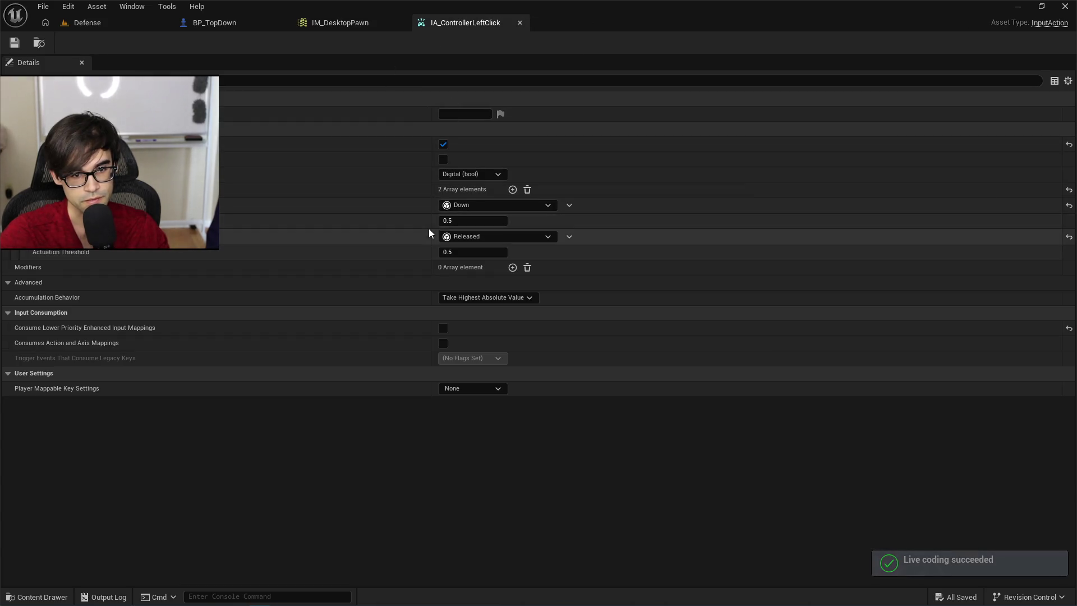
click(569, 205)
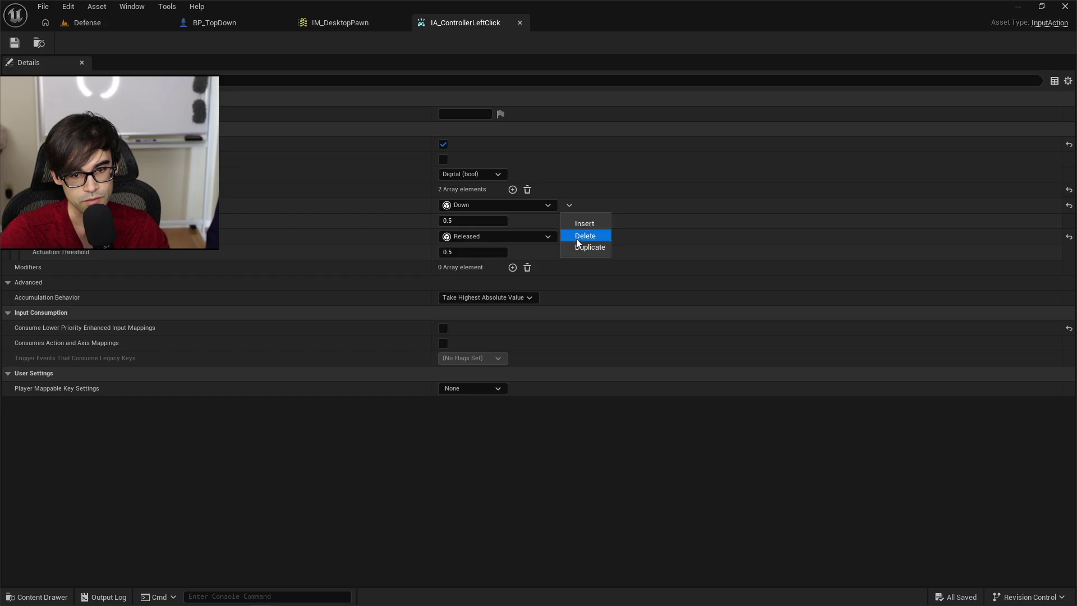
click(573, 235)
Change the Released trigger to Pulse with a 0.5 interval and save the asset.
click(505, 209)
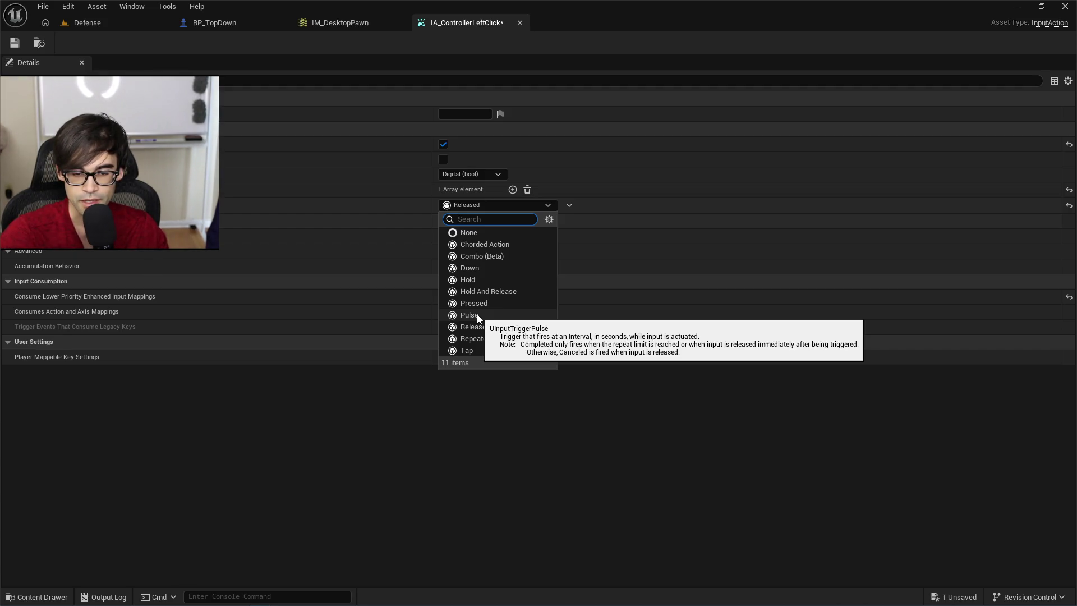
click(477, 314)
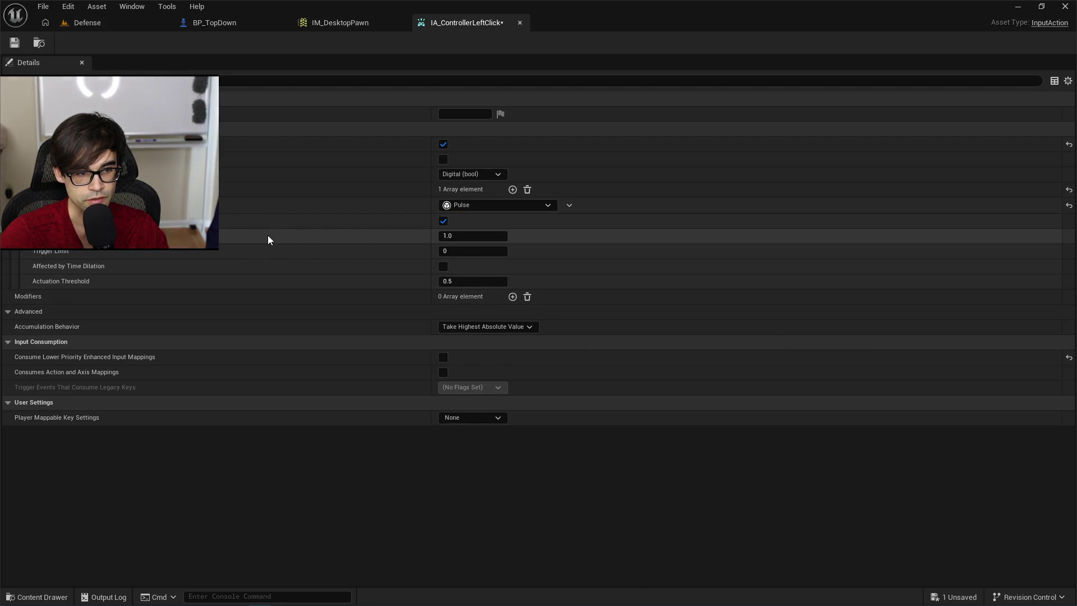
click(469, 241)
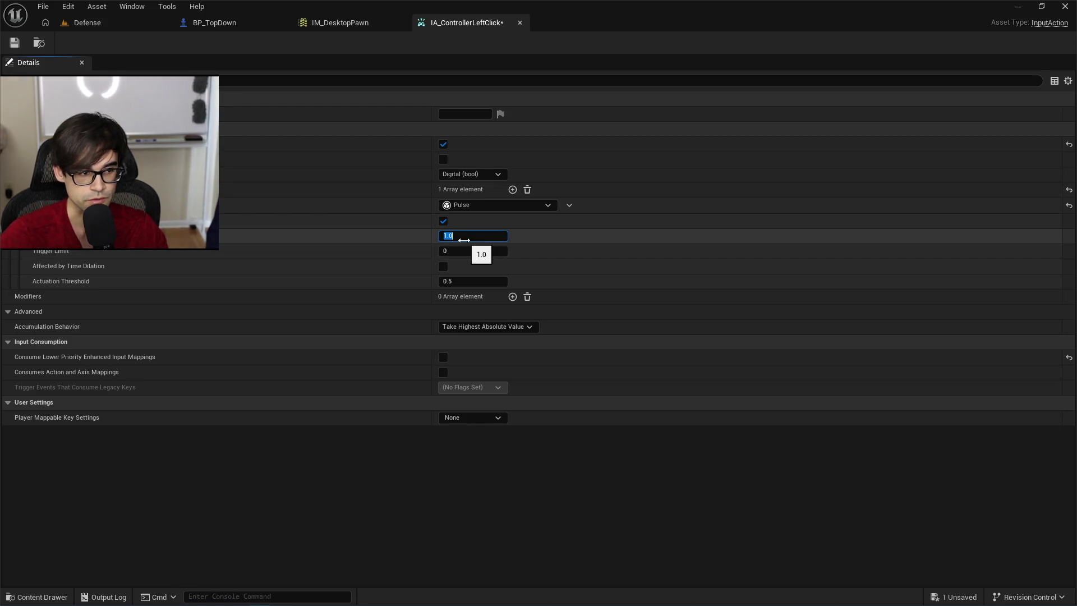
text(0.5)
key(Return)
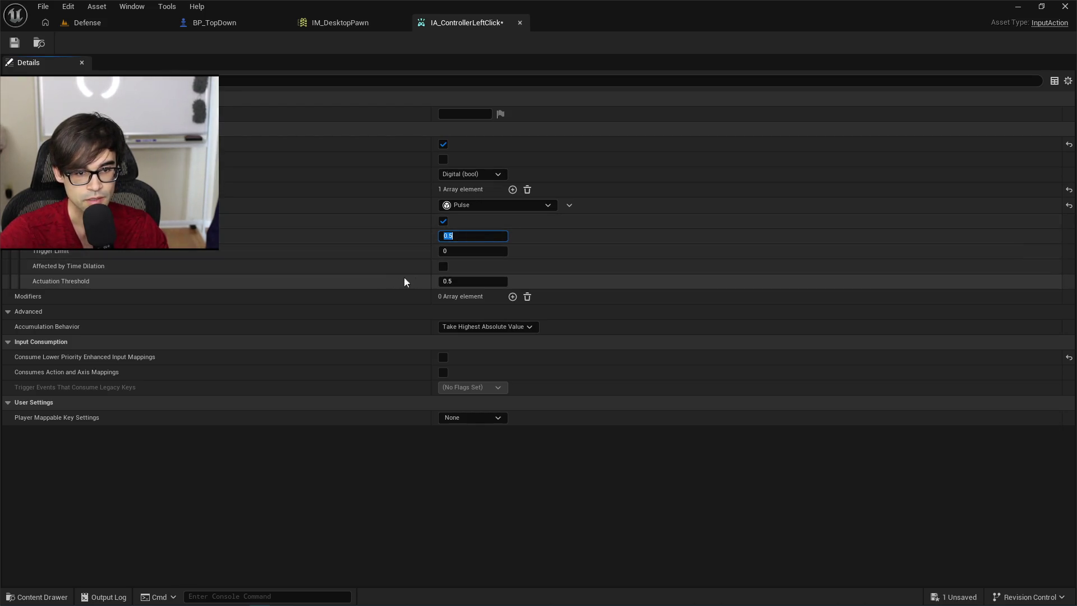
click(403, 281)
click(15, 43)
click(86, 23)
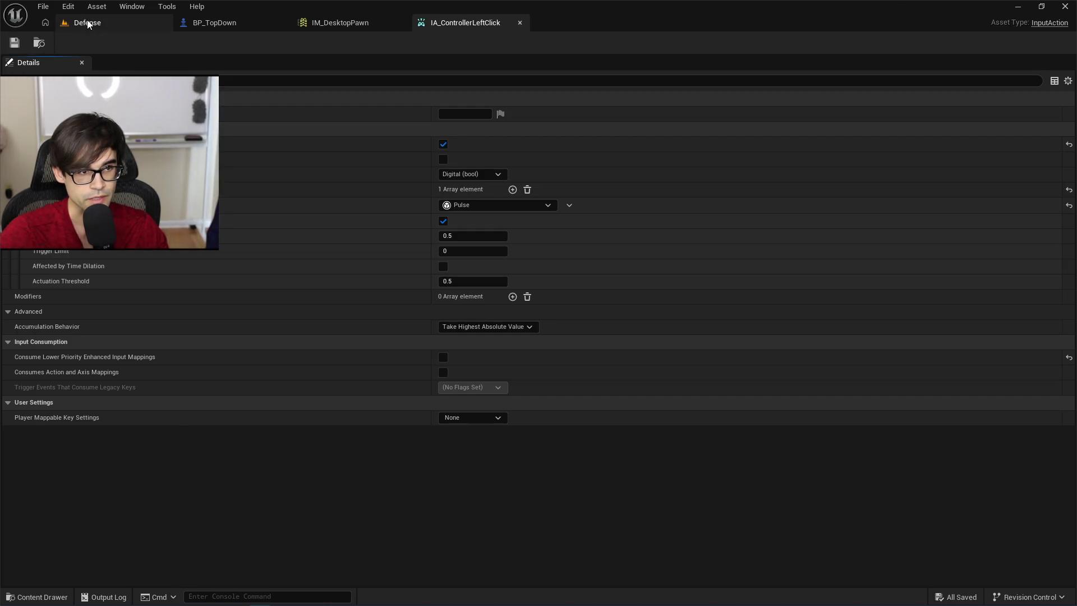
Play-test with the Pulse trigger, seeing repeated 'Control click value: true' log lines.
click(279, 43)
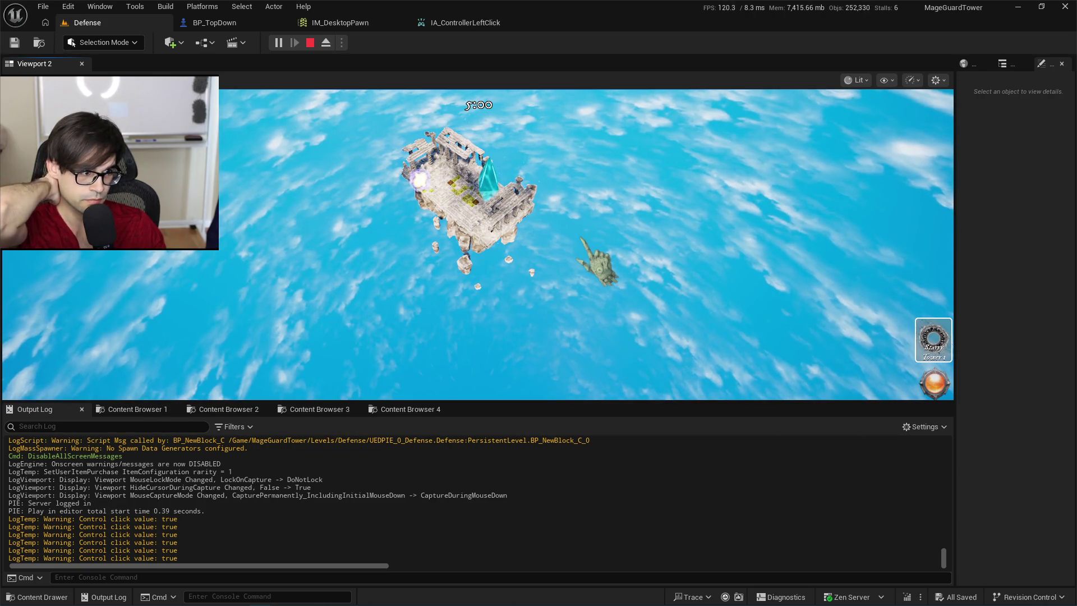
key(alt+Tab)
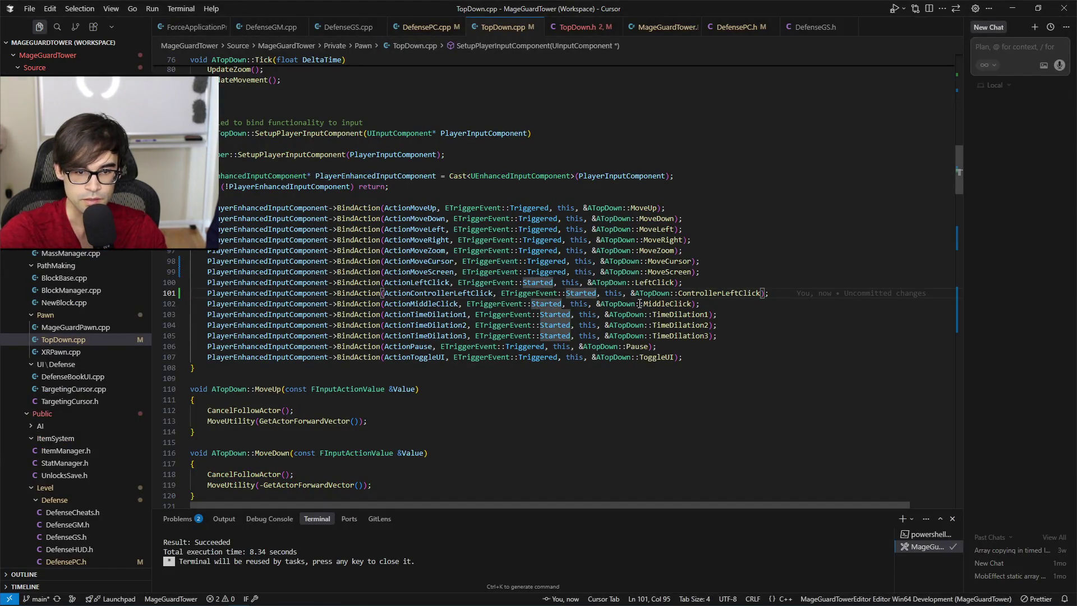
Live-compile the Started binding and run a brief play test logging 'Control click value: true'.
key(ctrl+shift+Left)
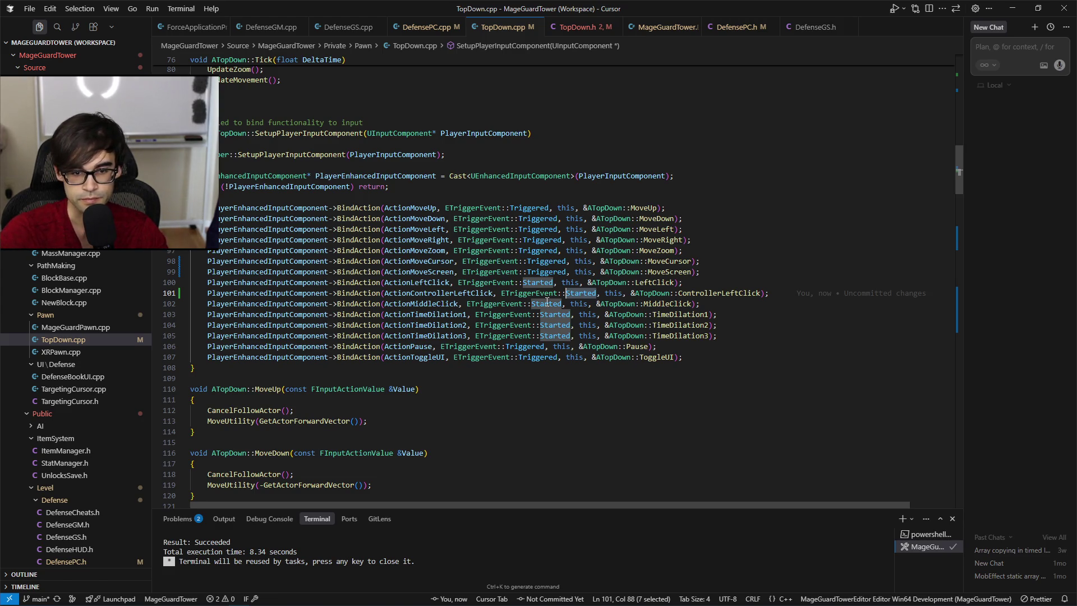
click(578, 295)
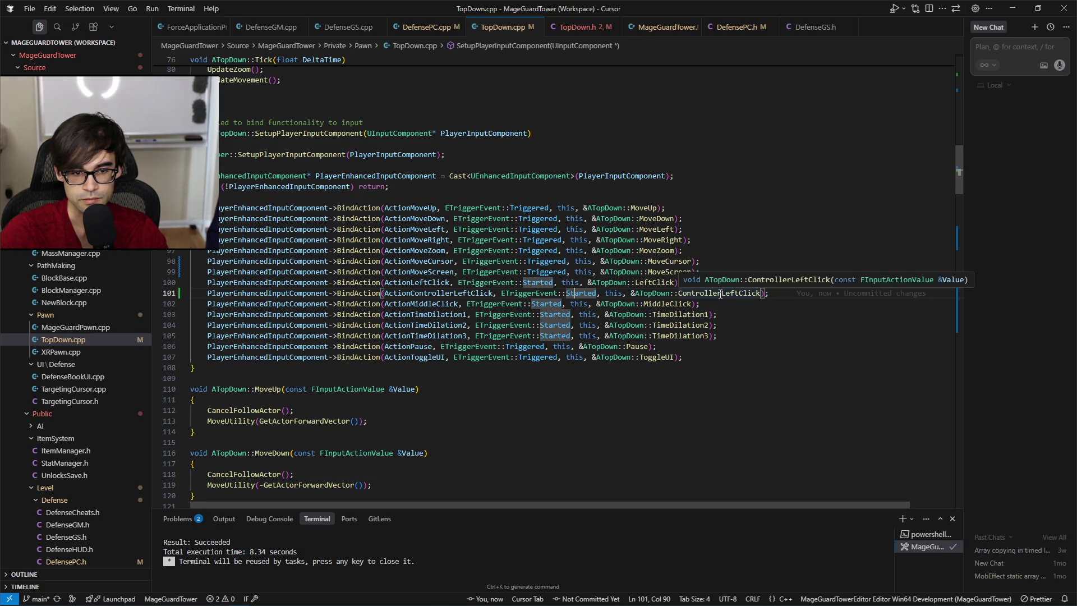
key(alt+Tab)
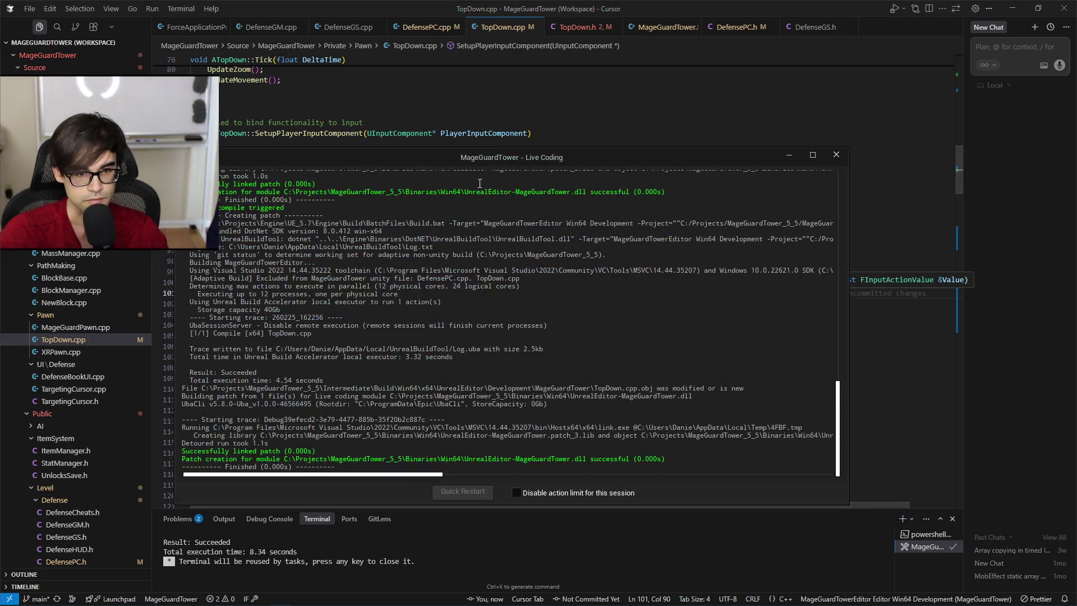
key(alt+p)
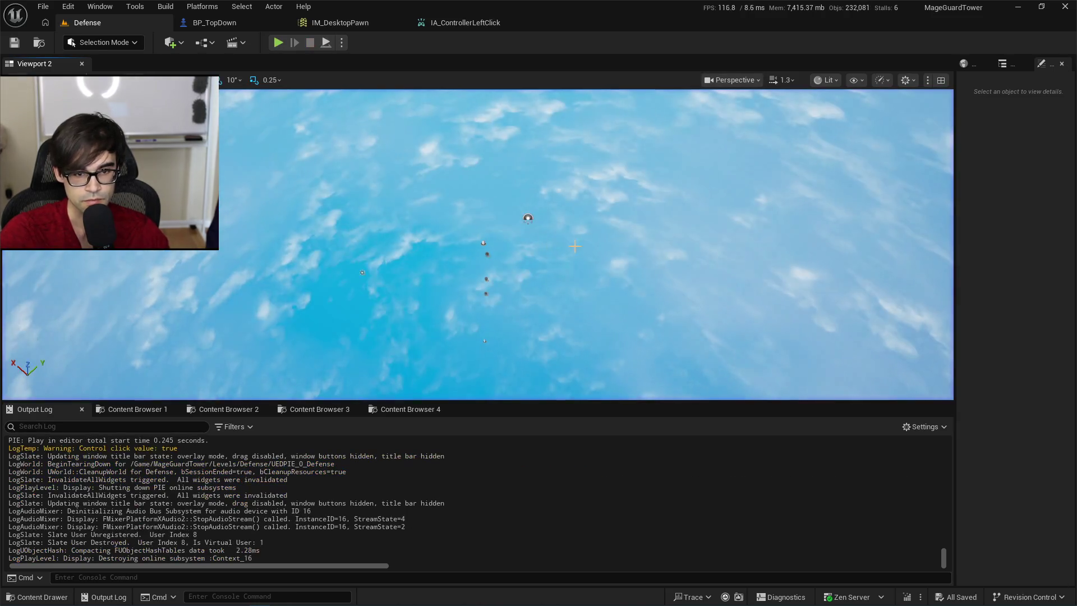
key(alt+Tab)
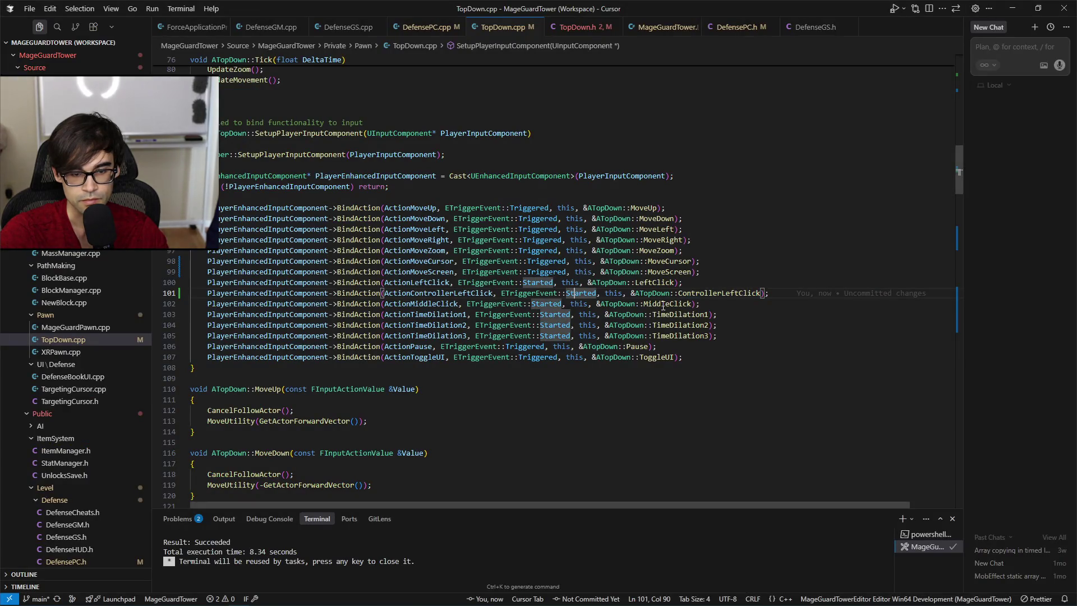
key(alt+Tab)
click(466, 25)
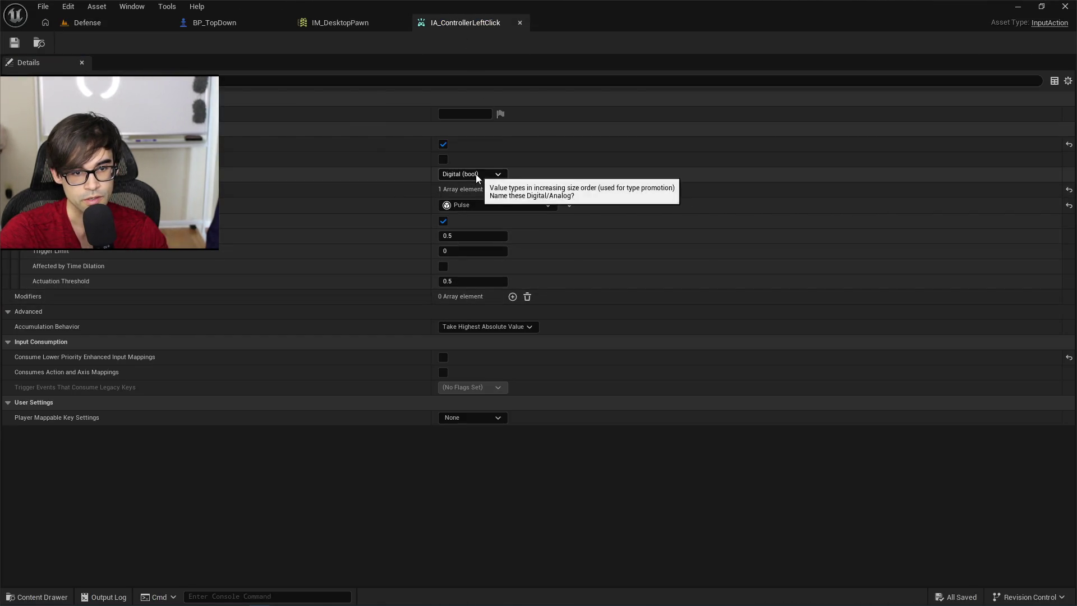
Set IA_ControllerLeftClick's trigger to Released and save the asset.
click(474, 205)
click(498, 268)
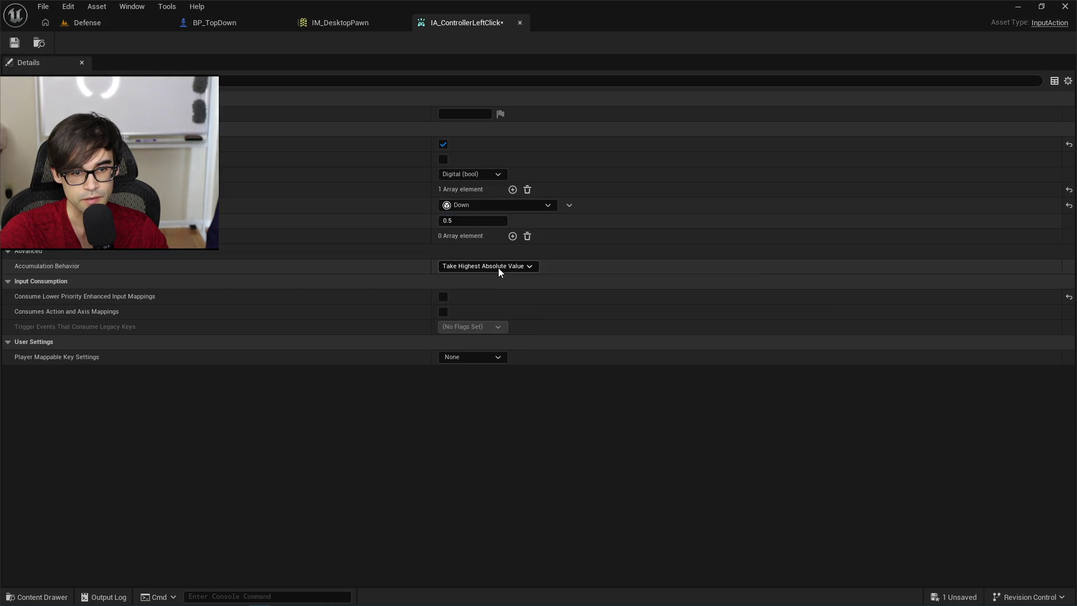
click(519, 207)
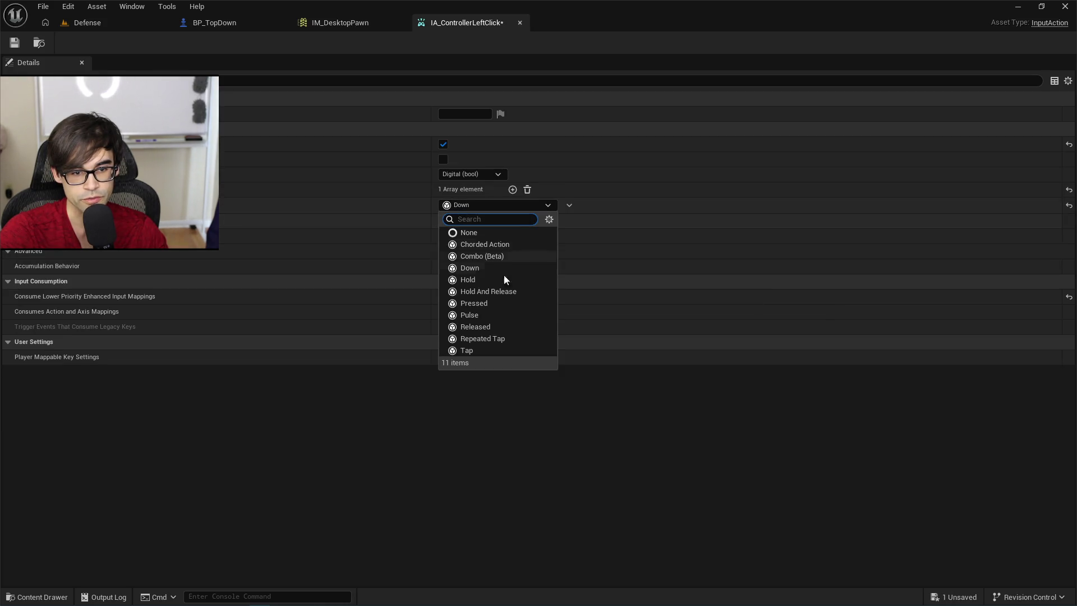
click(493, 327)
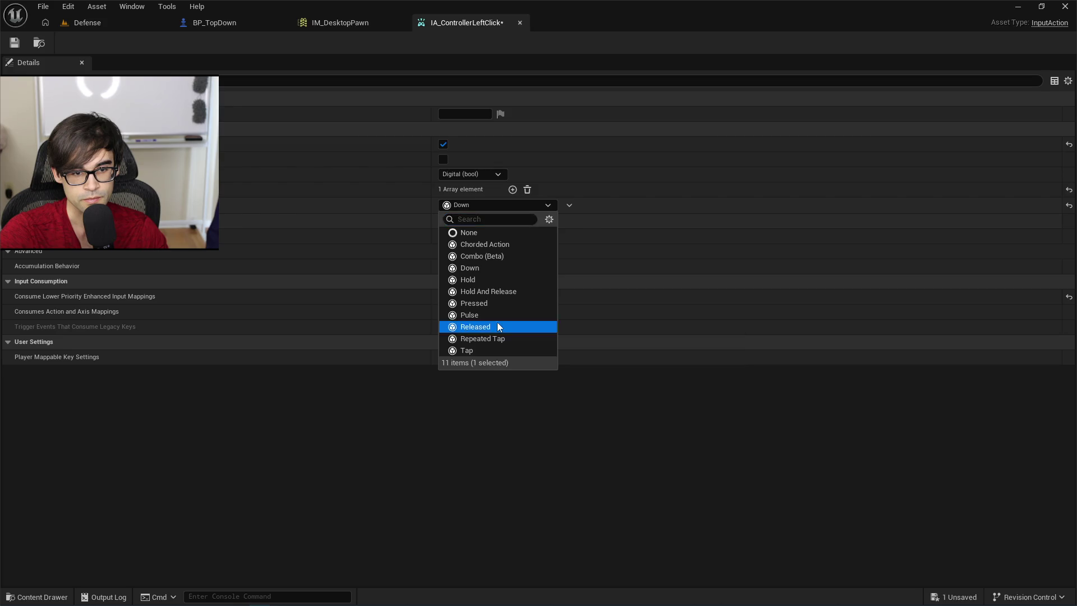
click(15, 43)
Play-test the Defense level, logging 'Control click value: true', and confirm the trigger stays Released.
key(alt+Tab)
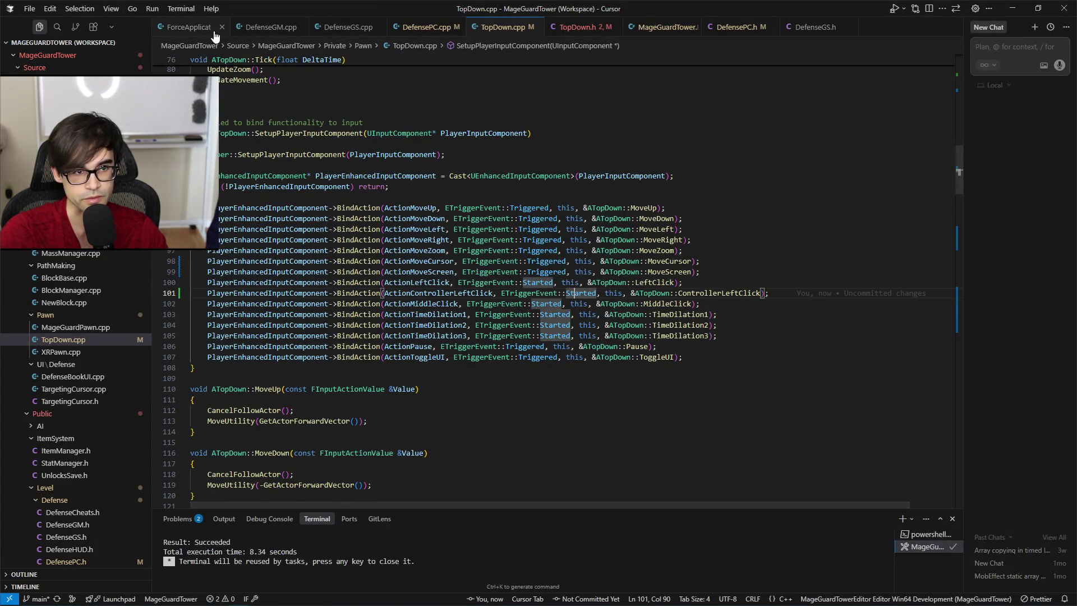
key(alt+Tab)
click(112, 23)
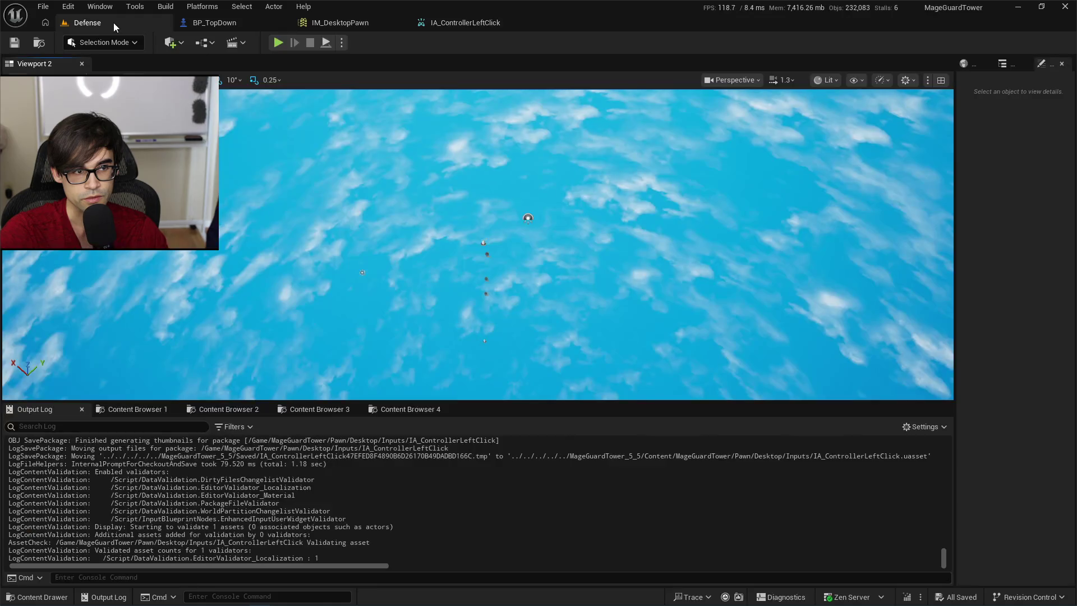
click(278, 44)
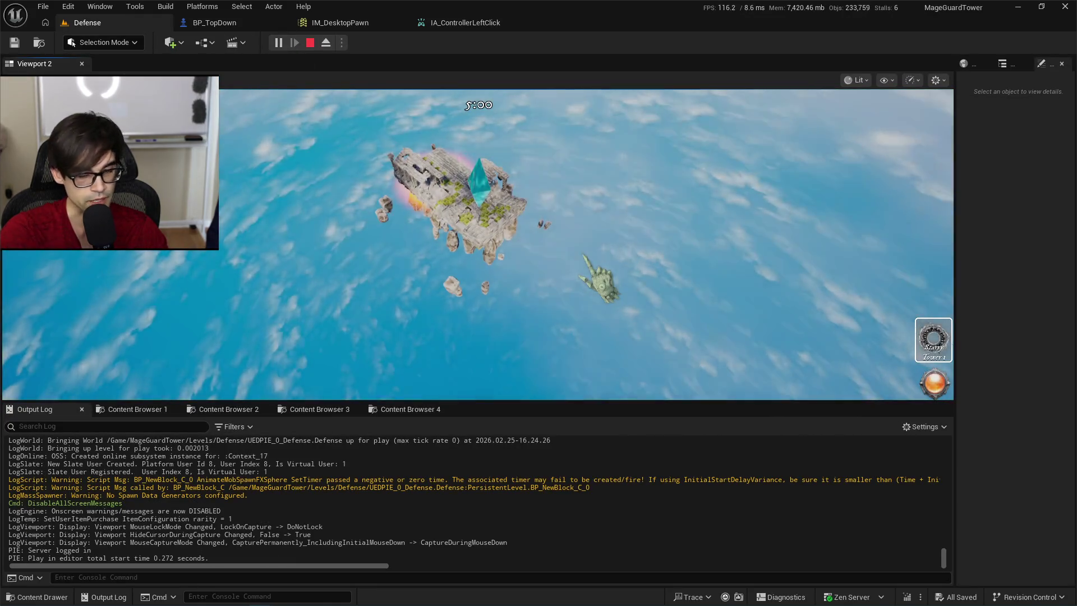
click(585, 256)
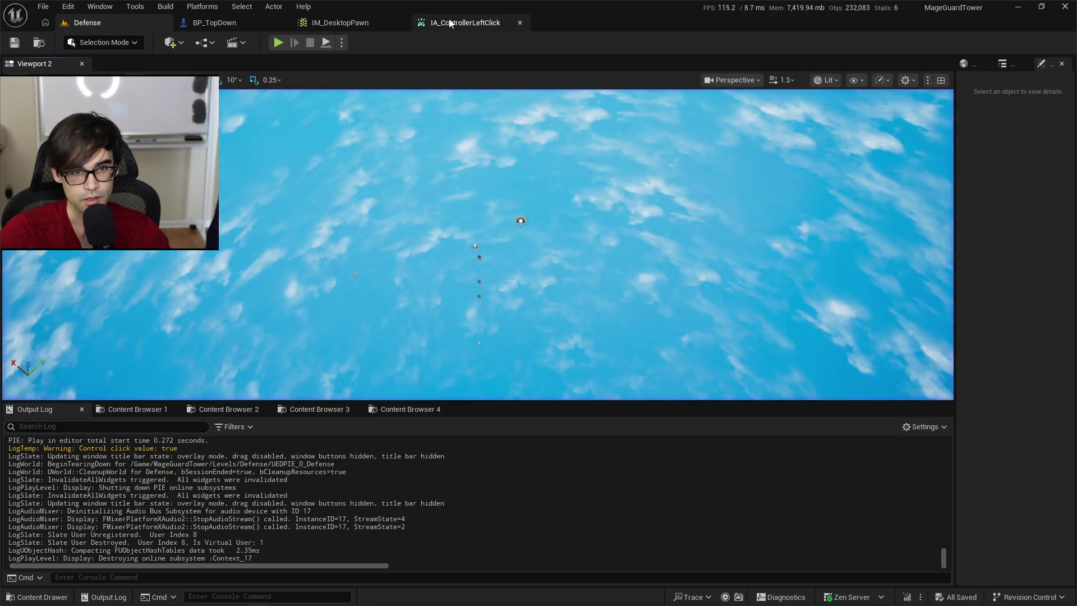
click(466, 22)
click(505, 205)
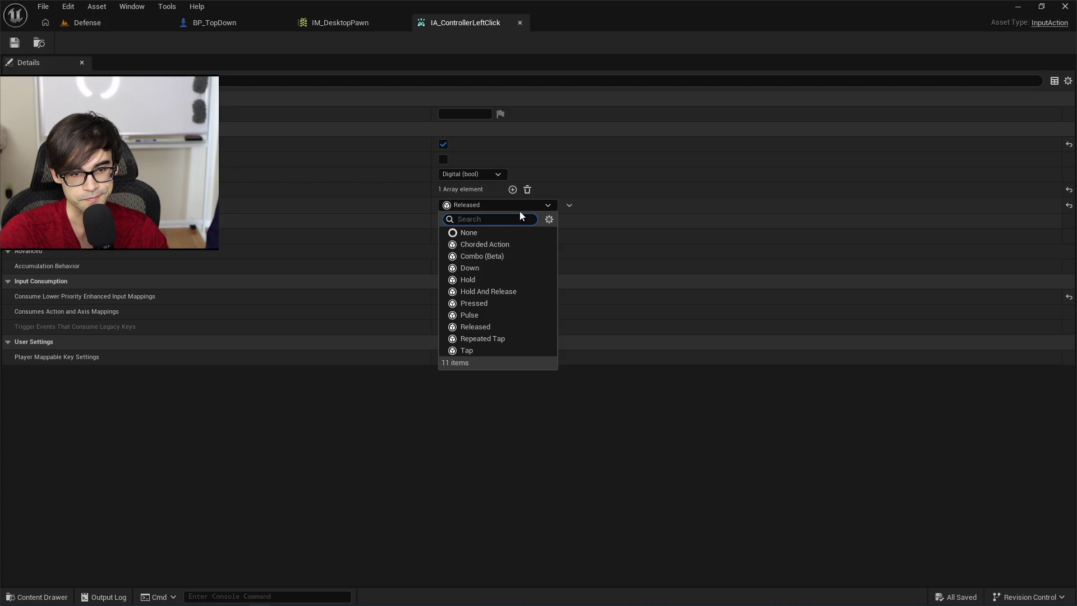
click(523, 207)
key(alt+Tab)
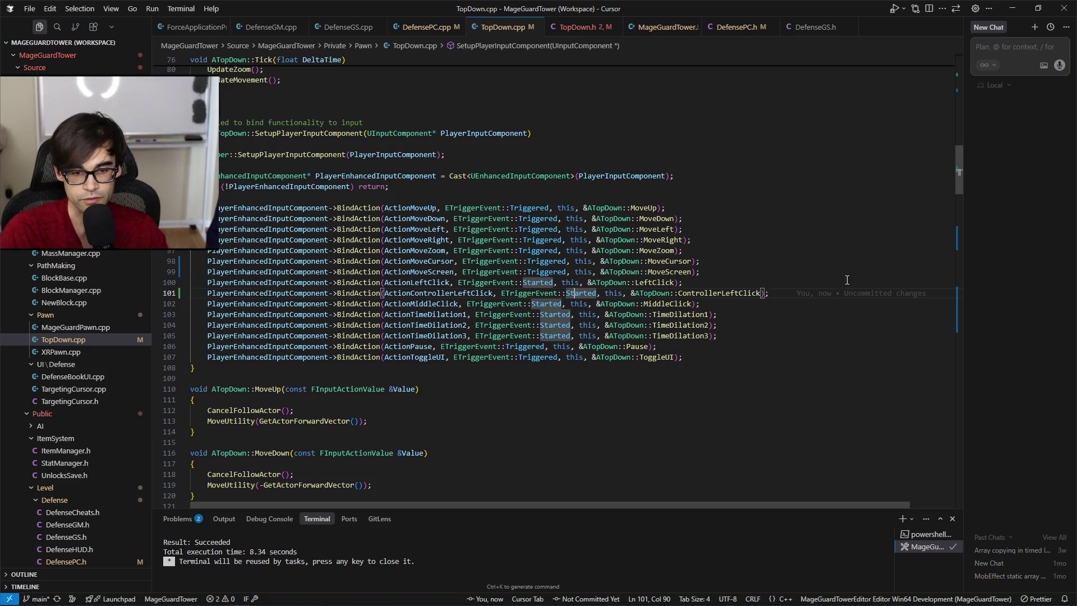
Duplicate the ControllerLeftClick binding line with ETriggerEvent::Completed and save TopDown.cpp.
key(shift+alt+Down)
key(ctrl+d)
text(C)
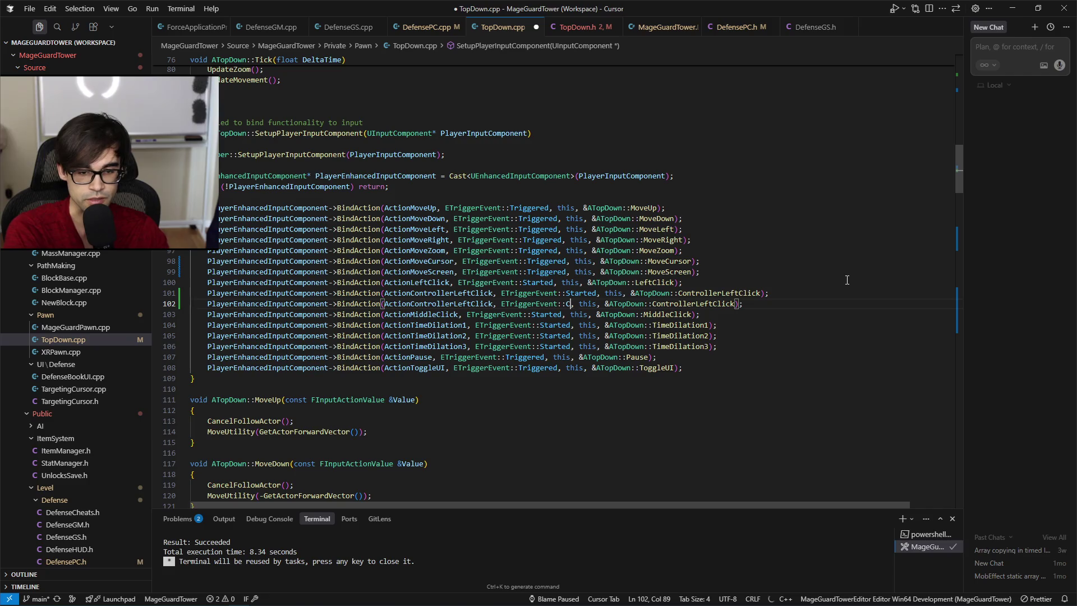
key(Down)
key(Return)
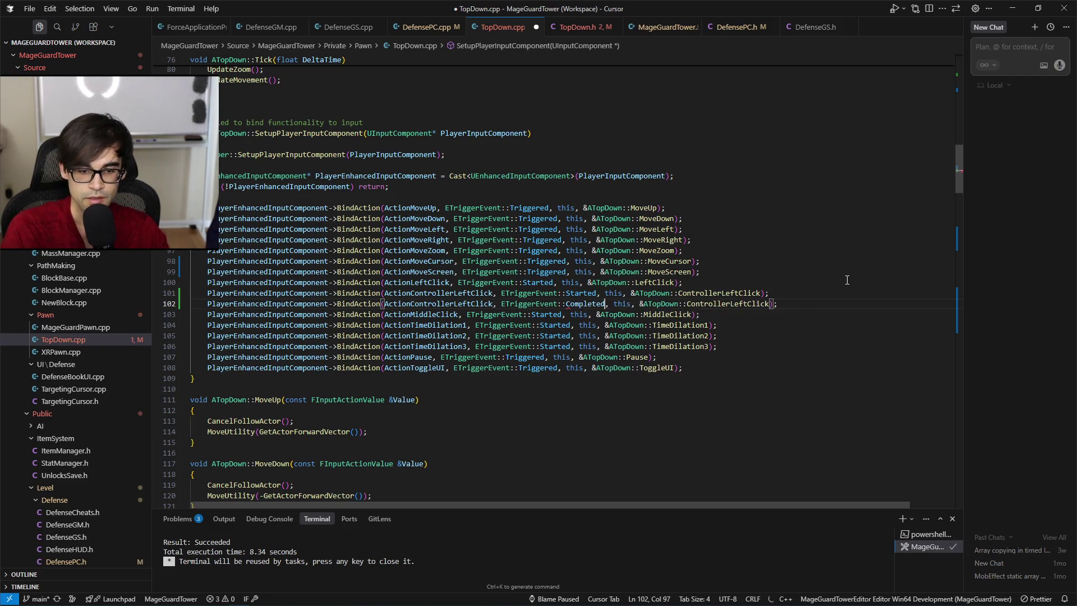
key(ctrl+s)
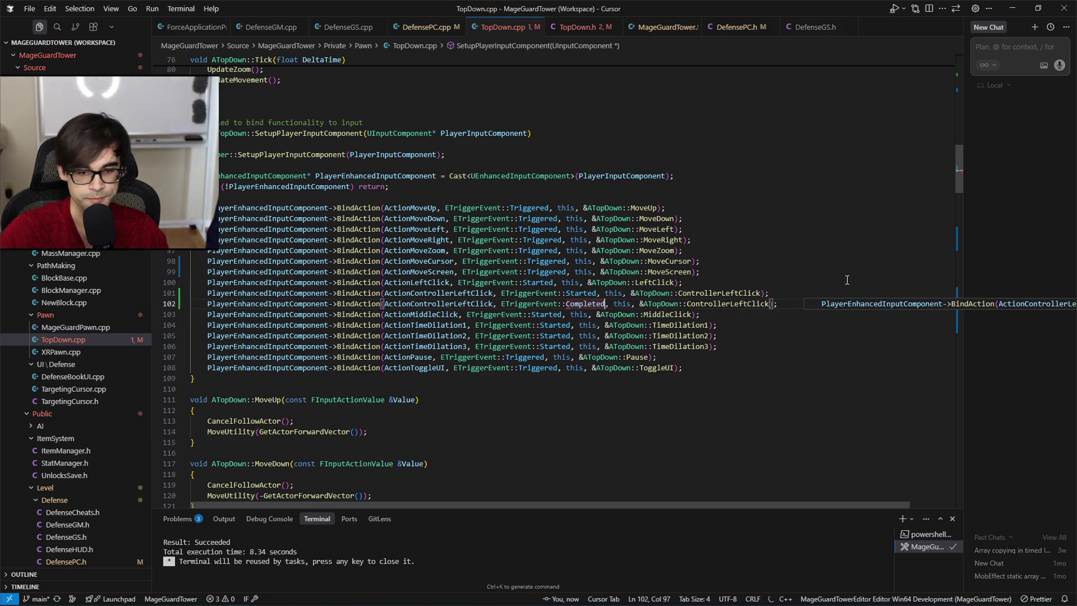
Live-compile the new binding into Unreal from the Defense level.
key(alt+Tab)
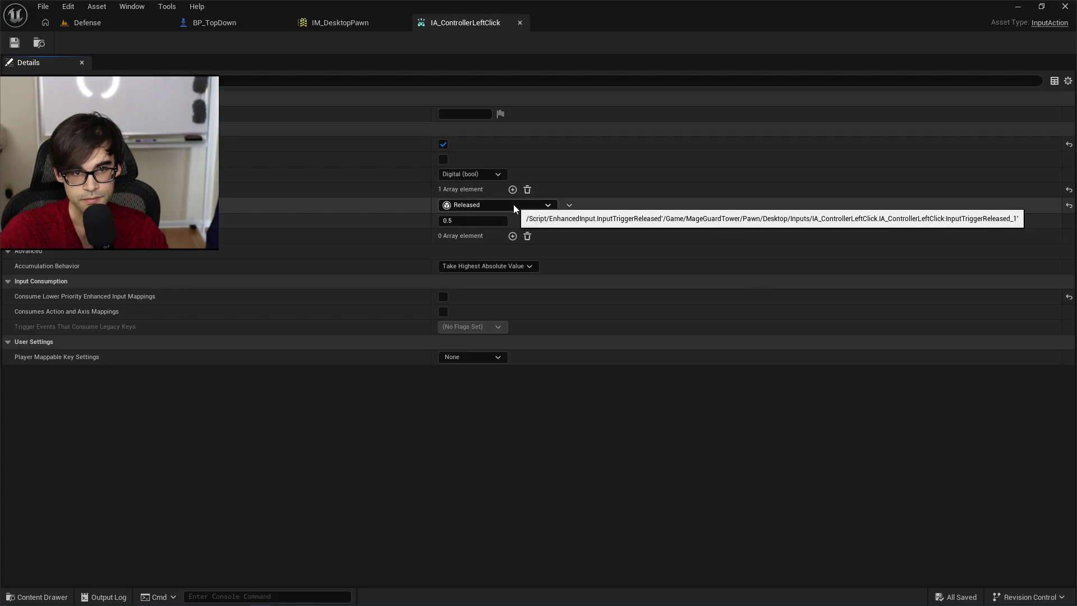
click(102, 25)
click(907, 597)
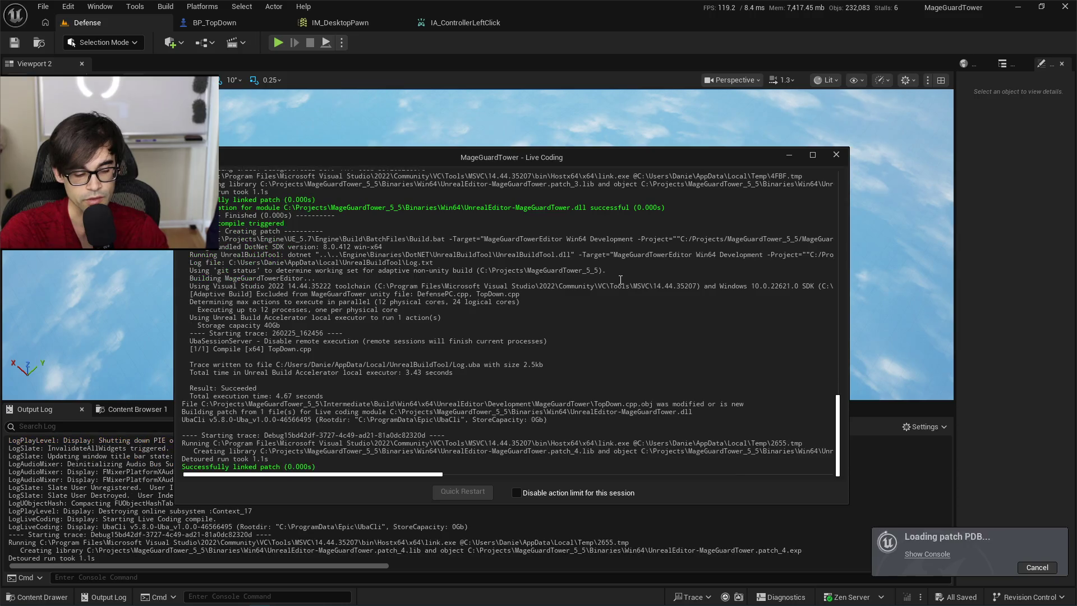
click(790, 155)
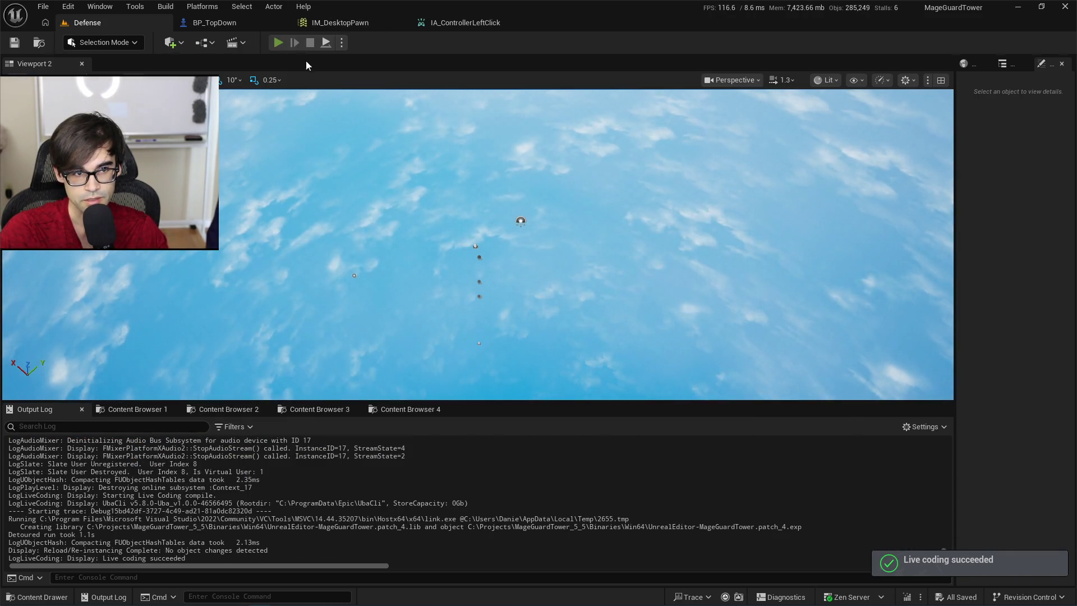
Run a play test, clicking in the game a few times to check the click log.
key(alt+p)
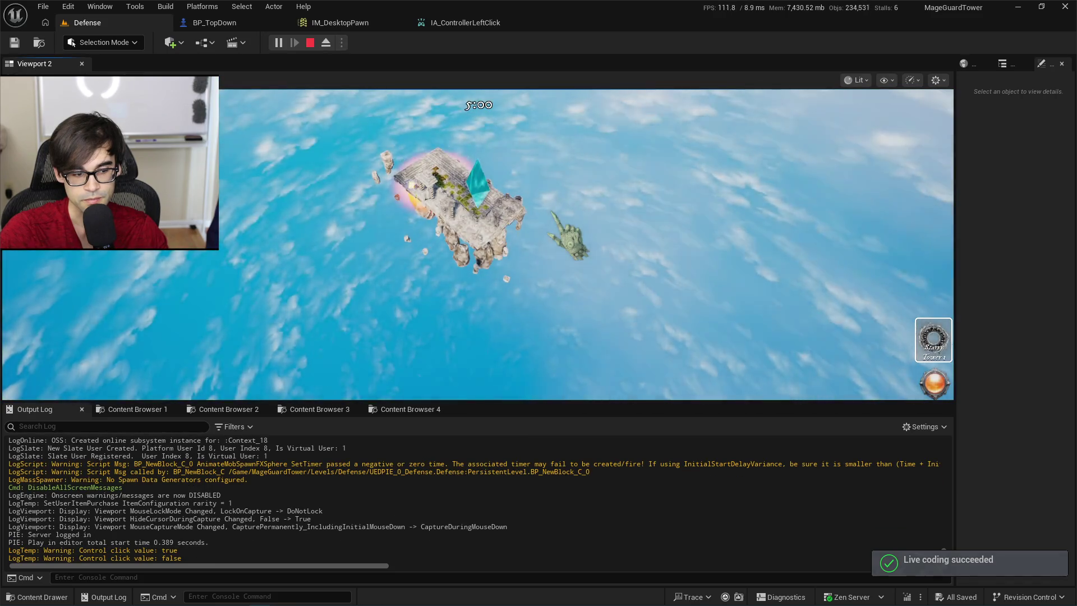
click(555, 214)
click(554, 214)
click(554, 213)
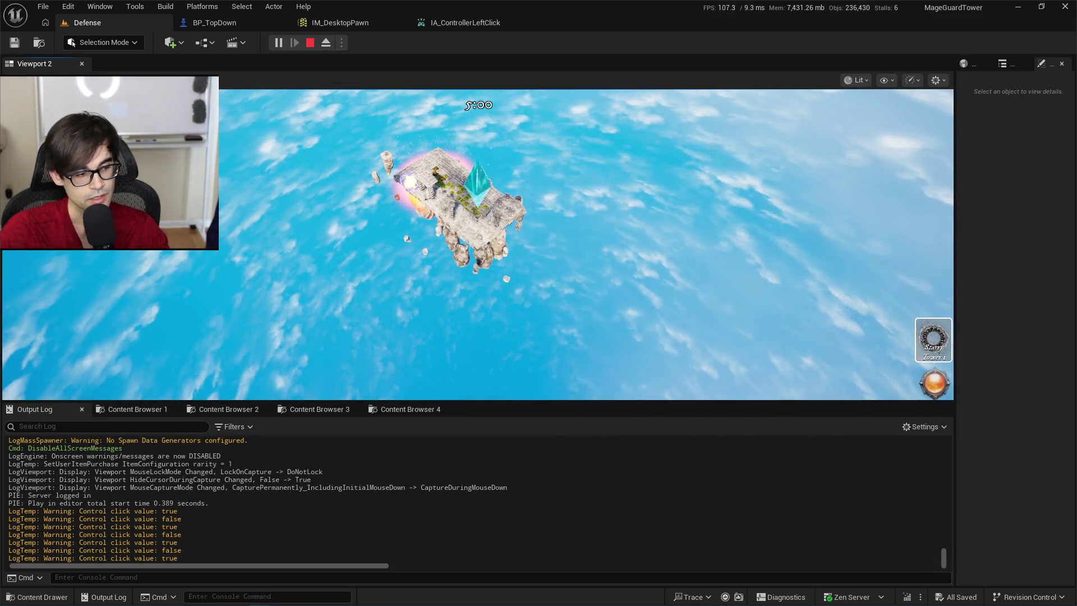
key(Escape)
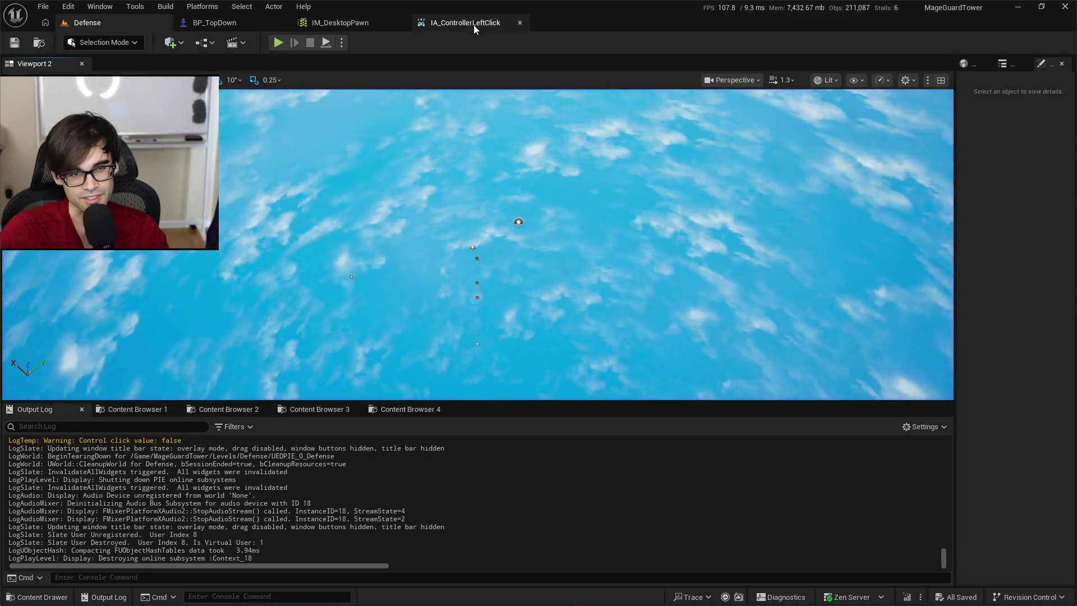
Delete the Released trigger from IA_ControllerLeftClick and save the input action.
click(473, 25)
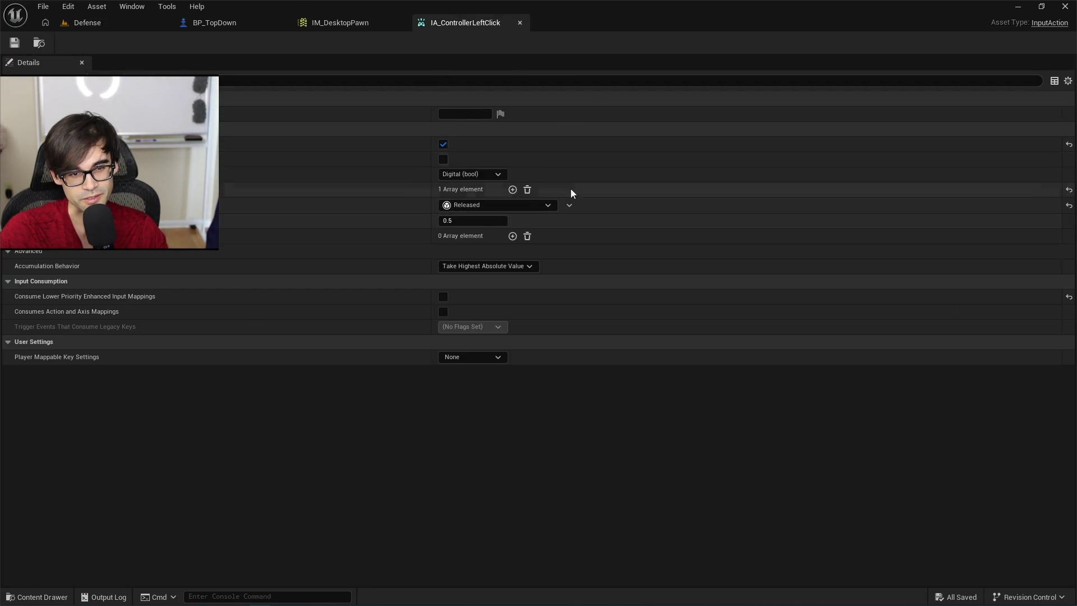
click(570, 205)
click(584, 235)
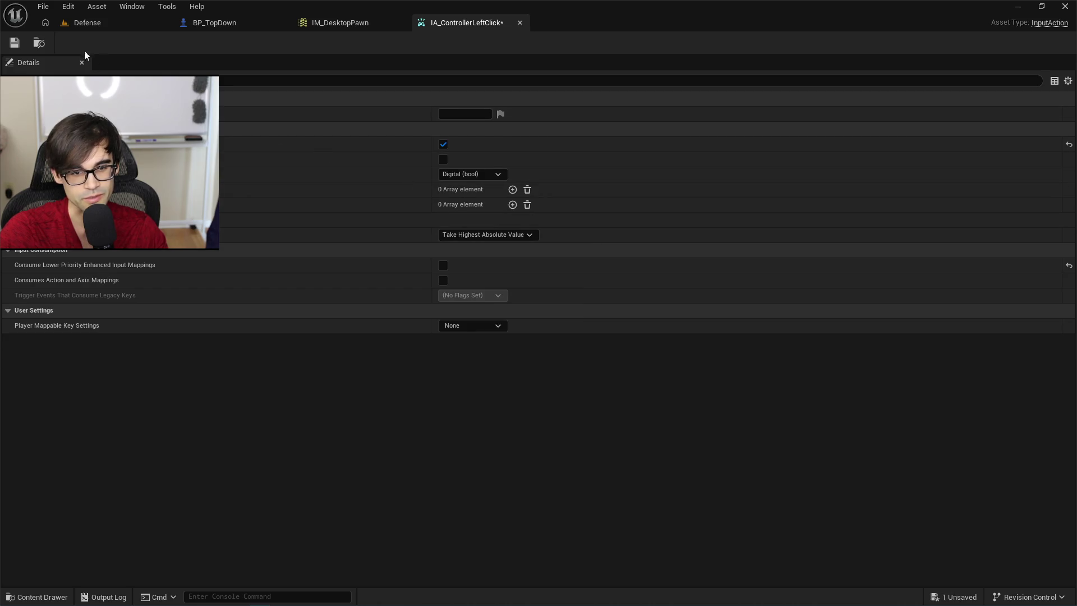
click(15, 43)
Play again and click in the game to confirm alternating true/false click logs.
key(alt+p)
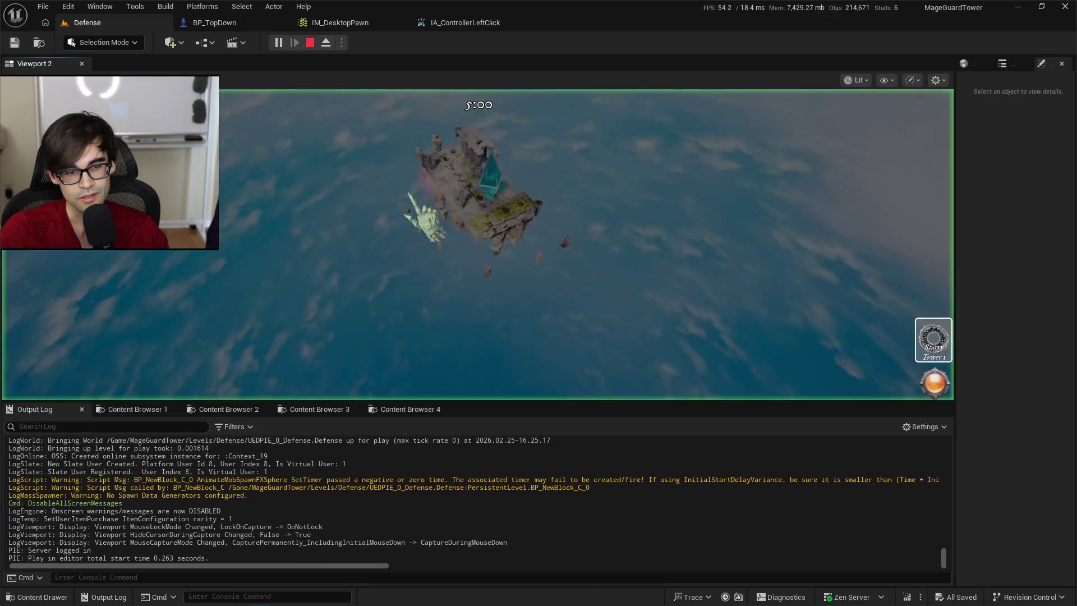
click(415, 216)
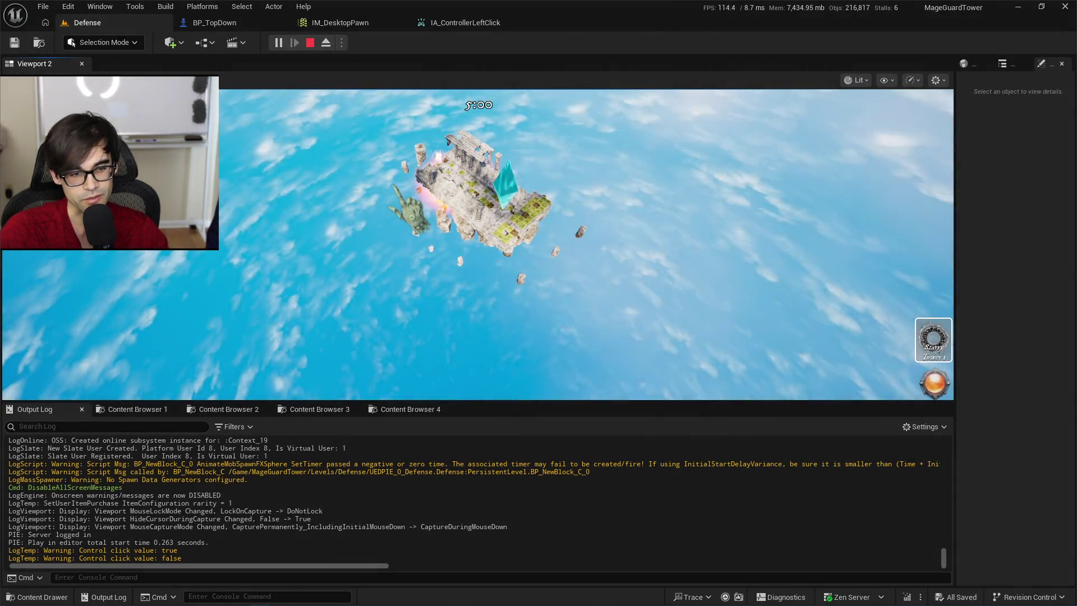
click(412, 216)
click(412, 216)
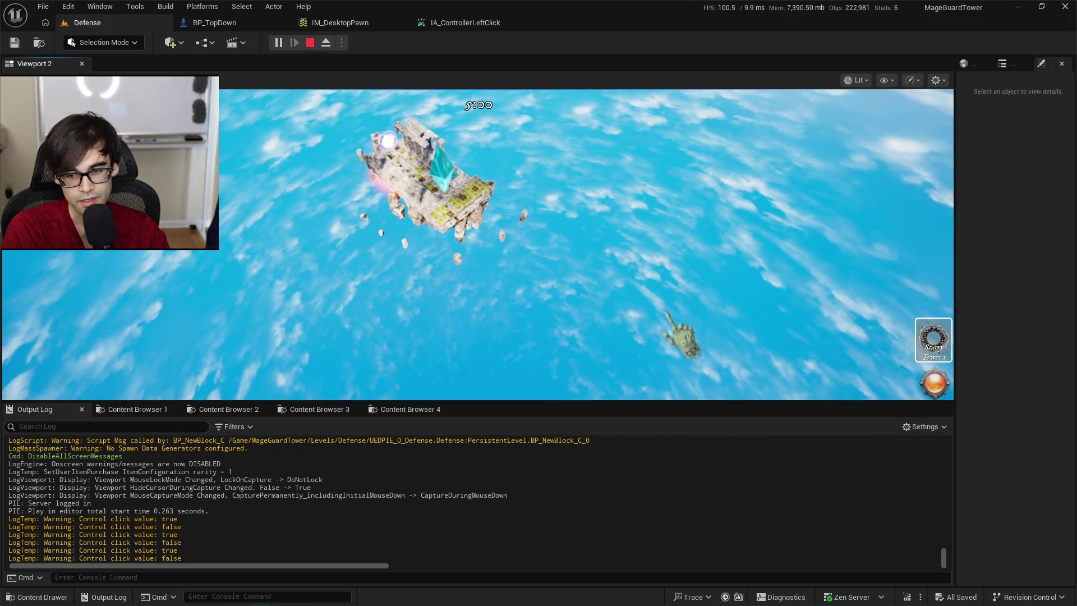
Place a Starry Tower 1, inspect a tower block's Block Stats, and move the camera forward.
click(934, 340)
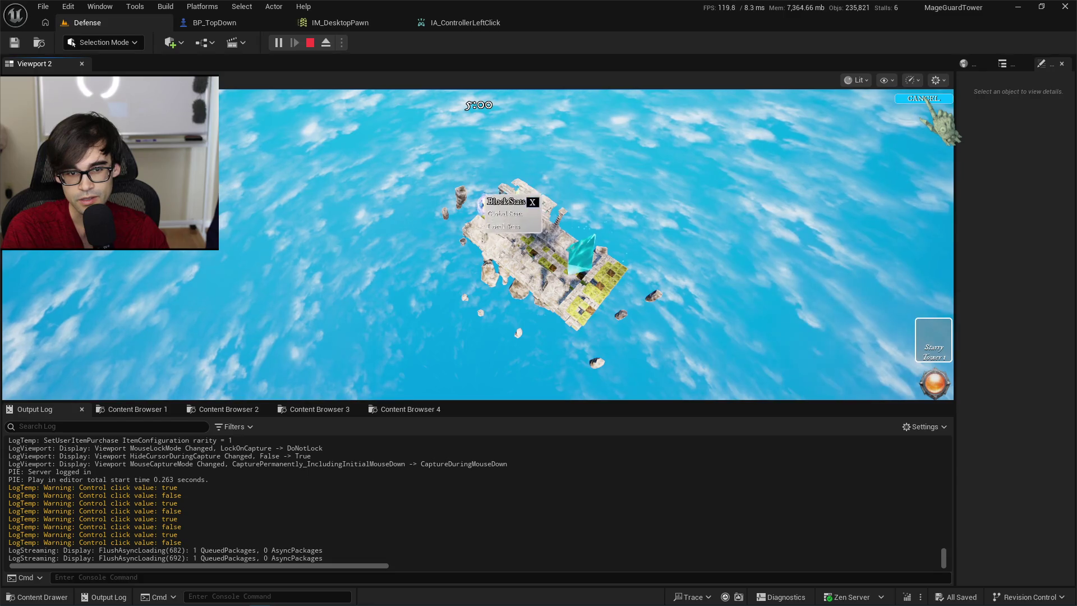
click(488, 205)
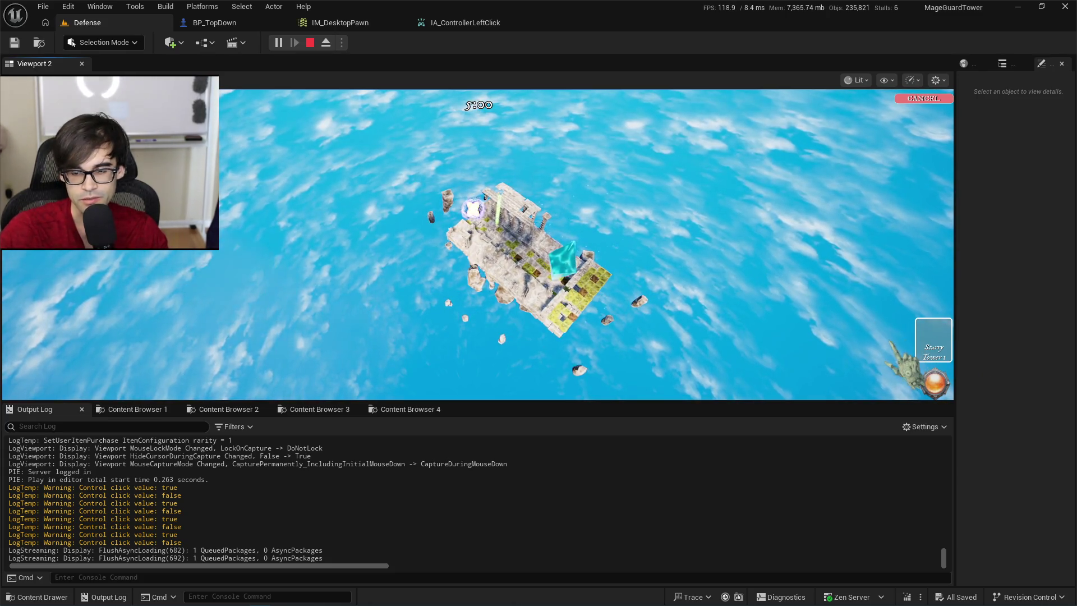
click(951, 349)
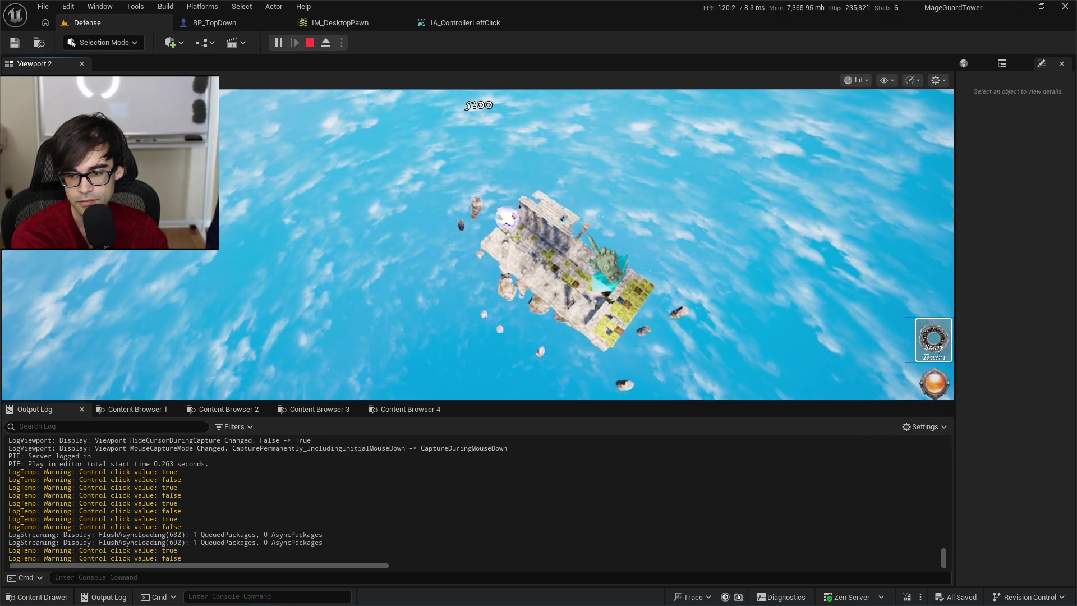
key(w)
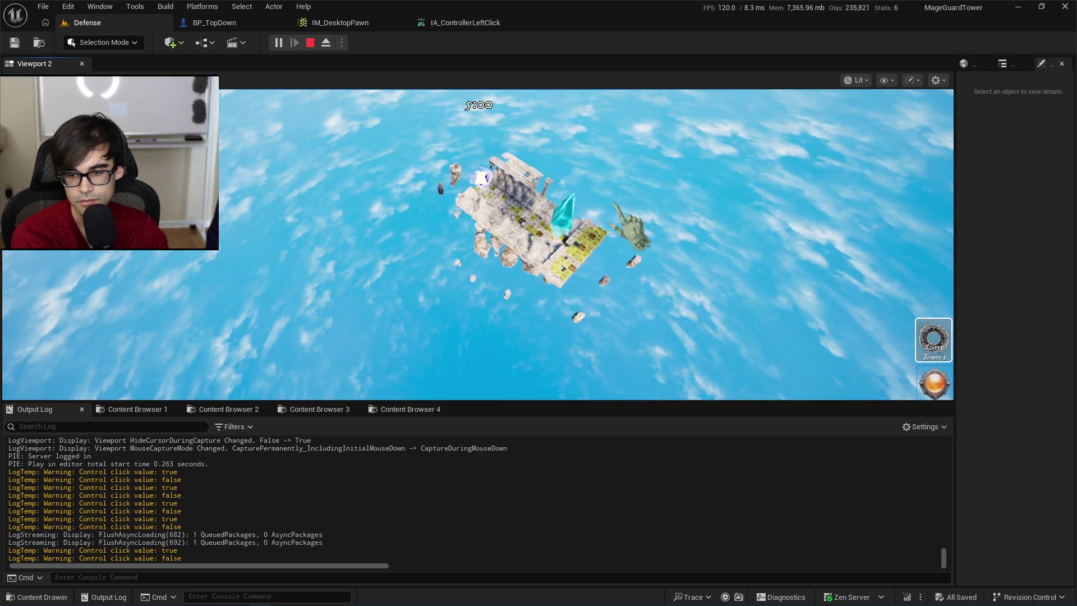
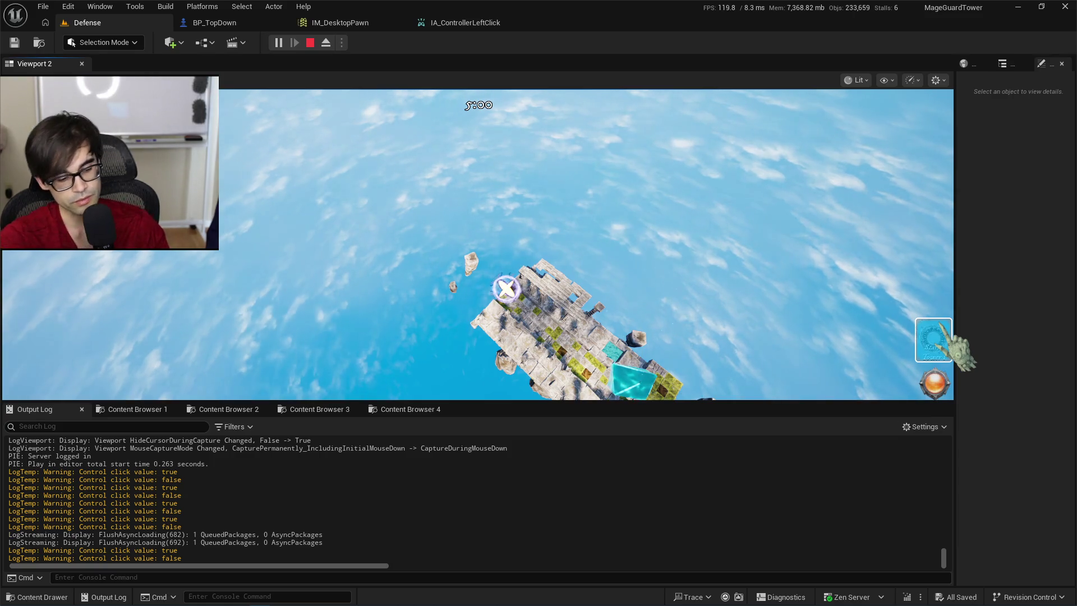
Stop the play test and look over the IM_DesktopPawn, IA_ControllerLeftClick and BP_TopDown tabs before returning to Defense.
key(Escape)
click(351, 23)
click(481, 23)
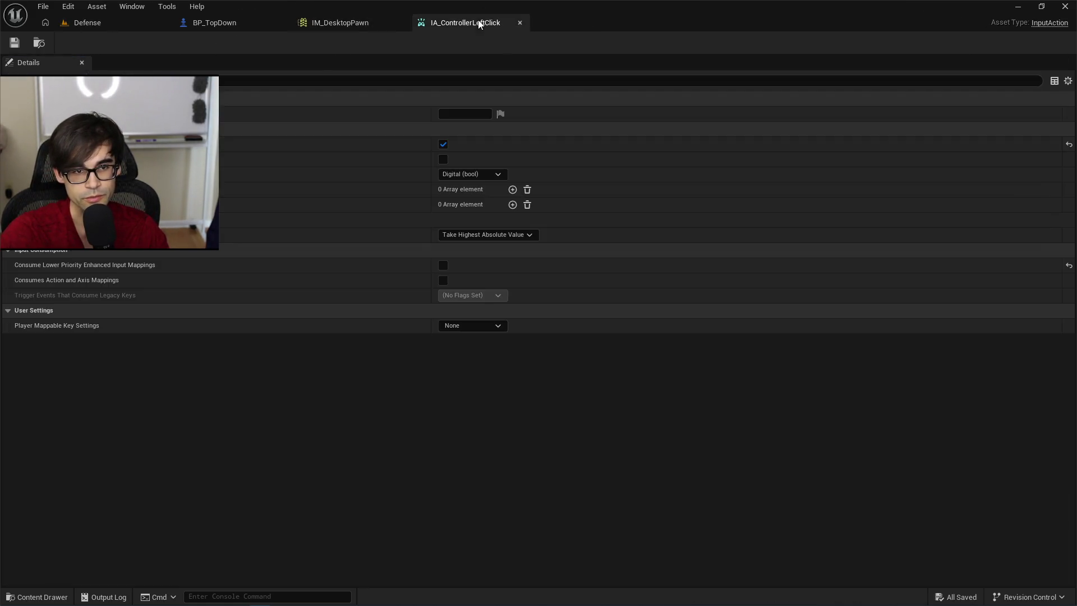
click(320, 24)
click(213, 23)
click(88, 24)
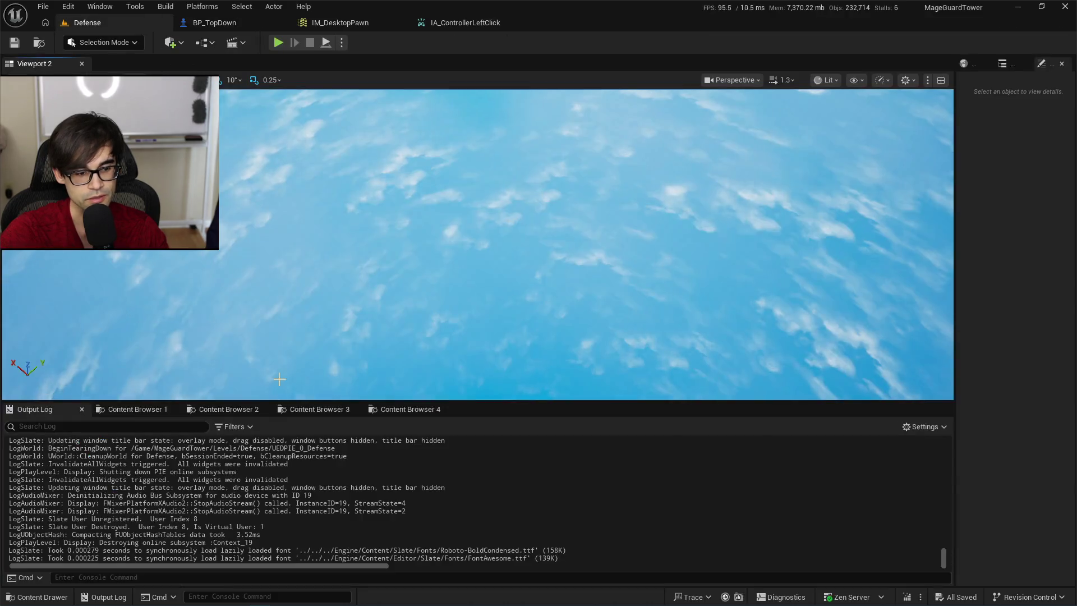
Open WBP_DesktopView from the UI/Defense/PrimaryUI folder in the Content Browser.
click(409, 409)
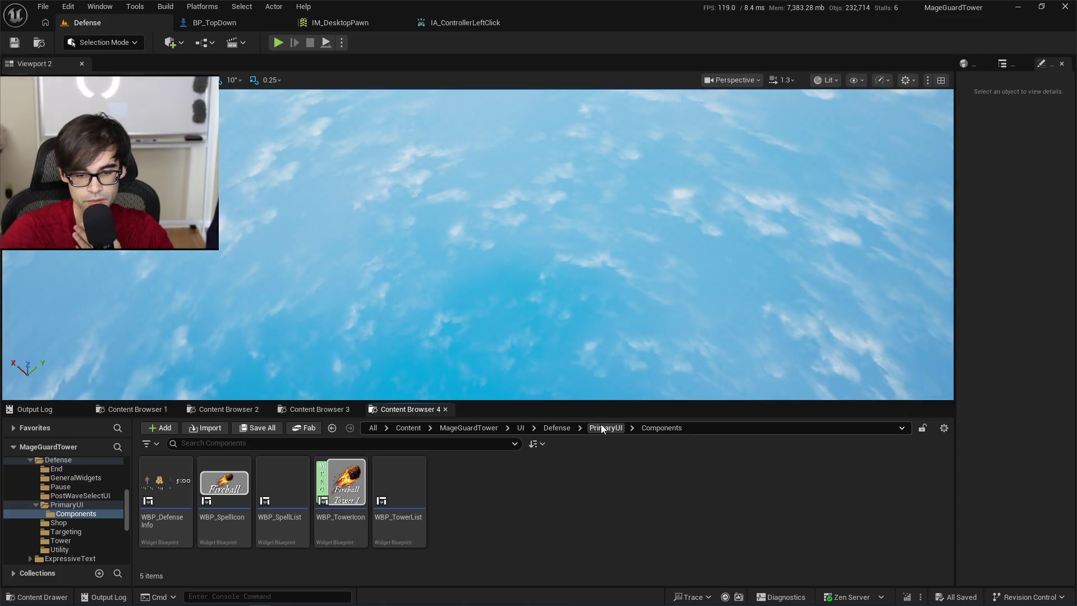
click(602, 428)
click(234, 483)
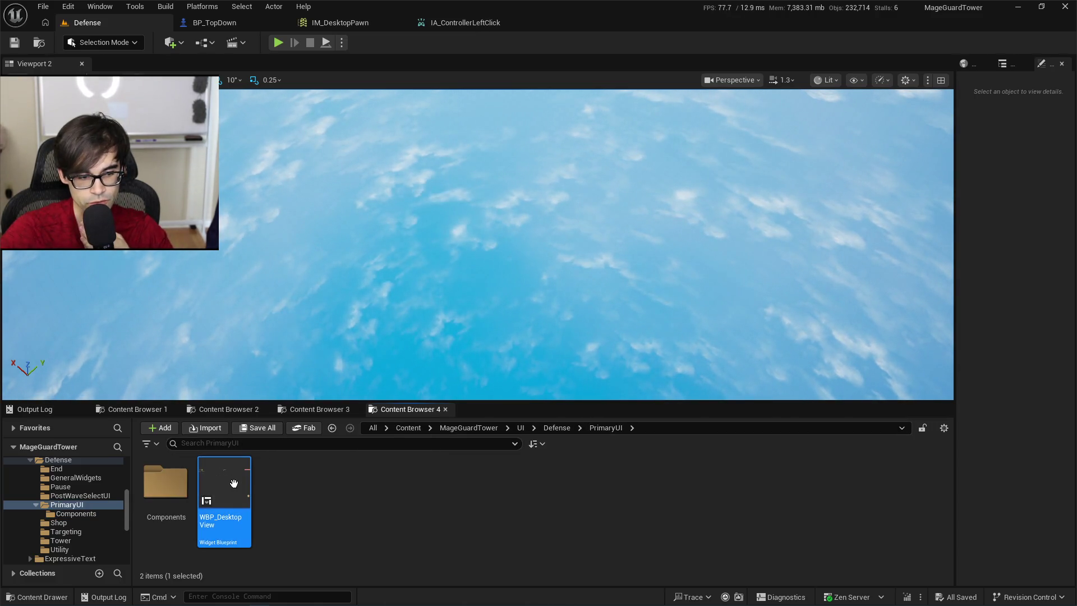
key(Return)
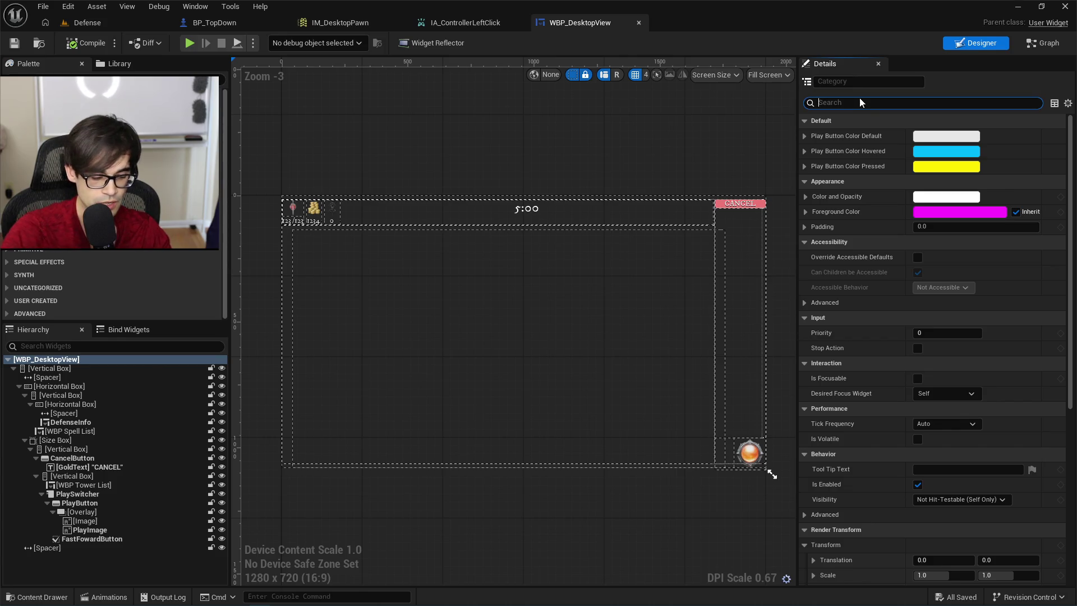
Filter Details by 'focus' and turn off Is Focusable on FastFowardButton.
text(focus)
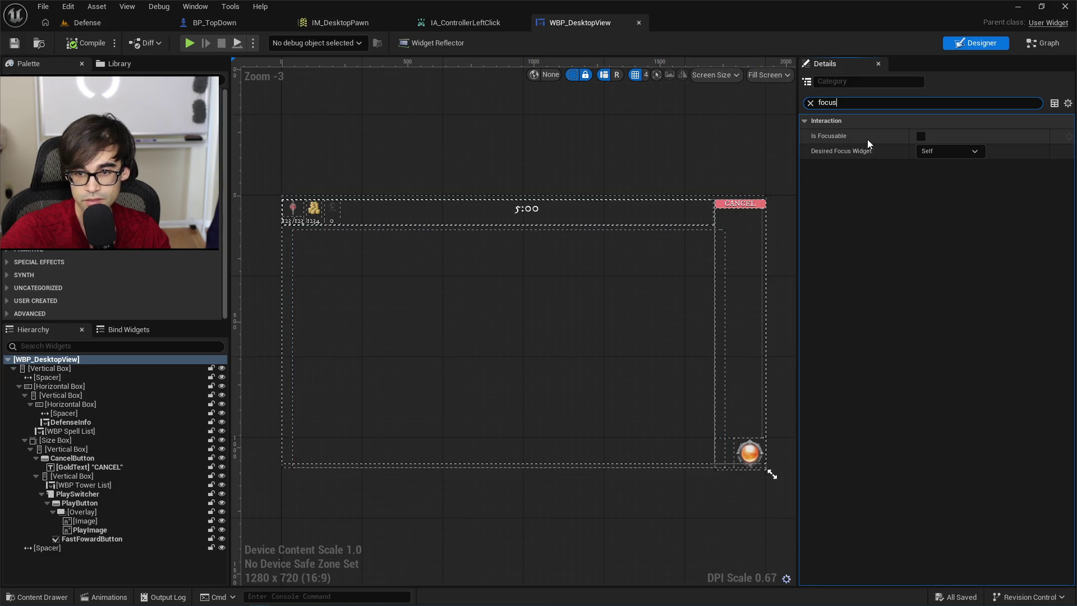
click(938, 149)
click(895, 163)
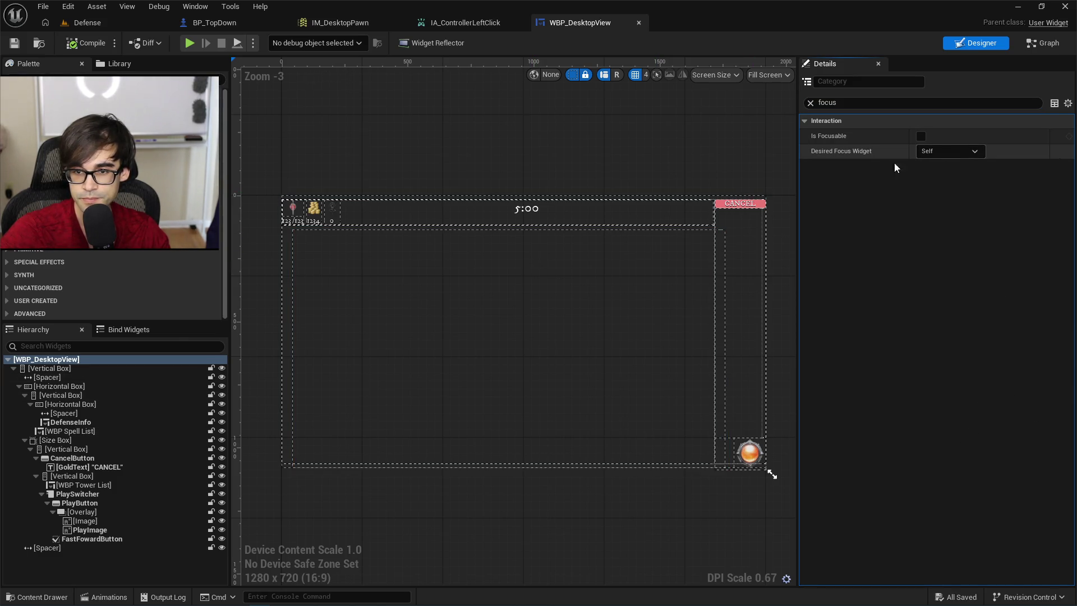
click(749, 452)
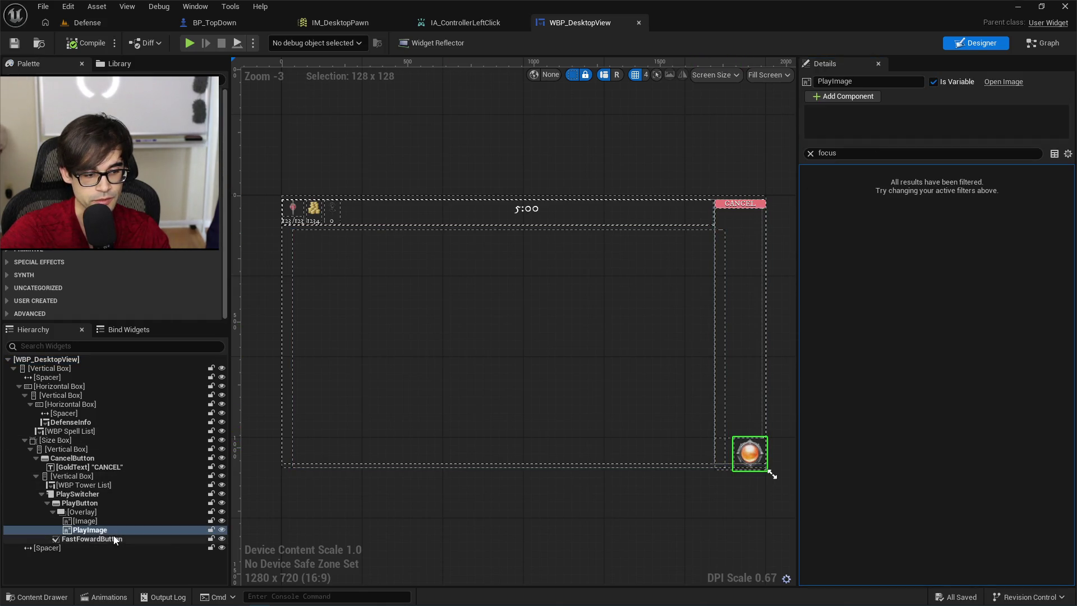
click(115, 539)
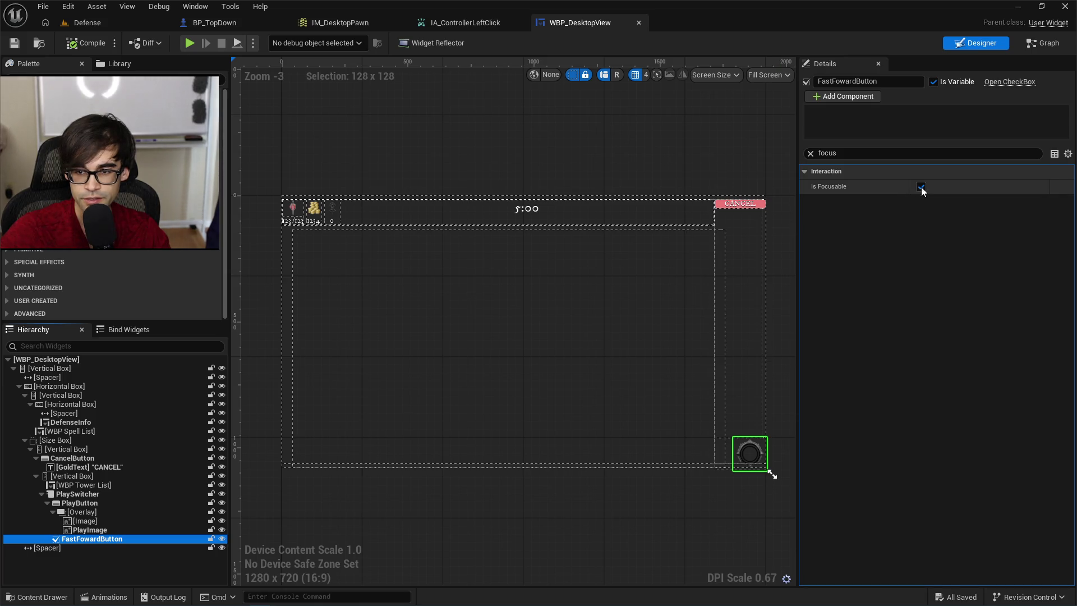
click(923, 187)
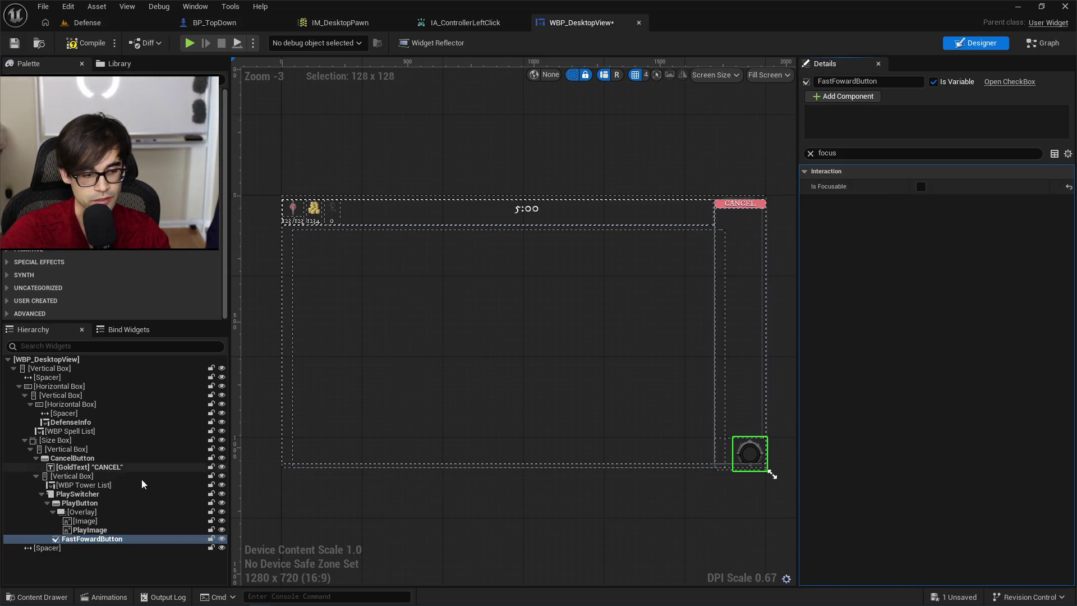
Review focus settings on CancelButton, DefenseInfo, Spell List and play widgets, then save and play-test.
click(724, 208)
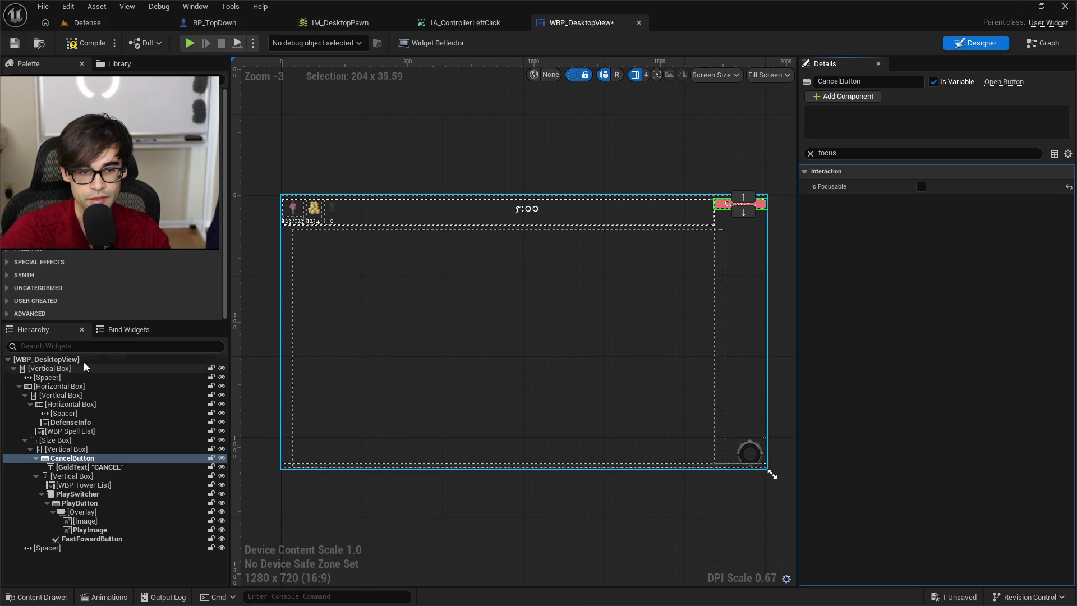
click(331, 216)
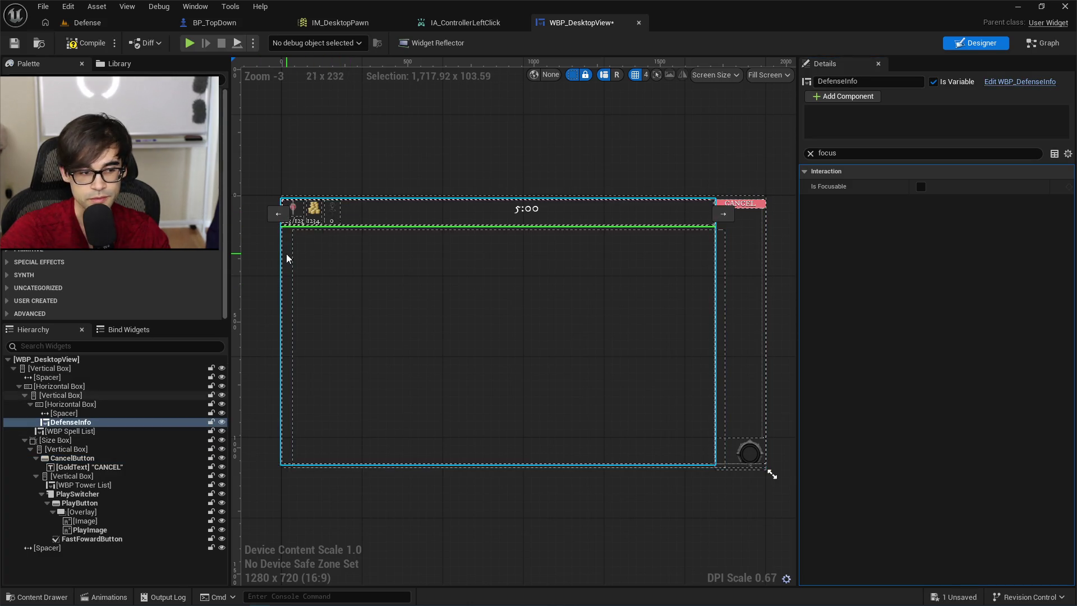
click(72, 432)
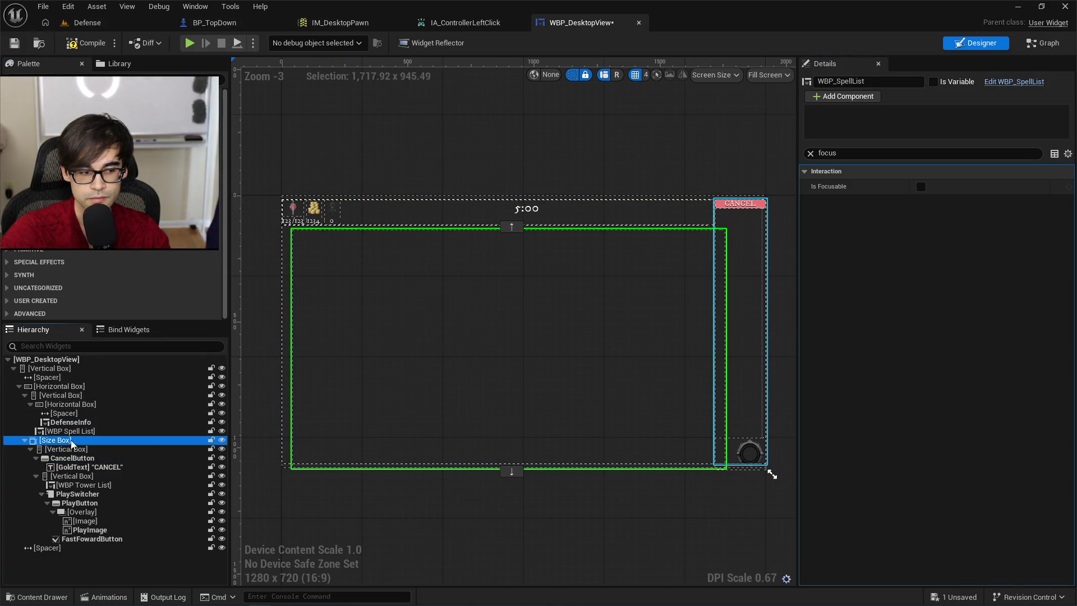
key(Down)
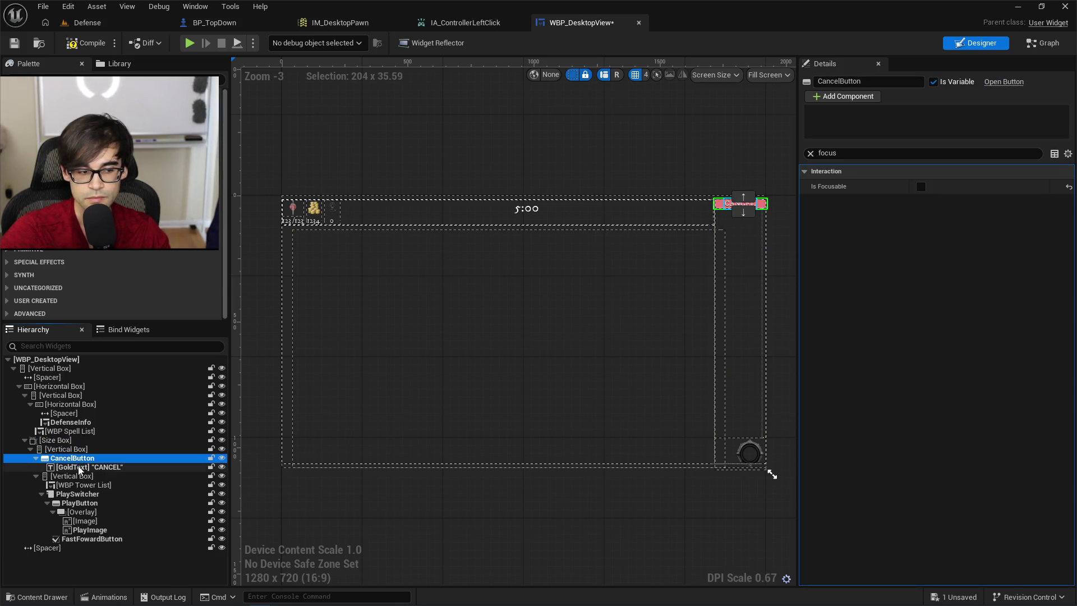
key(Down)
key(Down)
key(Down)
key(Down)
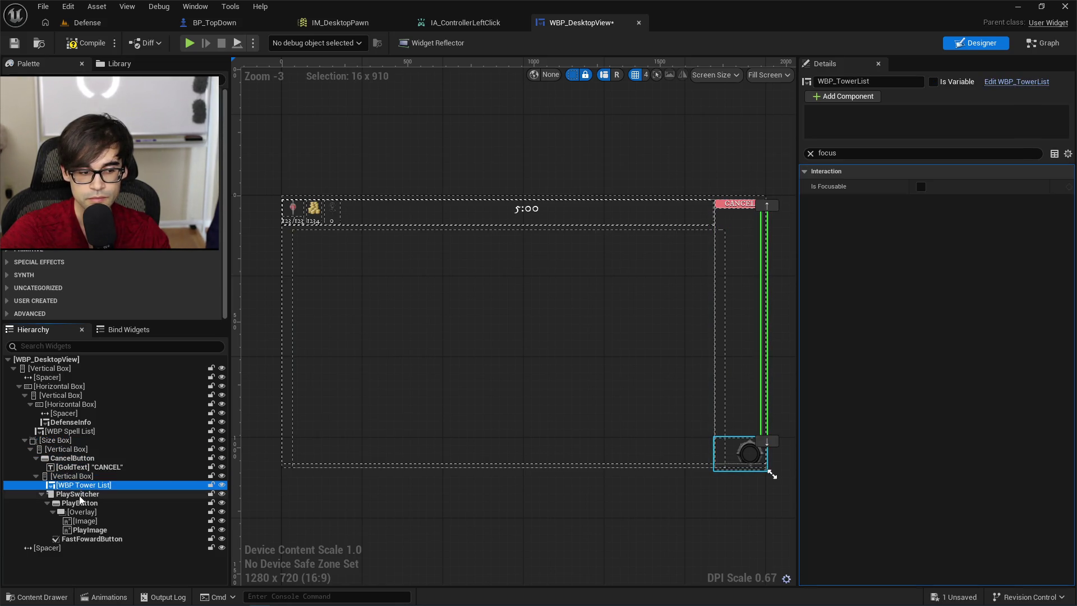
click(80, 504)
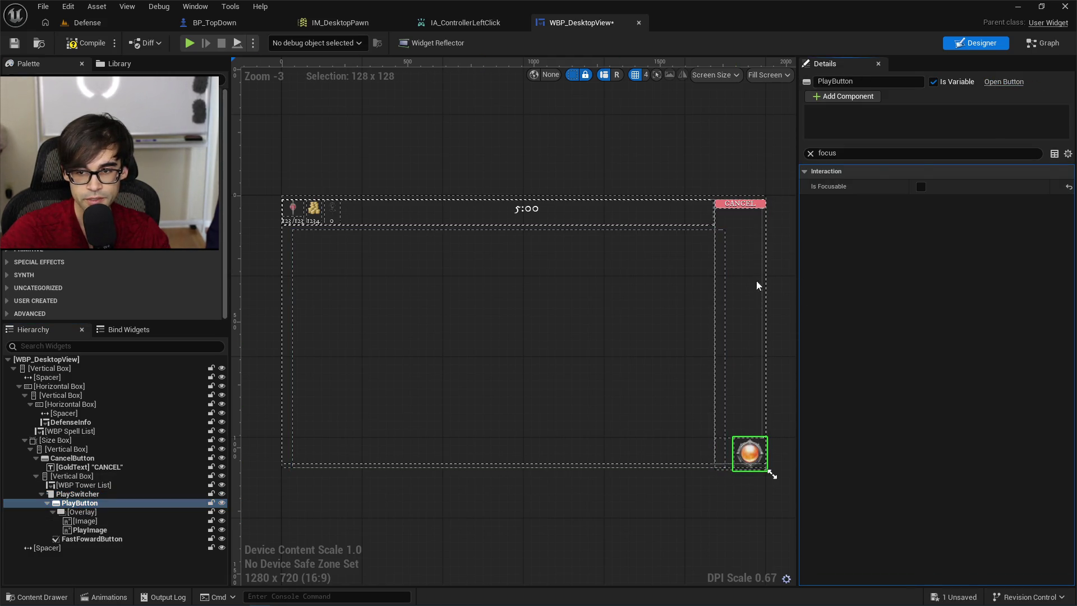
click(99, 513)
click(98, 521)
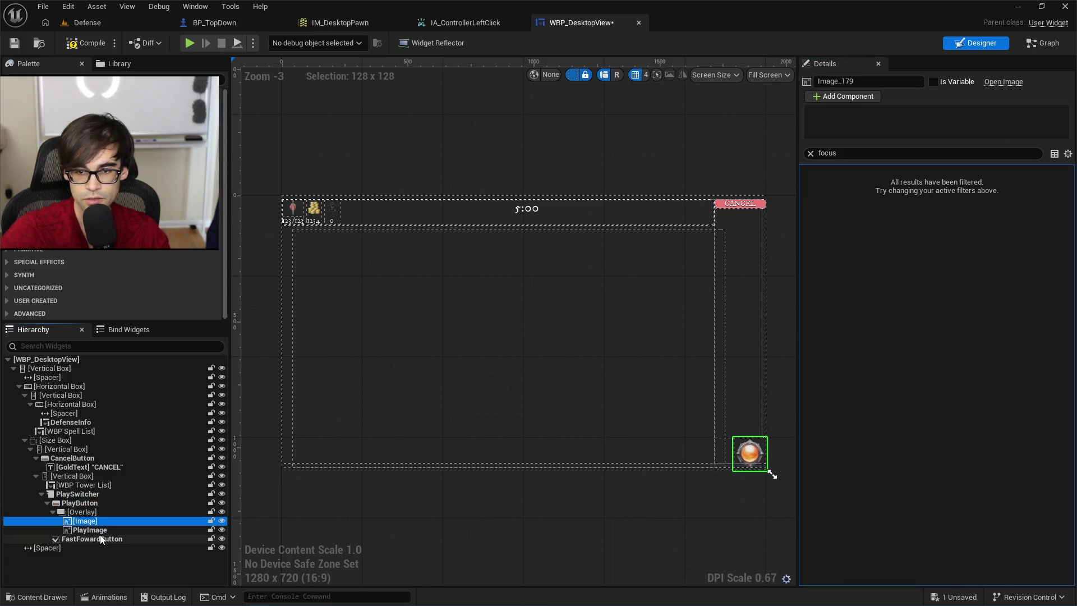
click(107, 528)
click(109, 540)
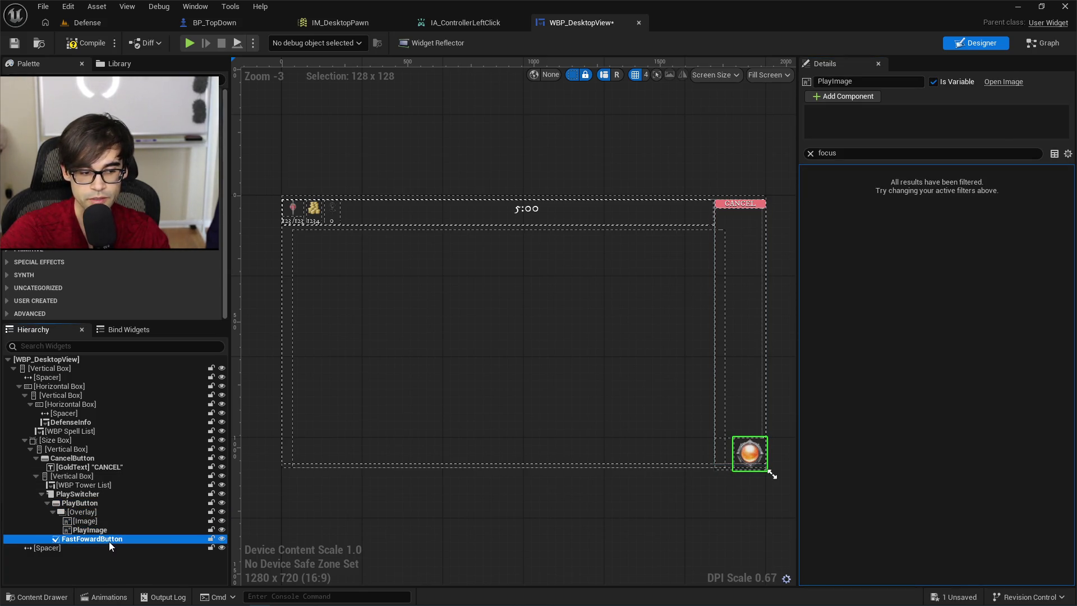
click(14, 43)
click(190, 43)
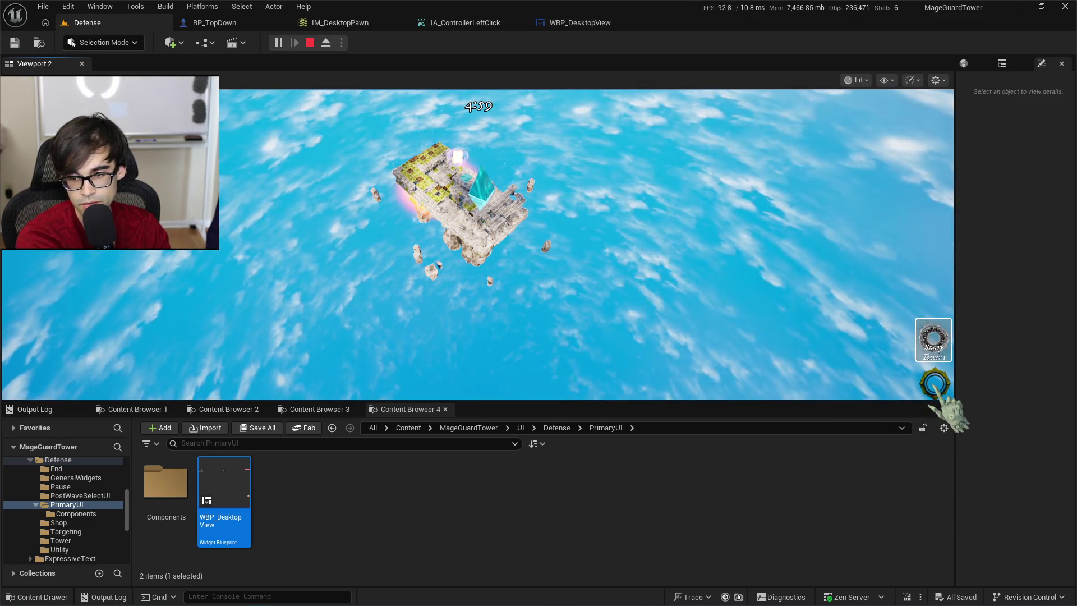
Pick the Starry Tower, retry from the stats screen, re-pick it, enter placement with key 1, then stop.
click(934, 344)
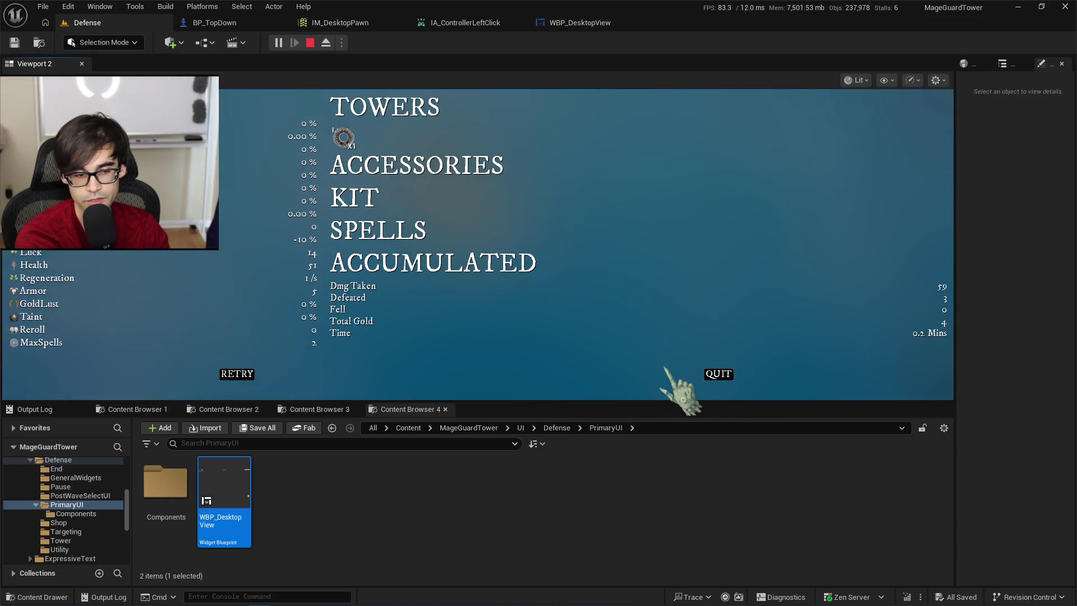
click(236, 374)
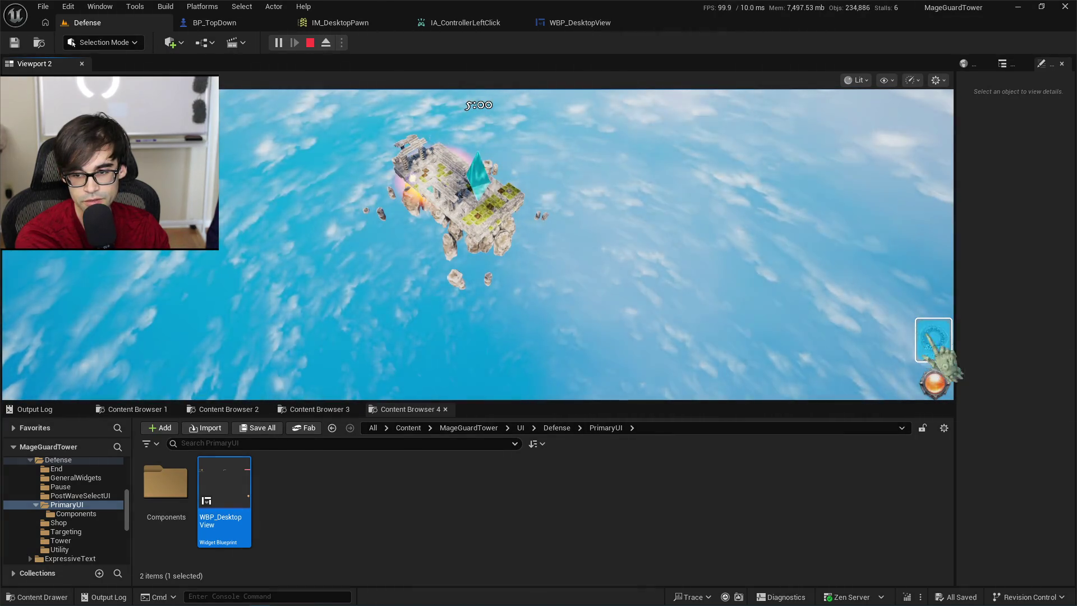
click(934, 340)
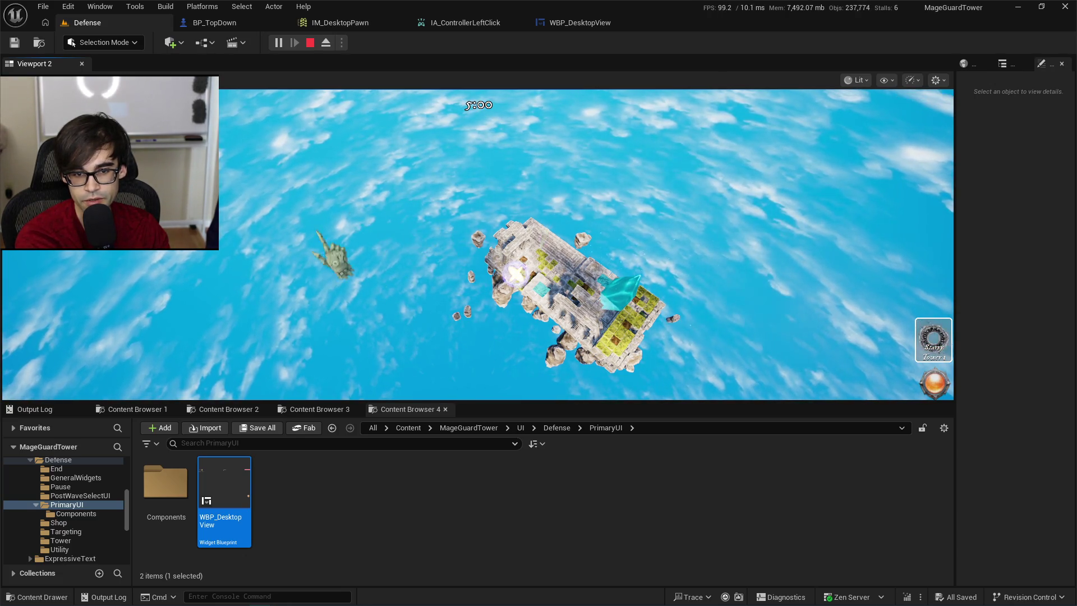
key(1)
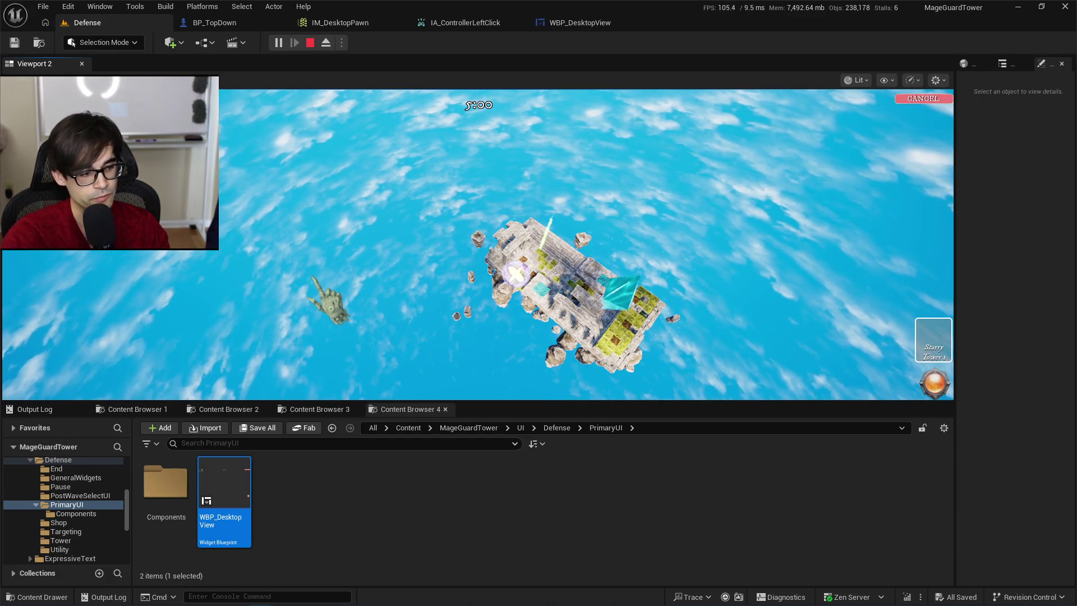
key(Escape)
click(583, 23)
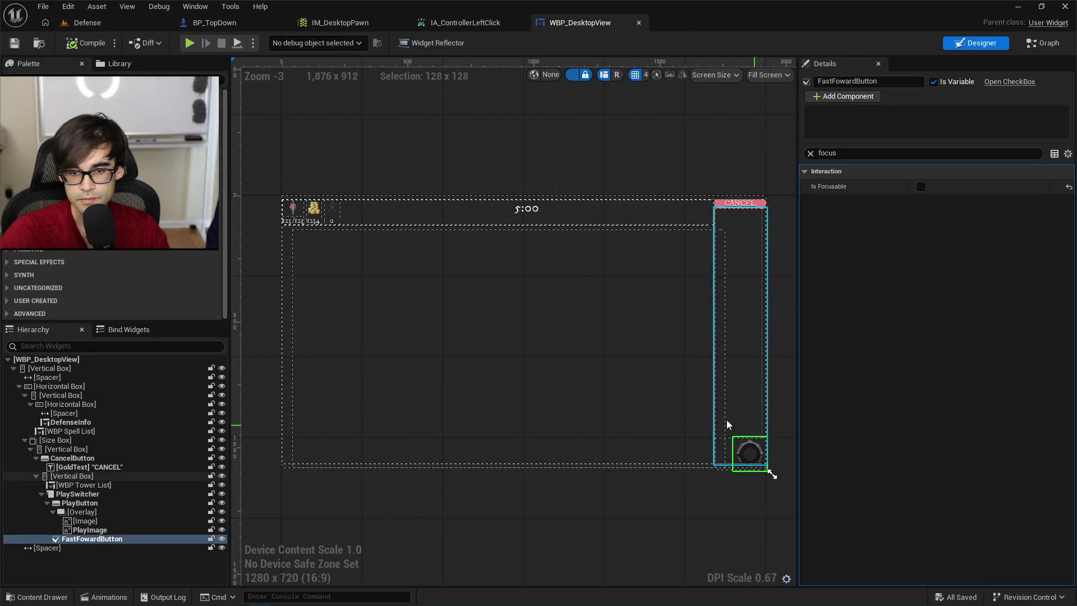
Step through PlayImage, PlayButton, PlaySwitcher, Tower List, CancelButton and DefenseInfo in the hierarchy.
click(172, 531)
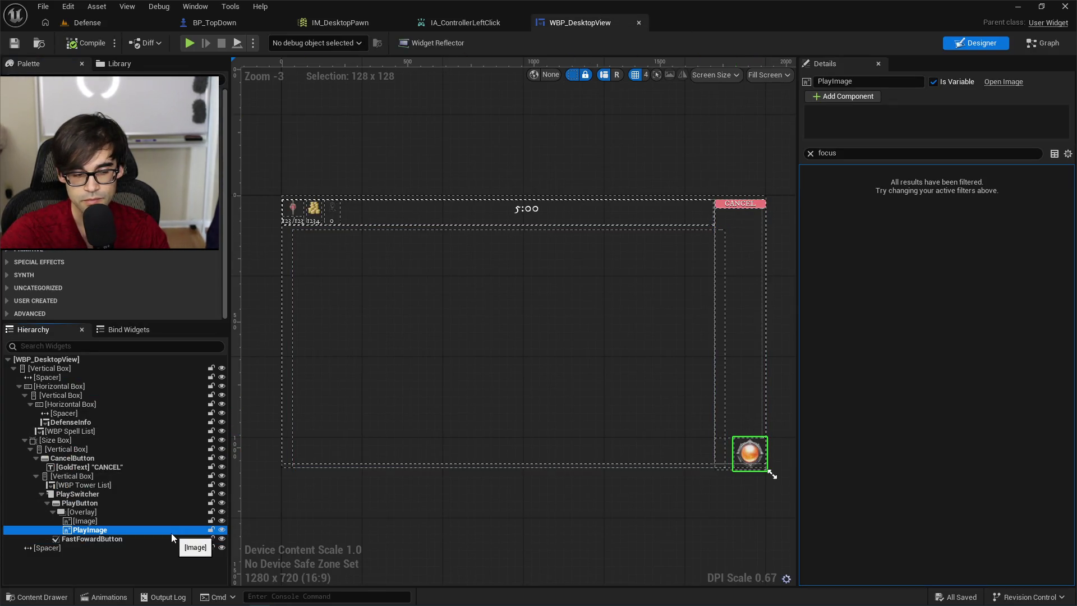
click(163, 521)
click(160, 512)
click(157, 503)
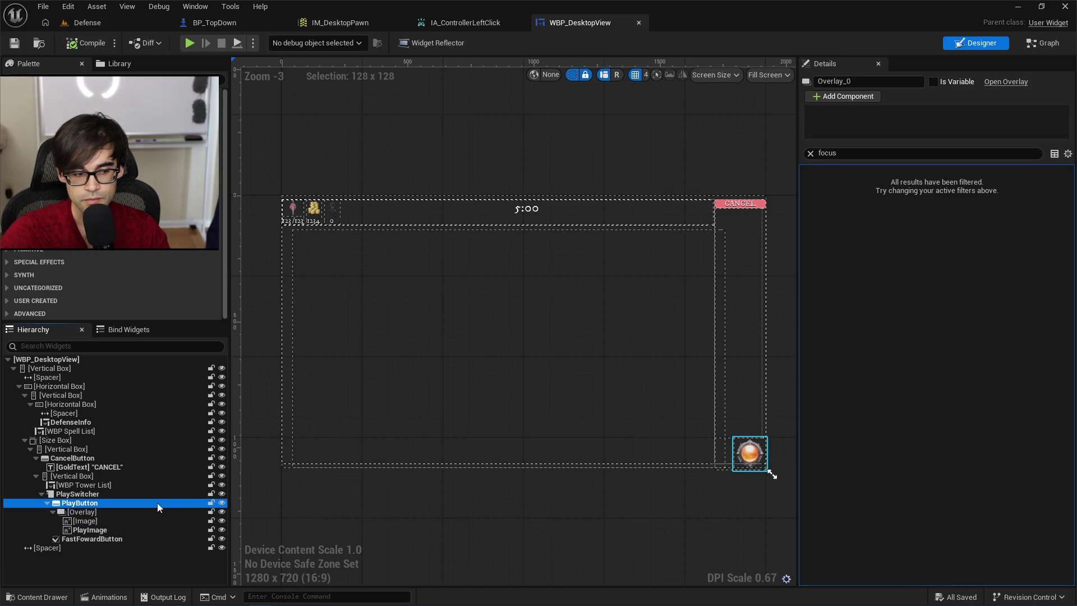
click(157, 496)
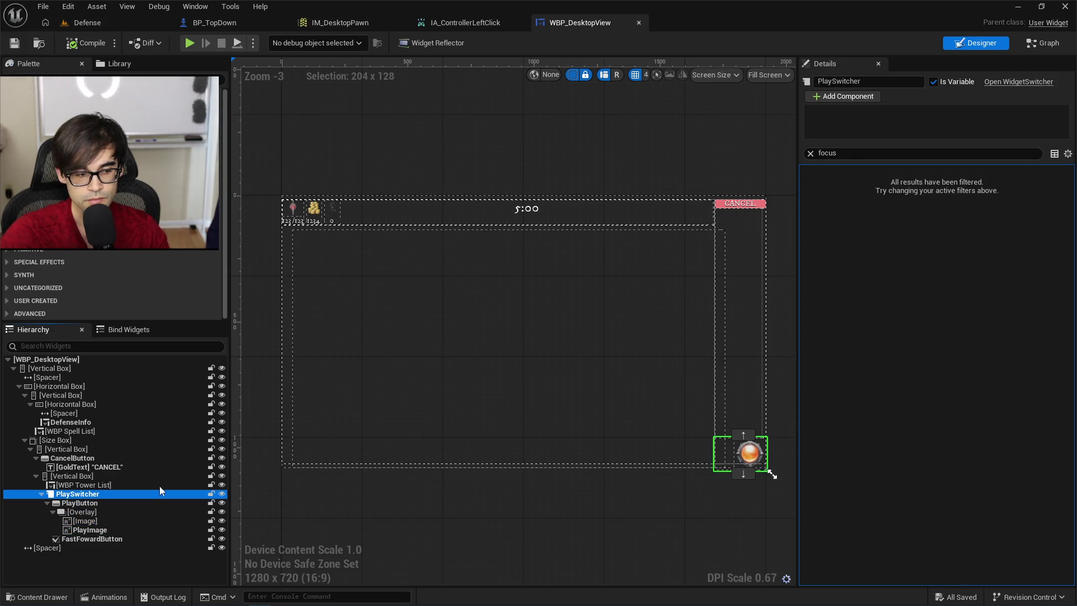
click(160, 485)
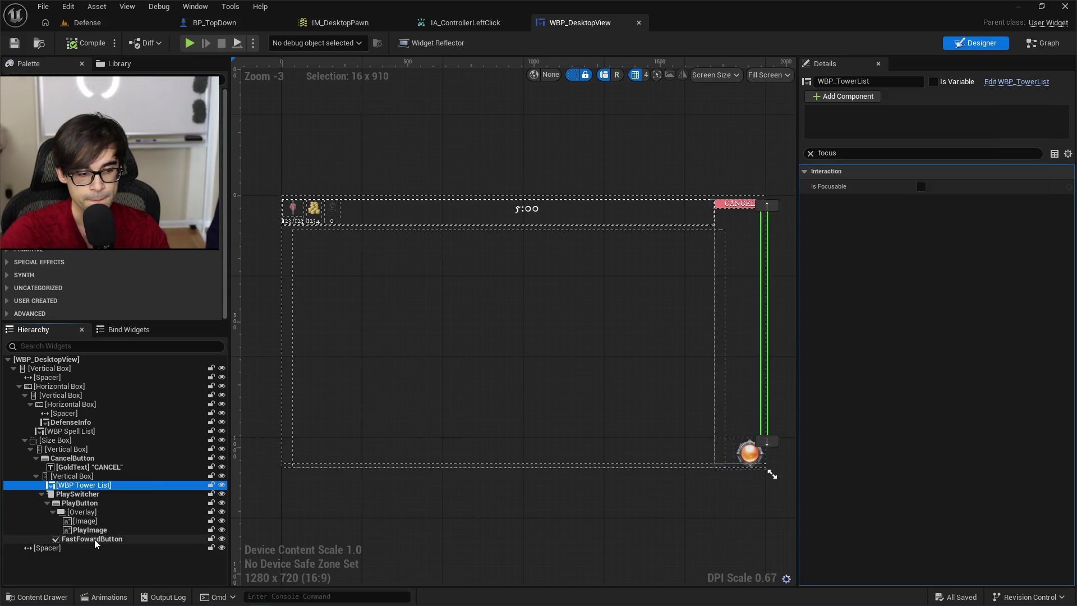
click(90, 469)
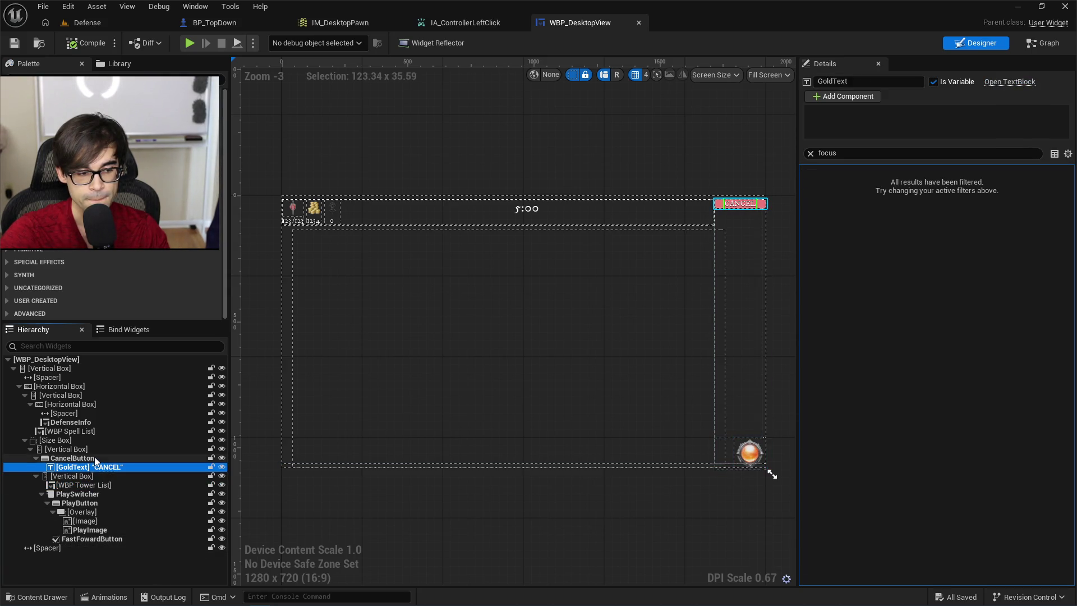
click(95, 459)
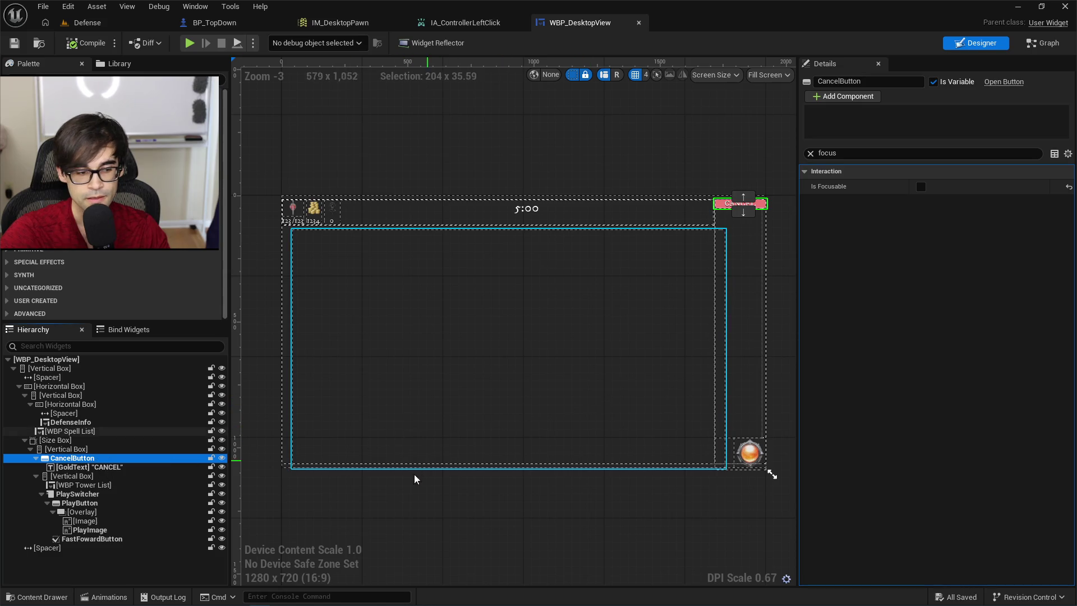
scroll(595, 465, up, 6)
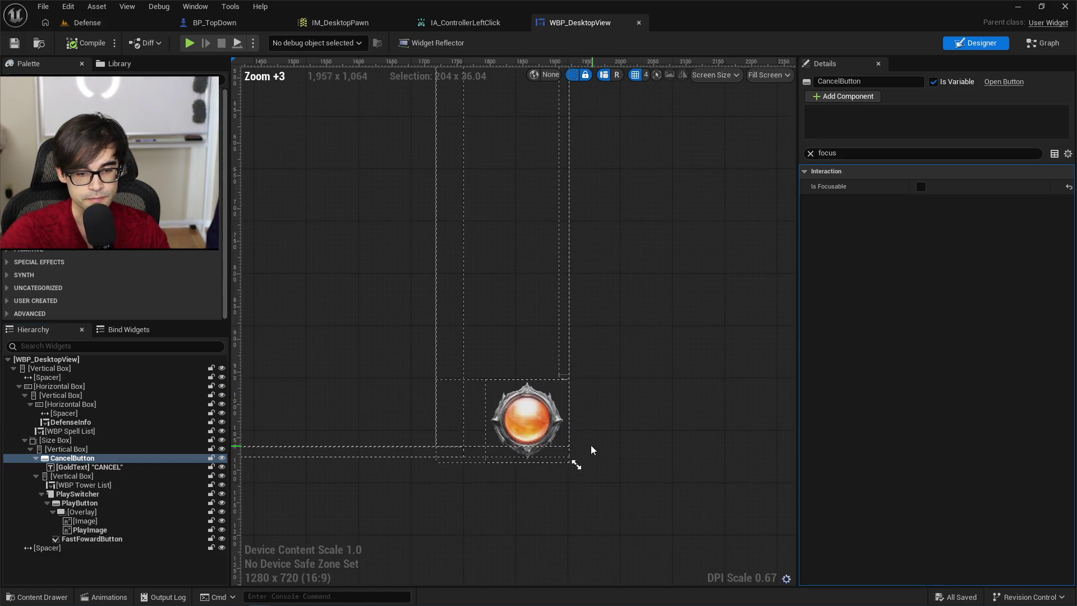
click(115, 423)
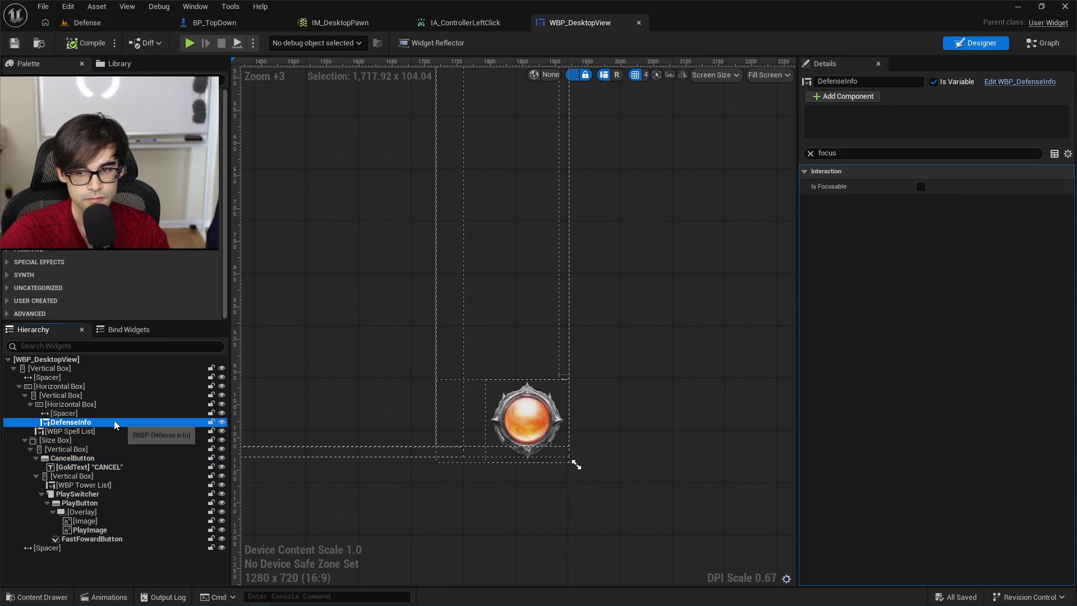
Clear the Details search and browse PlayImage's property categories, expanding and collapsing each.
click(515, 429)
click(816, 152)
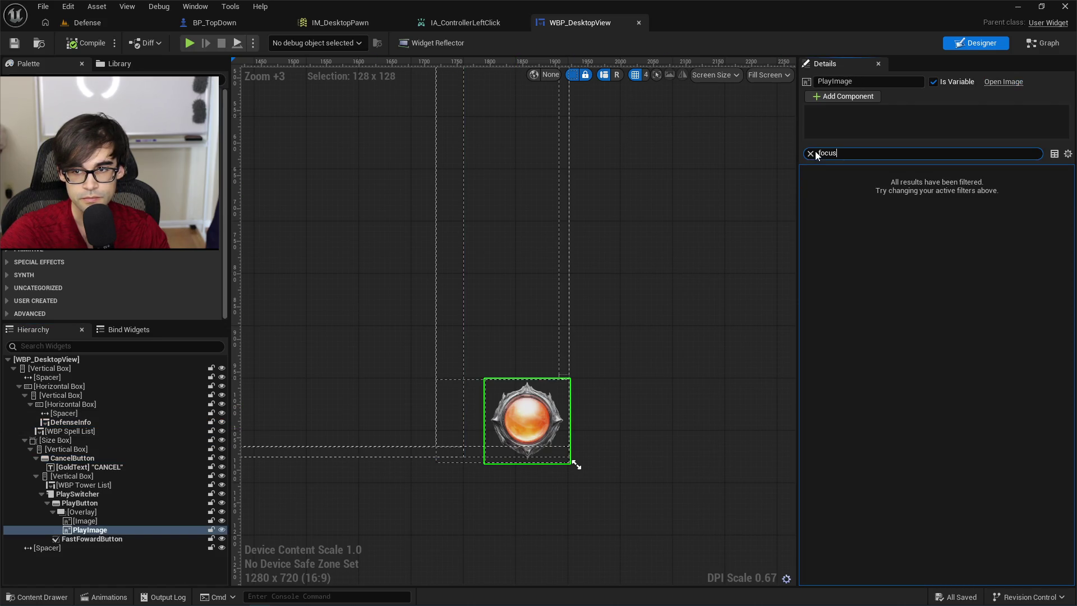
click(810, 153)
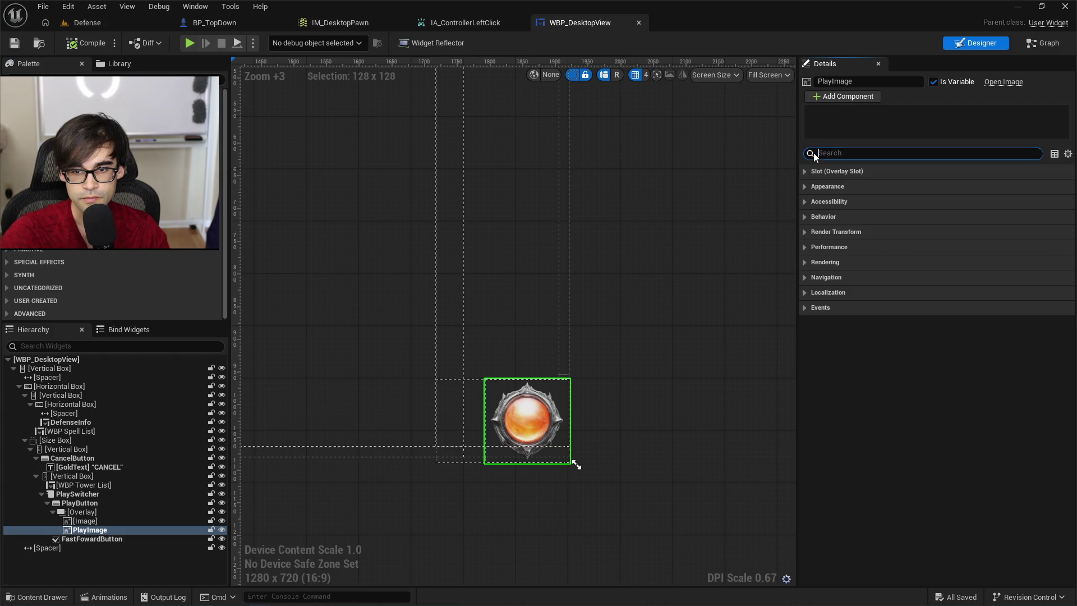
click(809, 308)
click(809, 307)
click(807, 291)
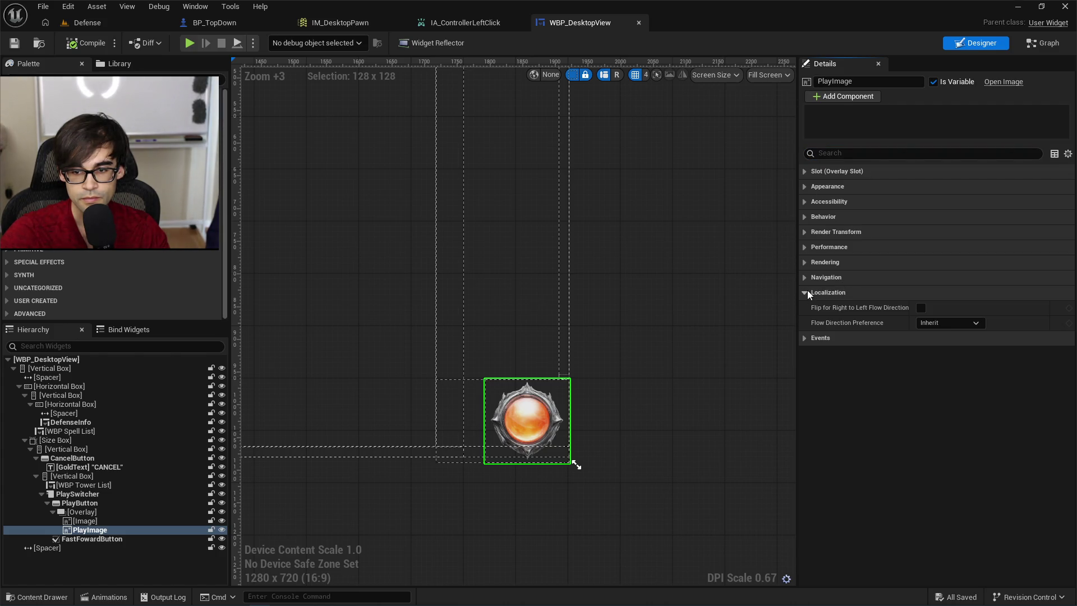
click(807, 291)
click(801, 304)
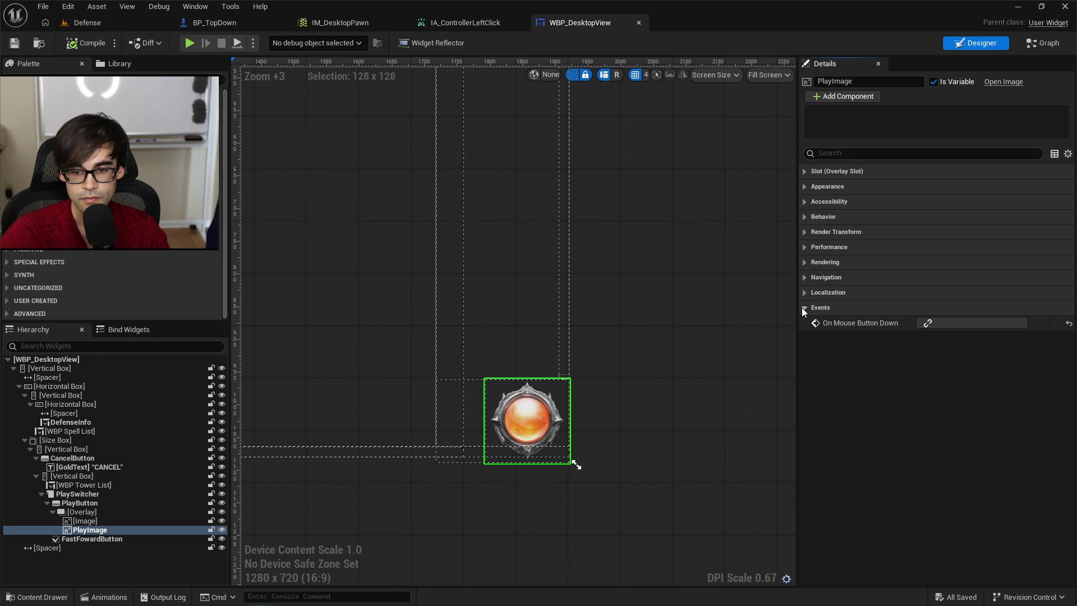
click(803, 307)
click(802, 263)
click(802, 264)
click(804, 249)
click(803, 248)
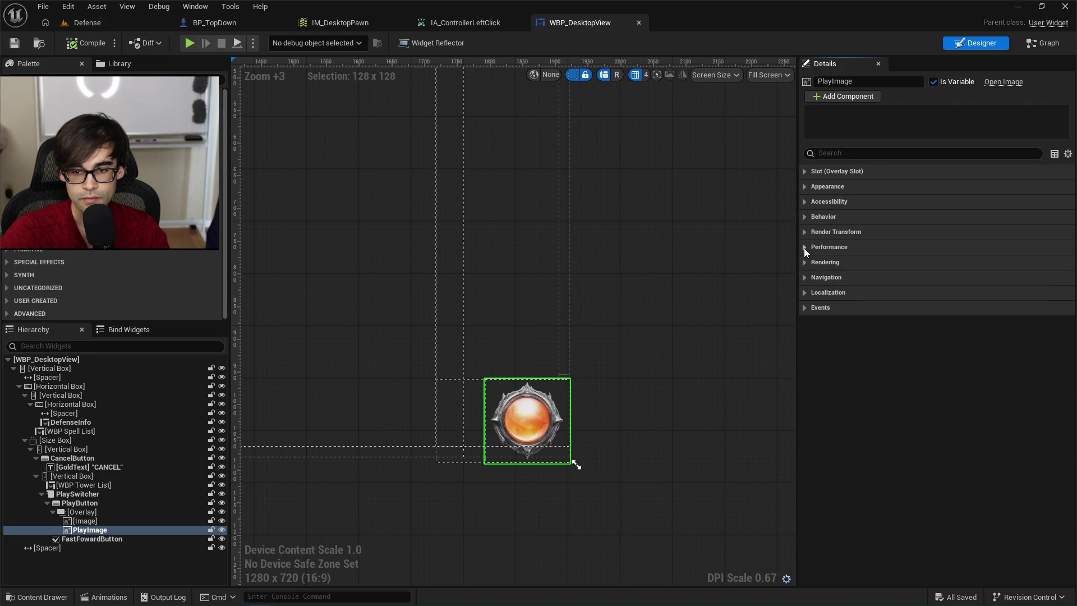
click(805, 230)
click(804, 229)
click(804, 218)
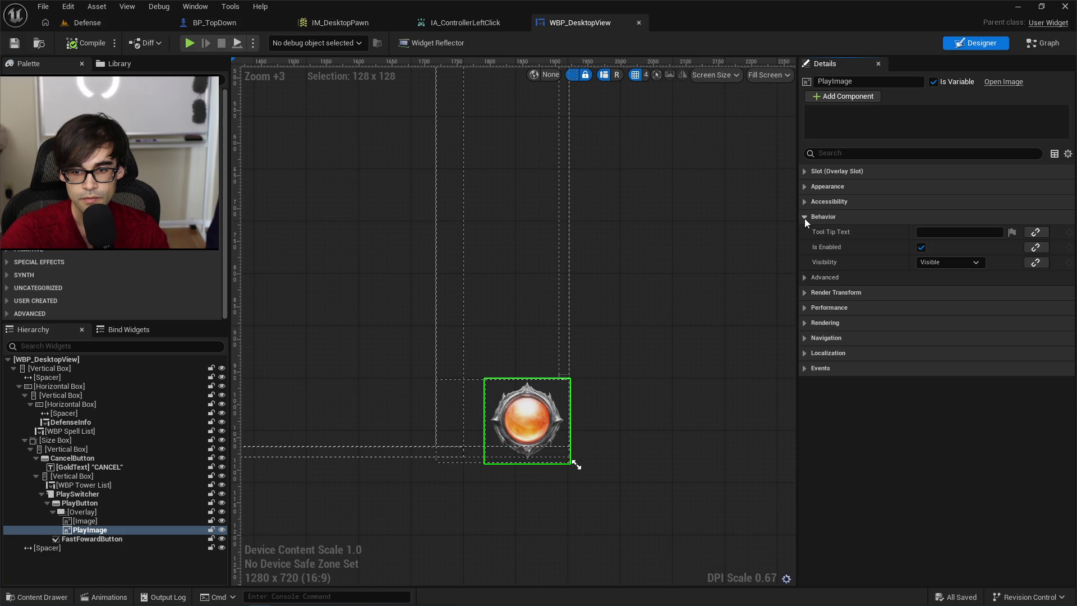
click(804, 218)
click(805, 200)
click(806, 200)
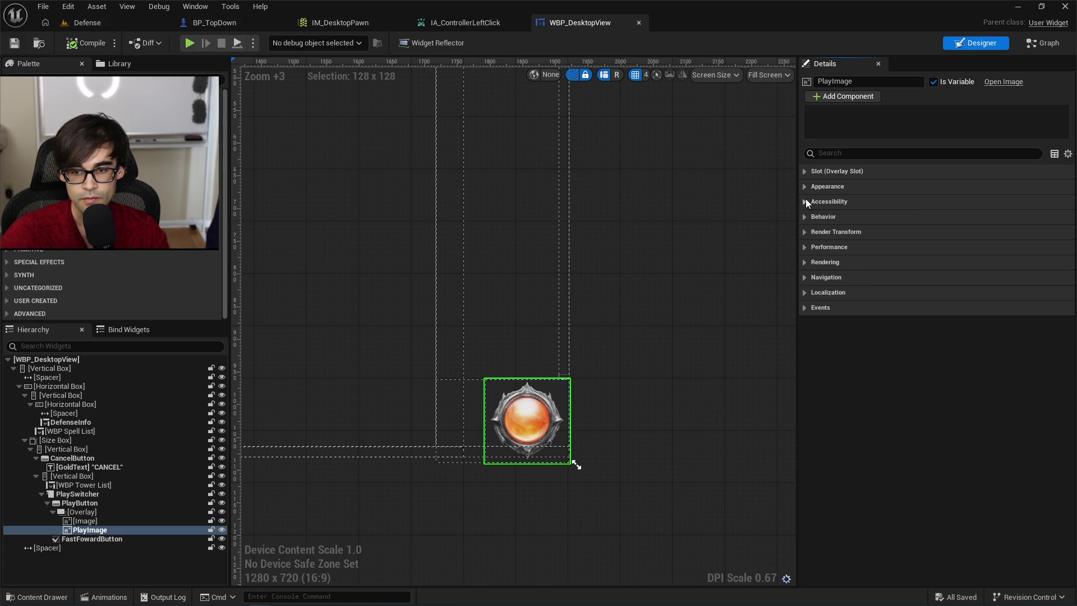
click(806, 185)
click(807, 185)
click(806, 171)
click(806, 171)
Select PlaySwitcher, PlayButton and FastFowardButton, then return to the Defense level.
click(99, 493)
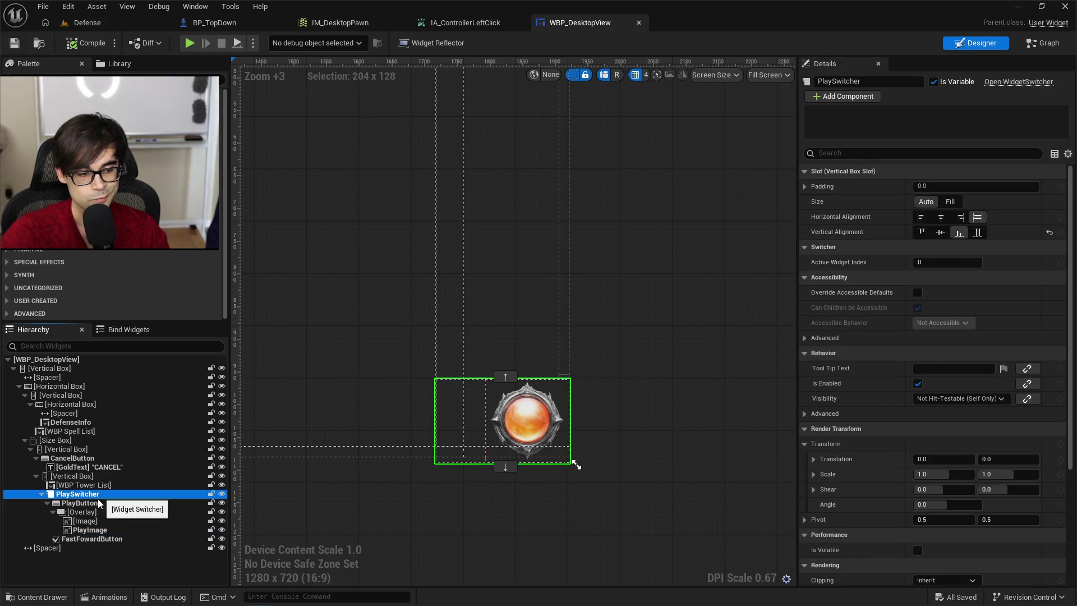
click(47, 502)
click(85, 502)
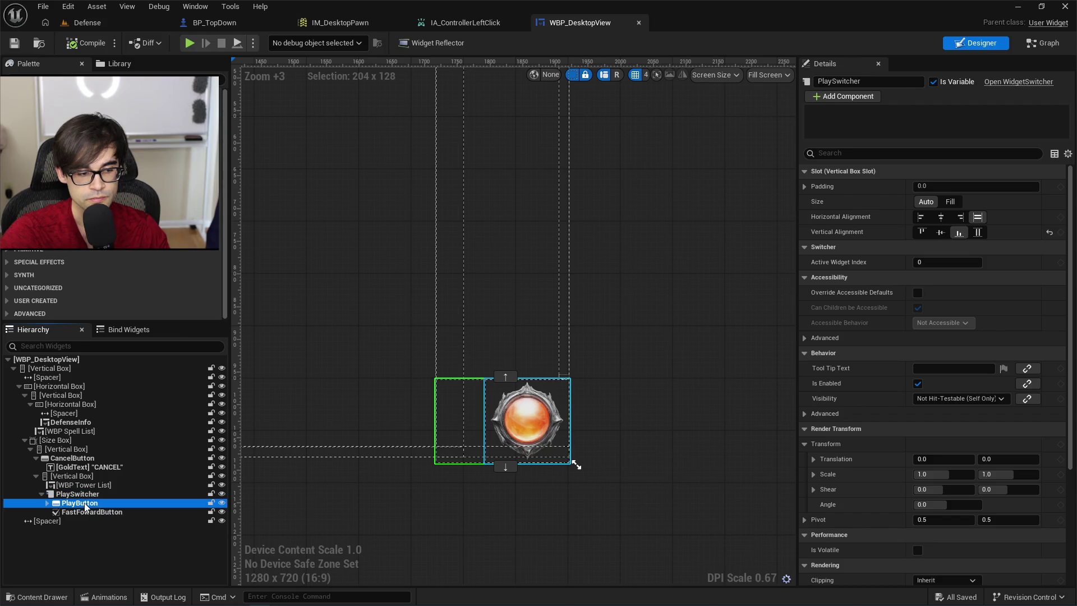
click(88, 512)
text(f)
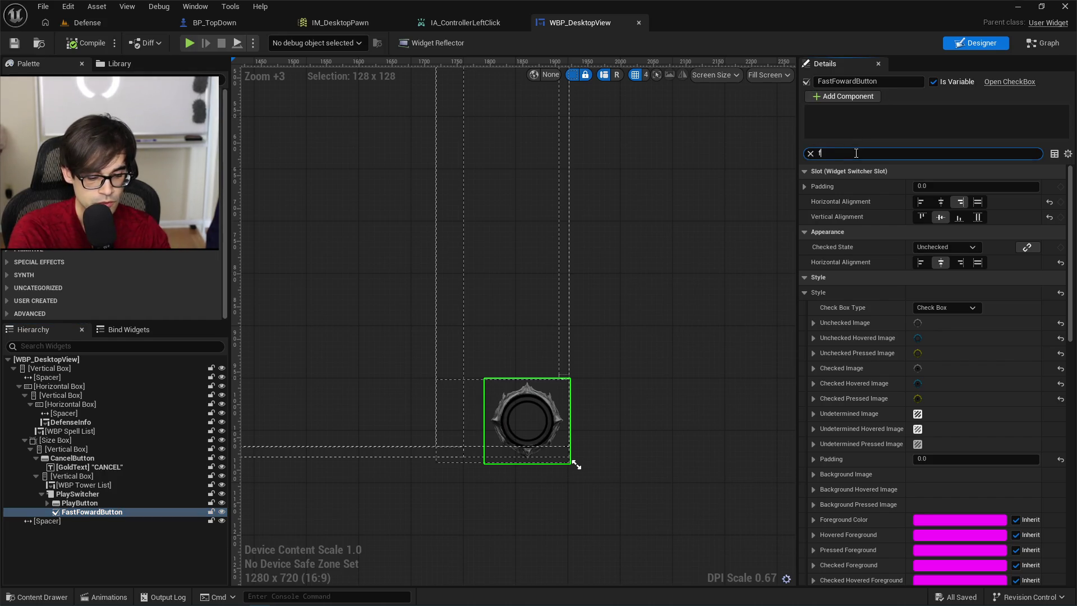
text(o)
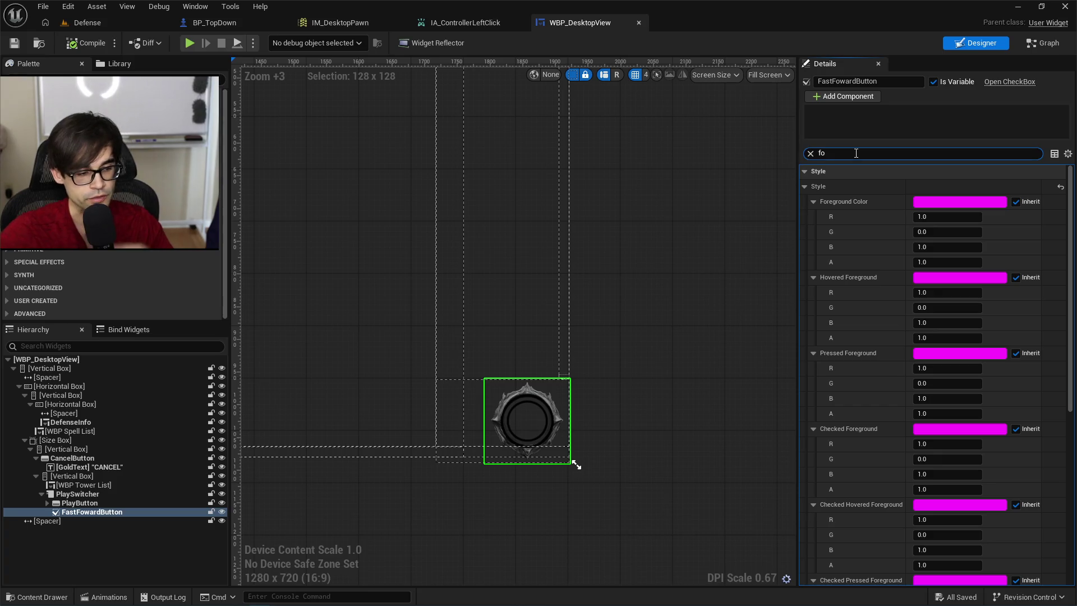
click(100, 20)
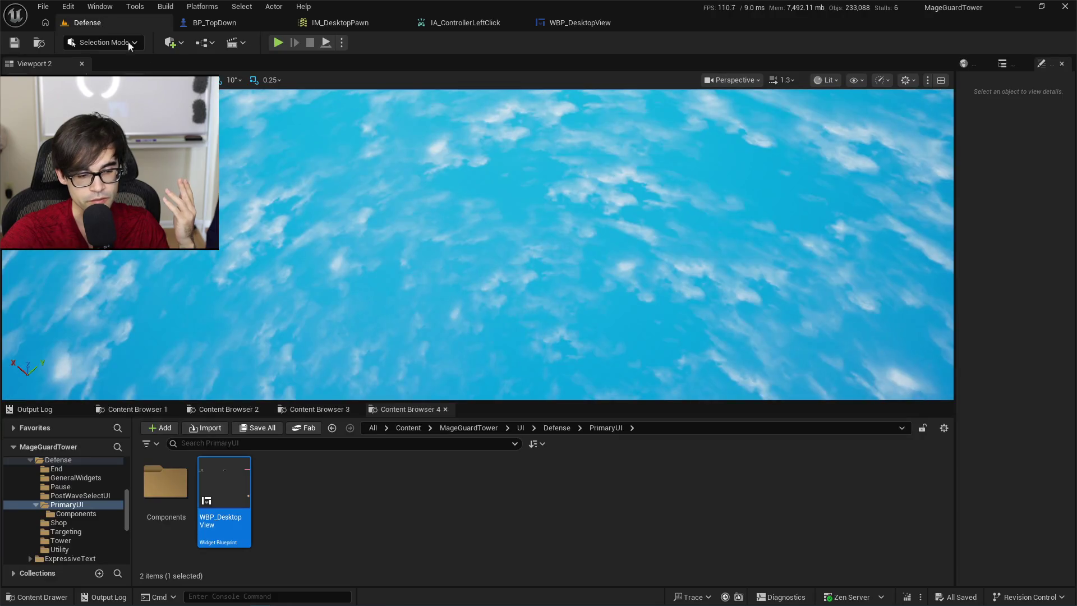
Open WBP_TowerIcon from Components and make MergeButton fill its slot and not focusable.
double_click(165, 482)
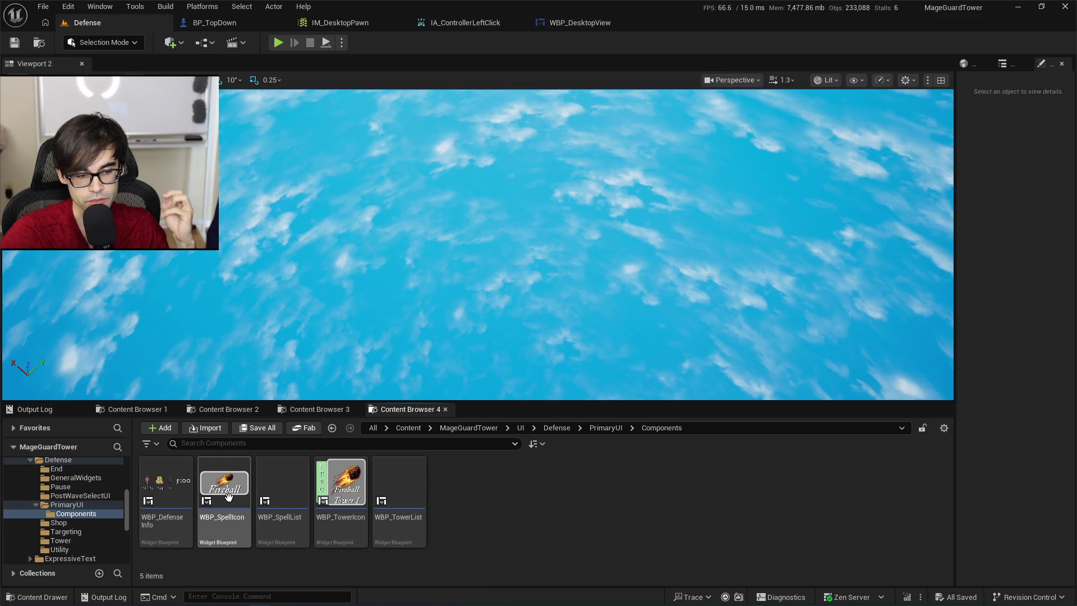
click(325, 502)
double_click(325, 502)
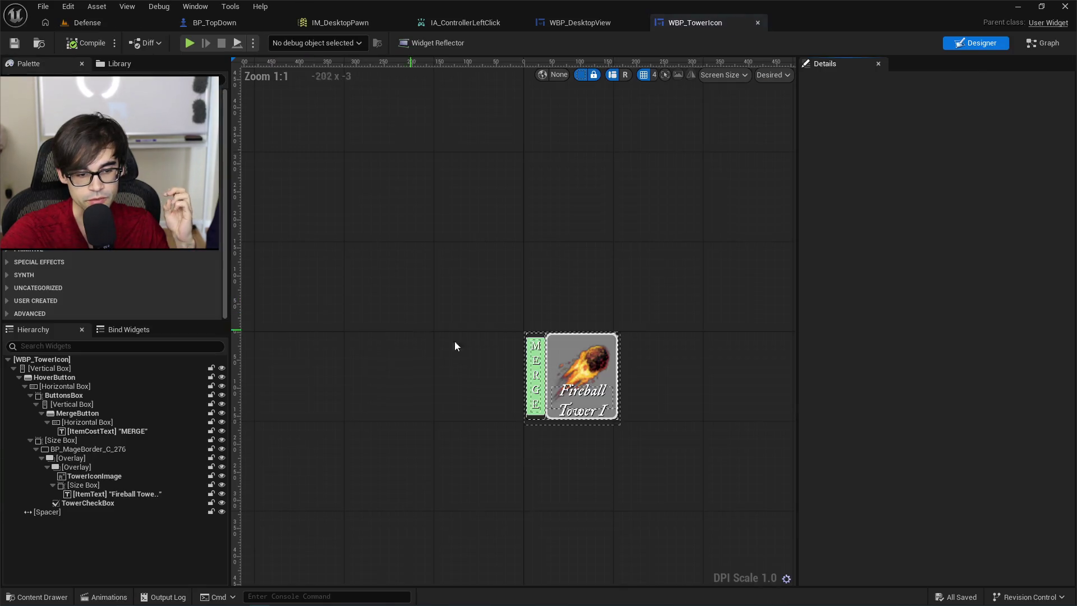
click(543, 388)
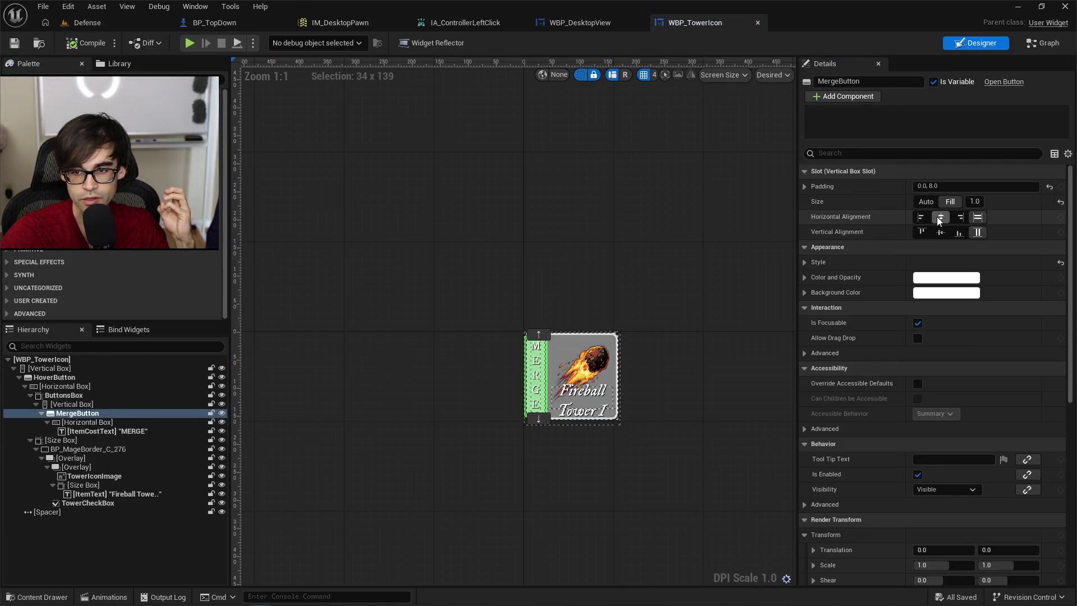
click(948, 202)
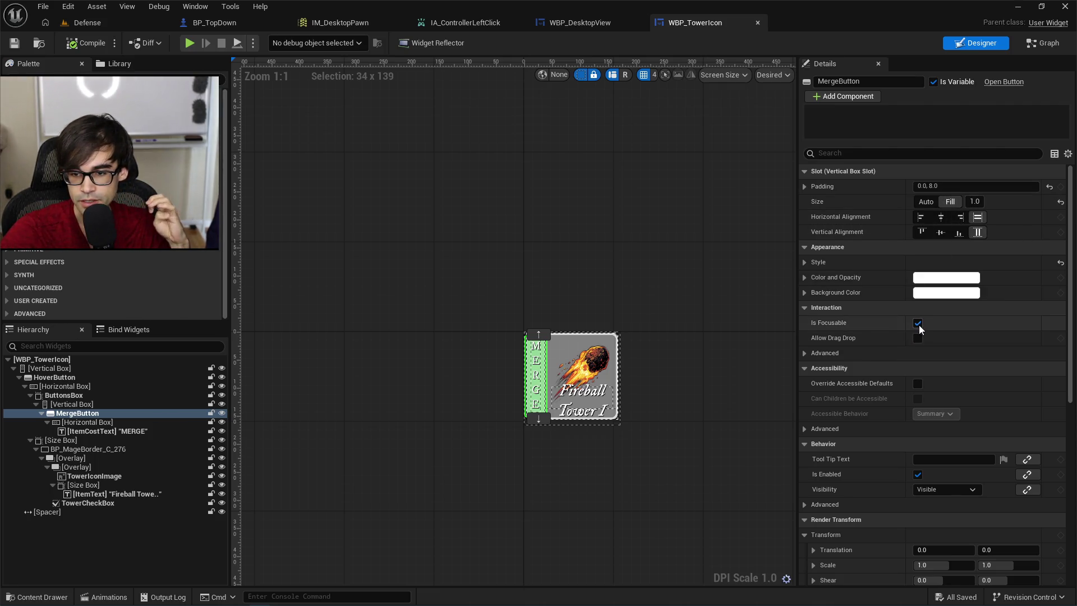
click(918, 323)
Turn off Is Focusable on TowerCheckBox and compile and save WBP_TowerIcon.
click(569, 345)
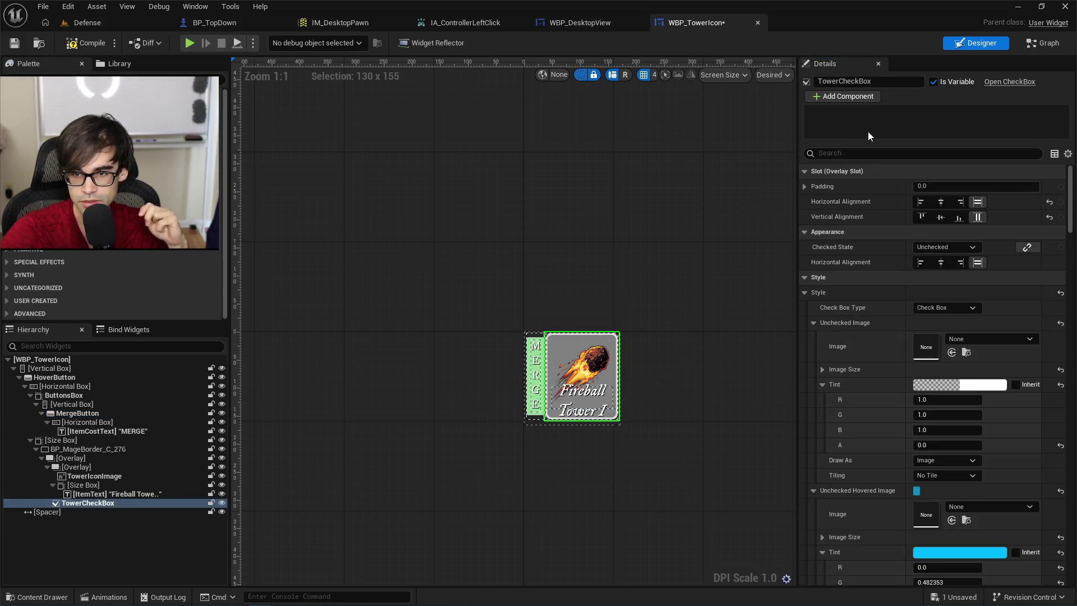
click(874, 152)
text(cus)
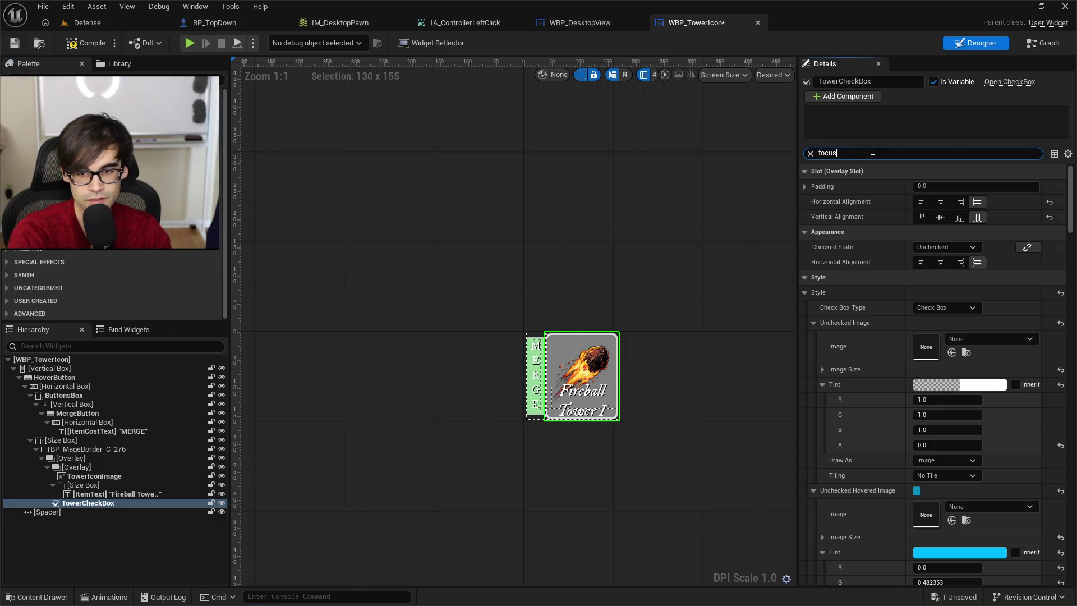
click(921, 187)
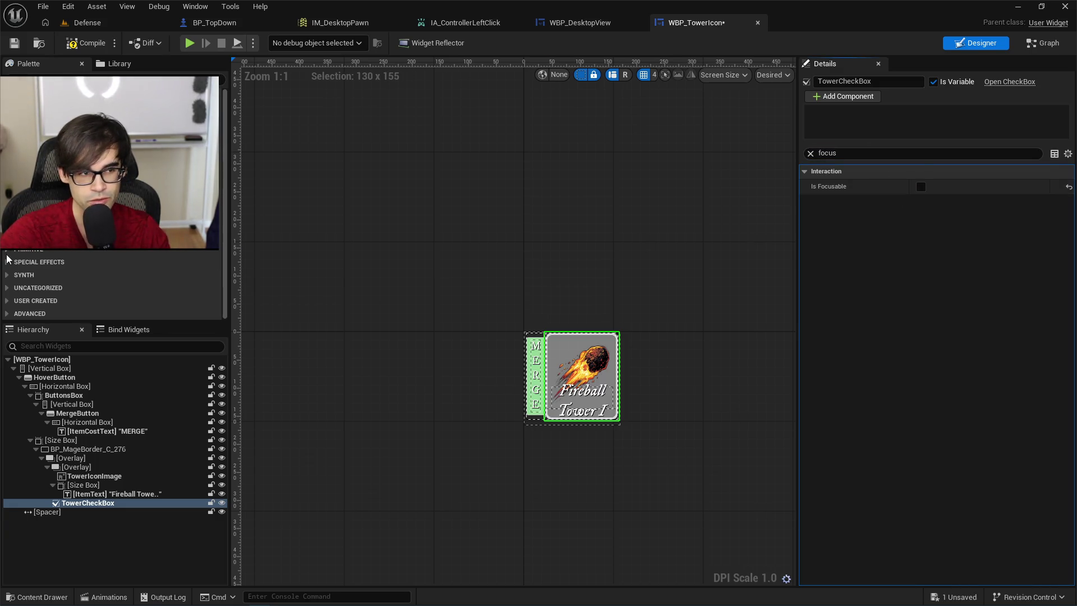
click(13, 47)
Check the other widgets' focus settings and turn off Is Focusable on HoverButton.
click(58, 416)
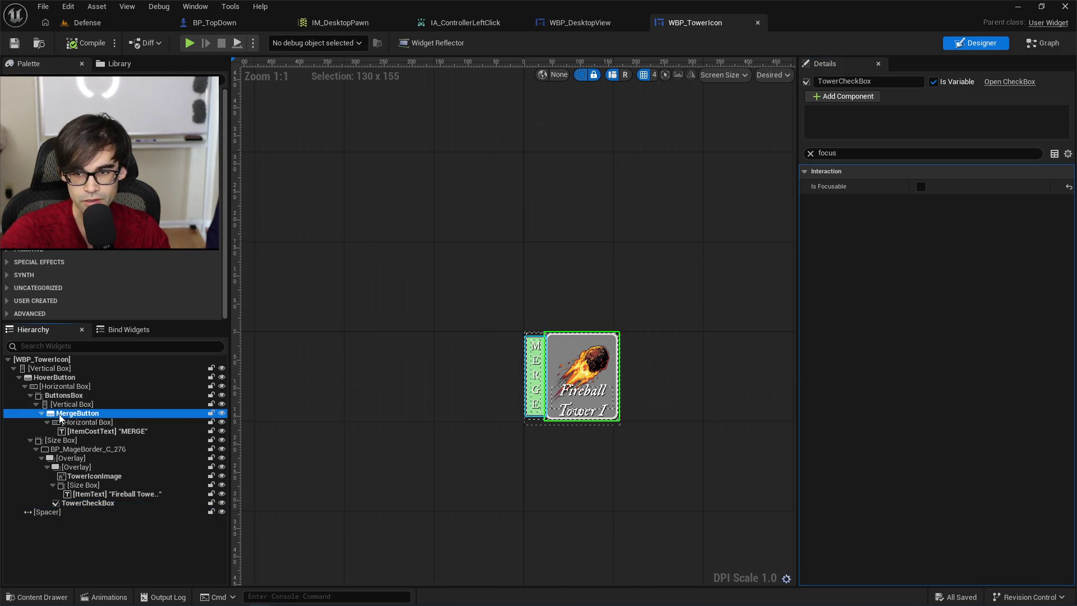
click(95, 476)
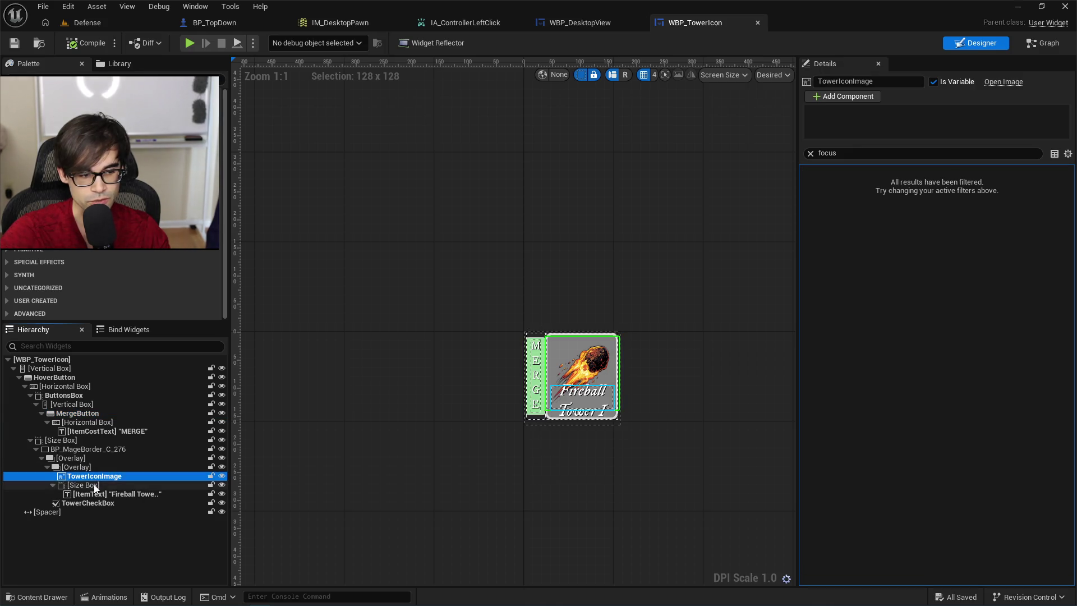
click(84, 485)
click(100, 494)
click(101, 504)
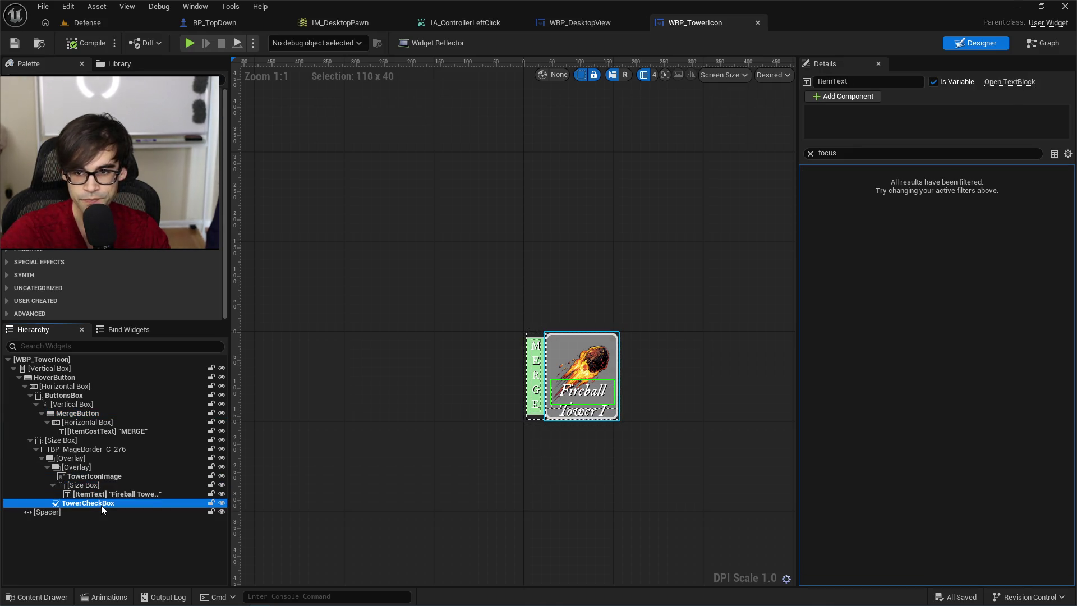
click(88, 431)
click(88, 422)
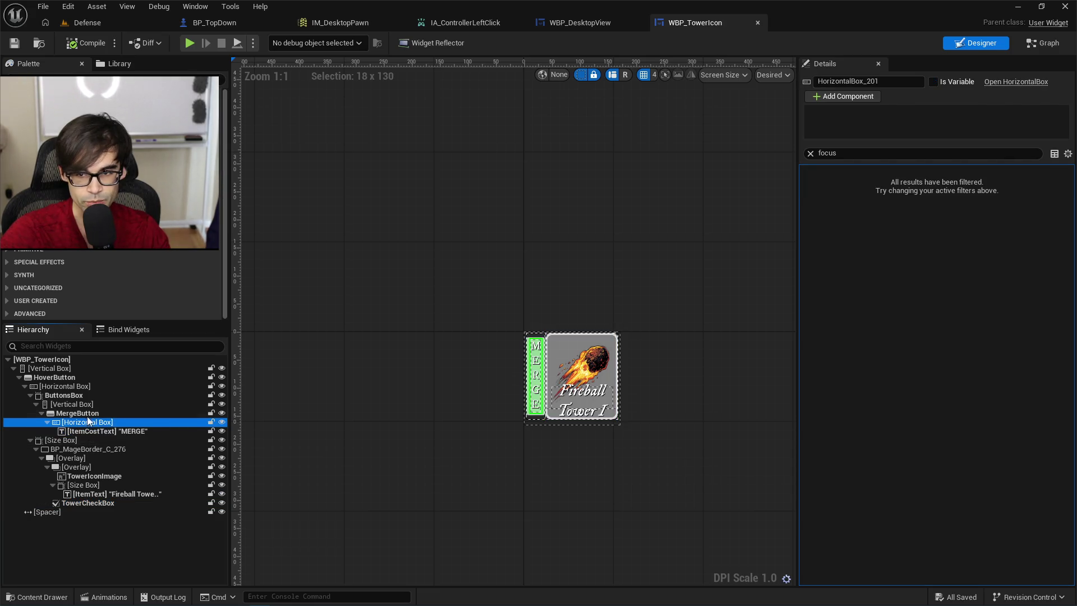
click(89, 413)
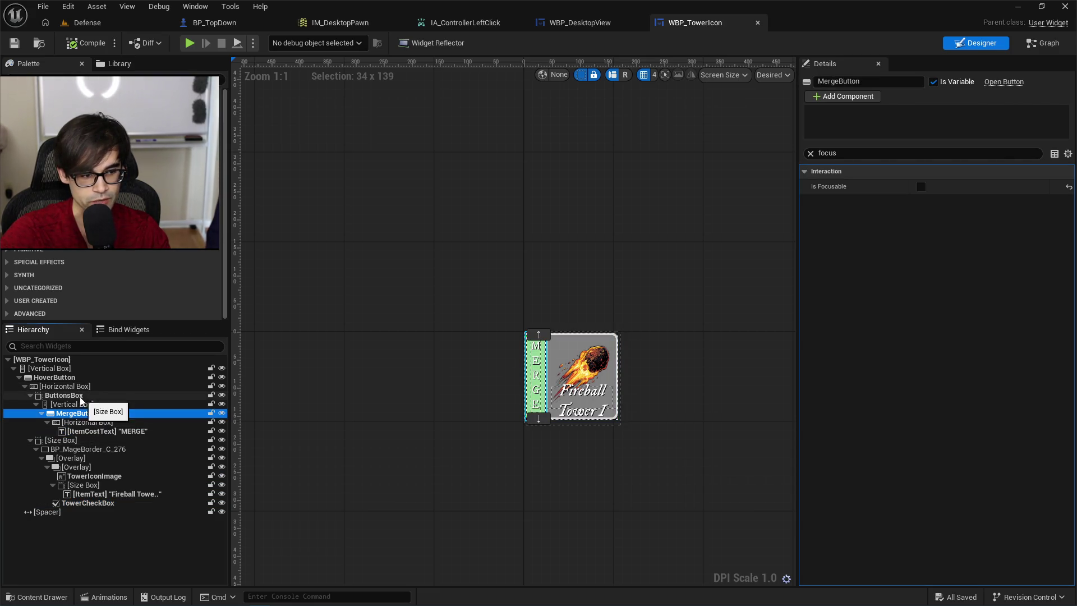
click(80, 396)
click(66, 387)
click(56, 378)
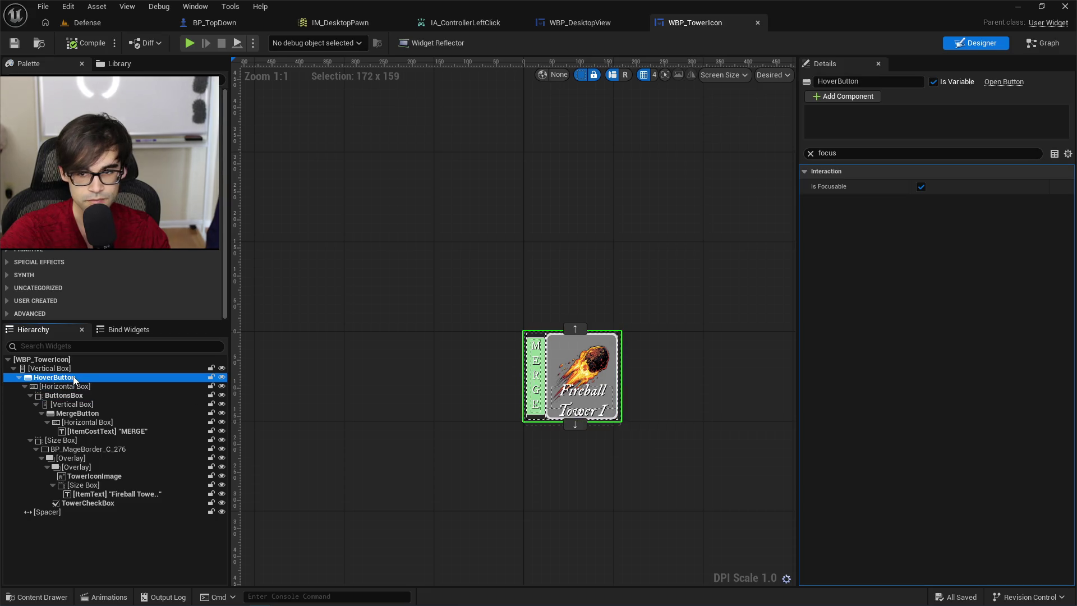
click(921, 186)
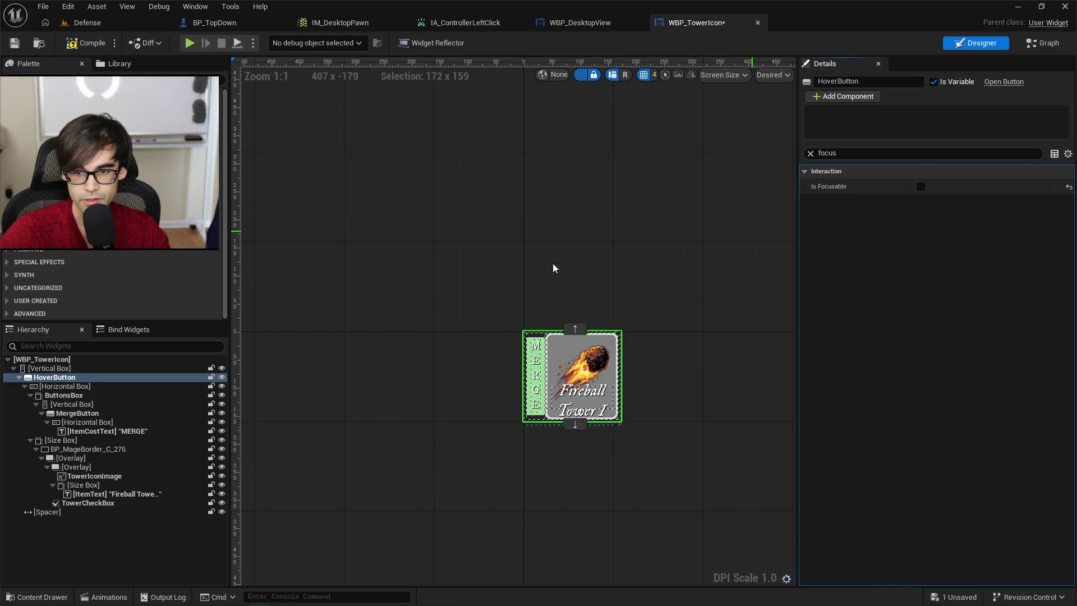
Inspect the root and spacer widgets, compile and save, then play-test the Defense level.
click(75, 369)
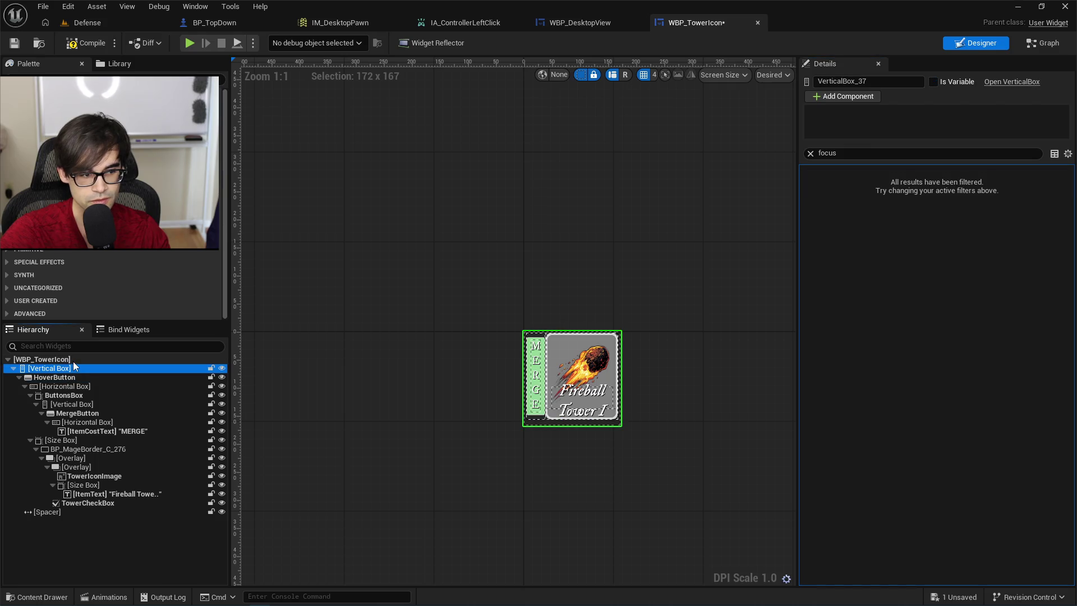
click(74, 360)
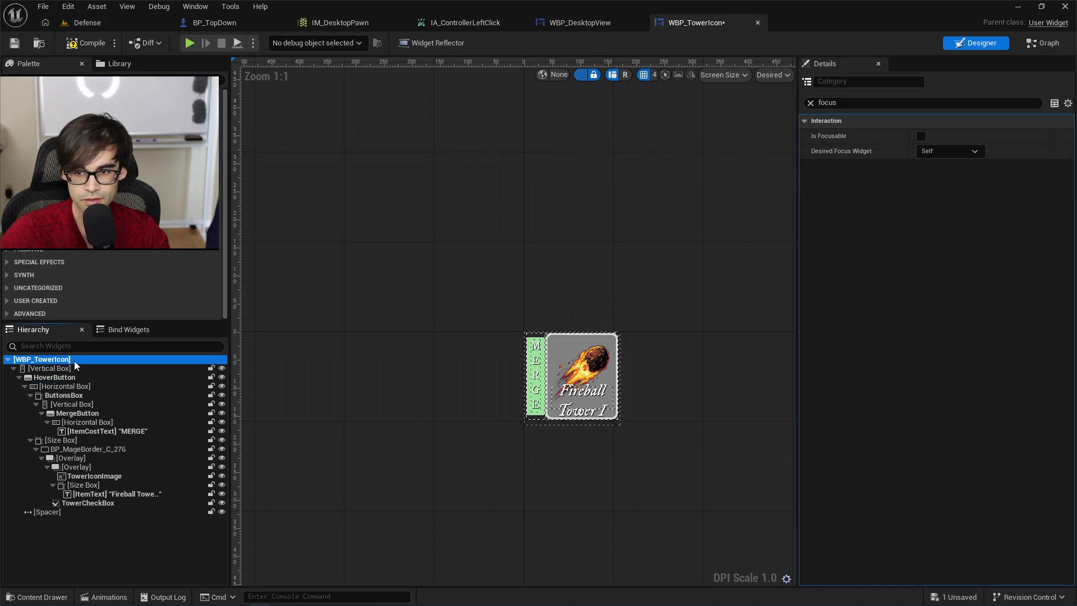
click(66, 512)
click(14, 43)
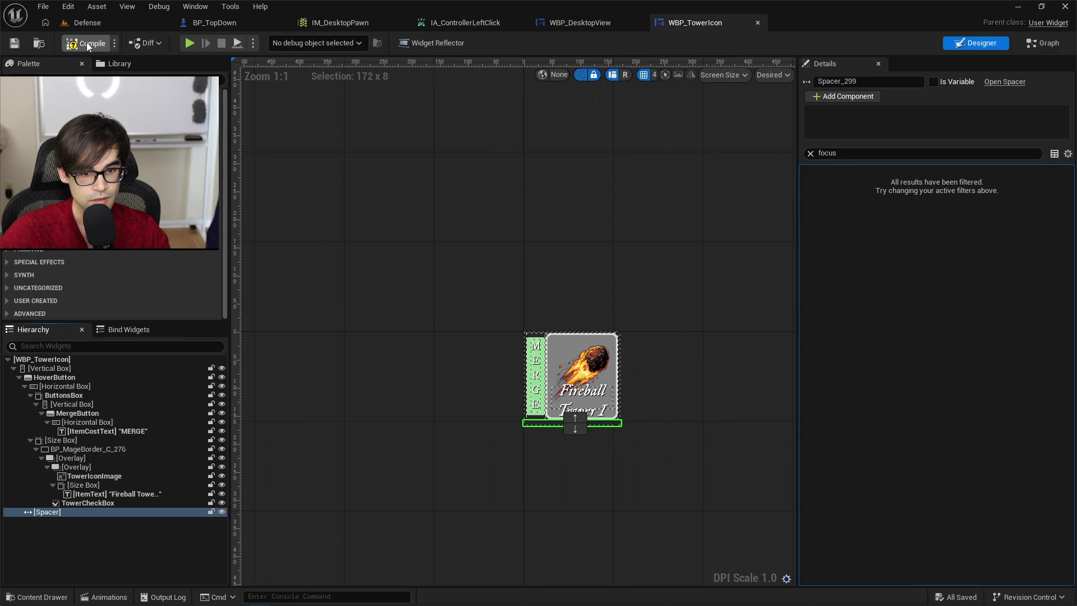
click(93, 23)
click(277, 45)
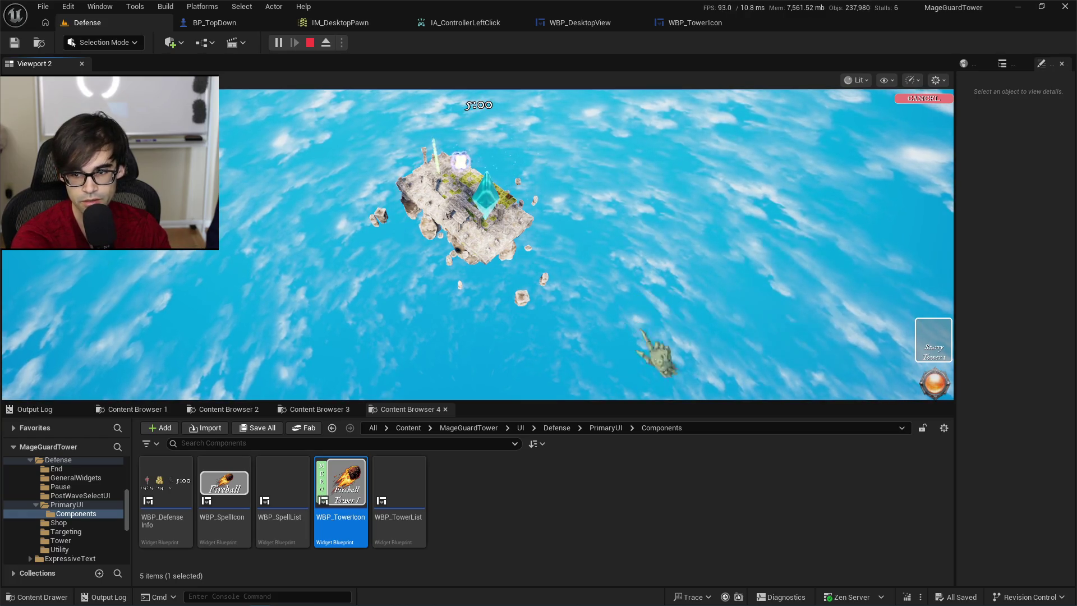
Pick the Starry Tower, cancel, pick it again and place it on the floating island.
click(941, 335)
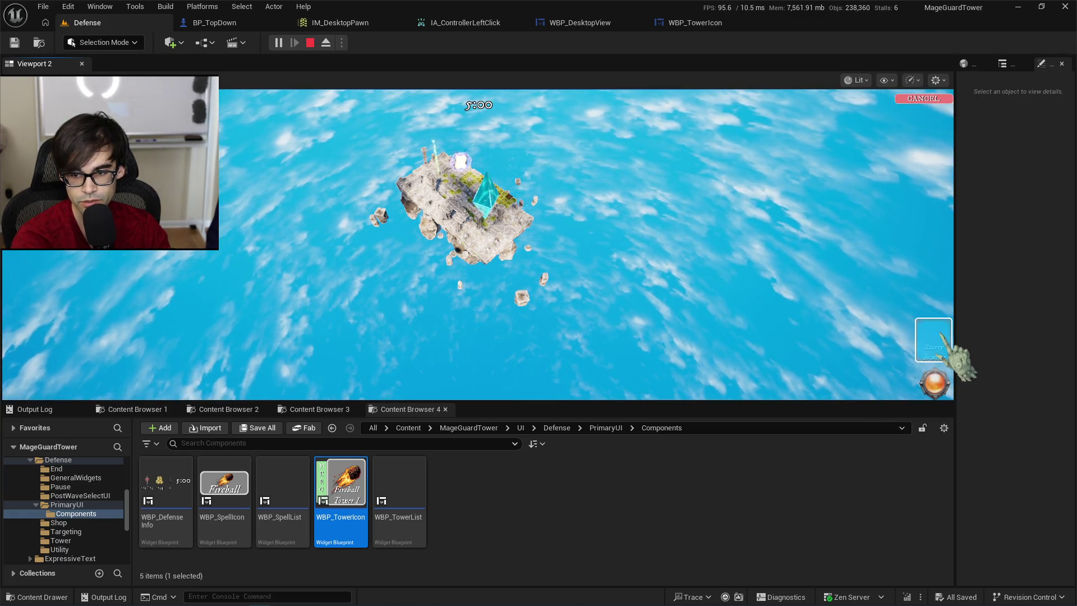
click(920, 101)
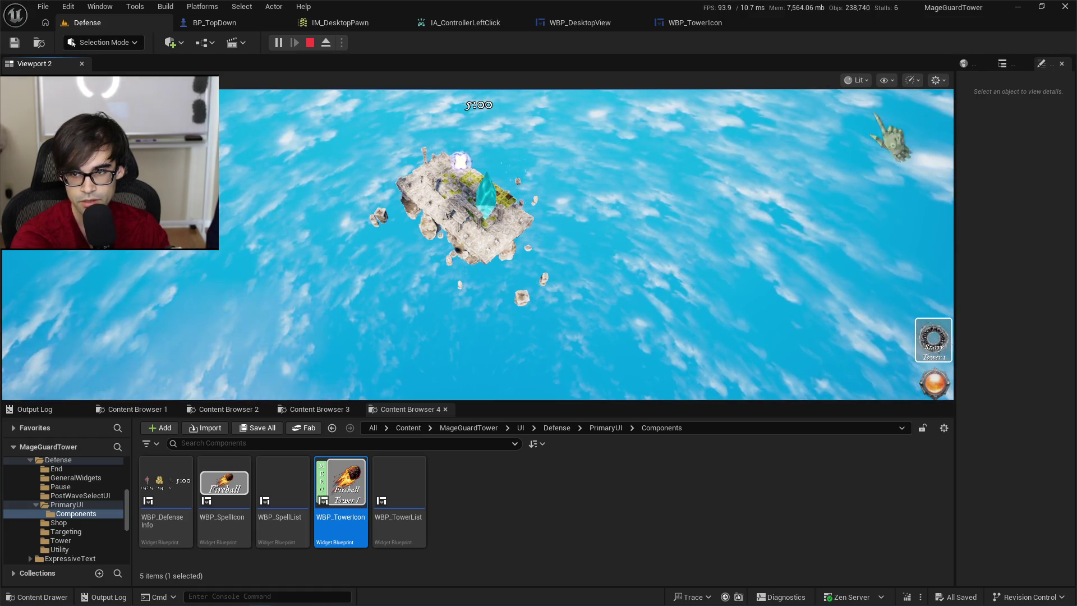
click(938, 350)
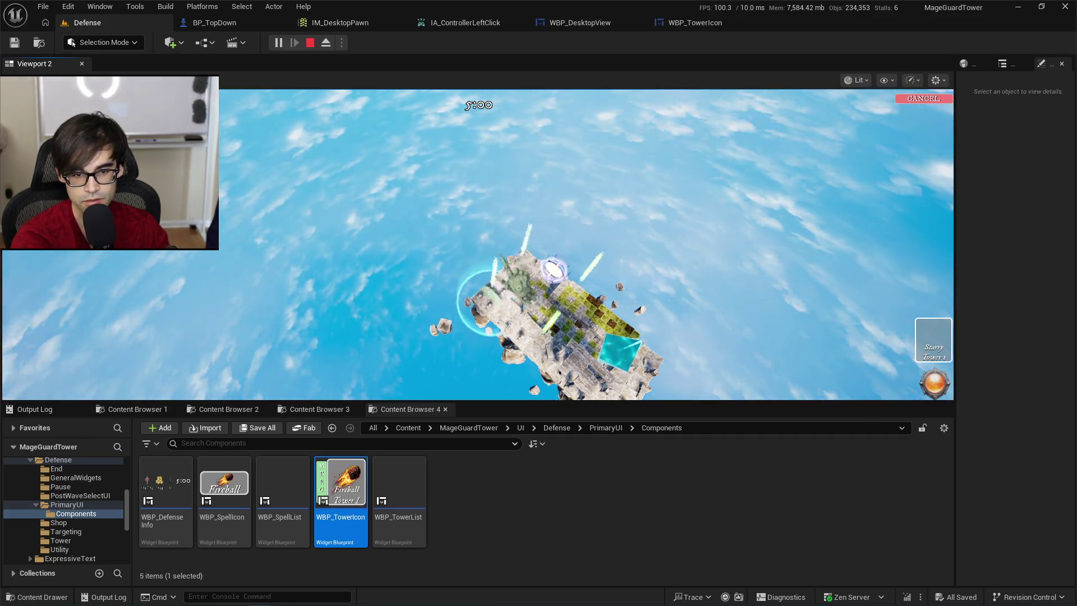
click(545, 264)
View and close the placed tower's info panel, end the session, and open WBP_SpellIcon.
click(547, 268)
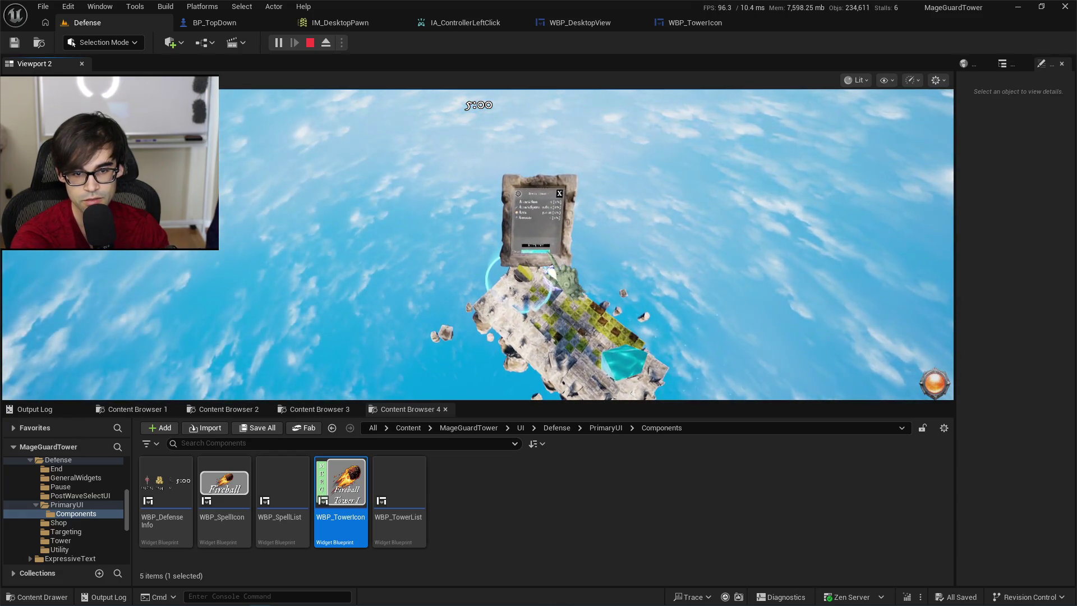
click(562, 198)
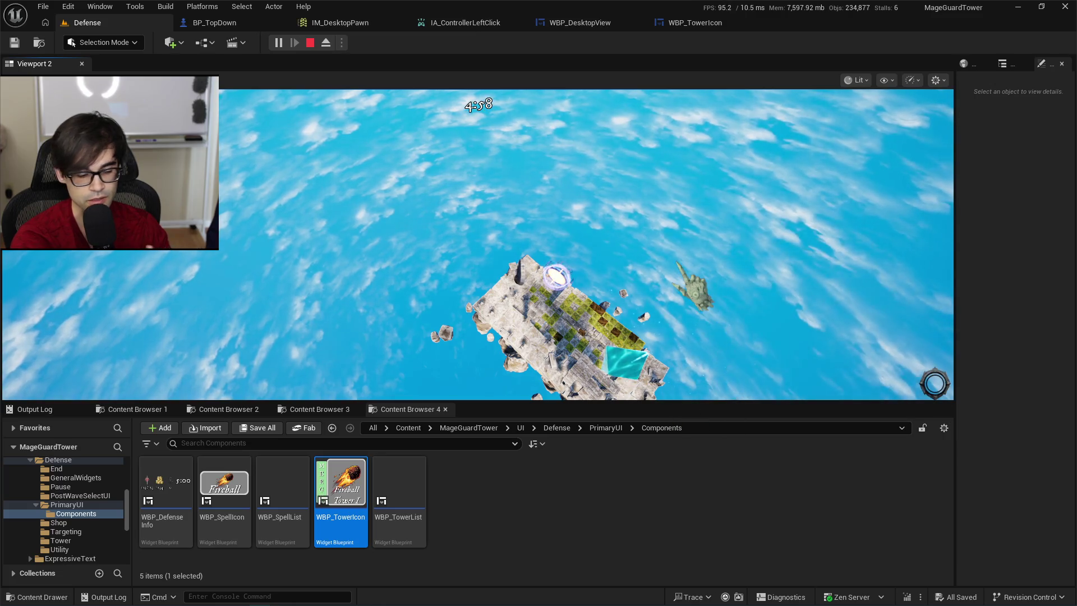
key(Escape)
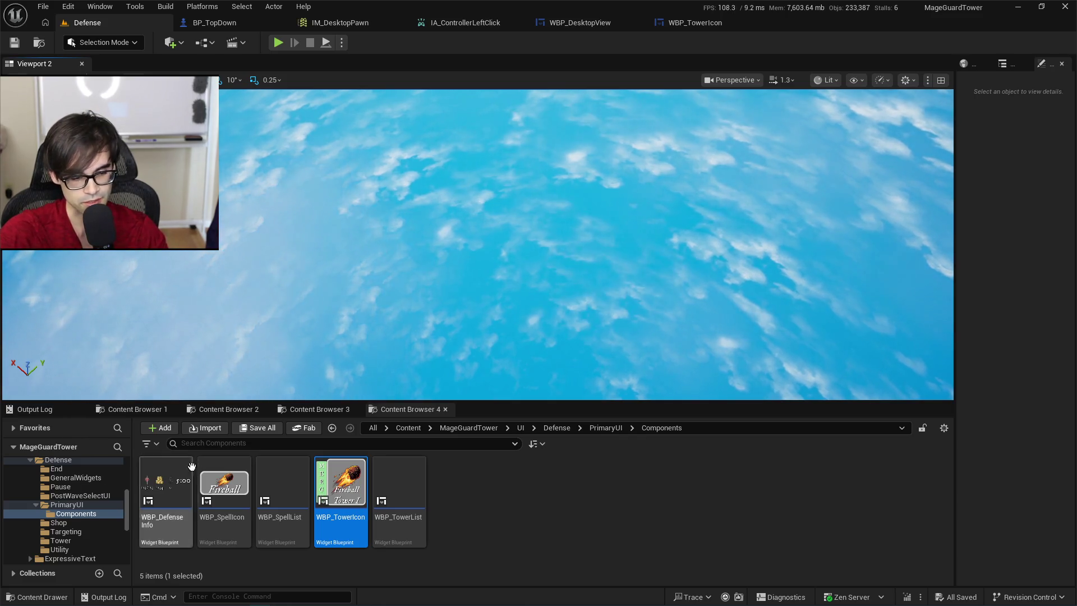
click(228, 491)
double_click(228, 492)
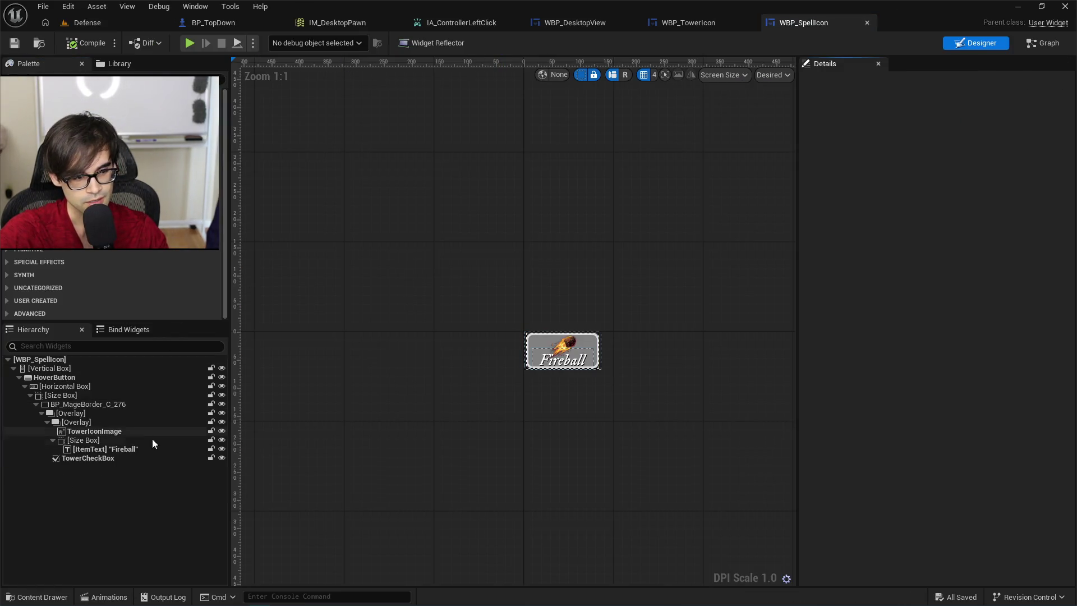
Filter Details by 'focus' and turn off Is Focusable on the TowerCheckBox.
click(98, 432)
click(854, 154)
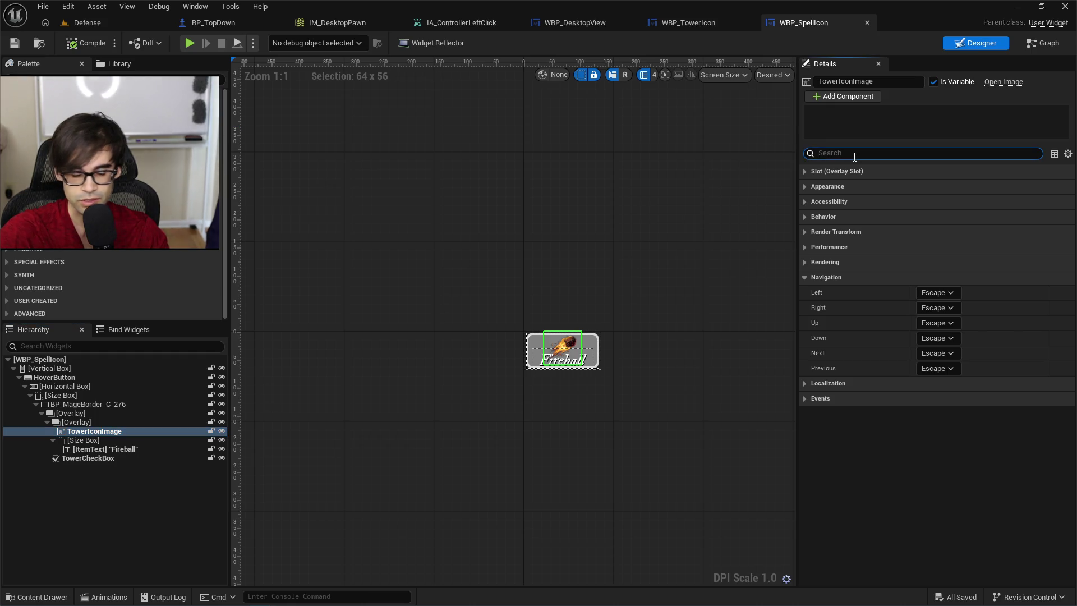
text(focus)
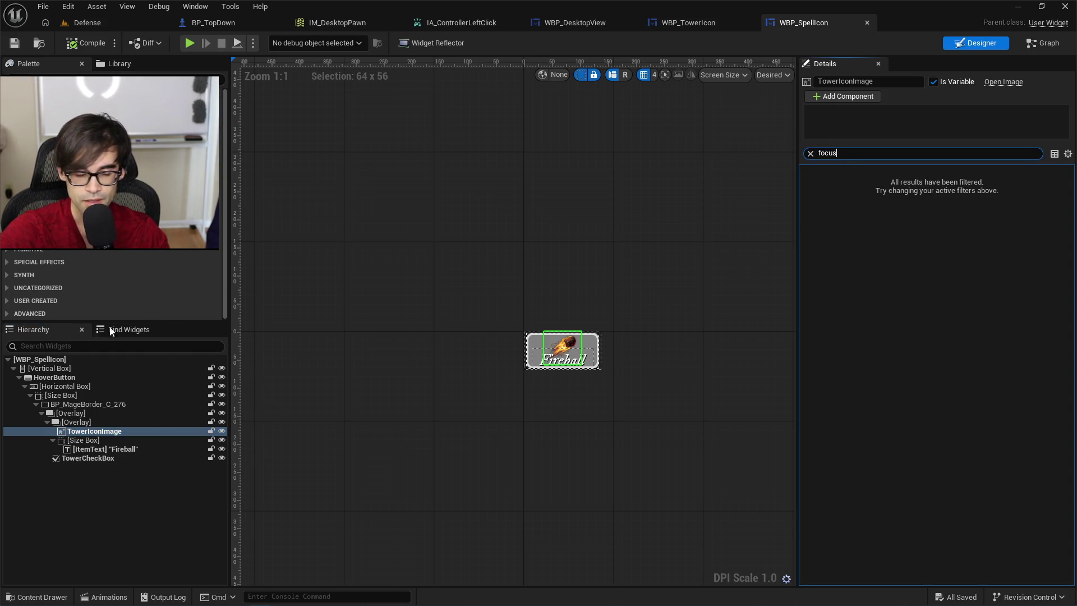
click(94, 450)
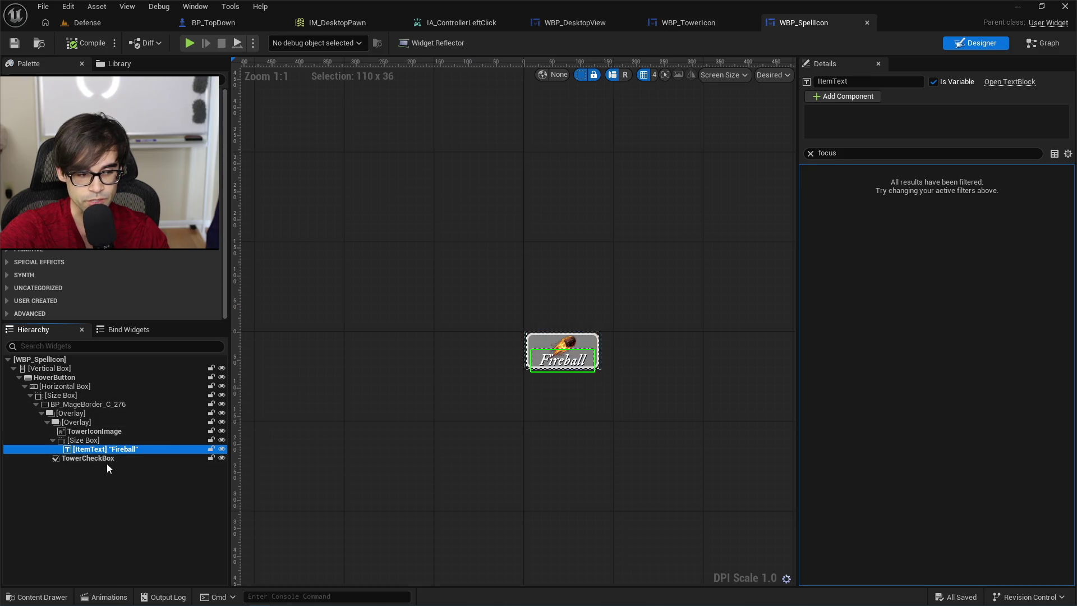
click(109, 458)
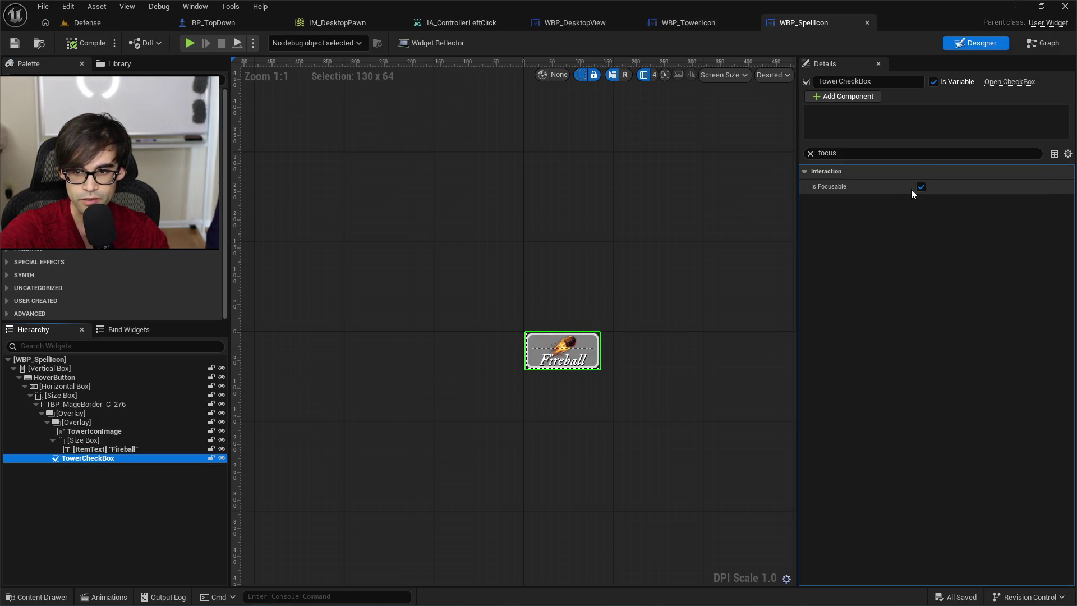
click(914, 190)
Check focusability up the hierarchy to the WBP_SpellIcon root, compile, and return to WBP_DesktopView.
click(138, 431)
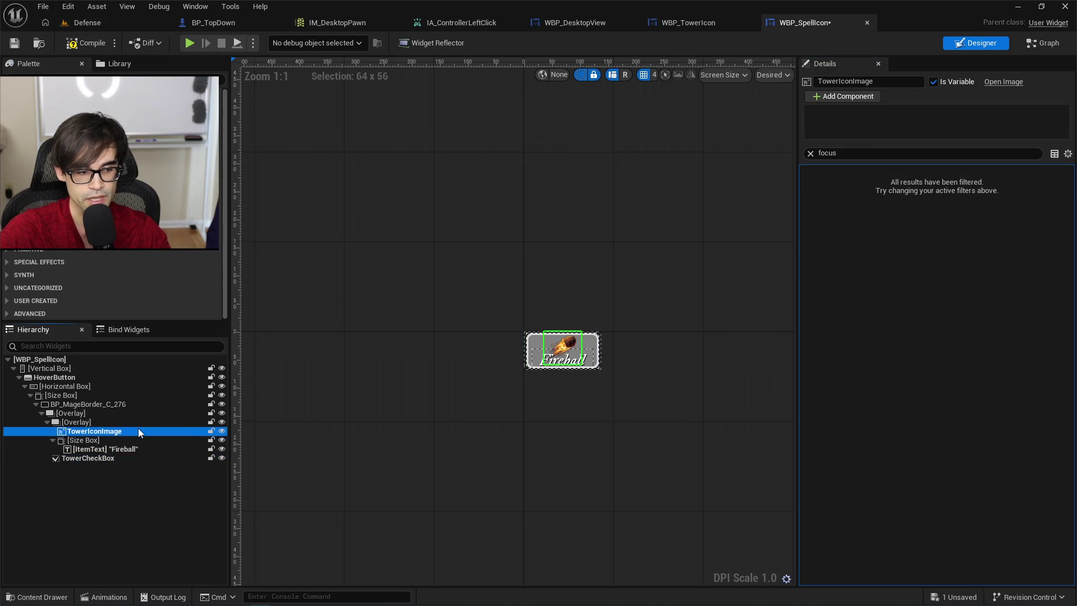
click(141, 423)
click(147, 414)
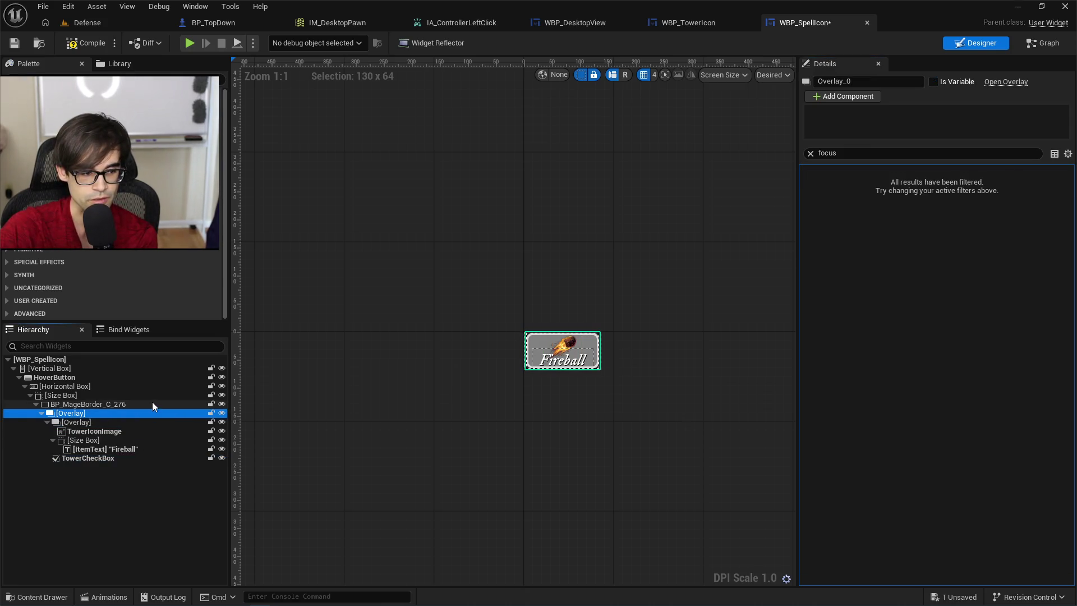
click(153, 403)
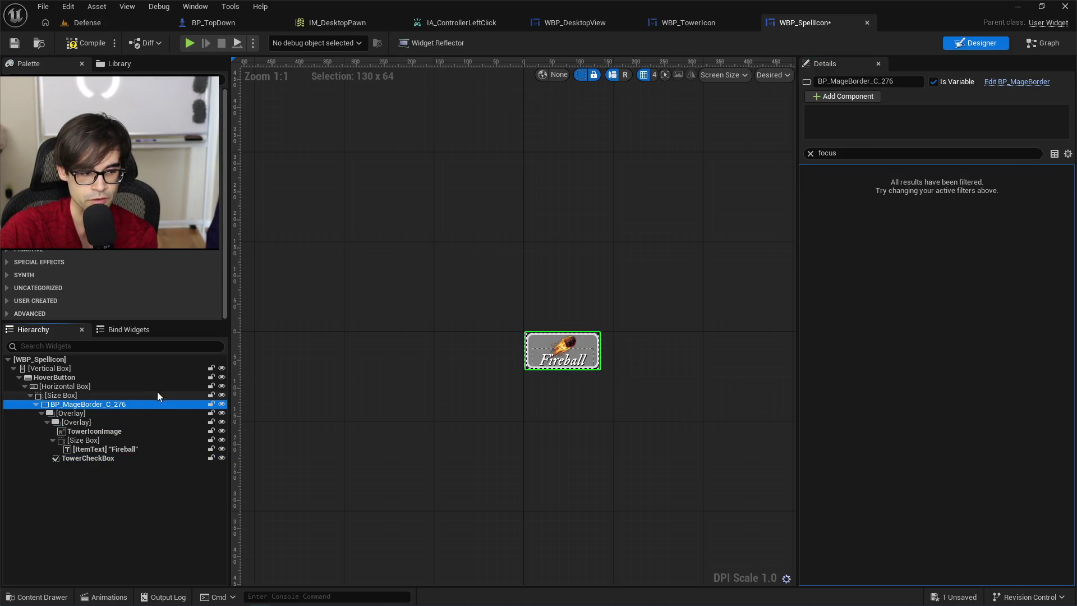
click(81, 395)
click(89, 386)
click(89, 377)
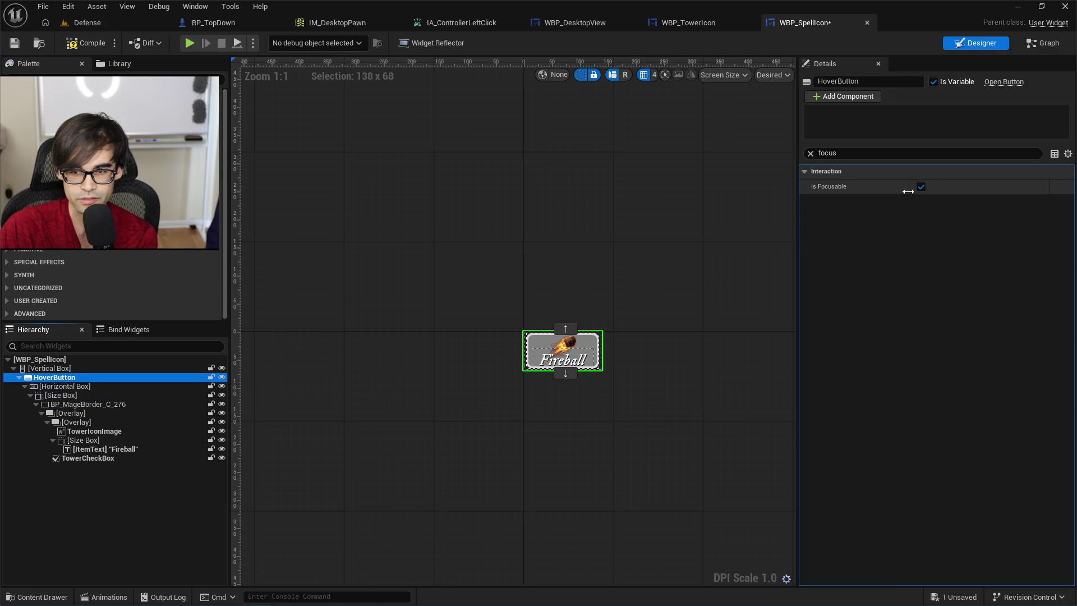
click(116, 369)
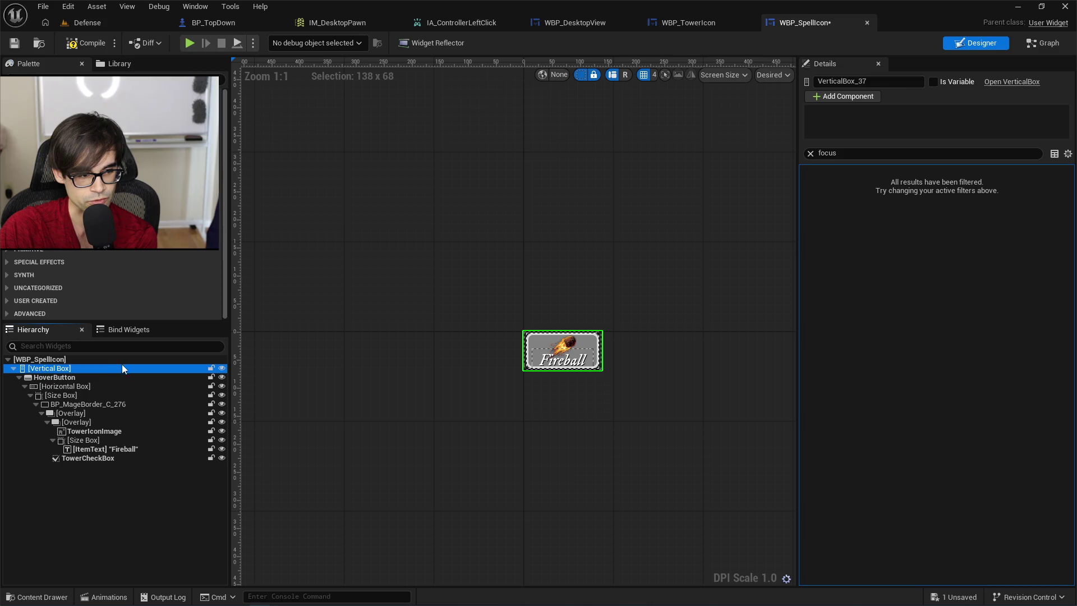
click(133, 358)
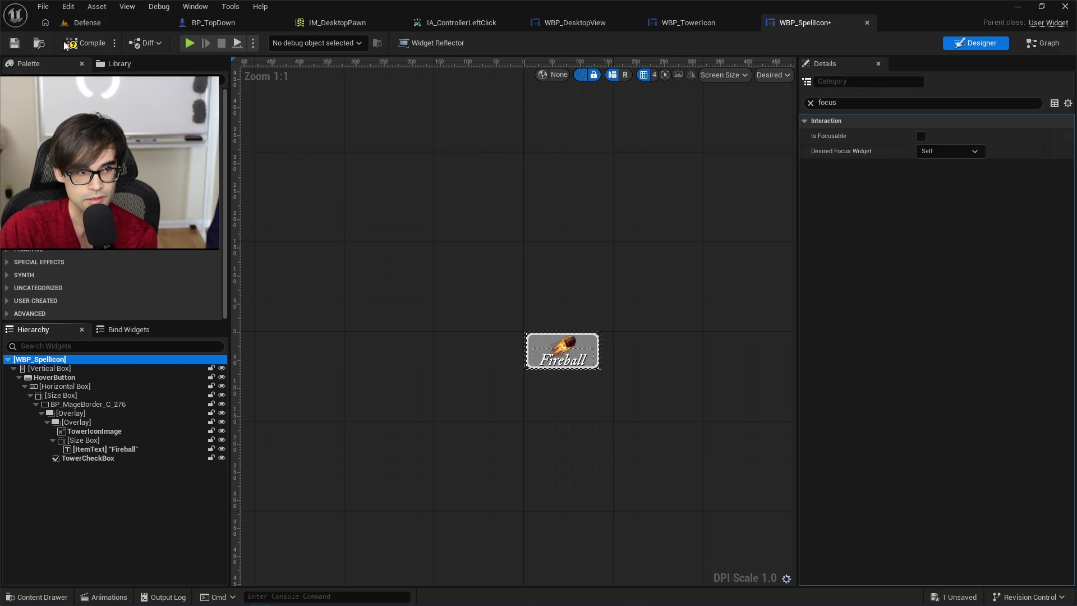
click(85, 44)
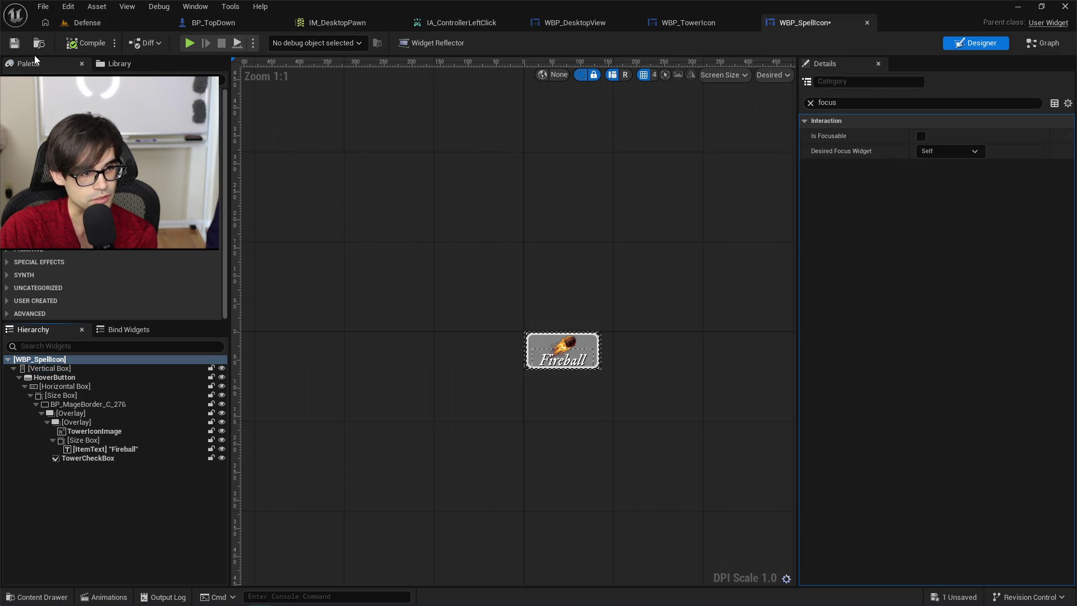
drag(582, 301, 526, 299)
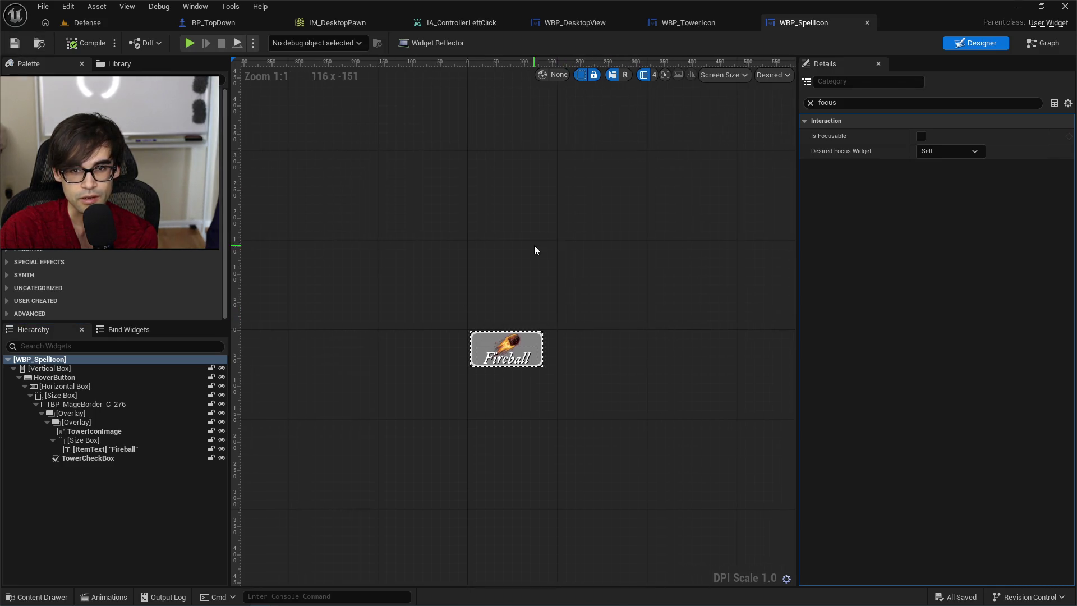
click(694, 29)
click(577, 28)
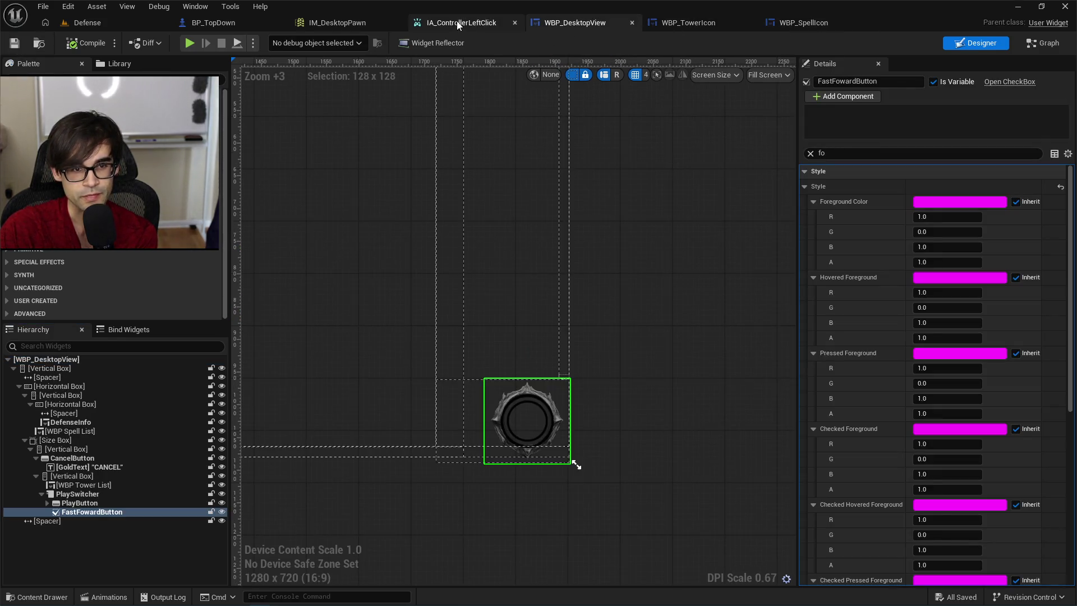
Cycle through IA_ControllerLeftClick, IM_DesktopPawn and BP_TopDown back to the Defense level, then switch to Cursor.
click(455, 23)
click(339, 25)
click(213, 26)
click(86, 25)
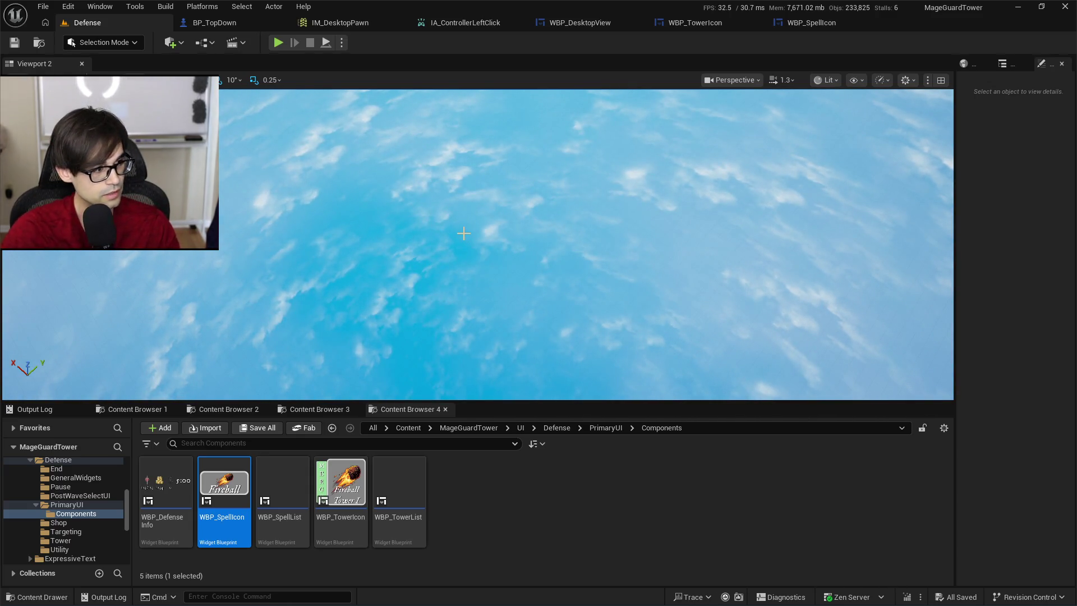
key(alt+Tab)
scroll(547, 286, down, 10)
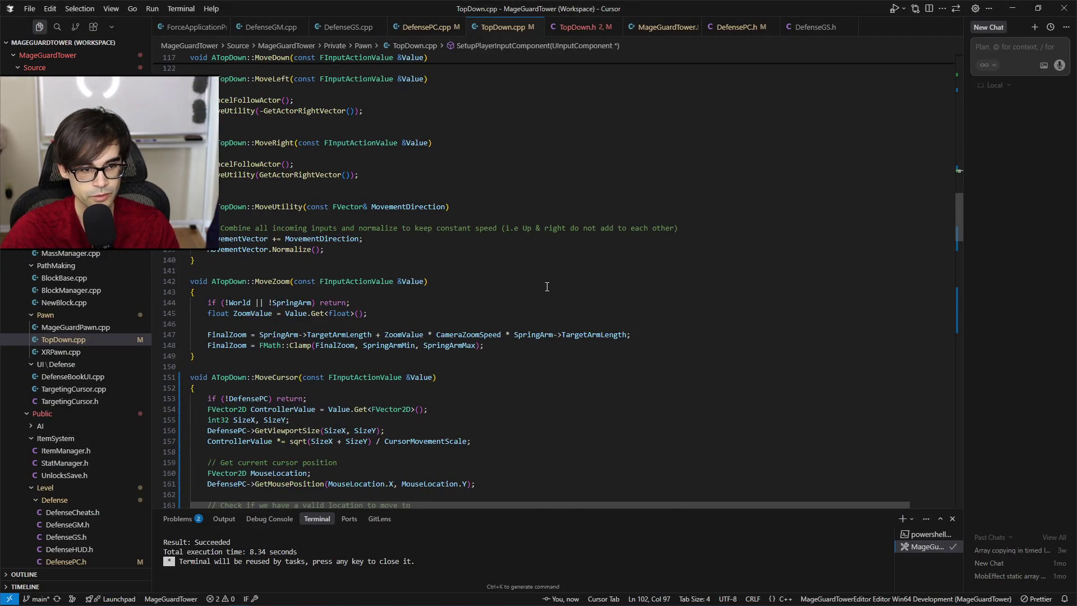
Inspect MoveZoom, its Value parameter and ZoomValue in TopDown.cpp, then switch back to Unreal.
click(275, 284)
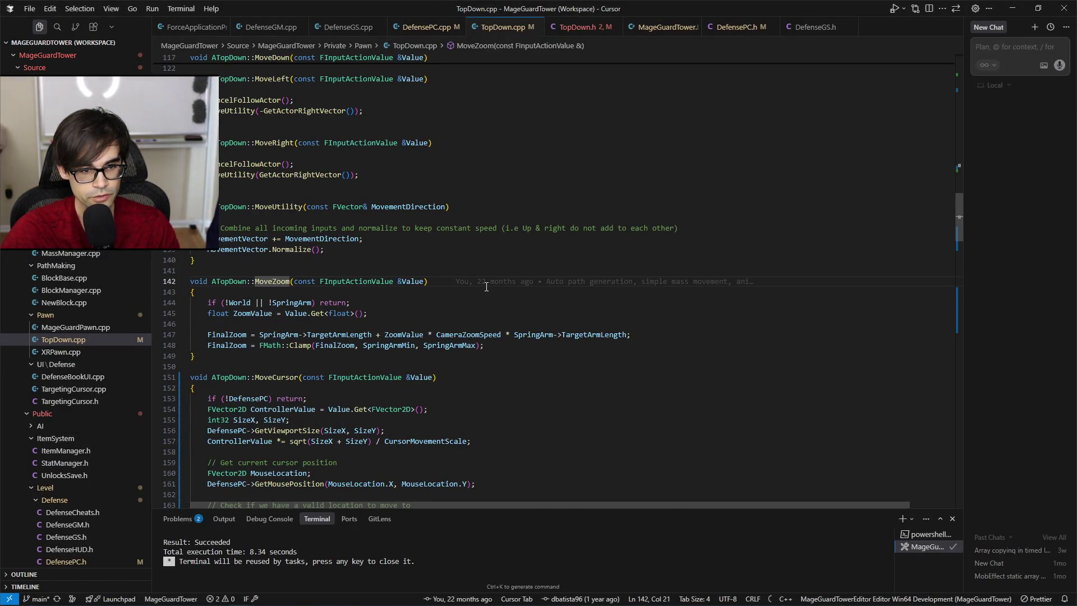
click(416, 284)
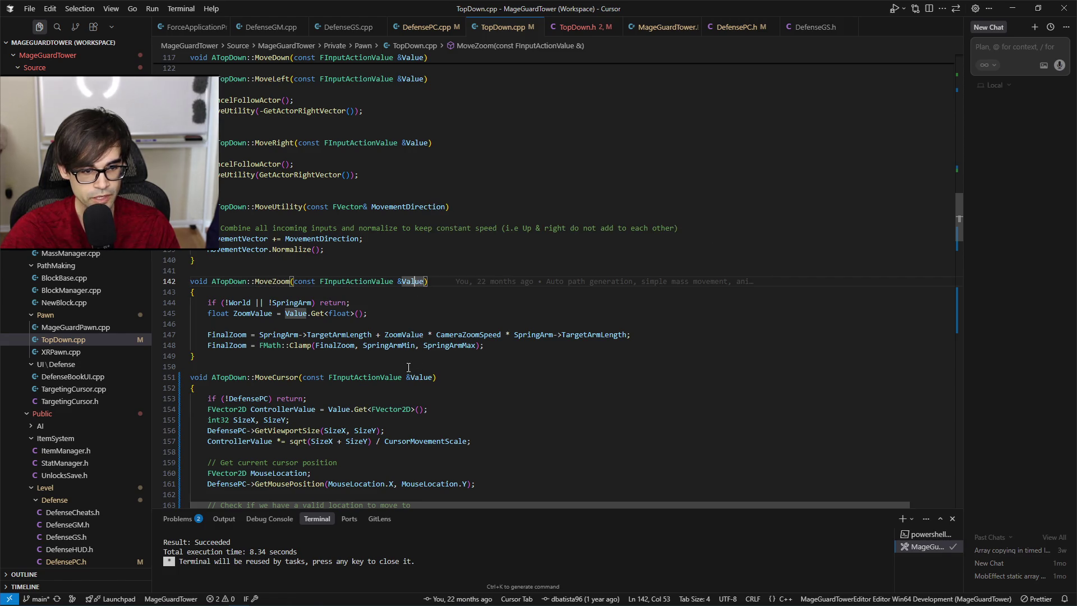
click(247, 314)
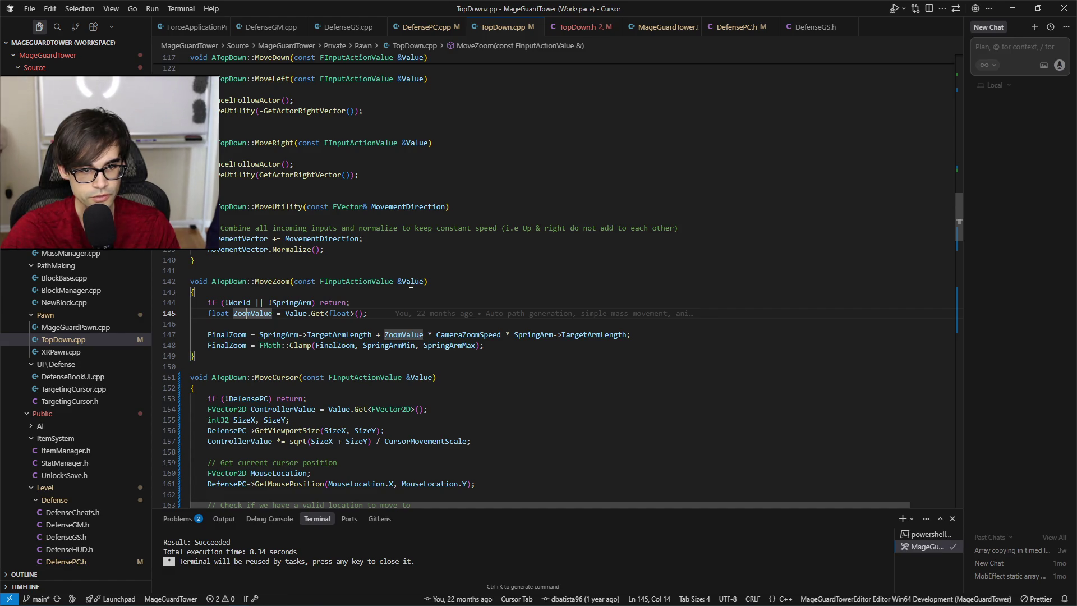
key(alt+Tab)
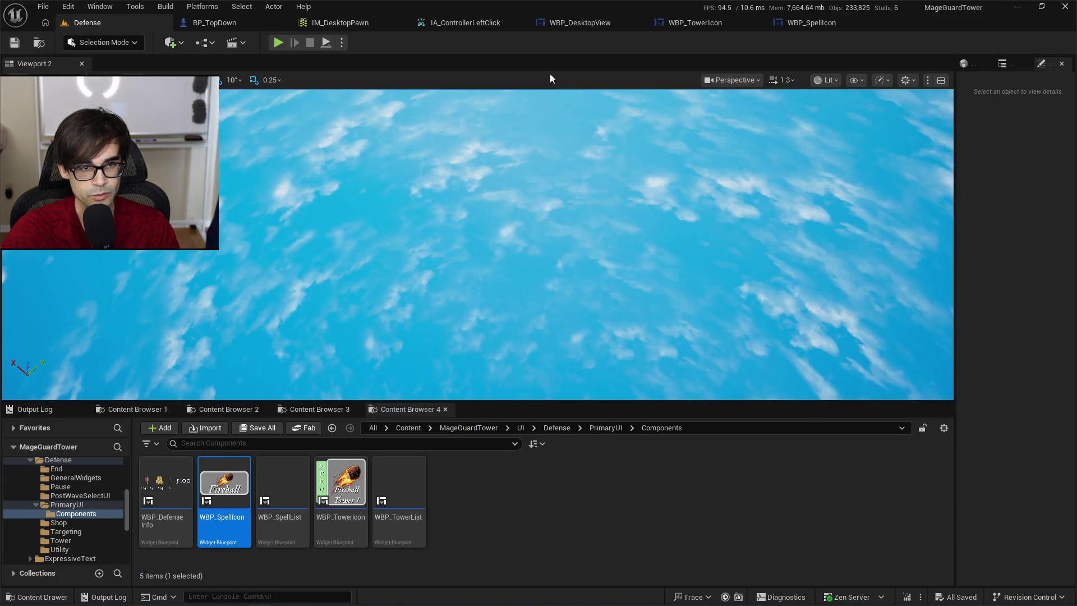
Open IM_DesktopPawn and collapse the IA_MoveCursor mapping.
click(337, 21)
scroll(168, 236, down, 3)
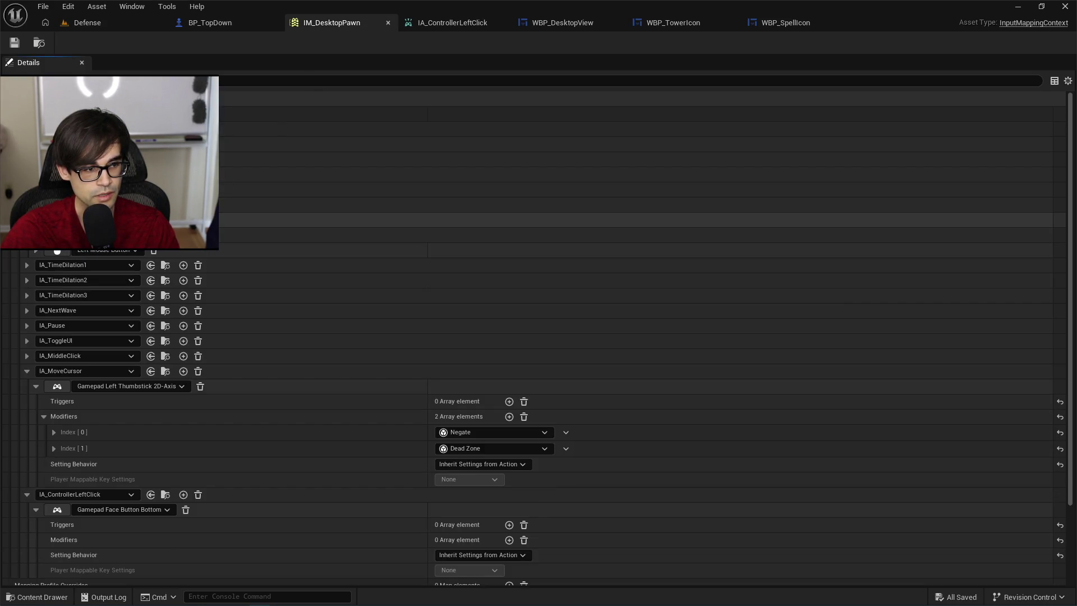
click(27, 355)
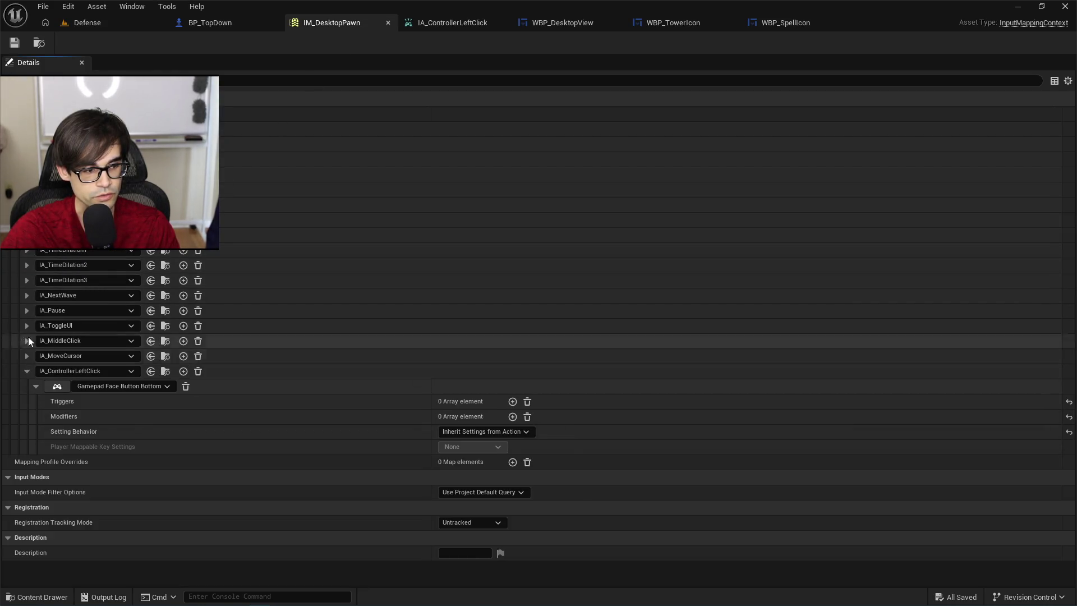
scroll(539, 413, up, 1)
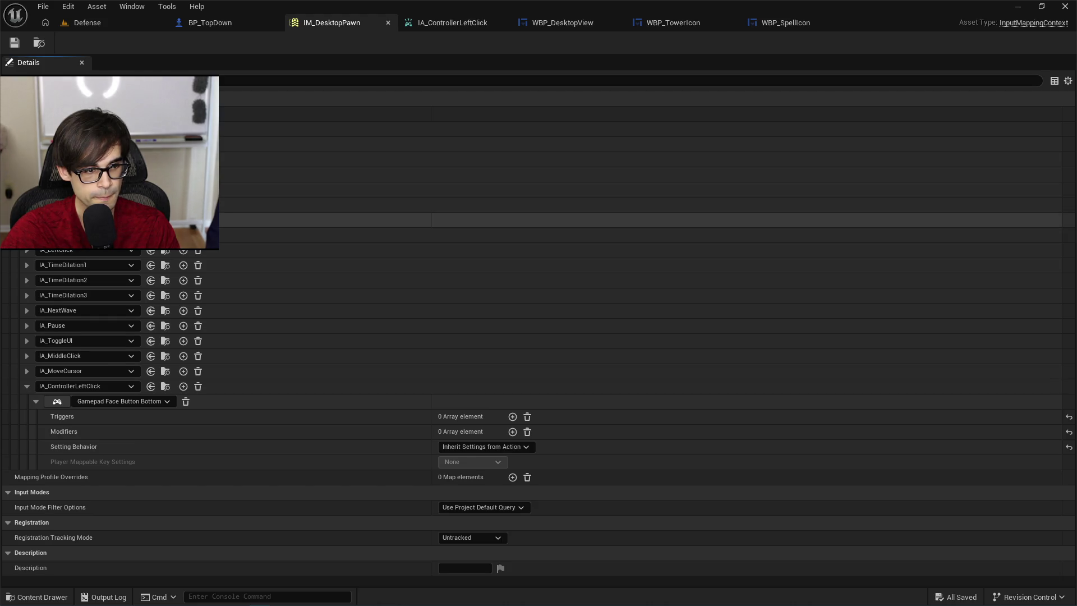
key(ctrl+z)
key(ctrl+z)
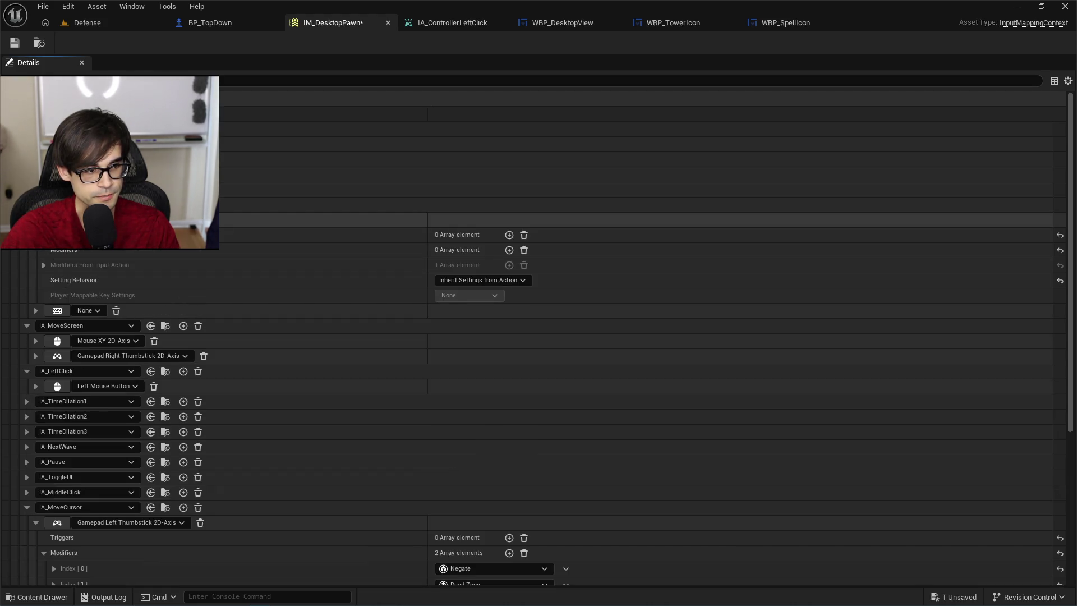
Set the new mapping's key to Gamepad Right Trigger Axis.
click(99, 310)
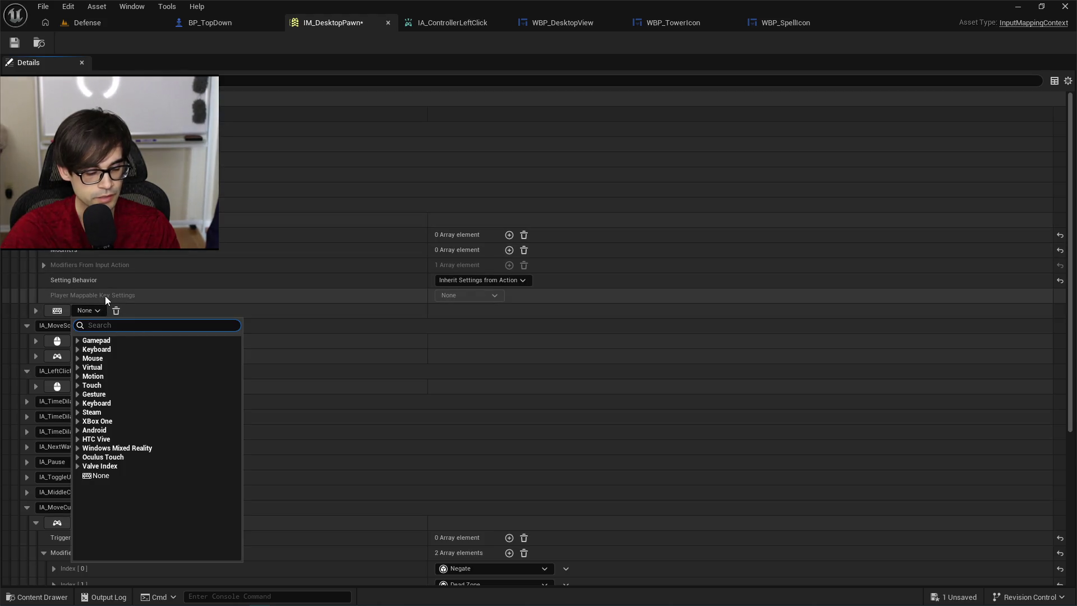
text(gamepad)
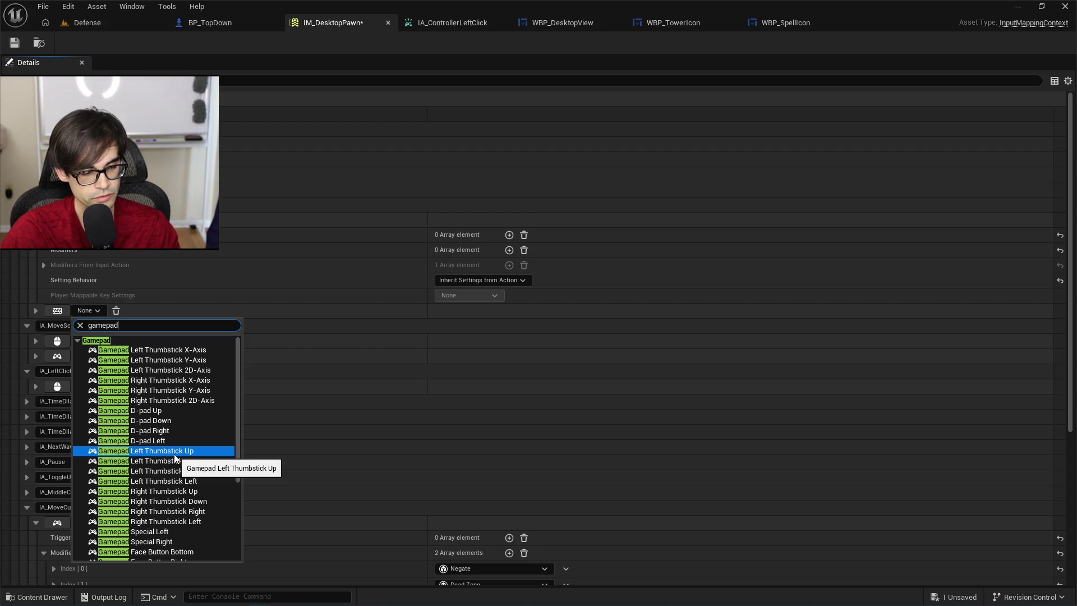
scroll(175, 444, down, 2)
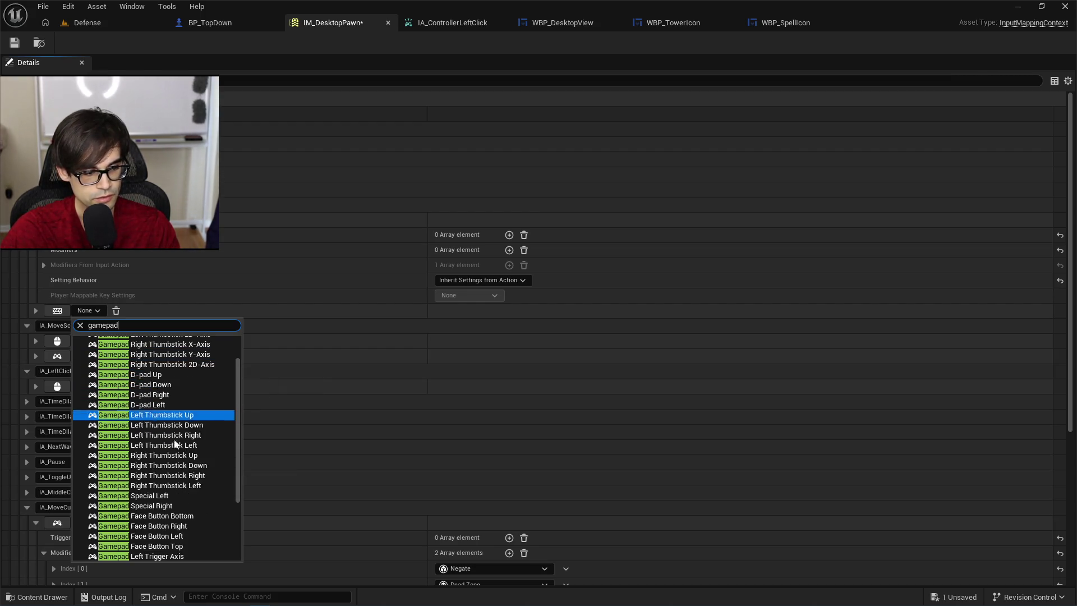
scroll(186, 449, down, 2)
scroll(196, 449, down, 2)
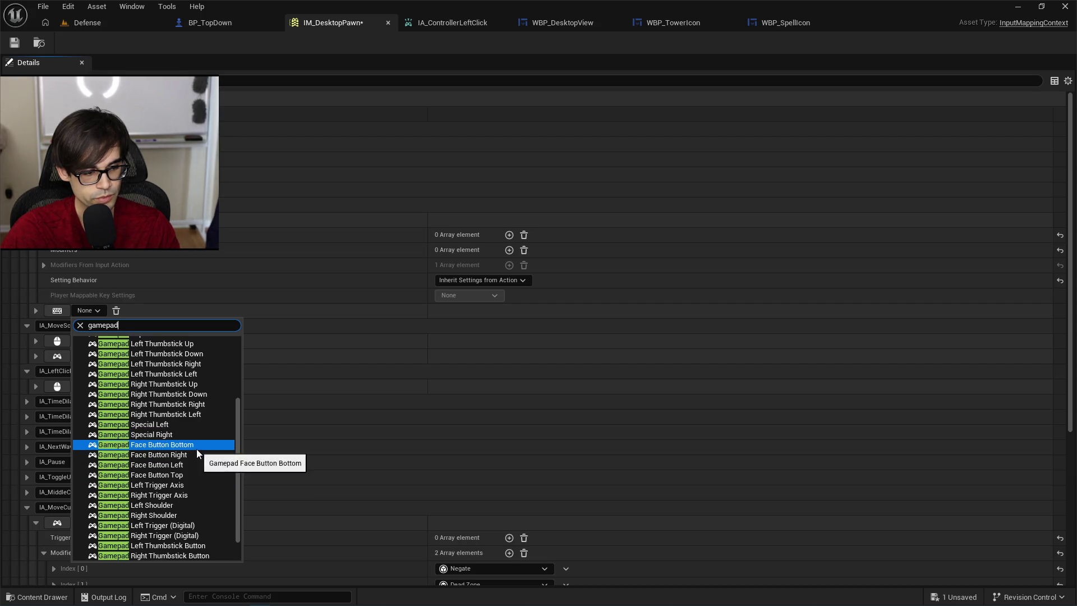
scroll(196, 448, down, 2)
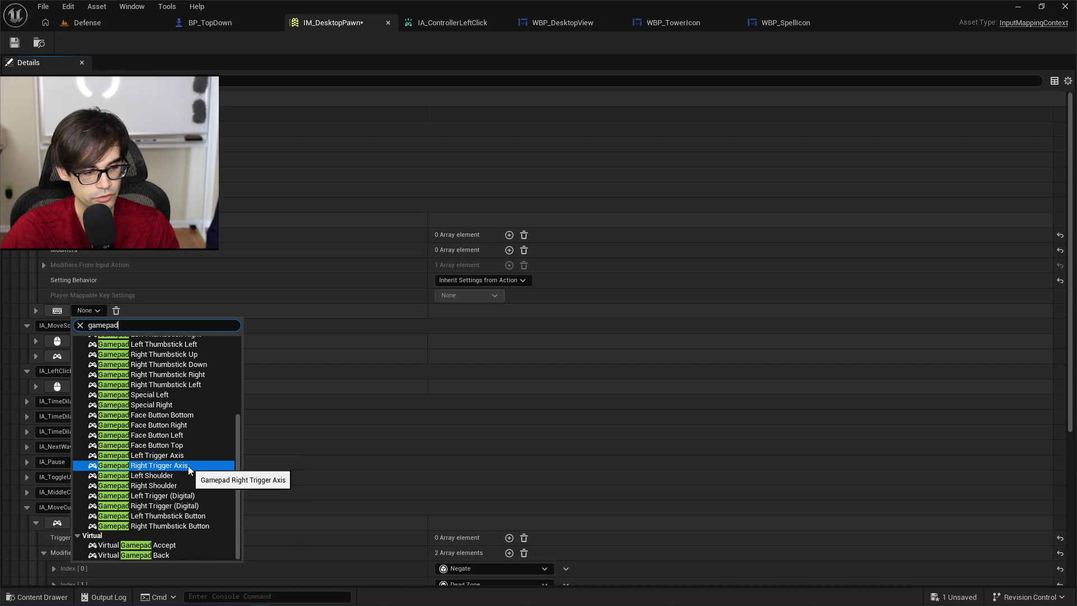
click(187, 465)
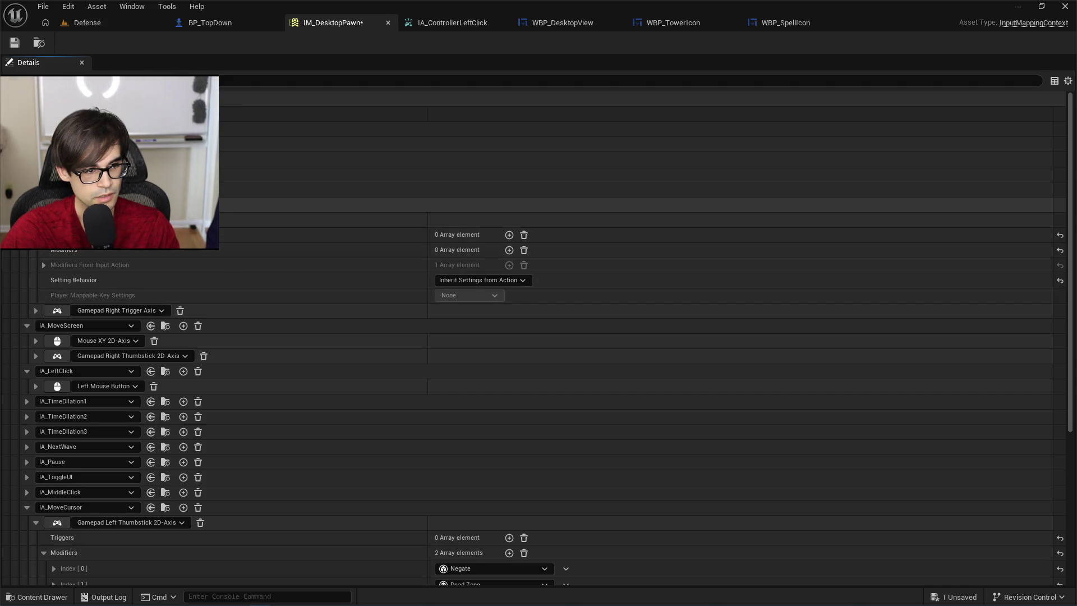
Add a second mapping bound to Gamepad Left Trigger Axis.
click(183, 205)
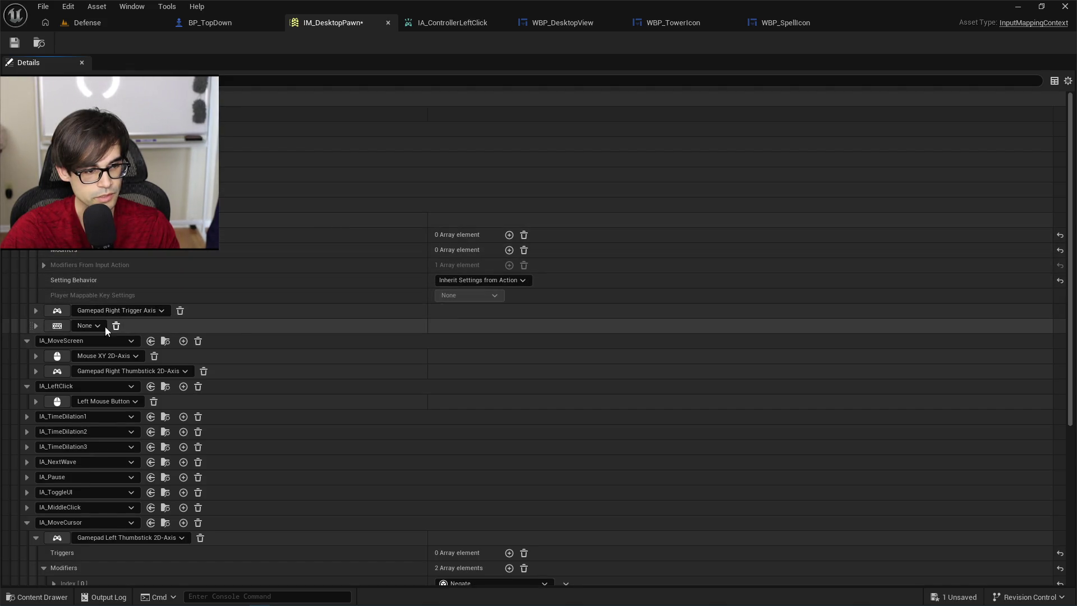
click(90, 325)
text(pad left)
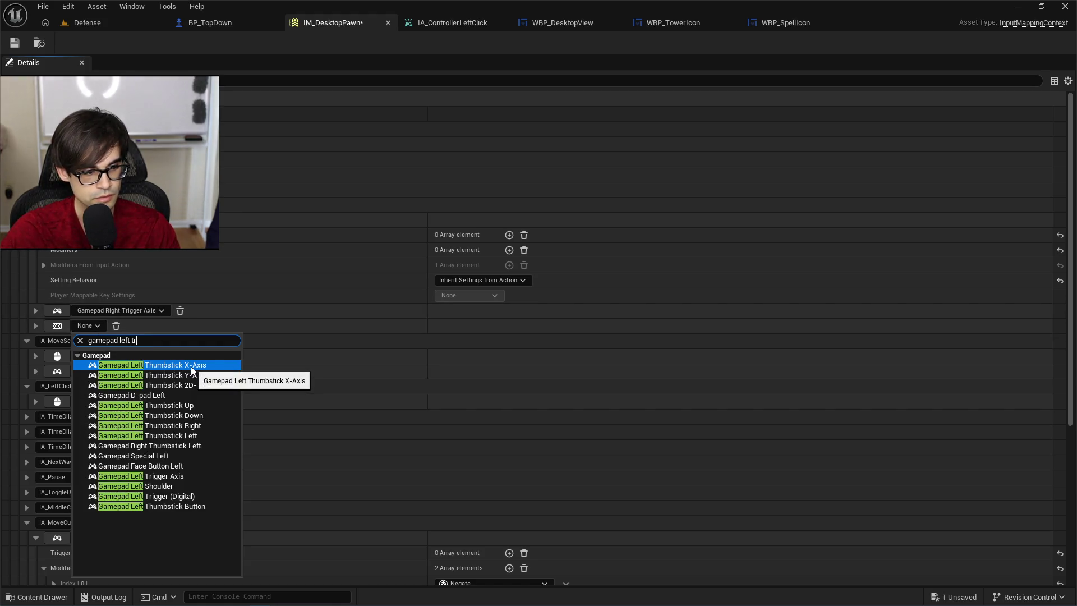
text( tr)
click(182, 368)
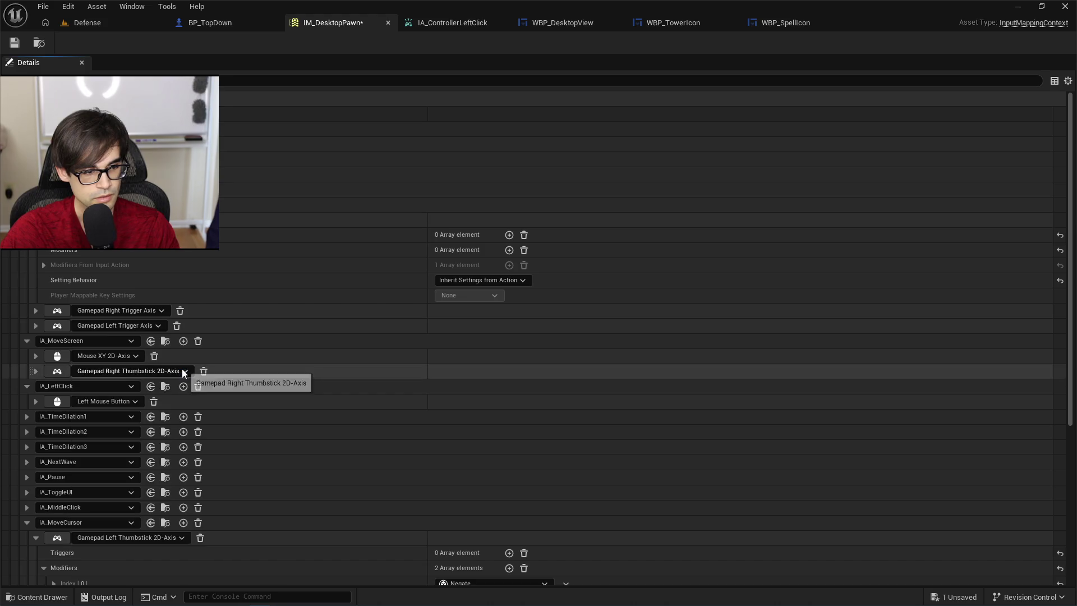
Give the Gamepad Left Trigger Axis mapping a Negate modifier.
click(36, 311)
click(35, 401)
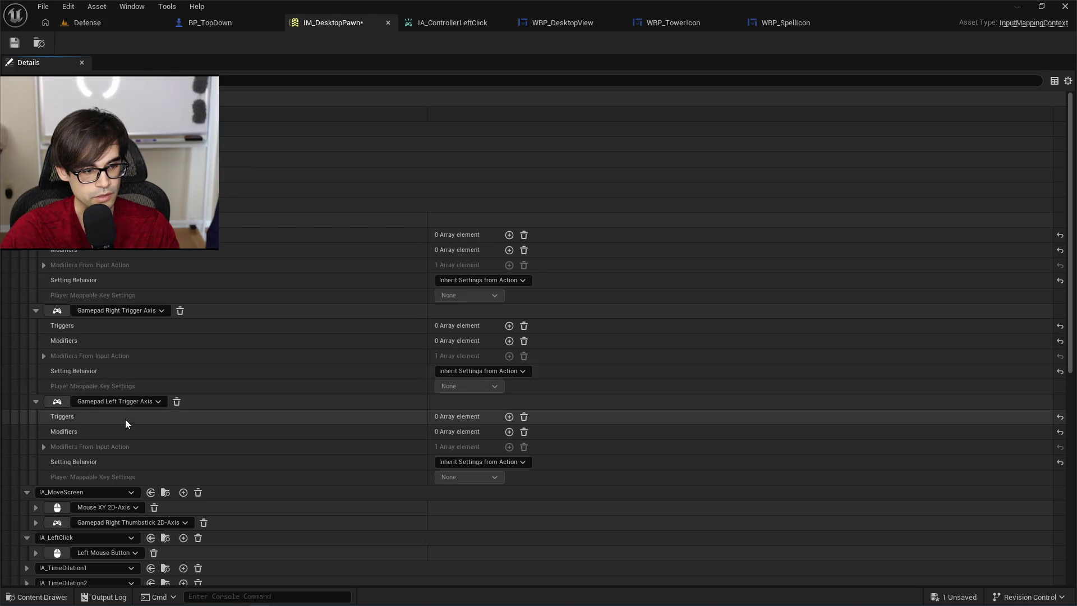
click(509, 432)
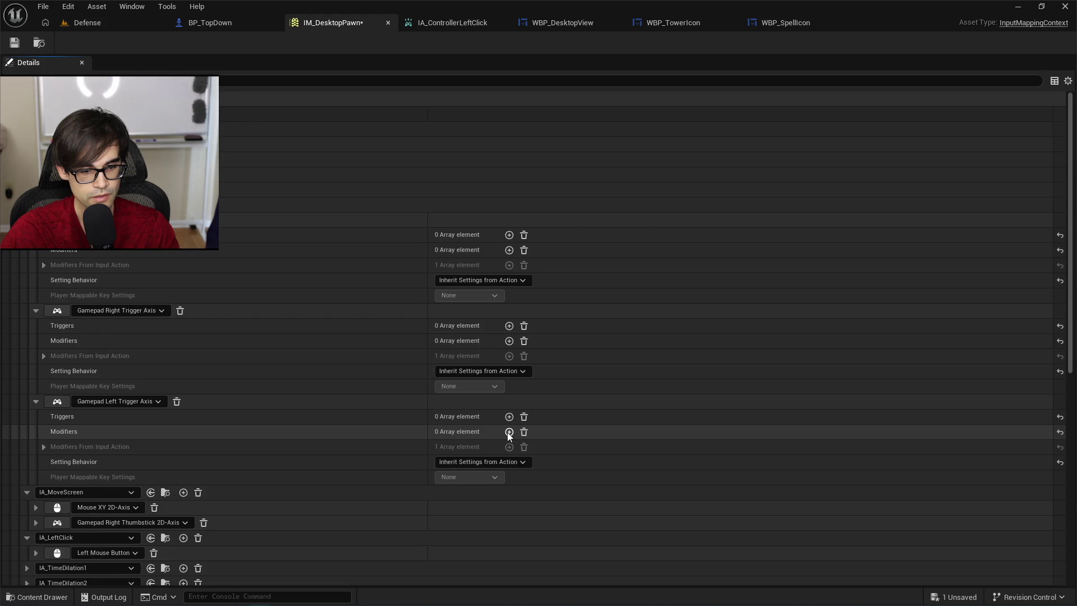
click(503, 447)
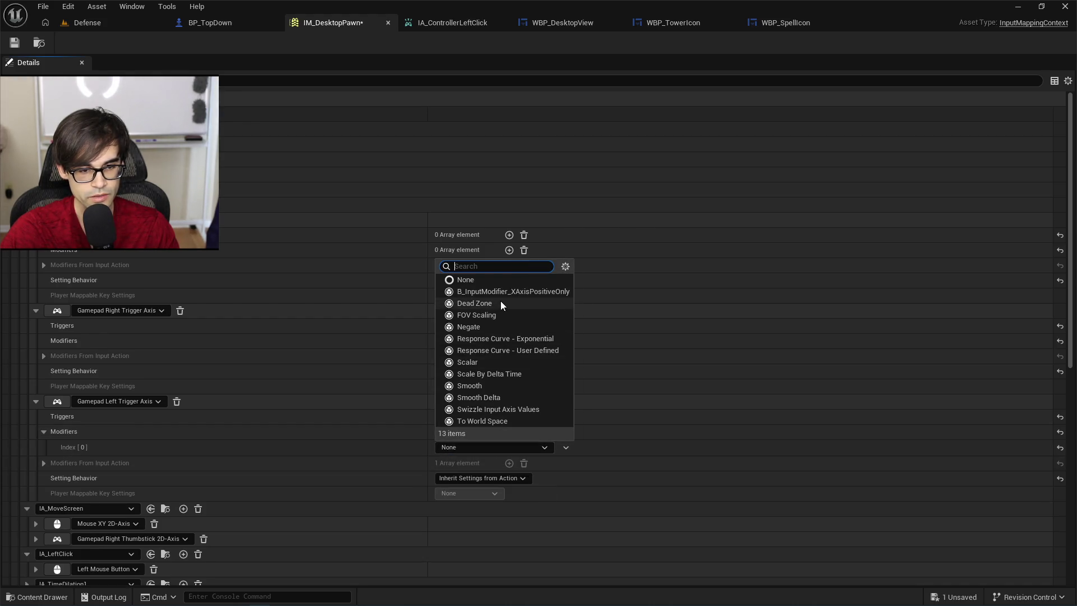
click(485, 328)
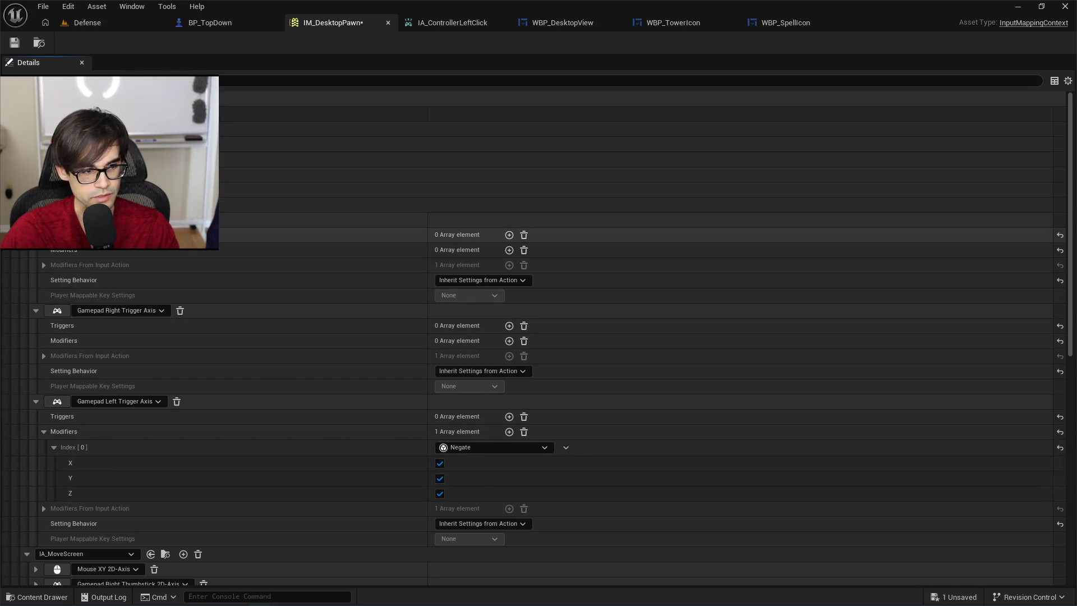
click(45, 264)
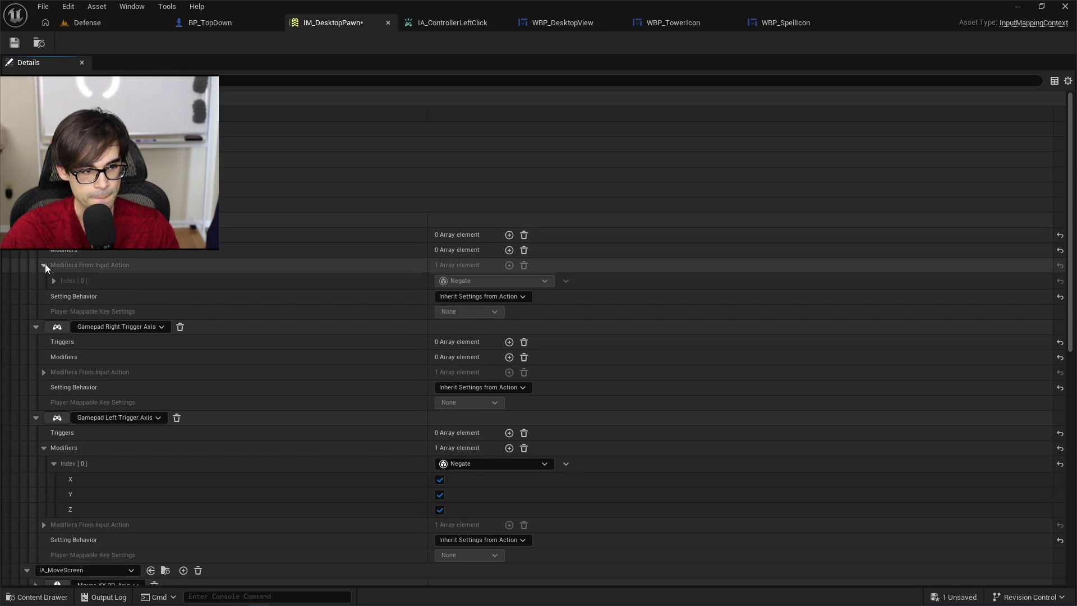
click(45, 264)
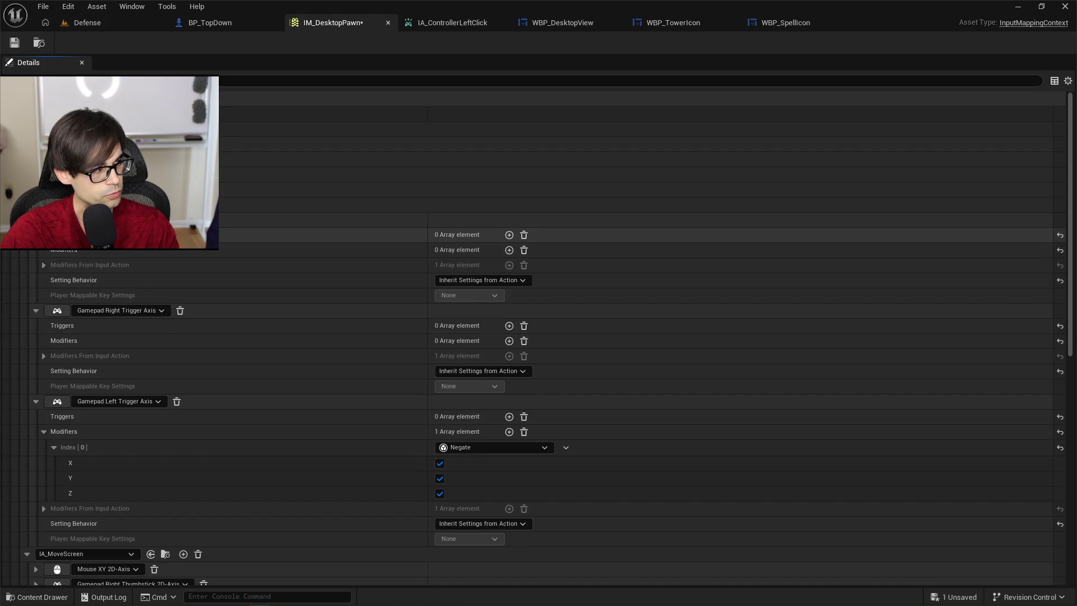
key(alt+Tab)
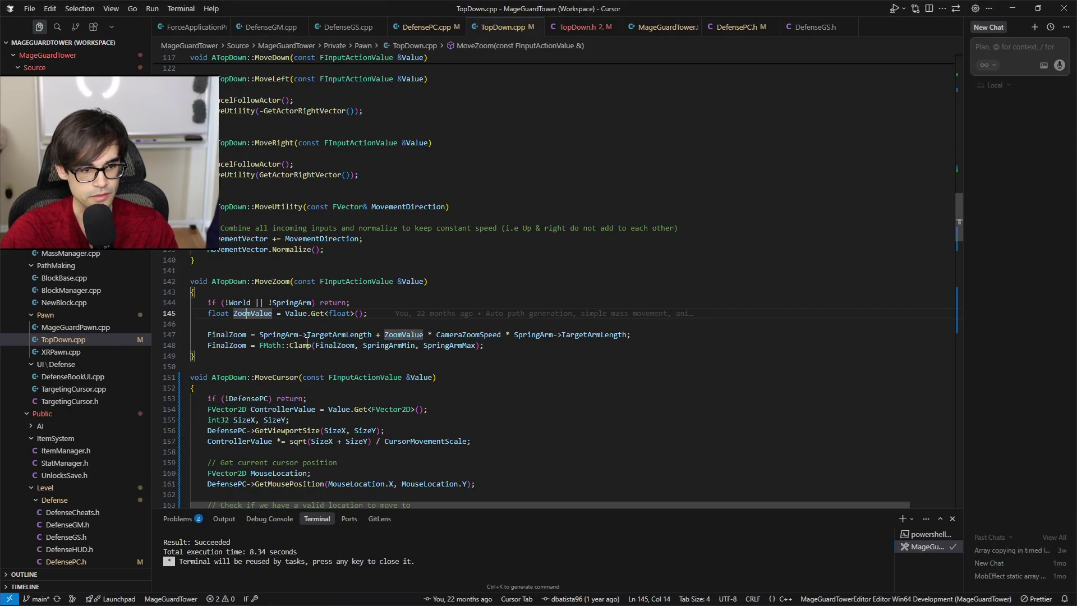
click(416, 272)
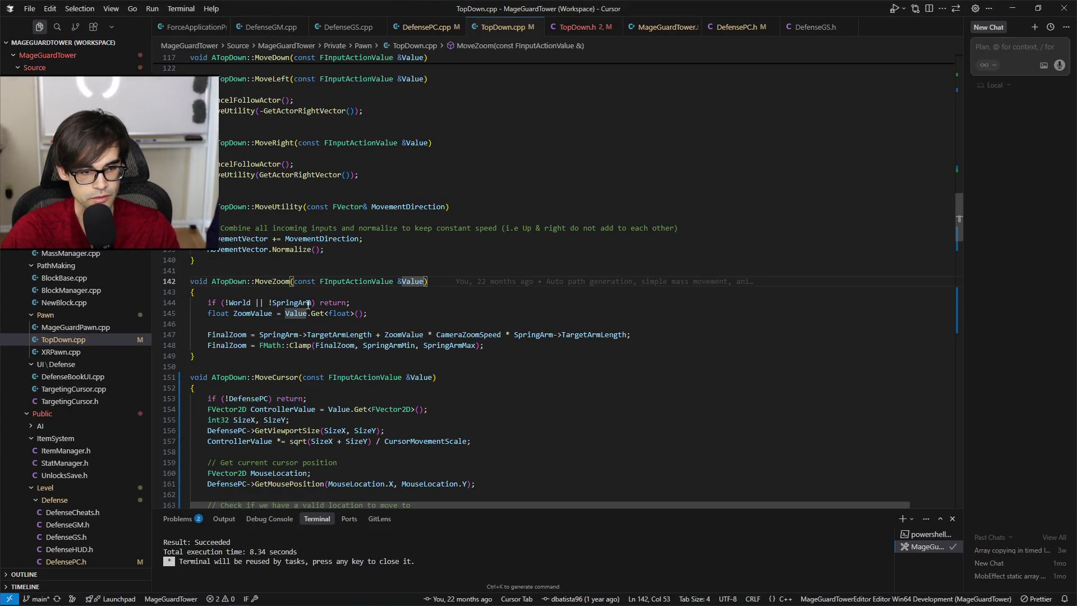
click(235, 313)
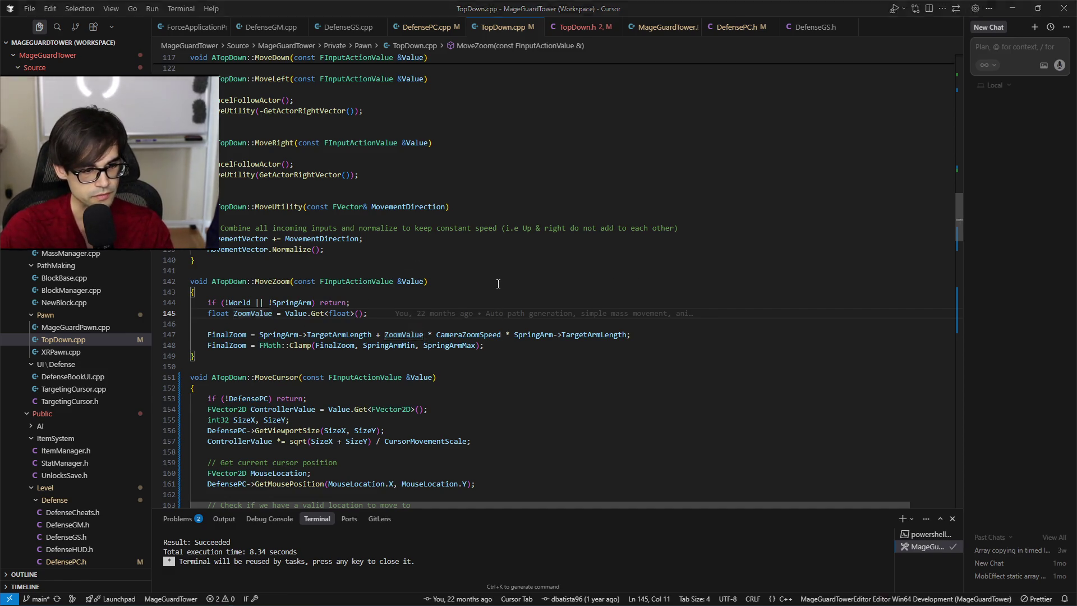
key(alt+Tab)
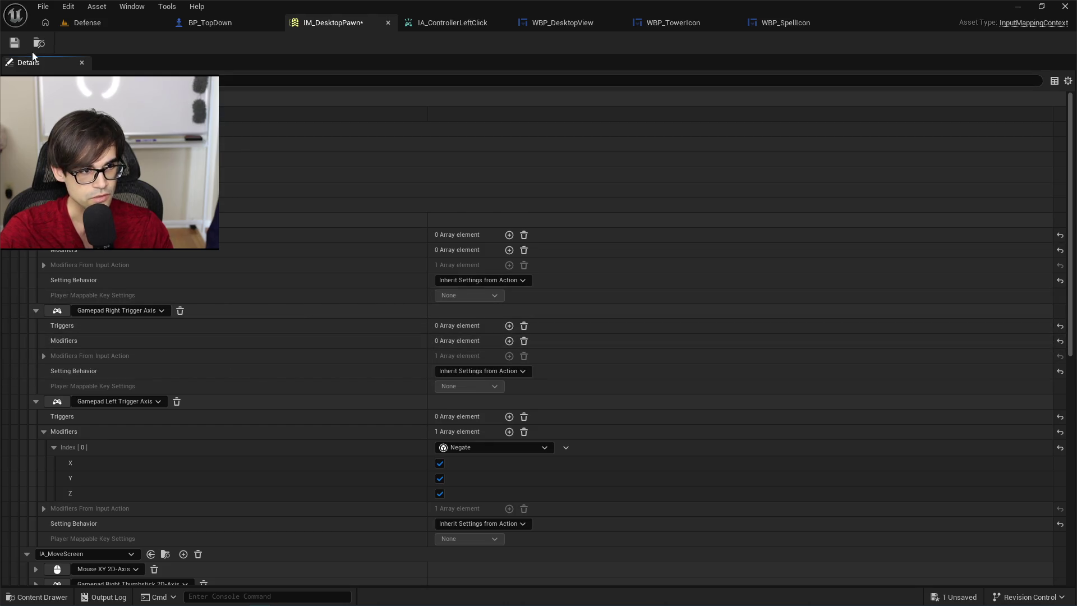
Start a play test in the Defense level and open the Starry Tower's panel.
click(85, 22)
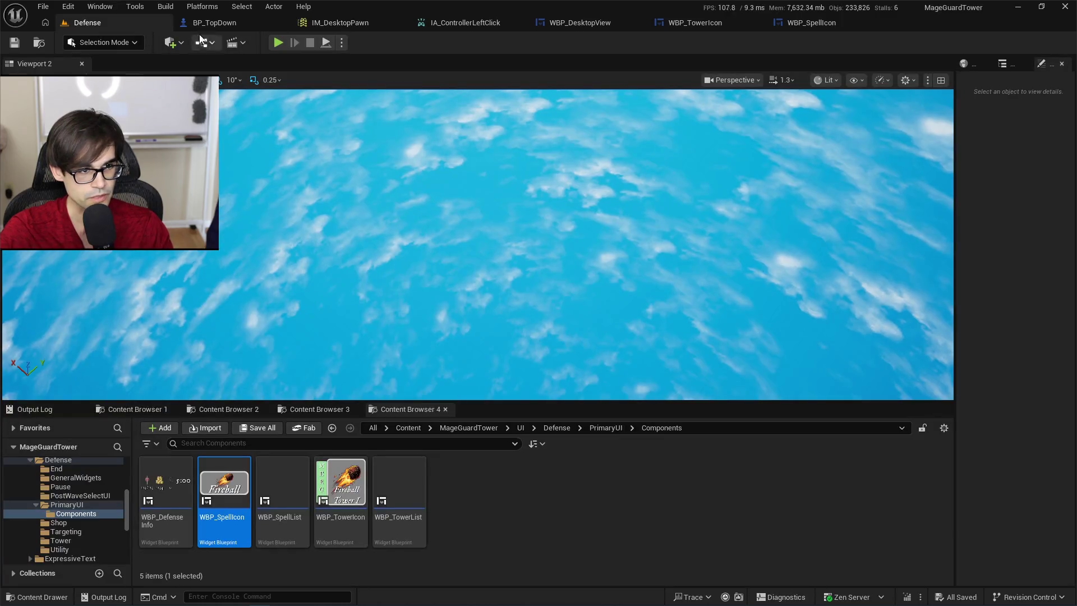
click(278, 42)
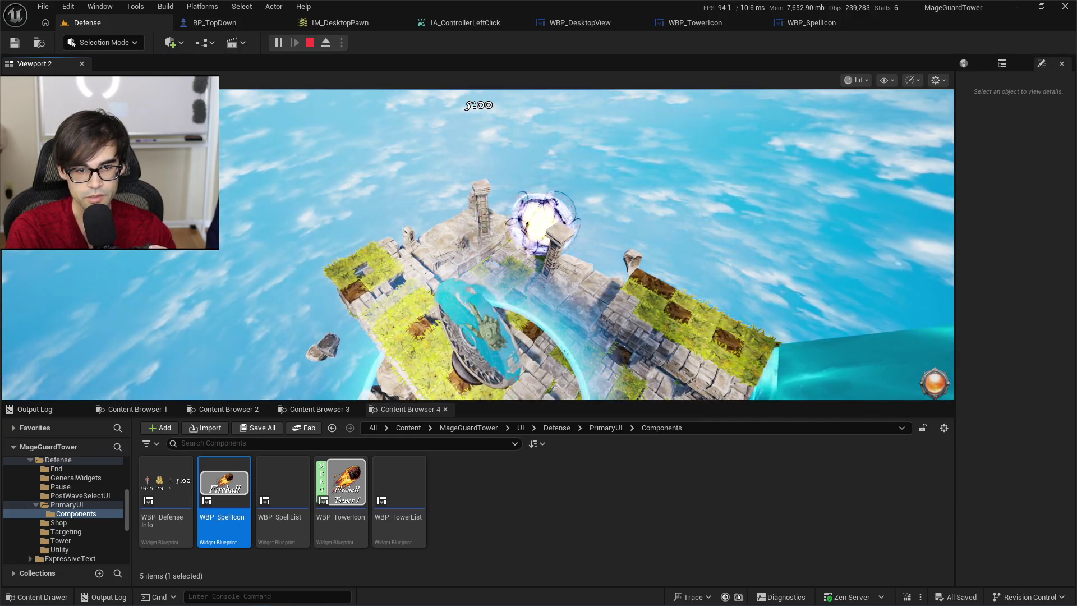
click(485, 224)
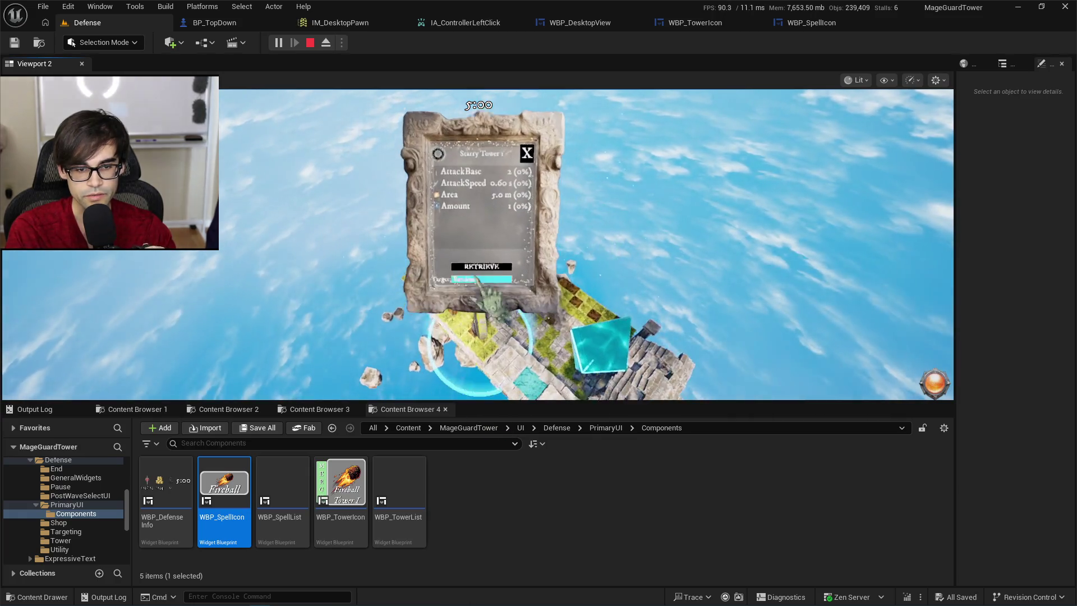
click(524, 148)
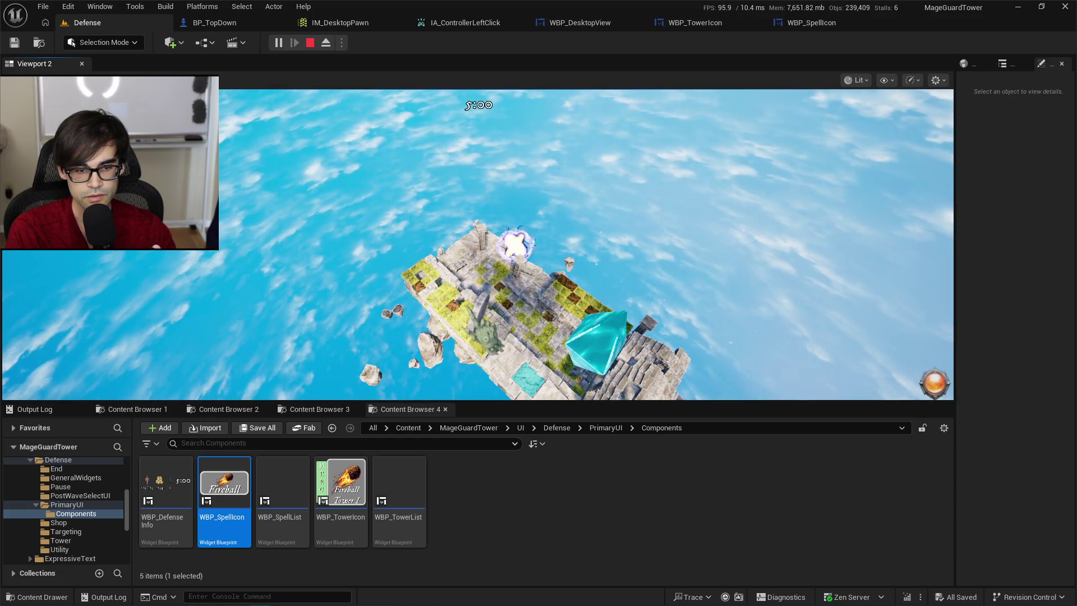
click(515, 245)
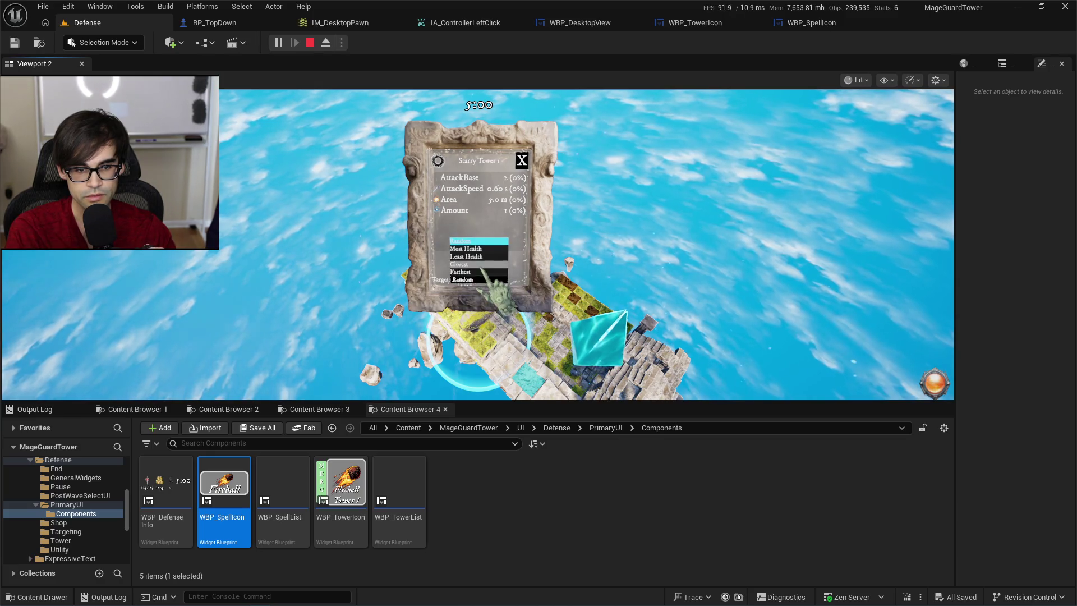
Retrieve the Starry Tower and place it on the island again.
click(478, 268)
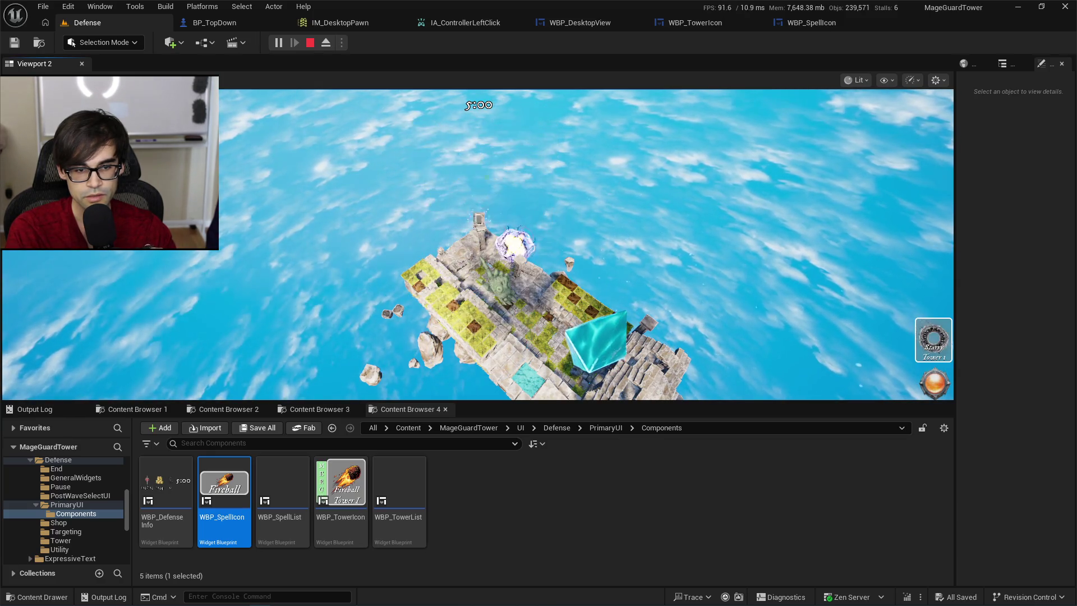
click(934, 340)
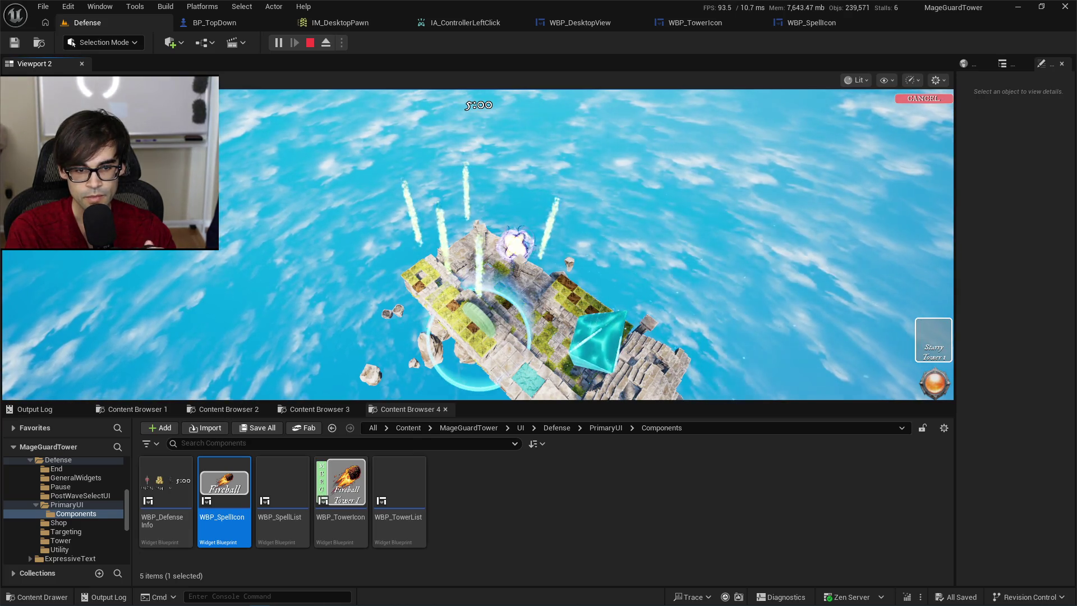
click(478, 308)
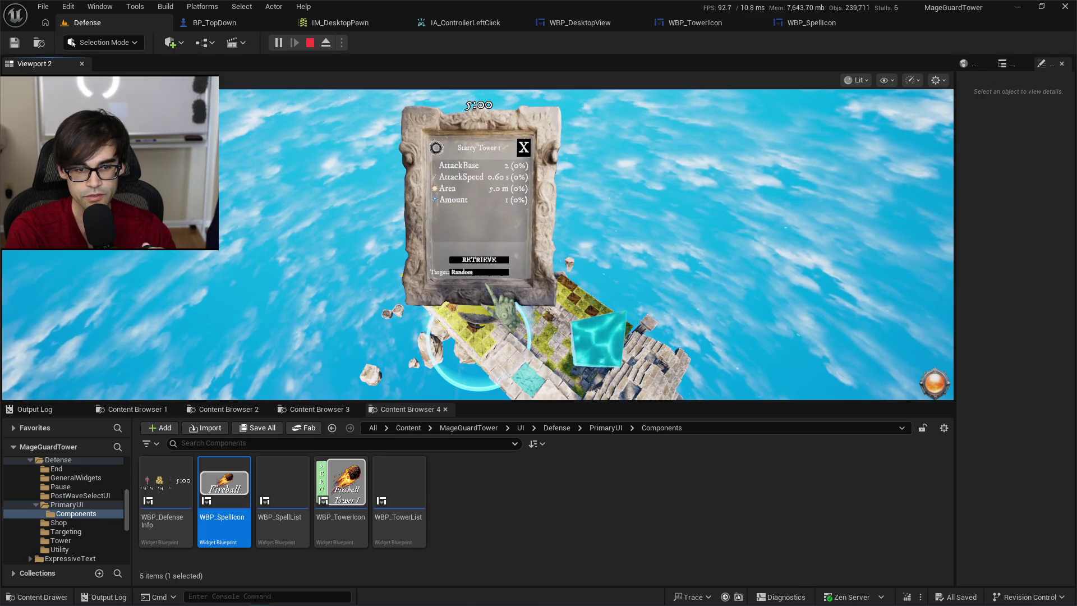
Set the tower's Target to Most Health, then stop the play test.
click(501, 273)
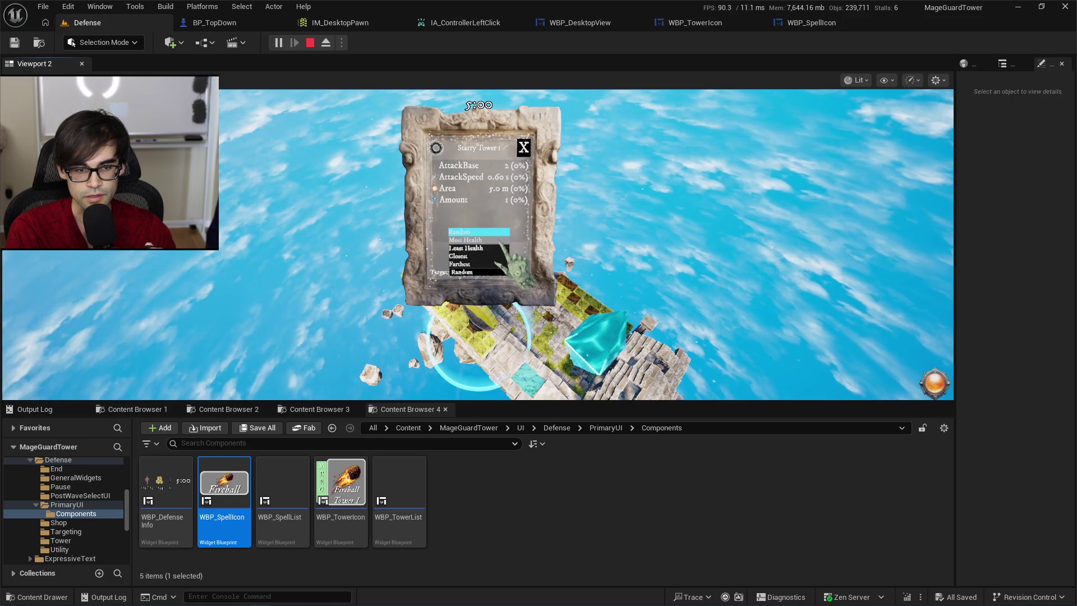
click(471, 274)
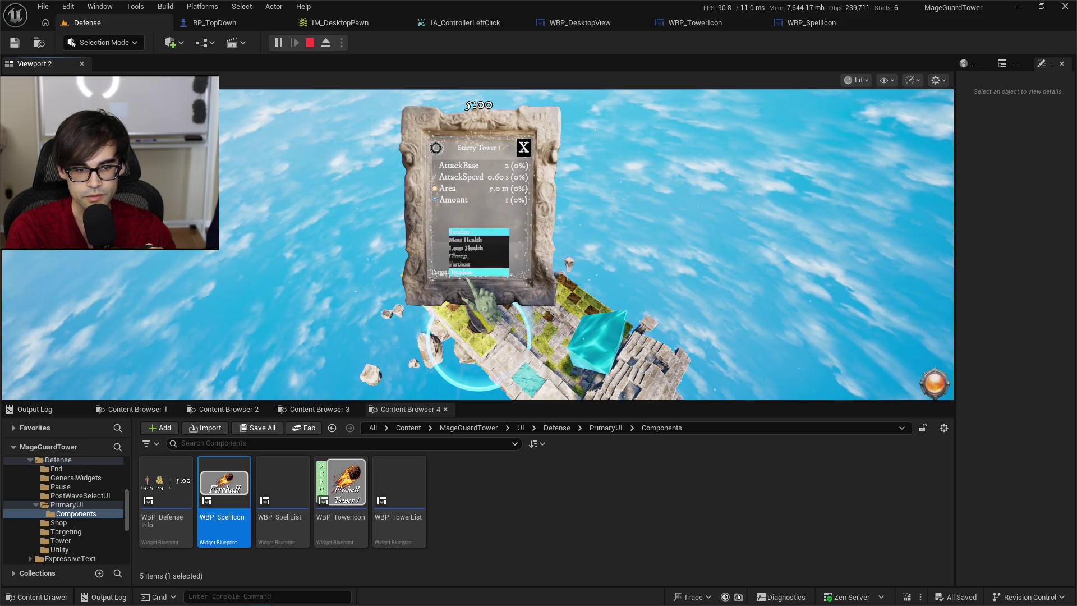
click(467, 240)
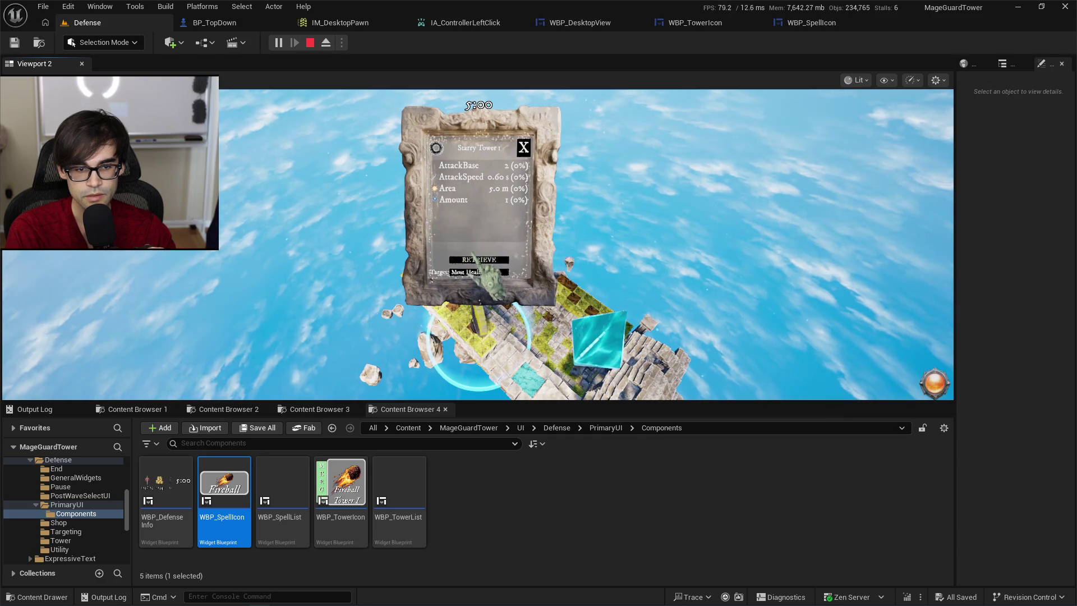
click(492, 271)
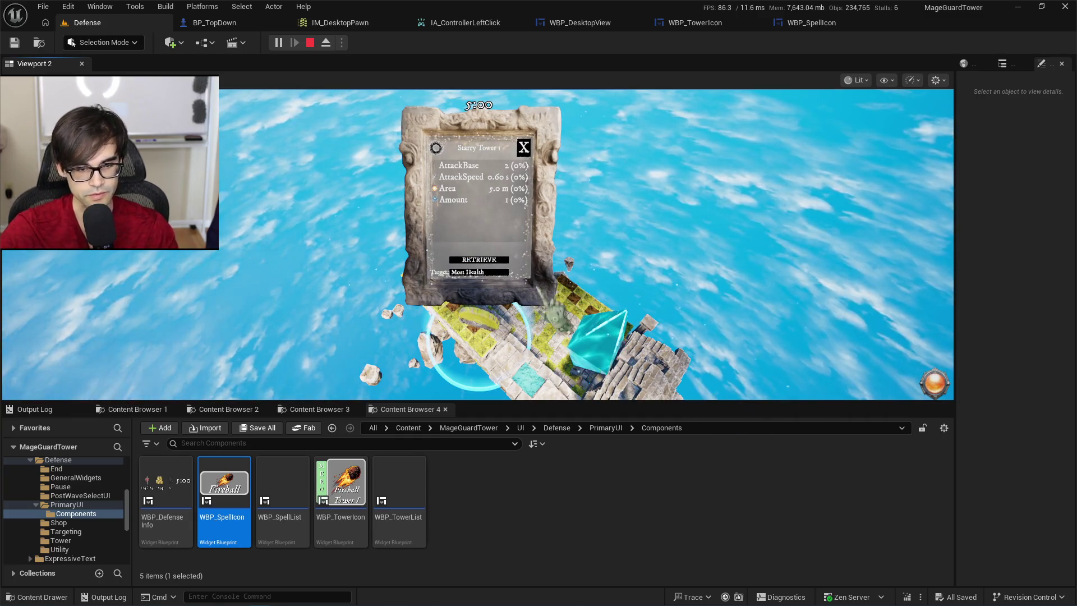
key(Escape)
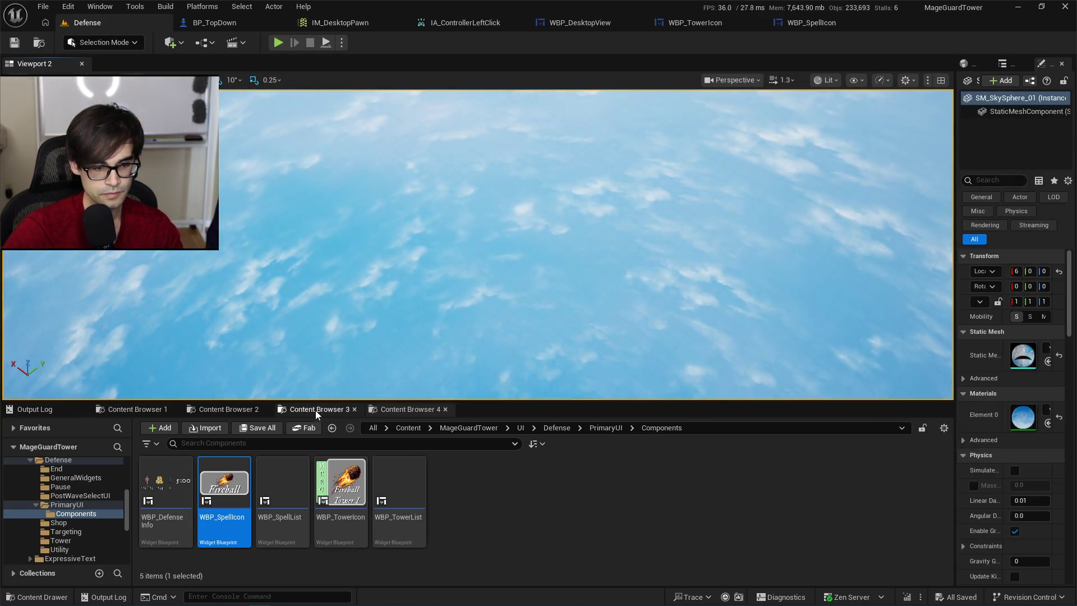
Switch content browsers to list the 17 Pawn/Desktop/Inputs assets, including IA_Zoom and IM_DesktopPawn.
click(315, 410)
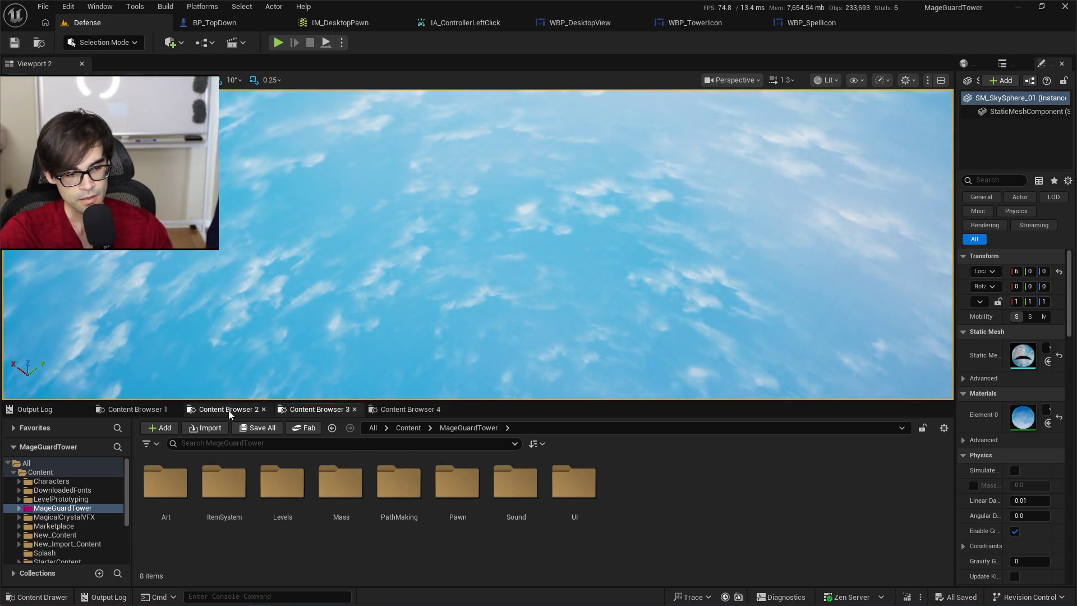
click(227, 410)
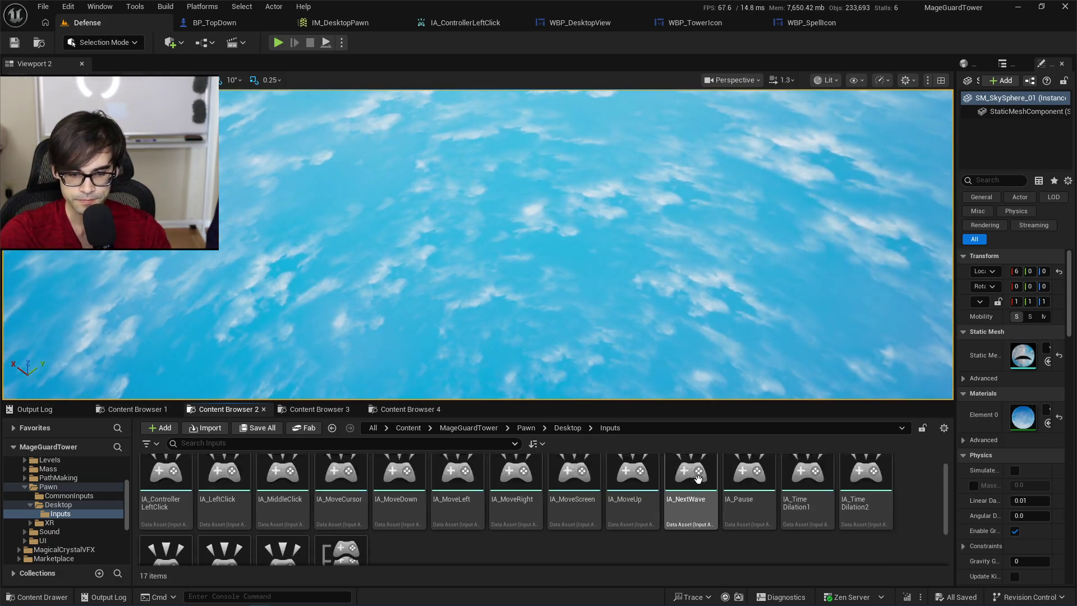
scroll(673, 518, down, 2)
scroll(842, 519, up, 2)
scroll(920, 507, down, 2)
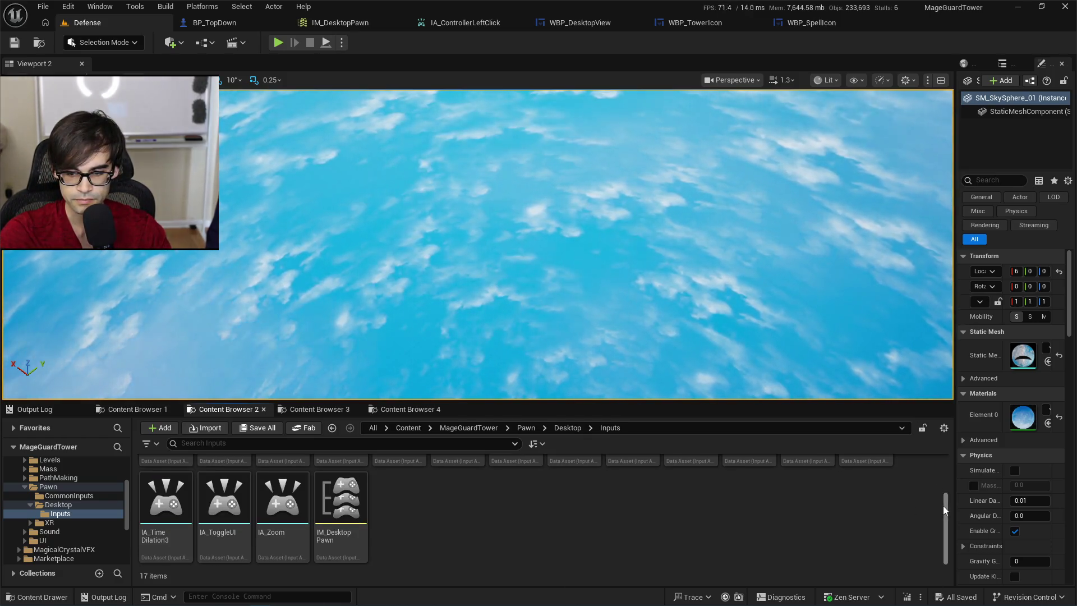
drag(944, 506, 951, 465)
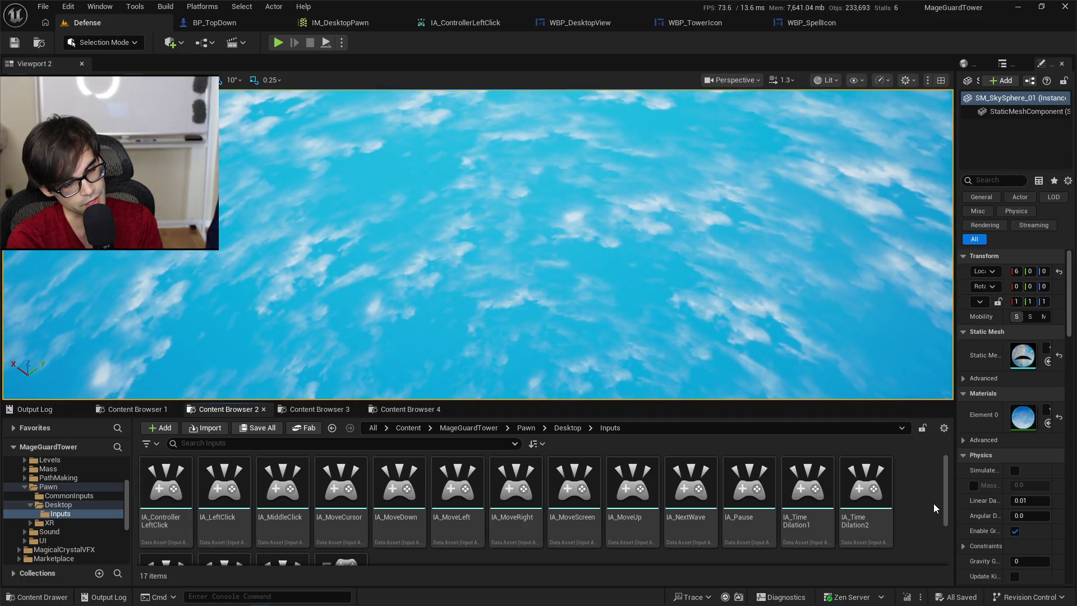
Start a play test and place a new Starry Tower on the island.
click(278, 43)
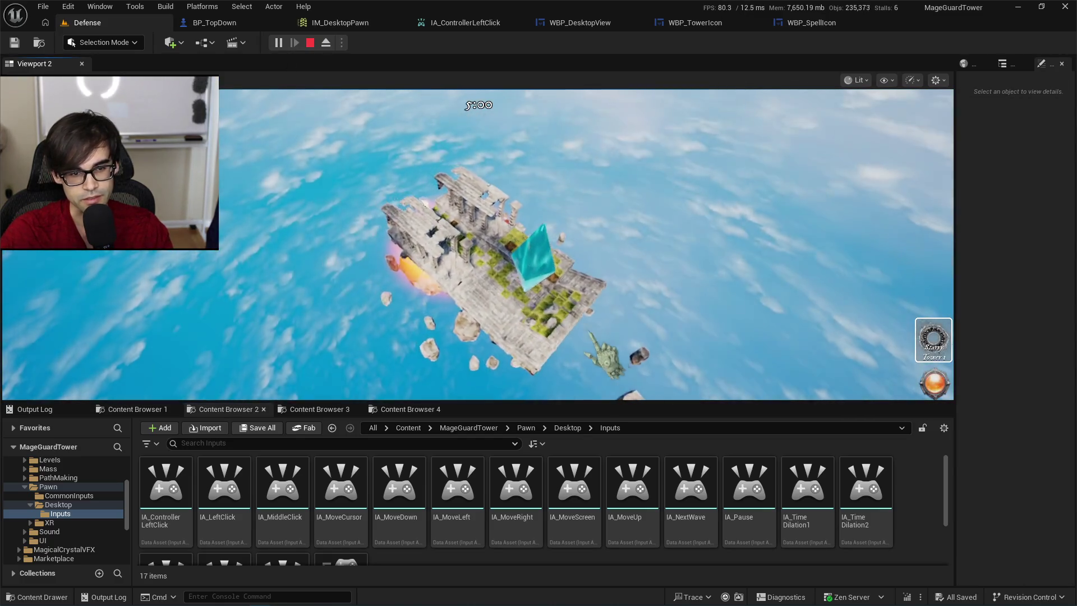
click(933, 339)
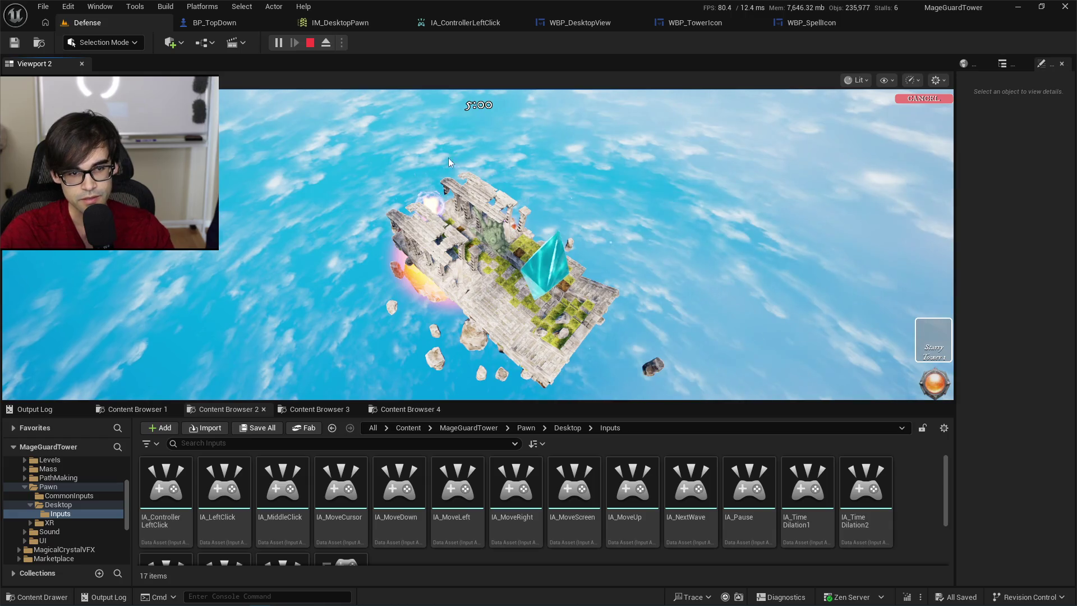
click(449, 163)
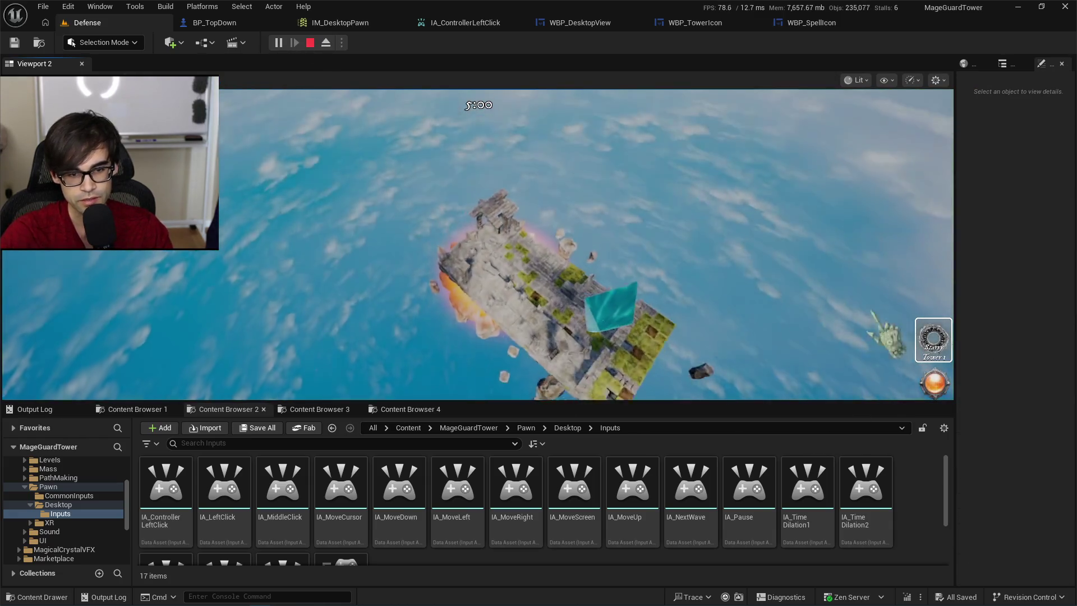
click(934, 340)
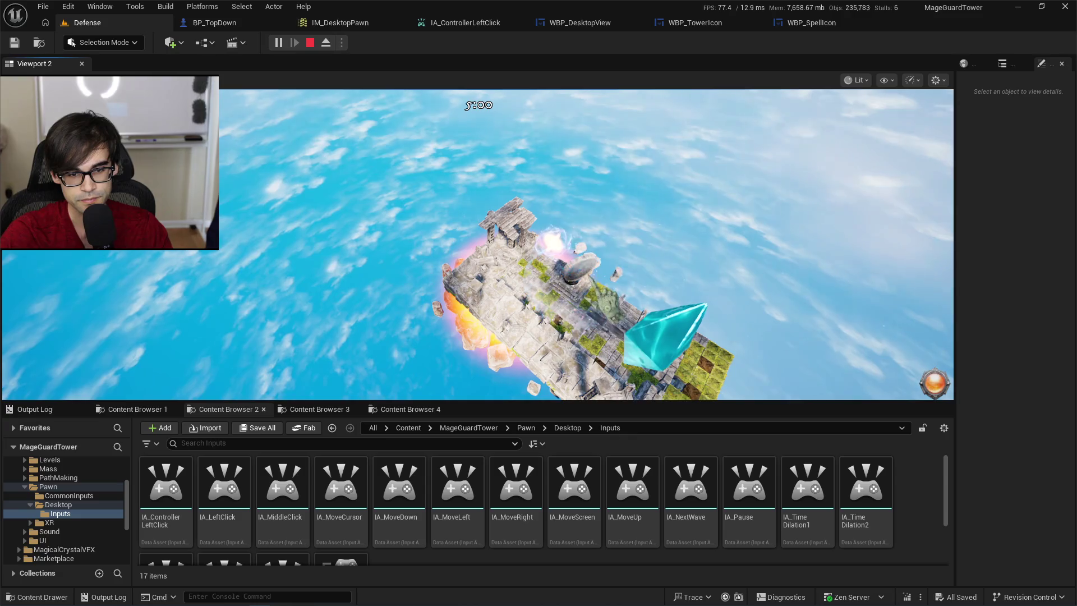
click(665, 334)
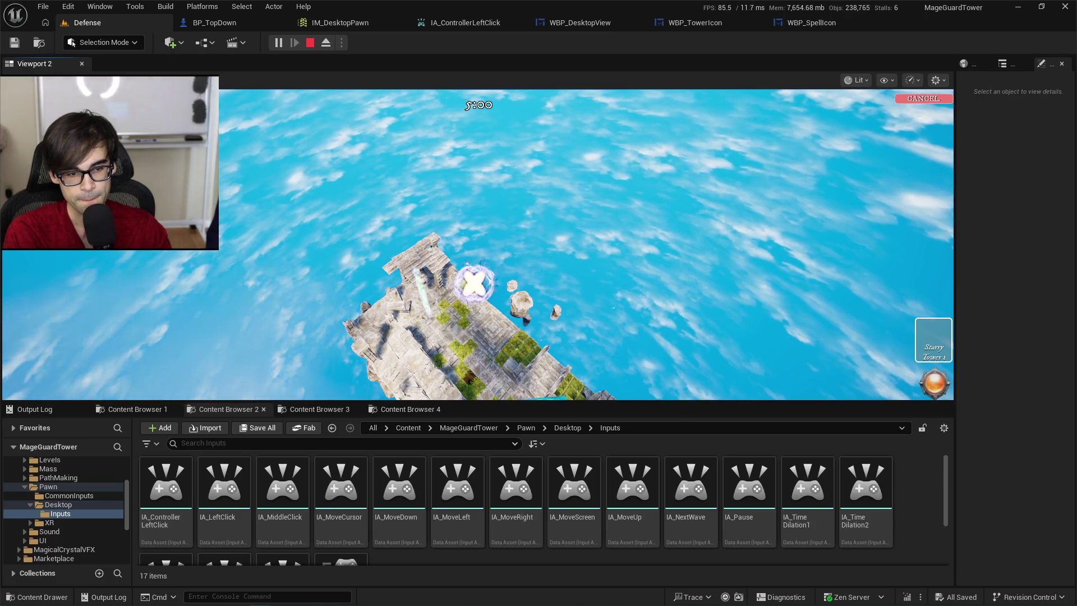
click(492, 337)
Open the placed tower's panel and set its Target to Most Health.
click(499, 303)
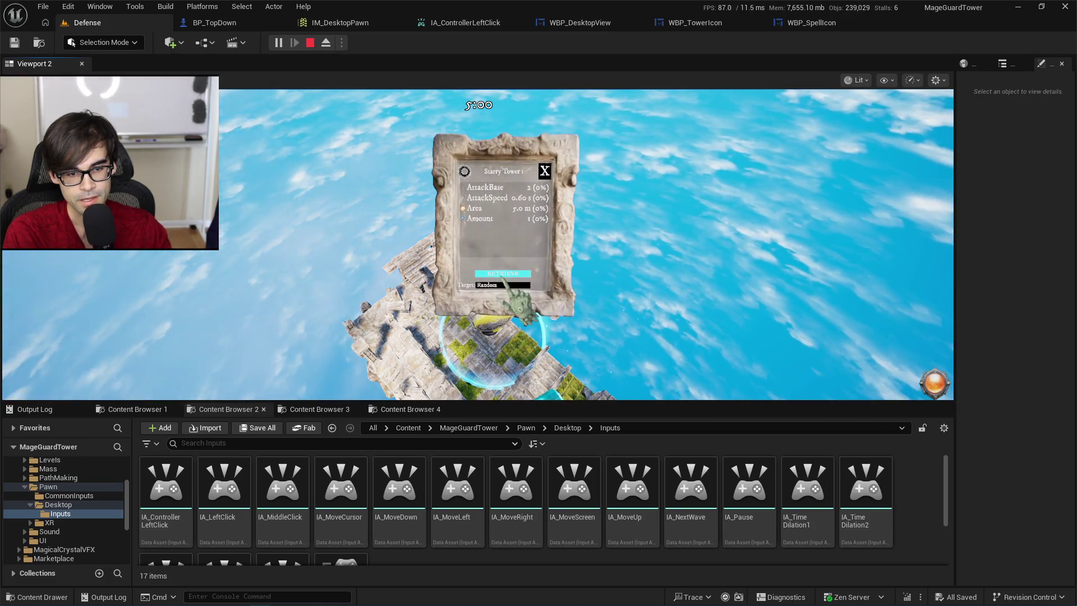
click(505, 285)
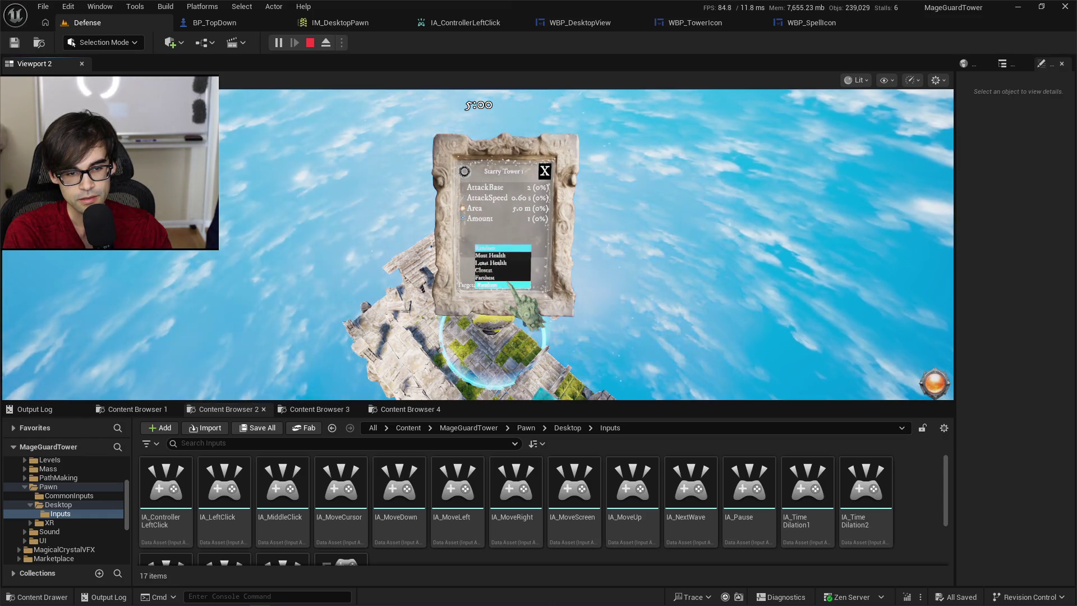
click(640, 178)
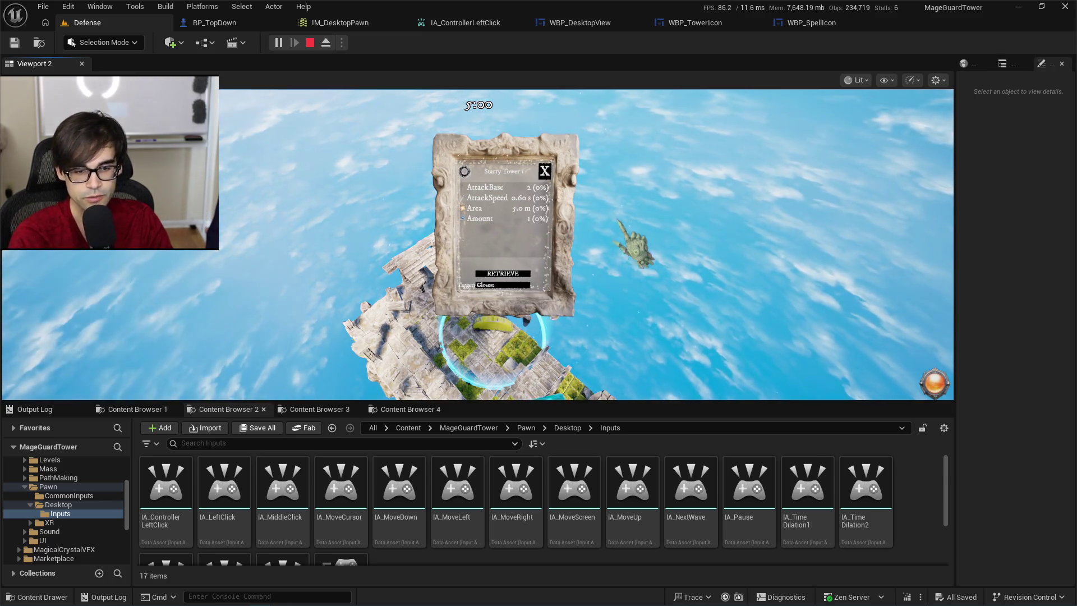
click(503, 285)
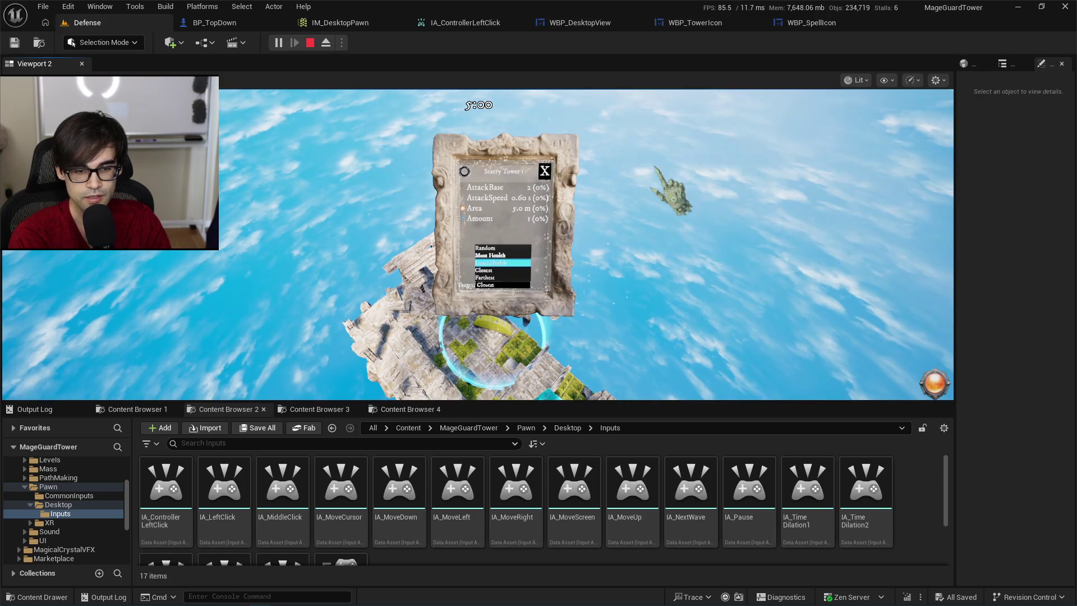
click(493, 255)
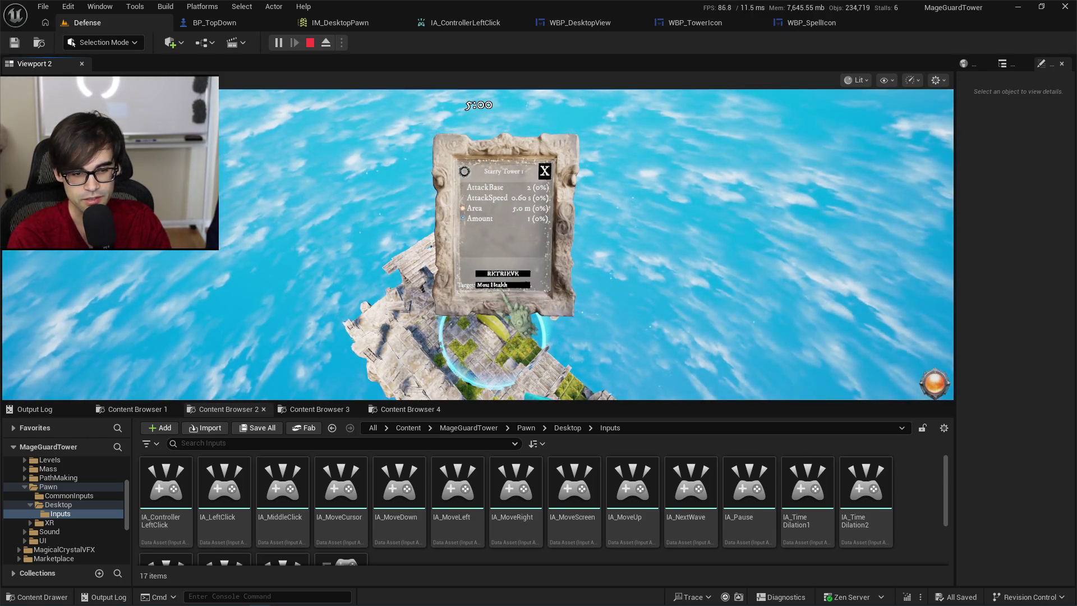
Move through Target options with arrow keys to Farthest, then back to Most Health.
click(508, 286)
key(Down)
key(Down)
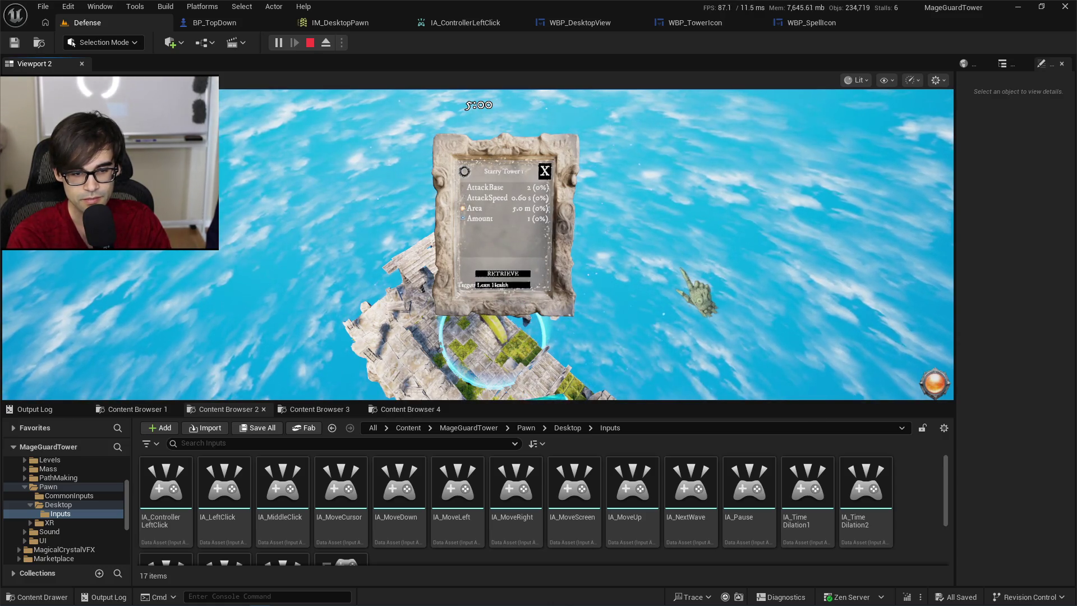
click(502, 285)
key(Down)
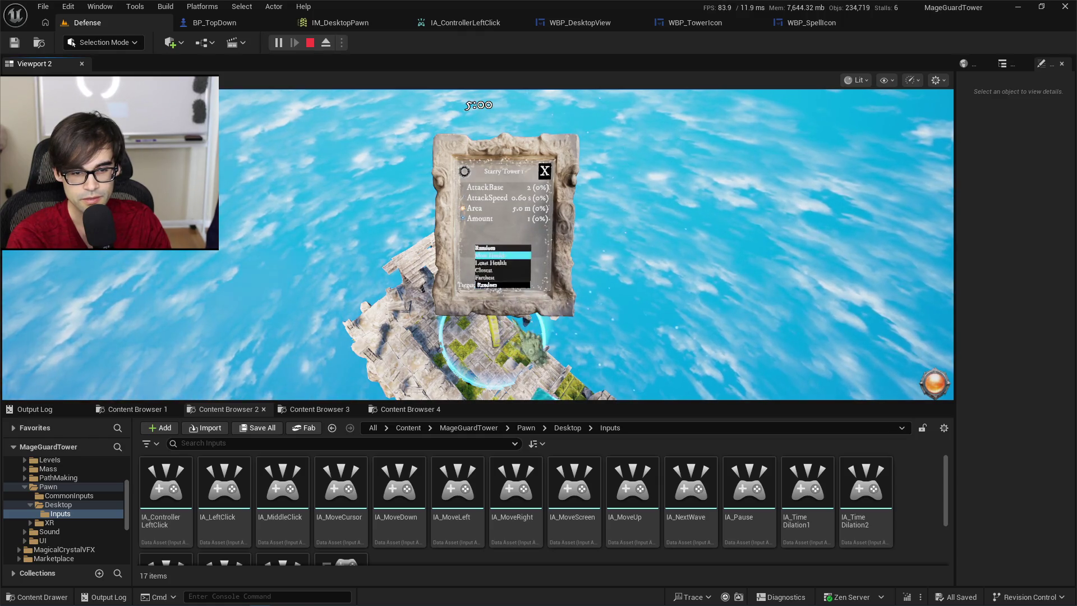
key(Down)
key(Down)
key(Down)
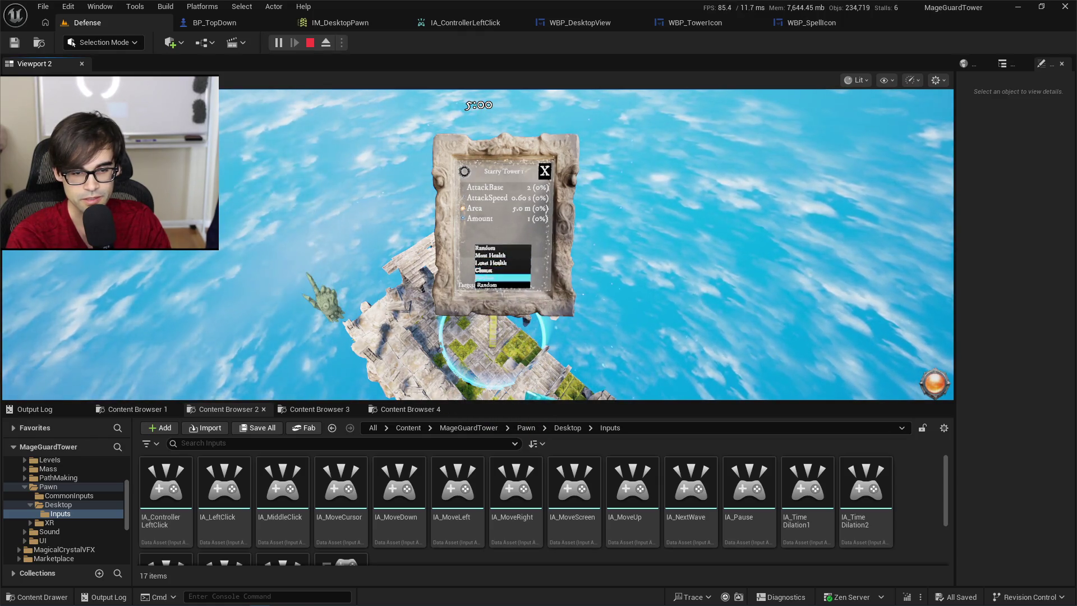
click(519, 277)
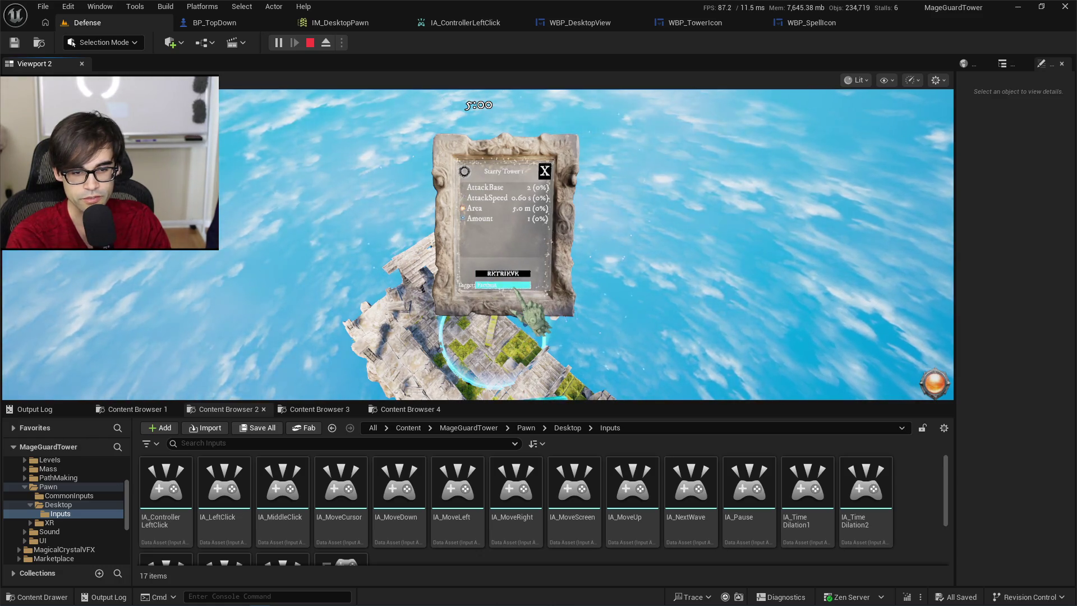
click(519, 286)
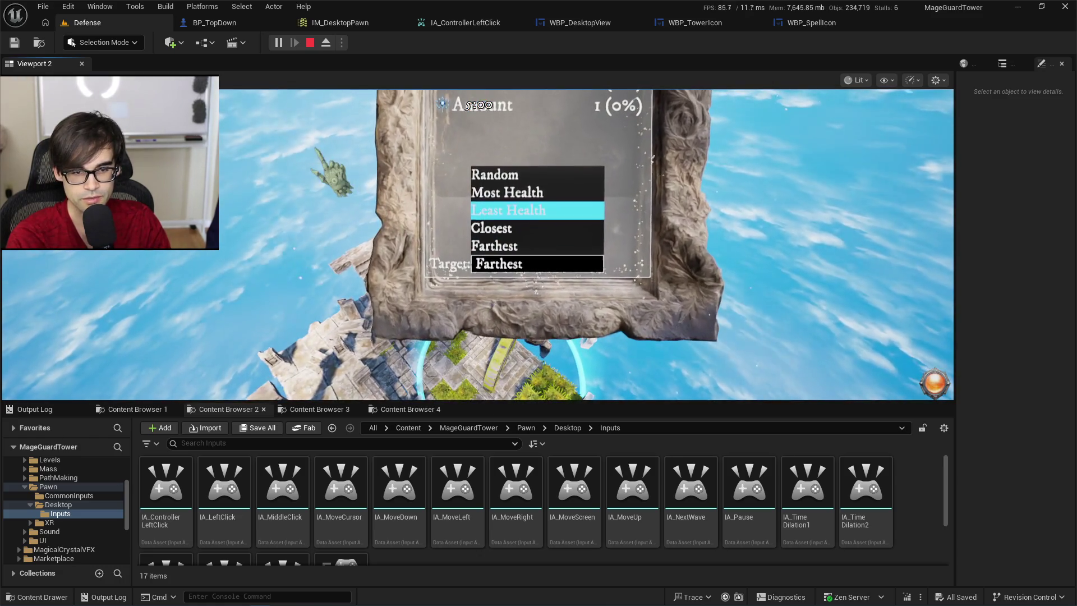
key(Up)
key(Return)
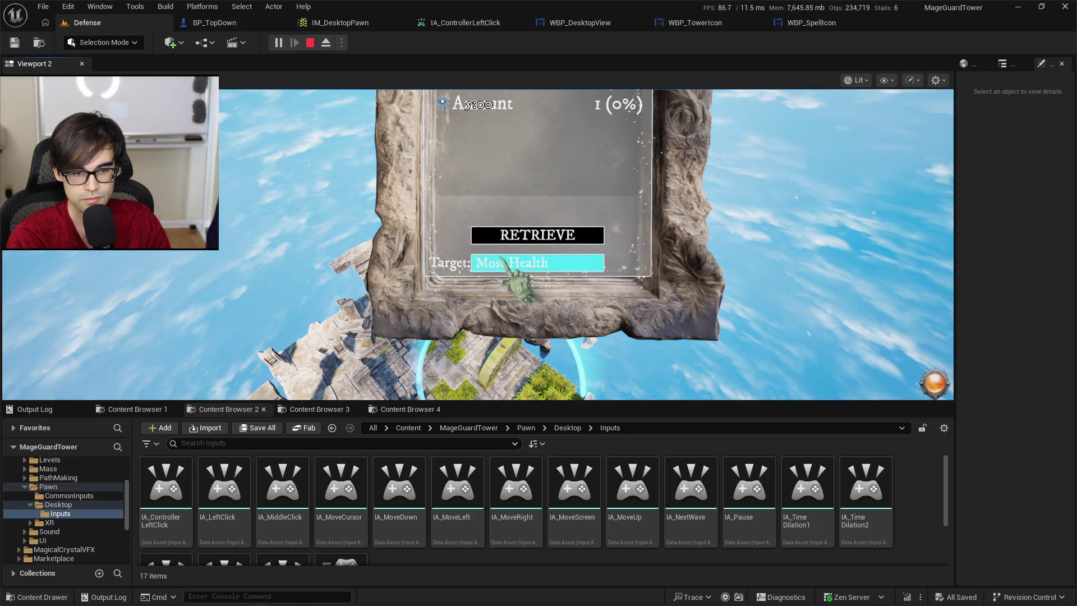
Change the Target via keyboard to Most Health, then Random, and stop the play test.
click(505, 261)
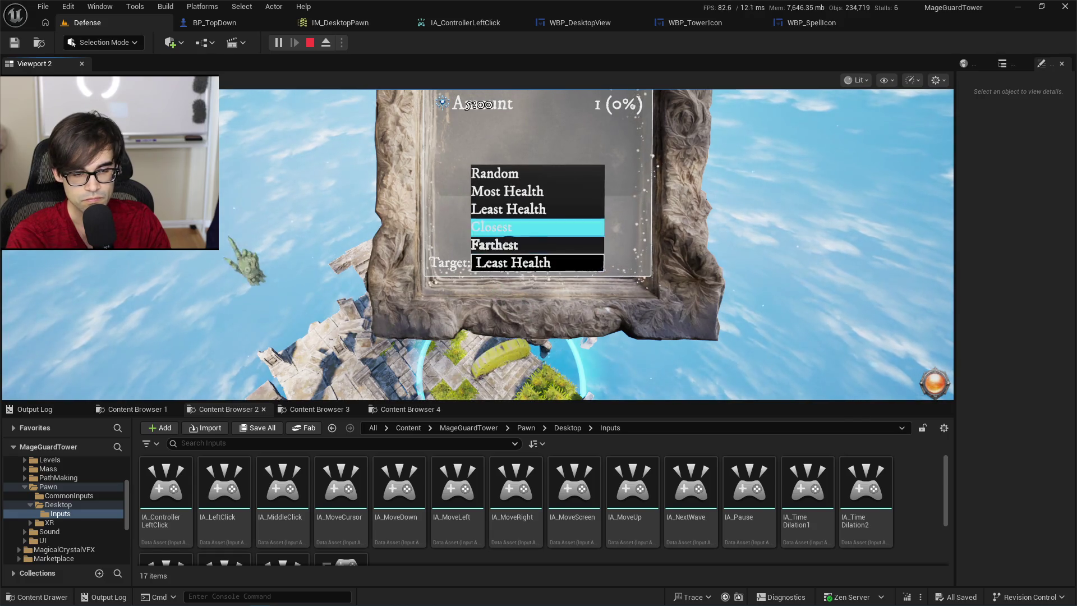
click(479, 268)
key(Up)
key(Return)
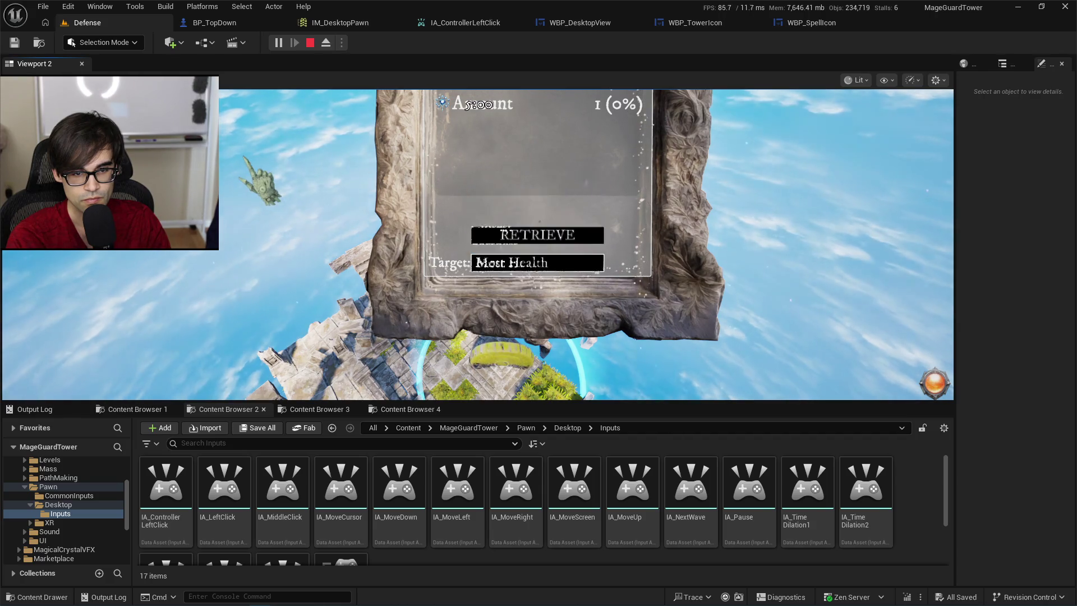
click(493, 270)
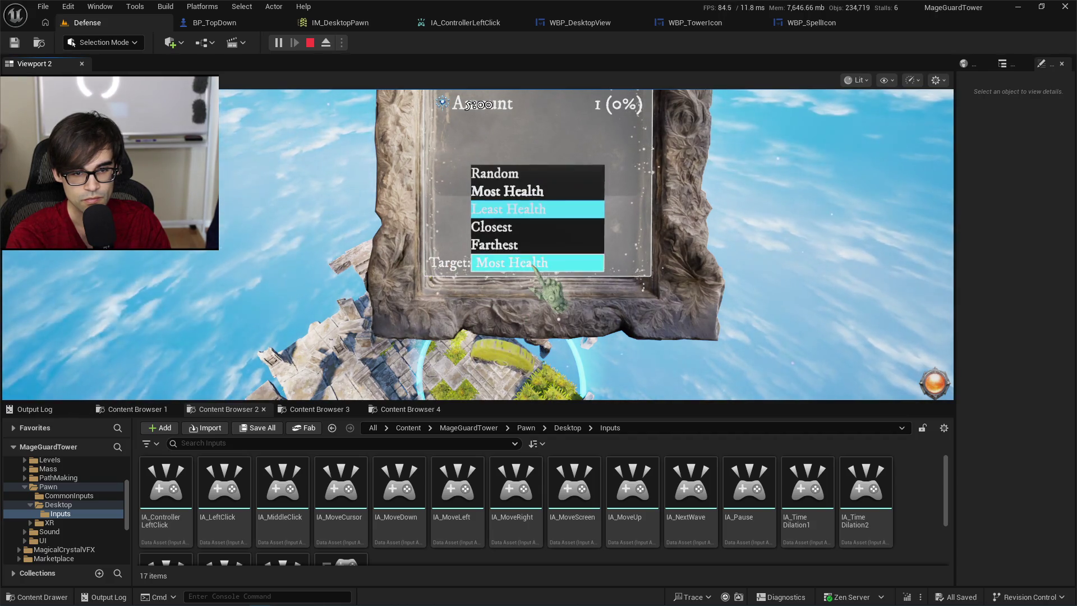
key(Up)
key(Return)
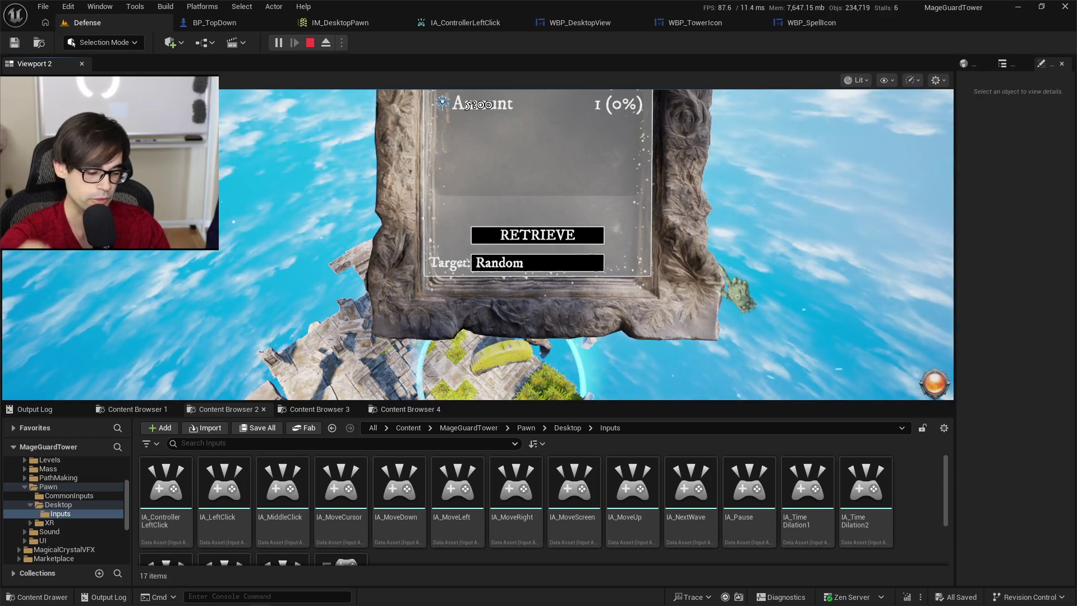
key(Escape)
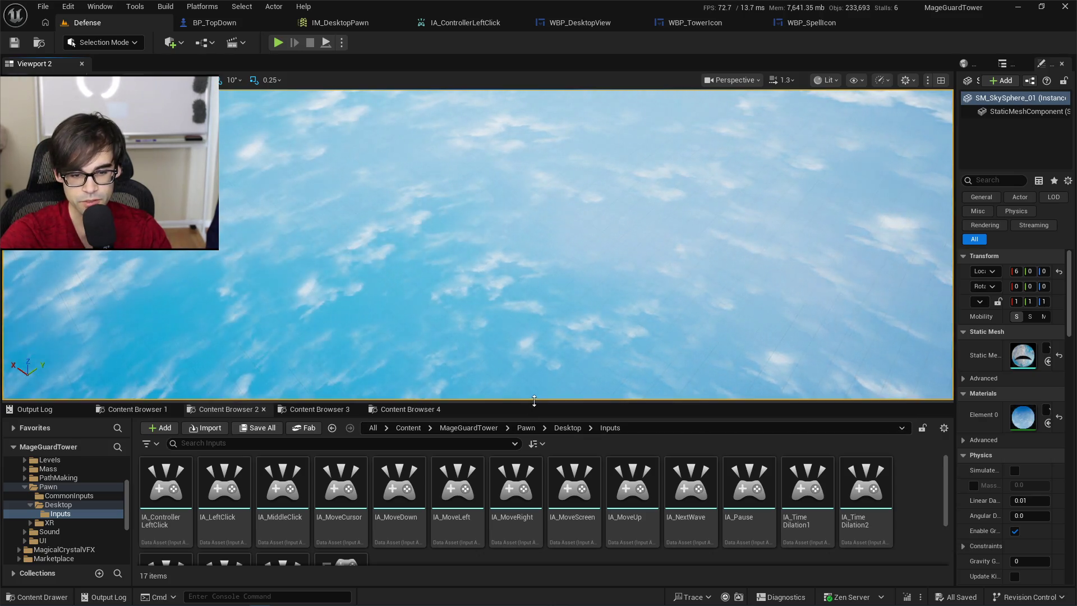
Enlarge the content browser area and switch to Content Browser 4.
drag(534, 400, 535, 365)
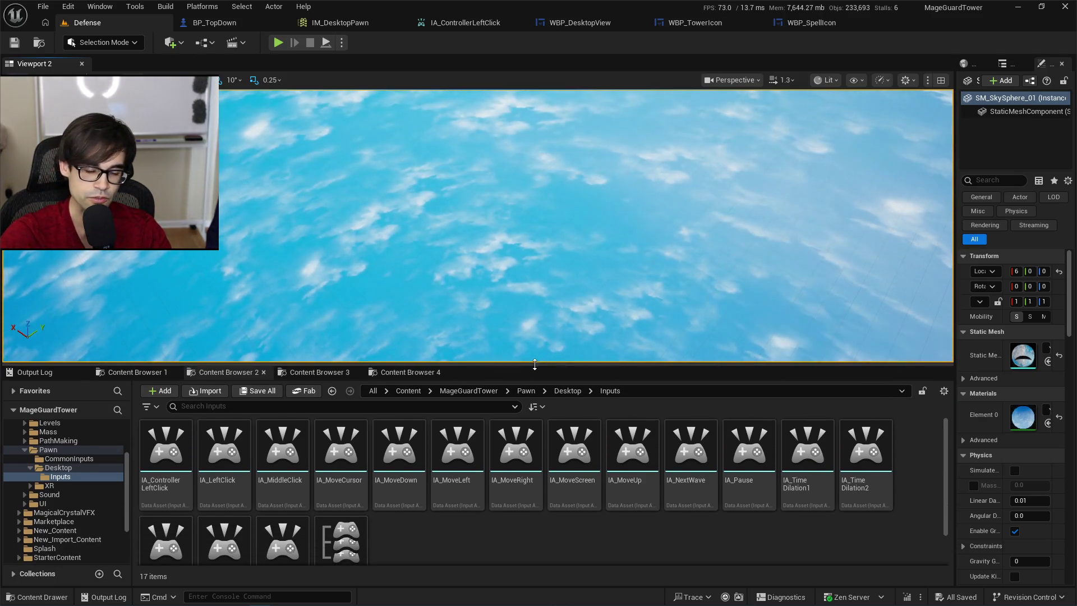
click(390, 372)
click(318, 372)
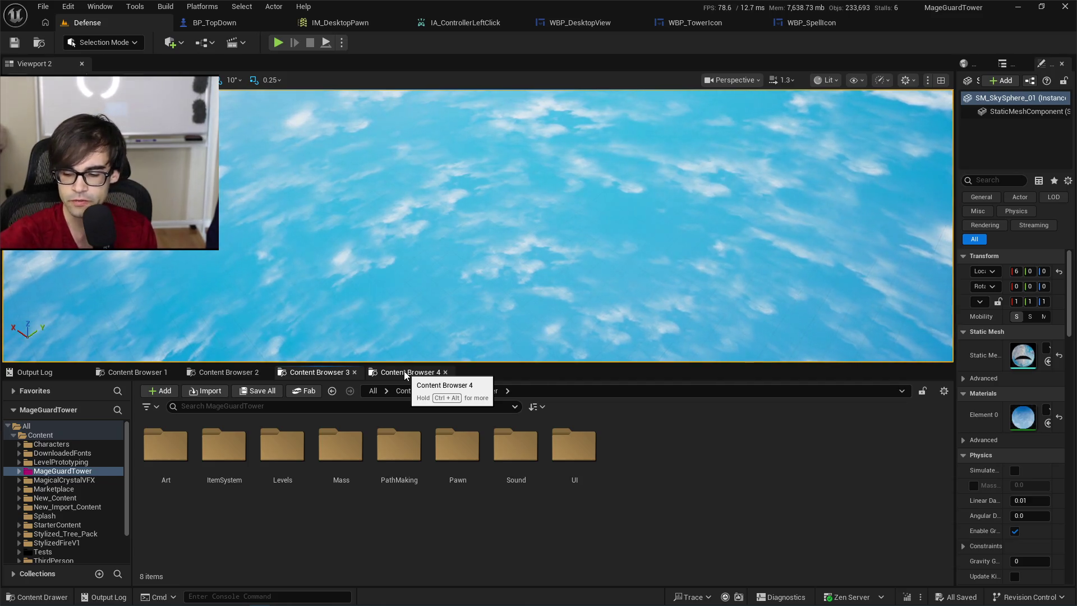
click(406, 373)
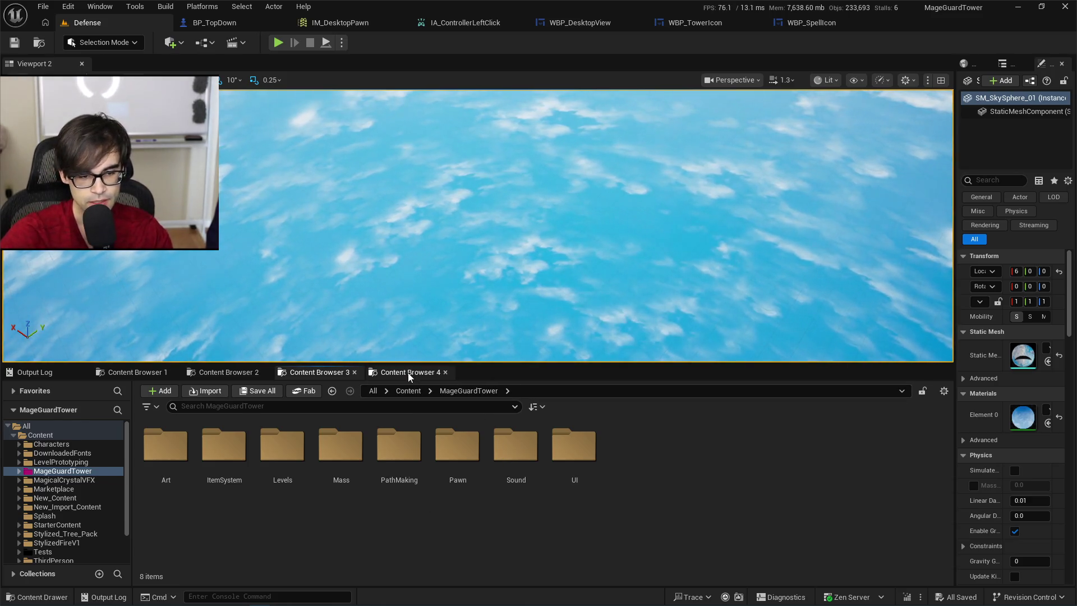
click(311, 374)
click(419, 373)
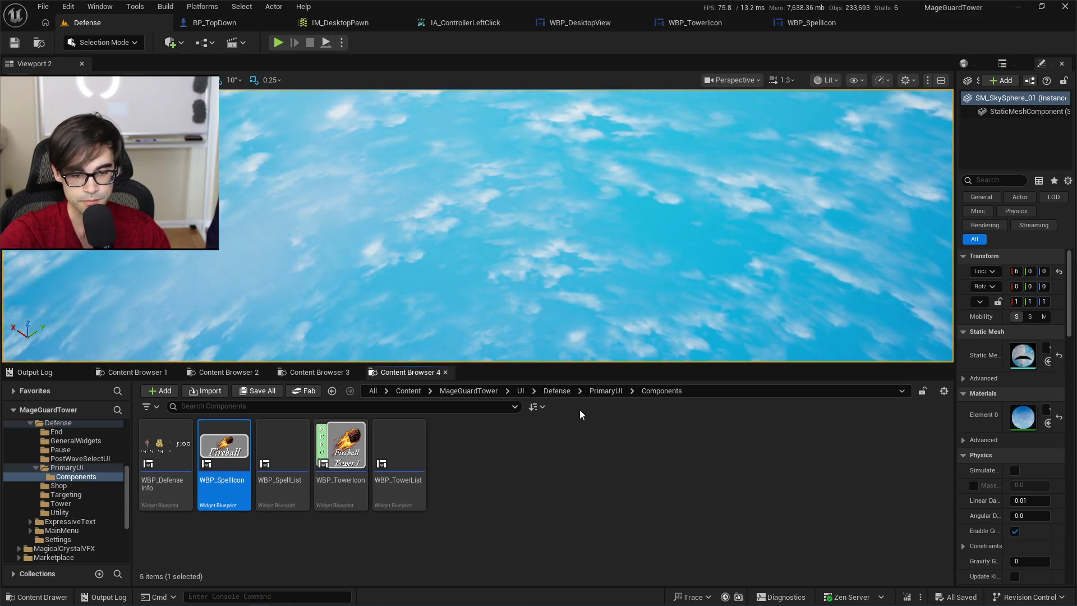
Navigate to UI > Defense > Tower and open WBP_ItemMenu.
click(589, 391)
click(556, 391)
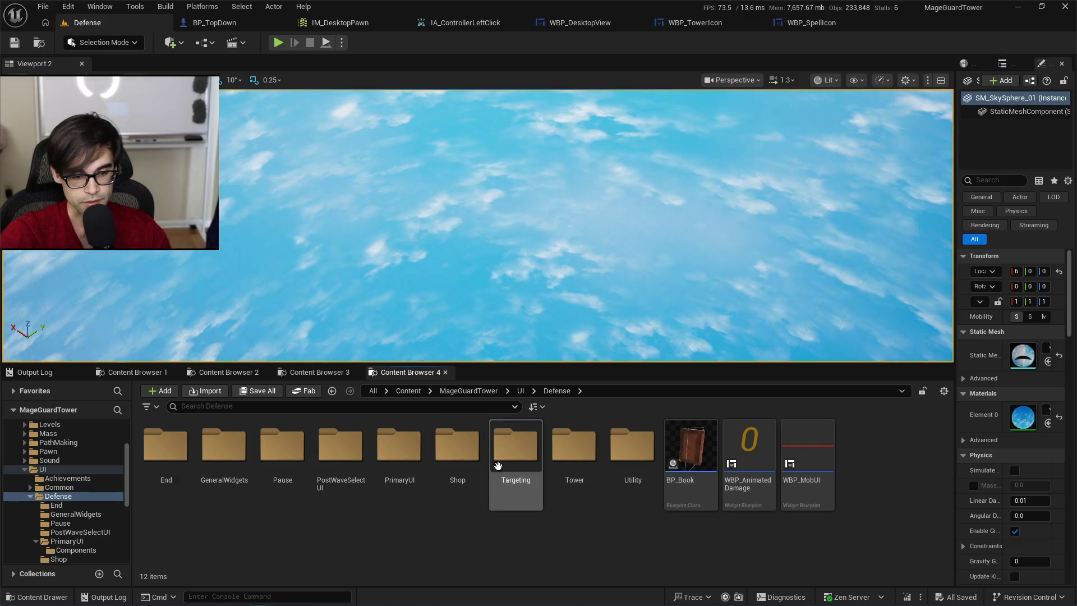
click(593, 460)
double_click(594, 449)
double_click(224, 449)
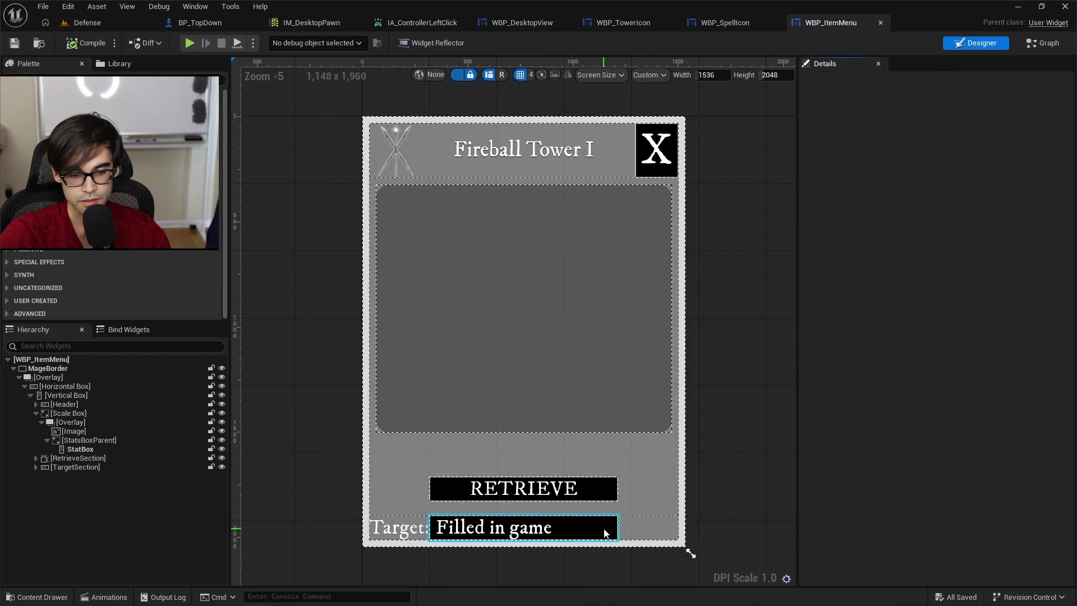
Filter details by 'focus' and check TargetTypeDropDown, RetrieveButton and ExitButton focusability.
click(606, 533)
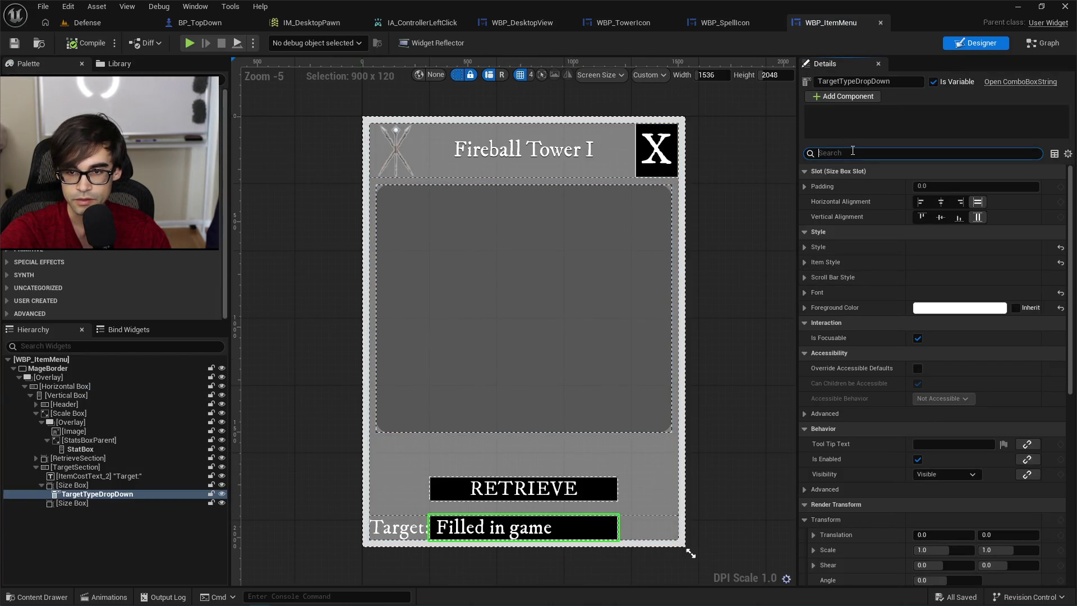
text(focus)
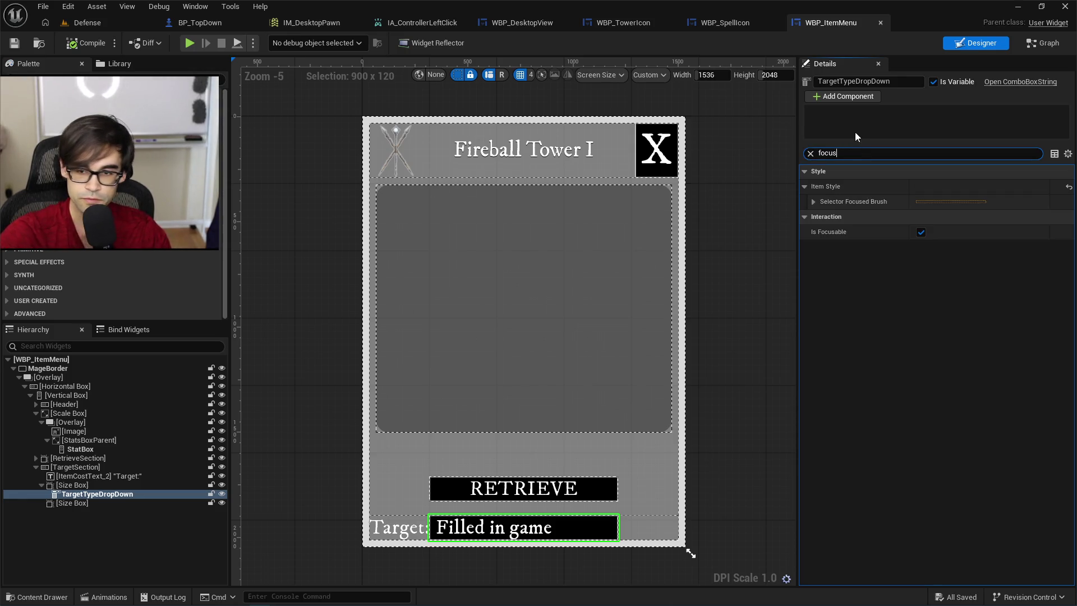
click(523, 488)
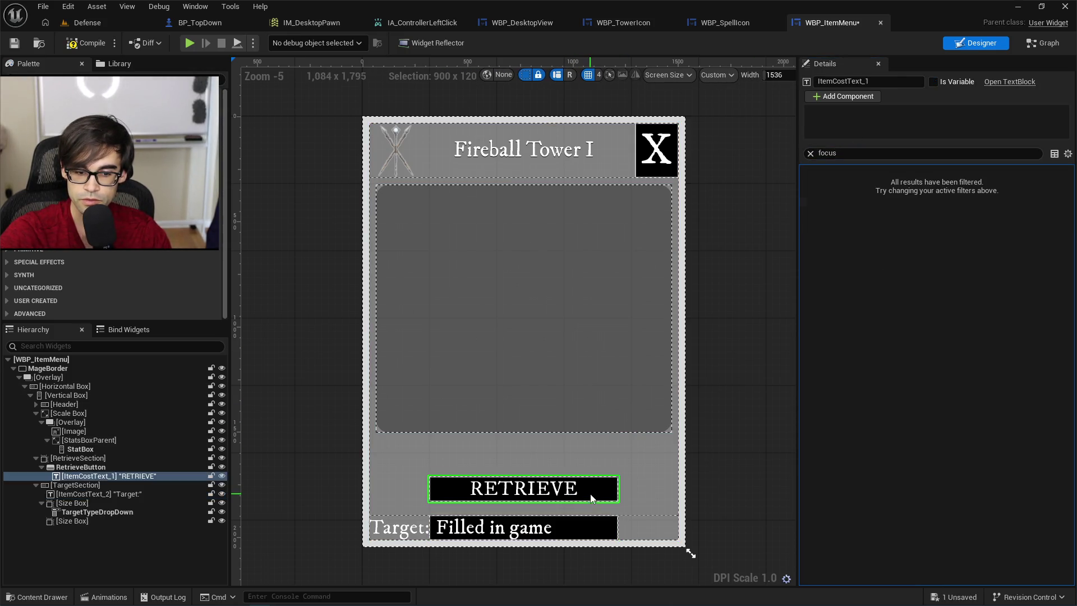
click(107, 467)
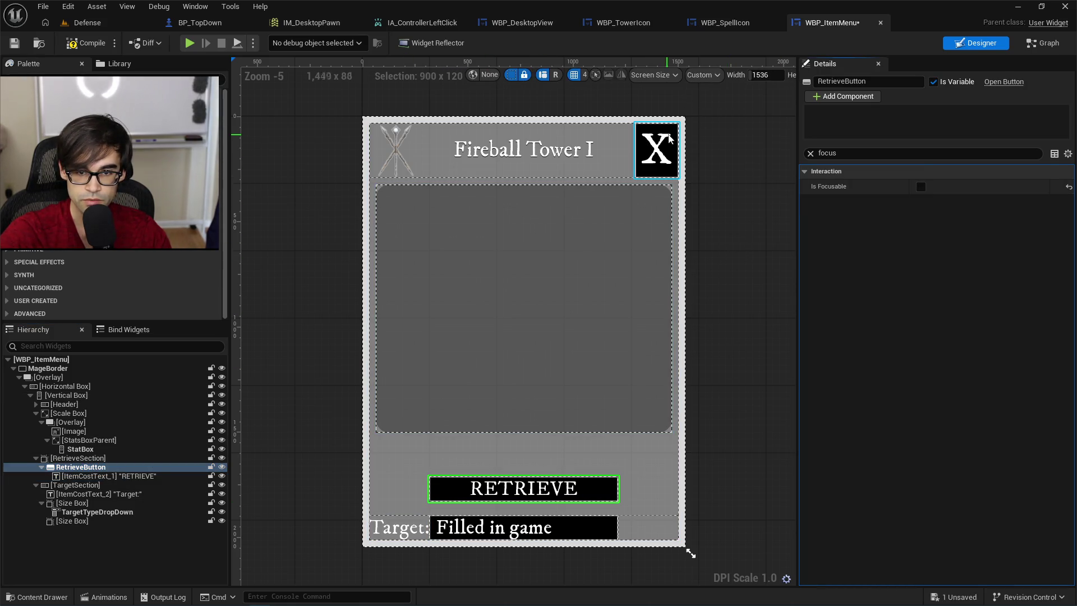
click(658, 163)
click(84, 430)
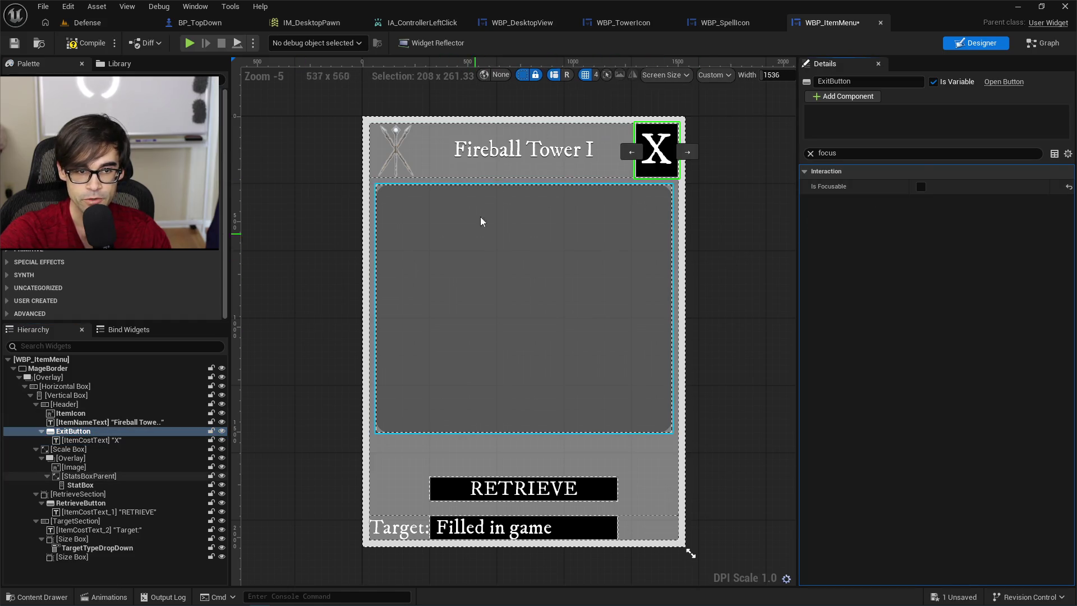
Step through the hierarchy from MageBorder via ExitButton to the stats background image, checking Is Focusable.
click(474, 351)
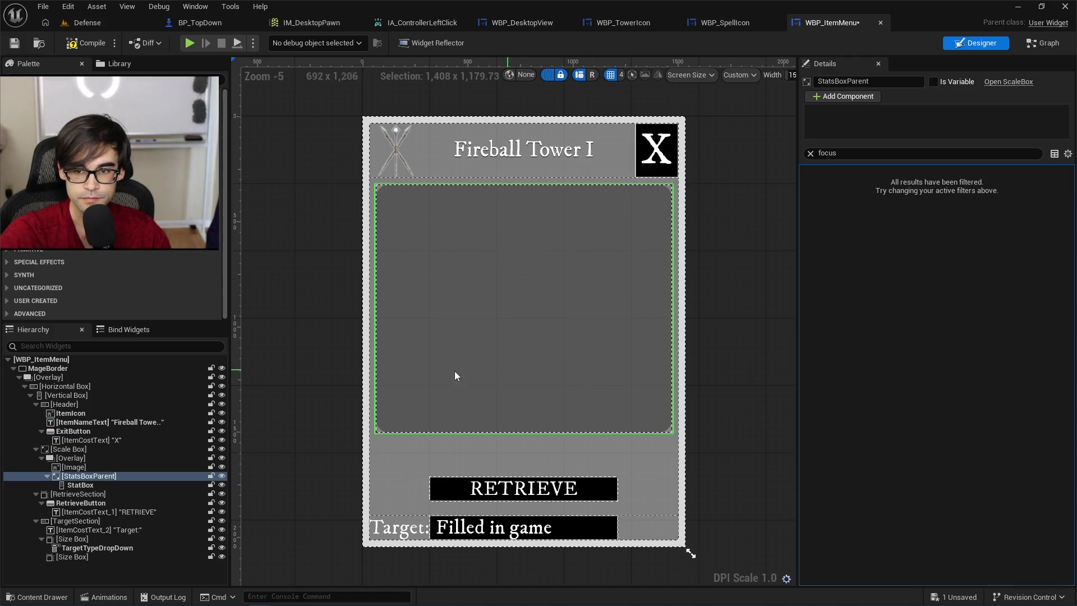
click(56, 369)
click(66, 377)
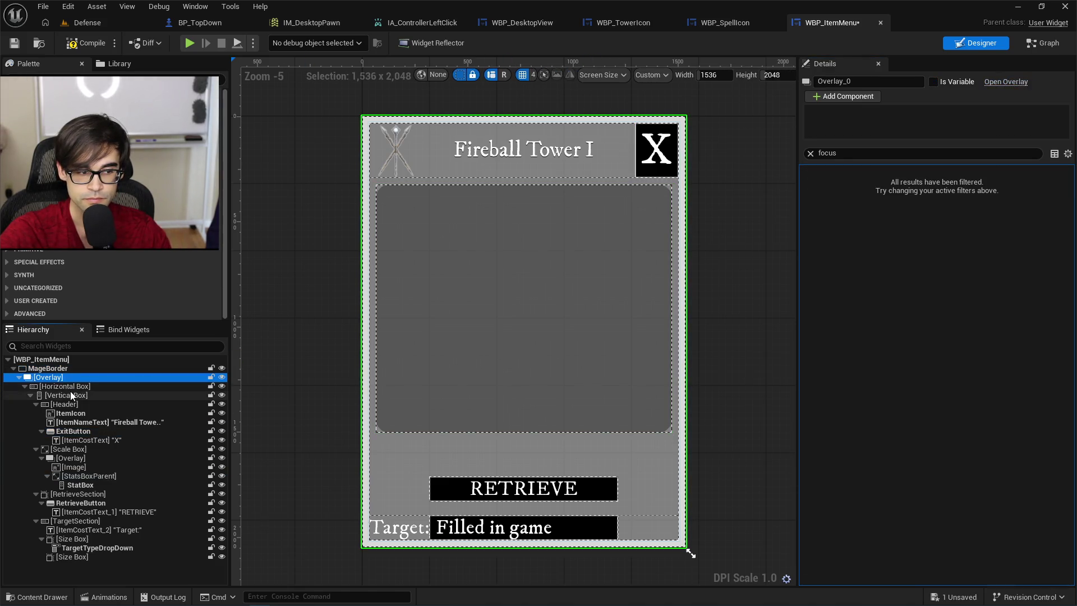
click(70, 395)
click(76, 404)
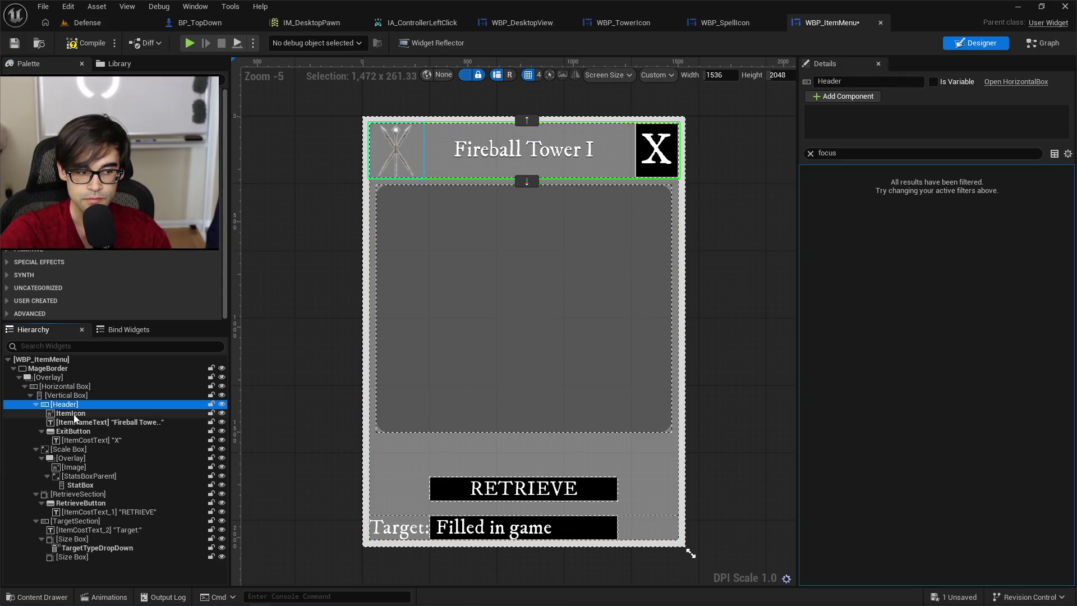
click(77, 414)
click(78, 423)
click(79, 431)
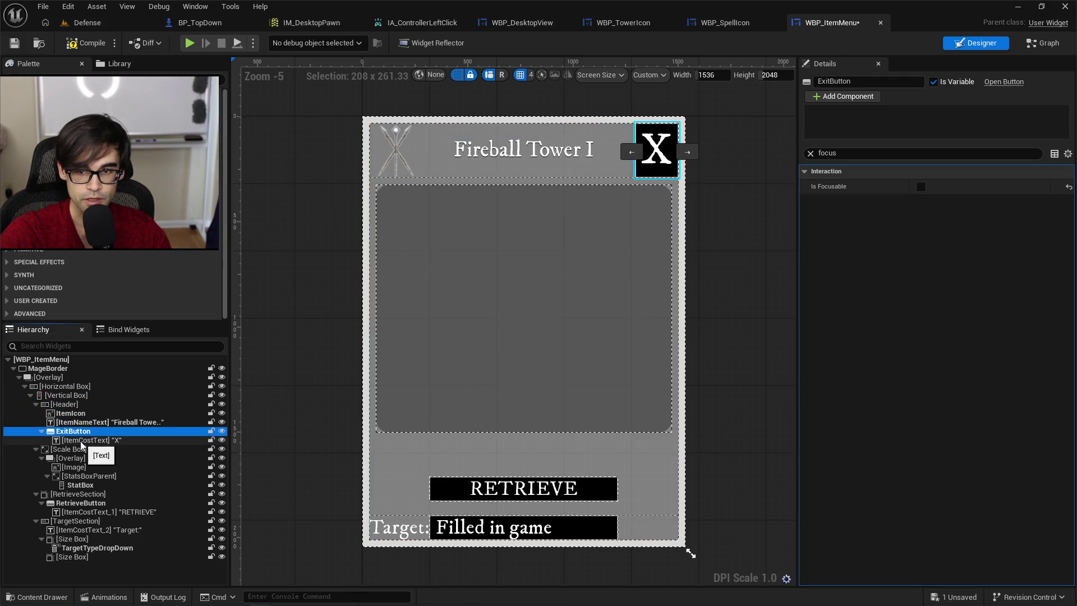
click(82, 441)
click(84, 450)
click(86, 458)
click(87, 467)
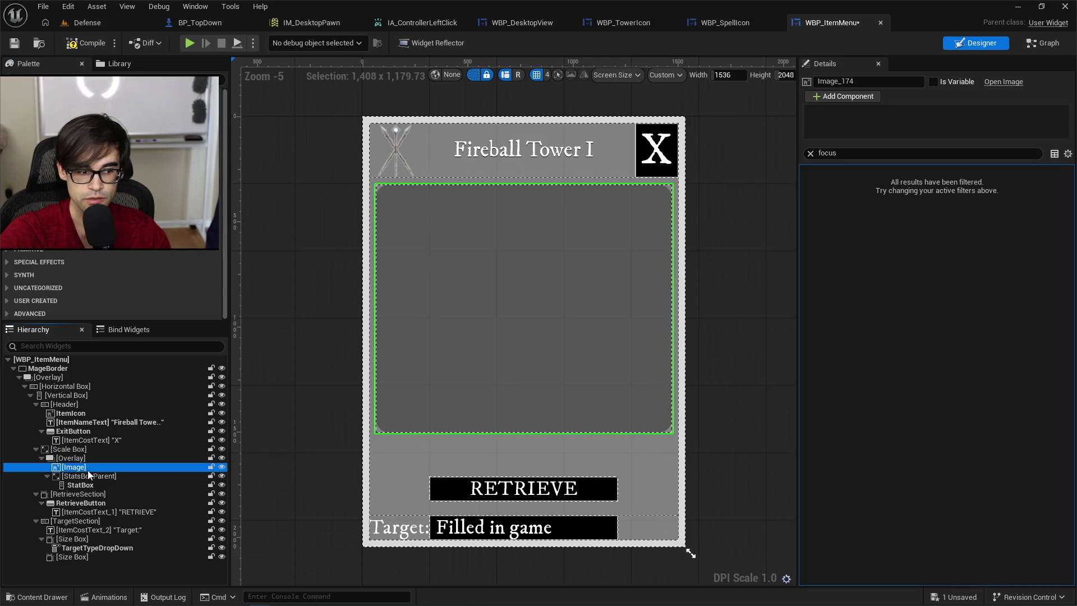
Check StatBox, RetrieveSection and TargetSection widgets through TargetTypeDropDown, then play-test the Defense level.
click(88, 476)
click(89, 486)
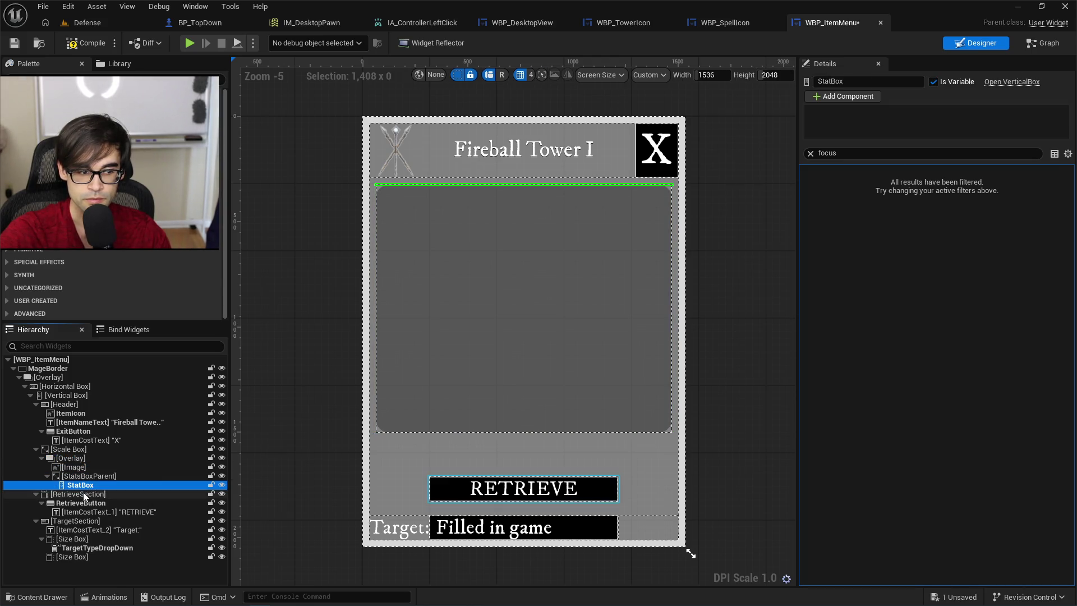
click(84, 495)
click(80, 503)
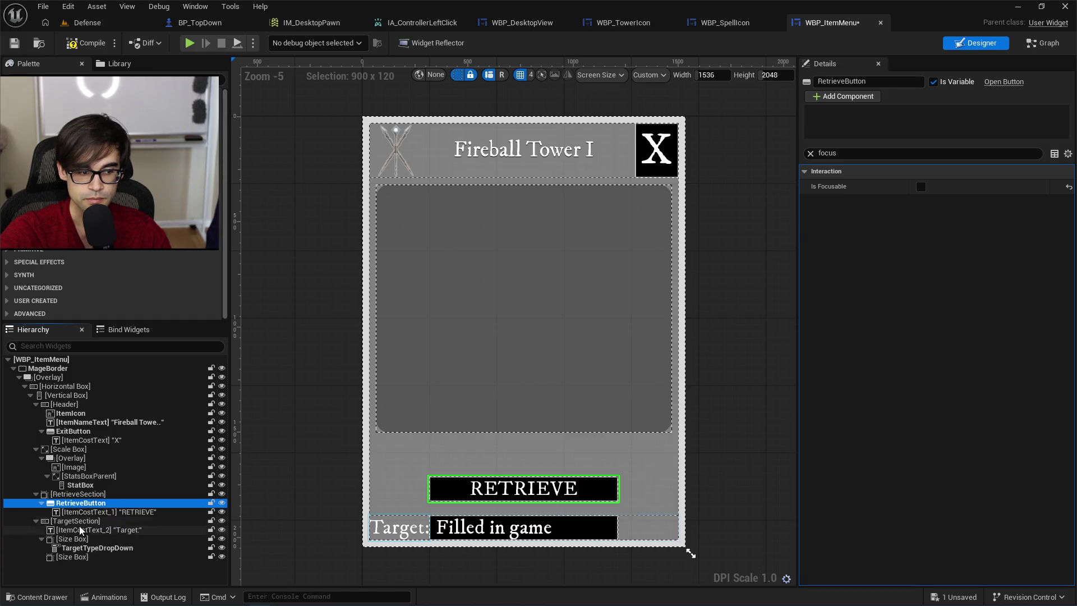
click(86, 511)
click(90, 521)
click(90, 530)
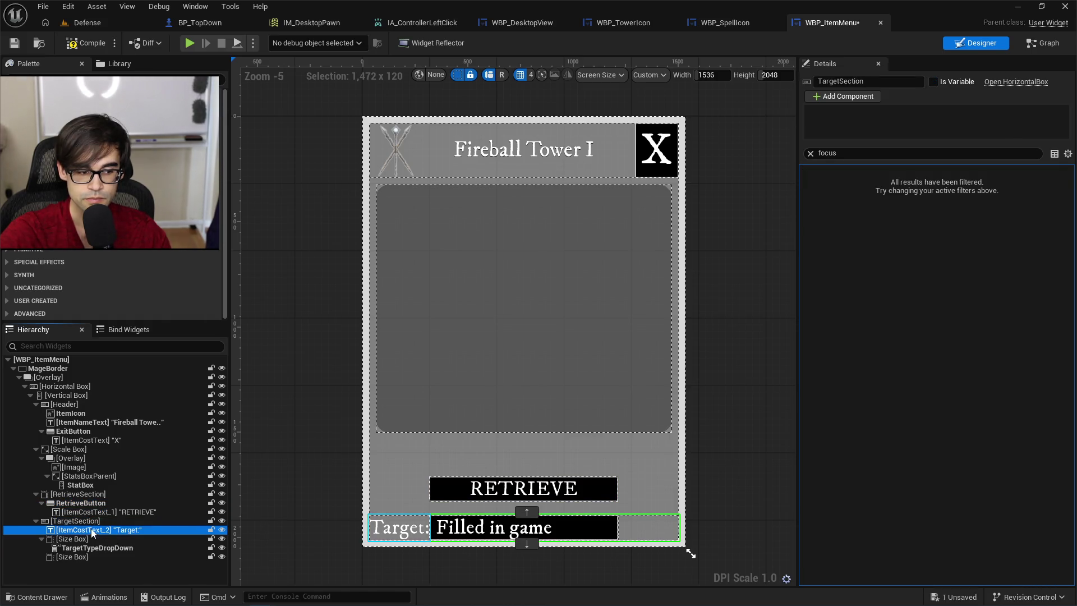
click(90, 539)
click(85, 557)
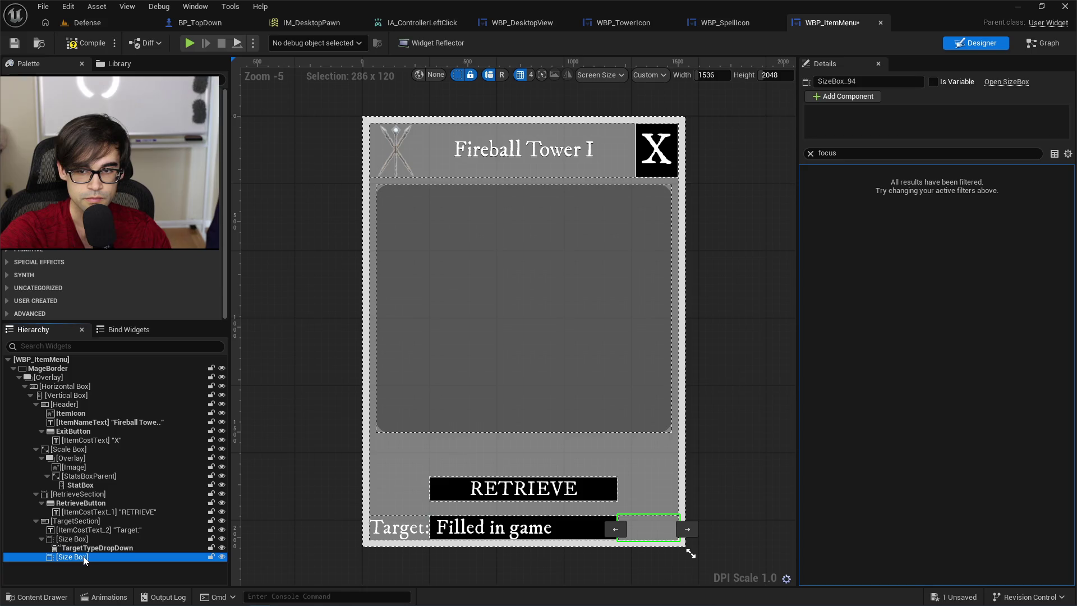
click(106, 548)
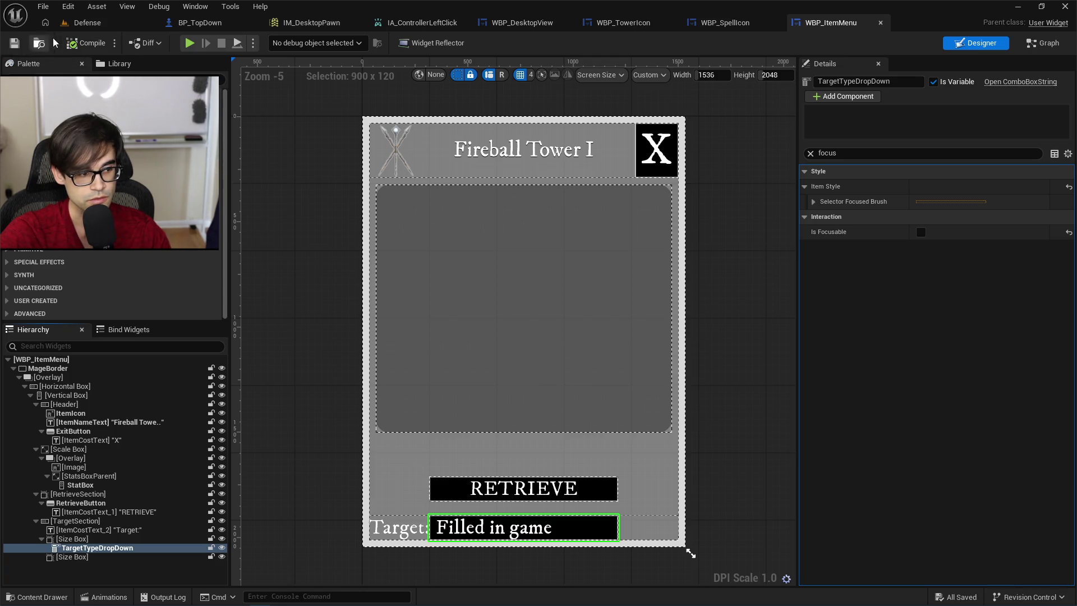
click(89, 23)
click(277, 43)
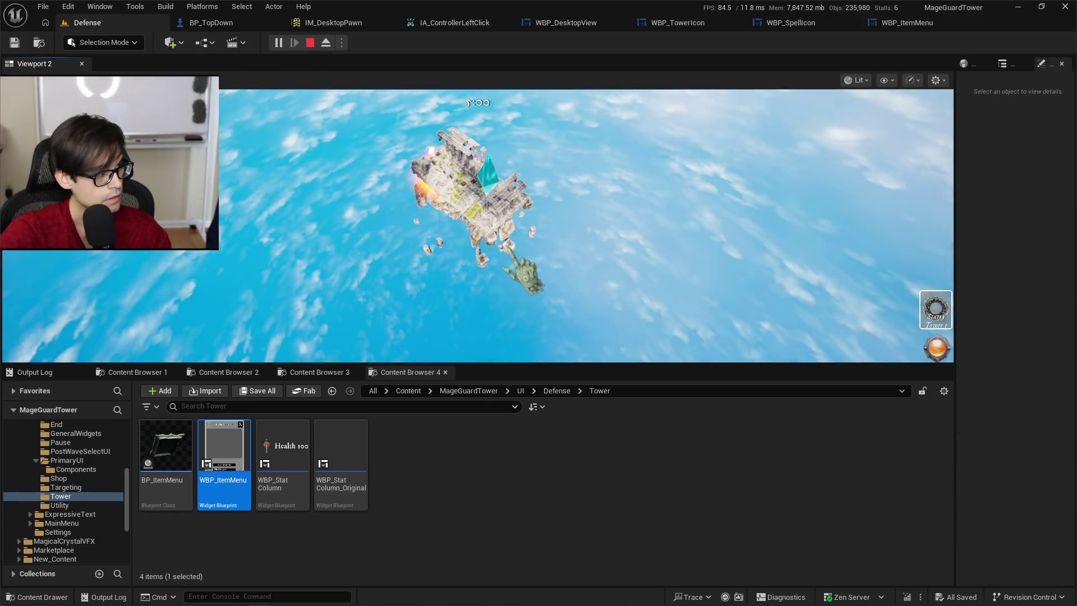
Open the Starry Tower's panel and toggle the Target dropdown open and closed, keeping Random.
click(935, 309)
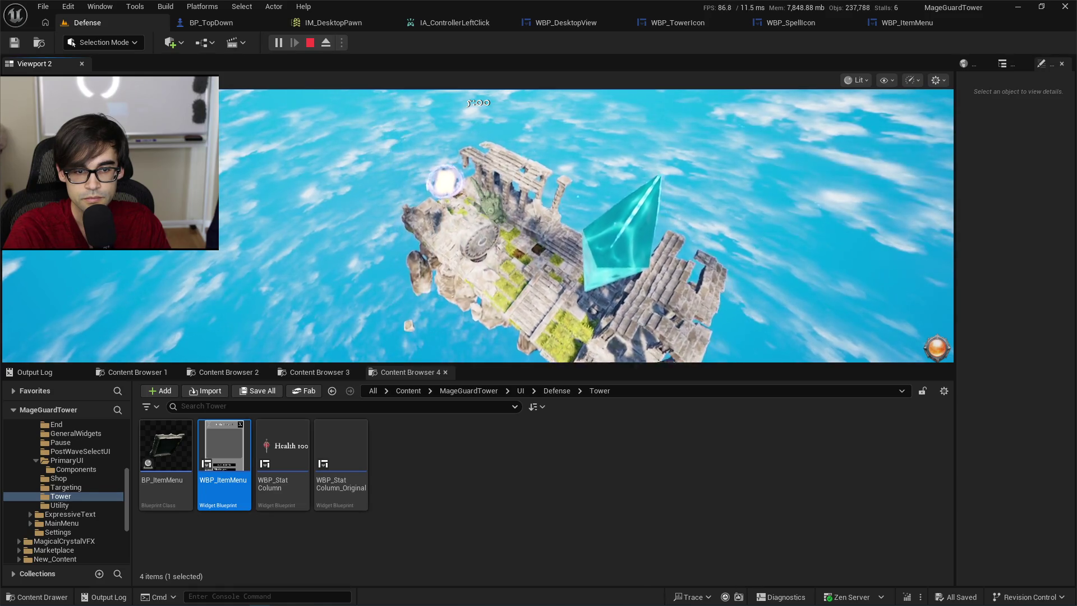
click(486, 283)
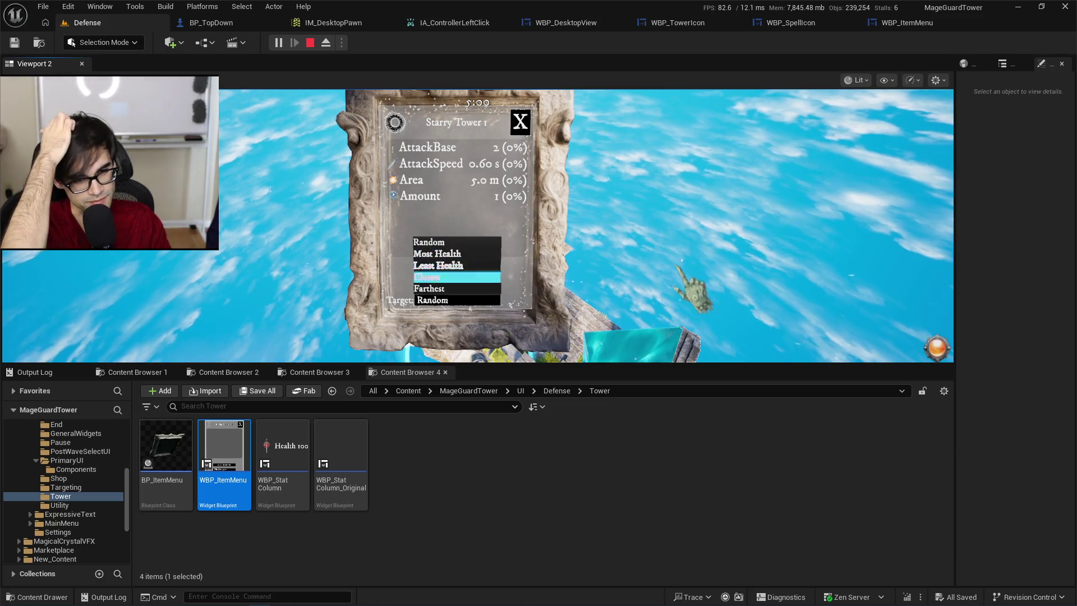
click(696, 285)
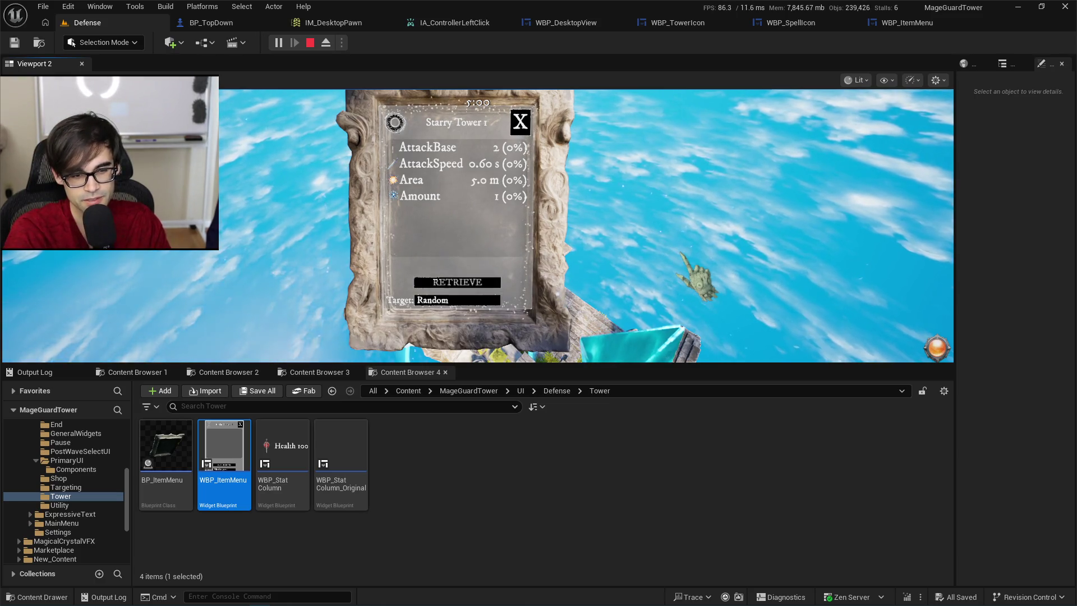
click(457, 300)
click(617, 262)
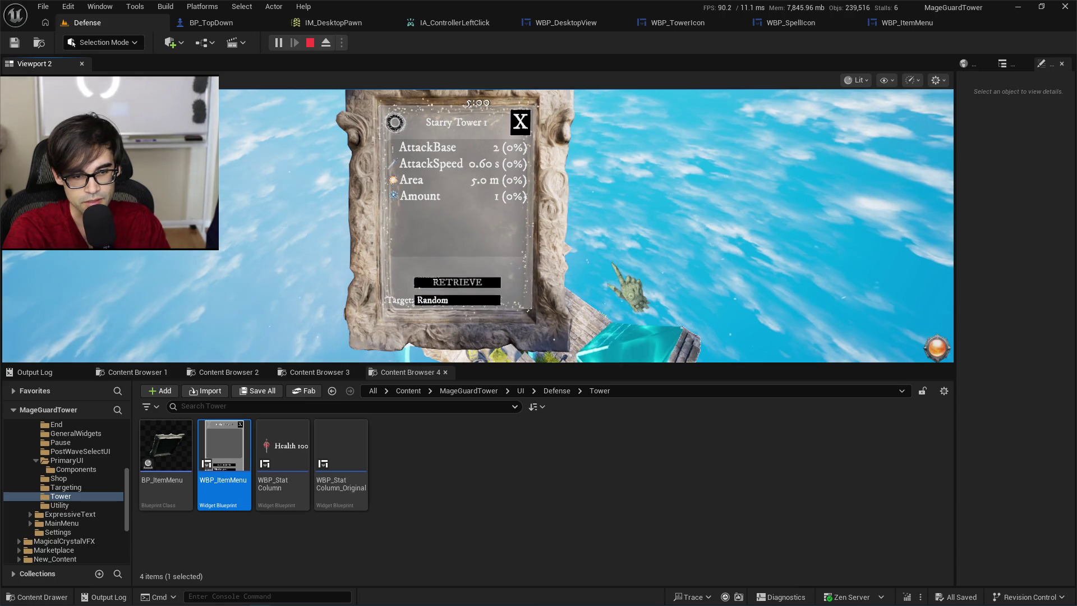
click(460, 303)
click(452, 309)
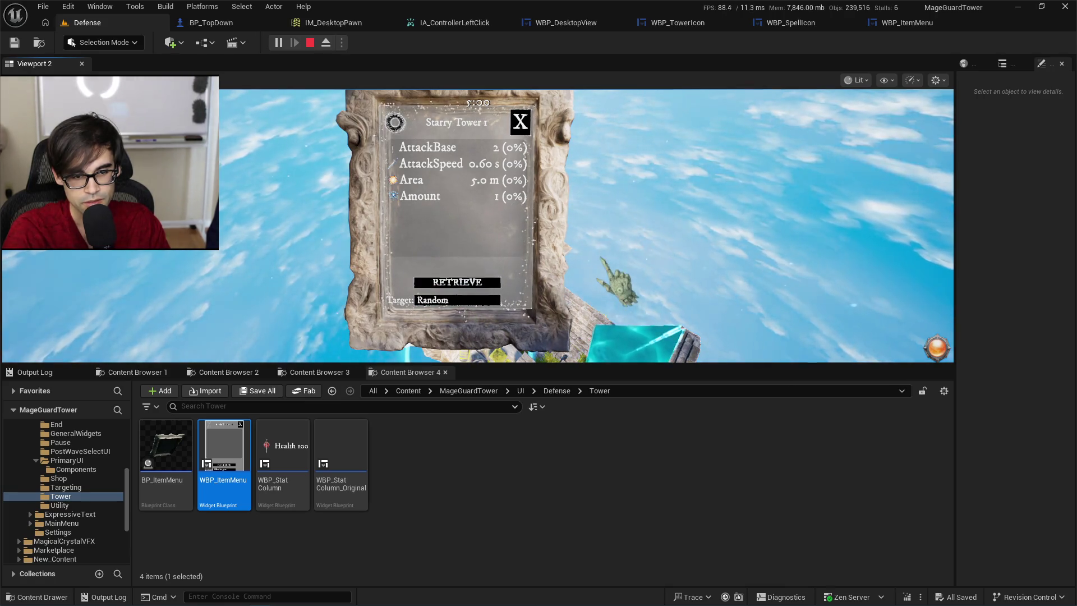
click(446, 303)
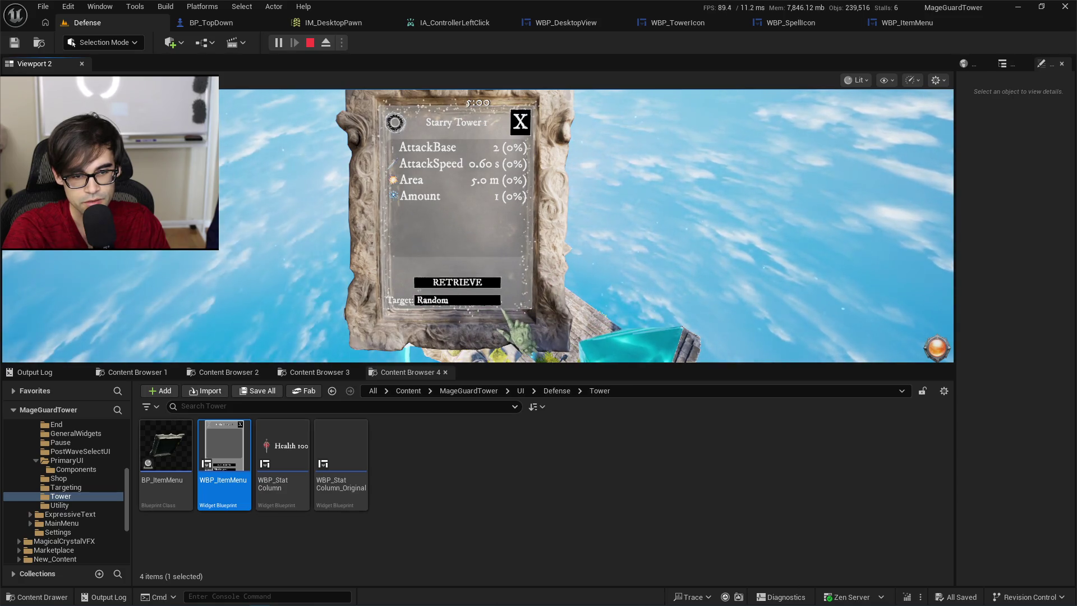
click(474, 298)
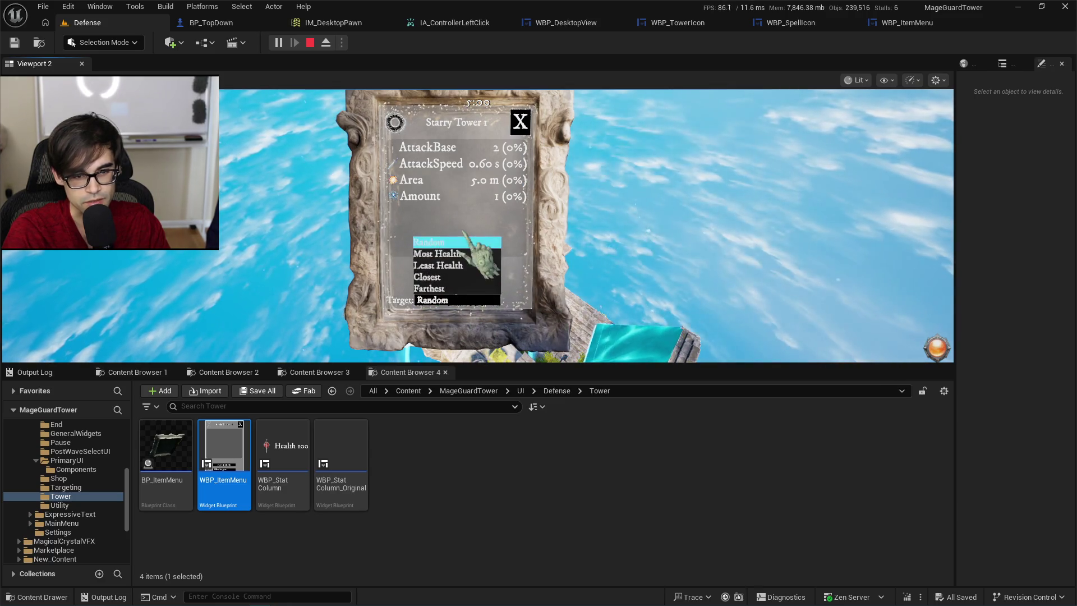
click(490, 298)
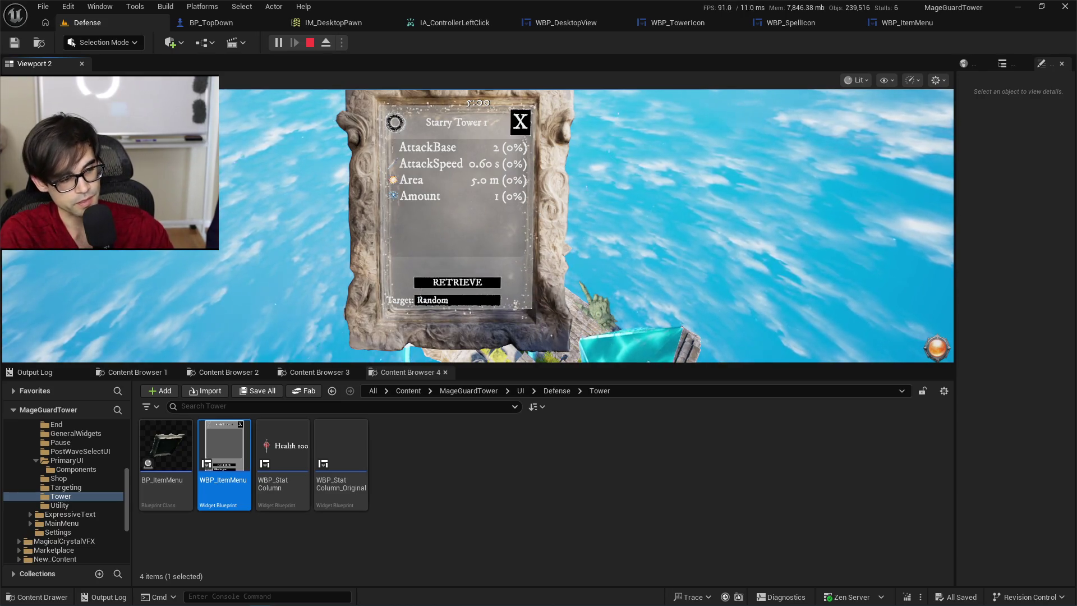
Retrieve the Starry Tower, toggle the Target dropdown repeatedly, then stop and return to WBP_ItemMenu.
click(483, 283)
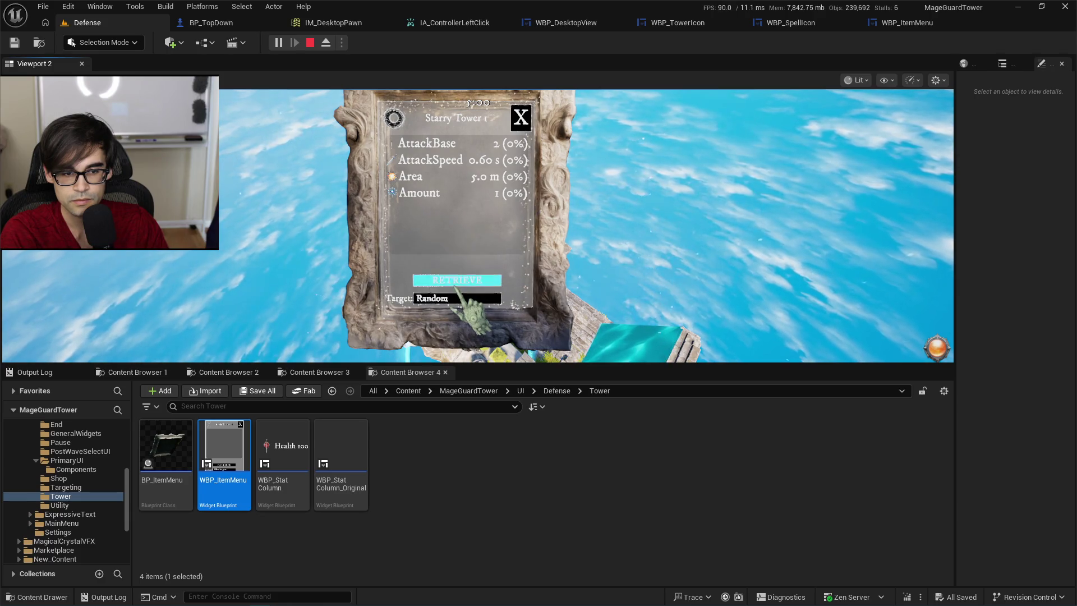
click(457, 299)
click(456, 298)
click(456, 299)
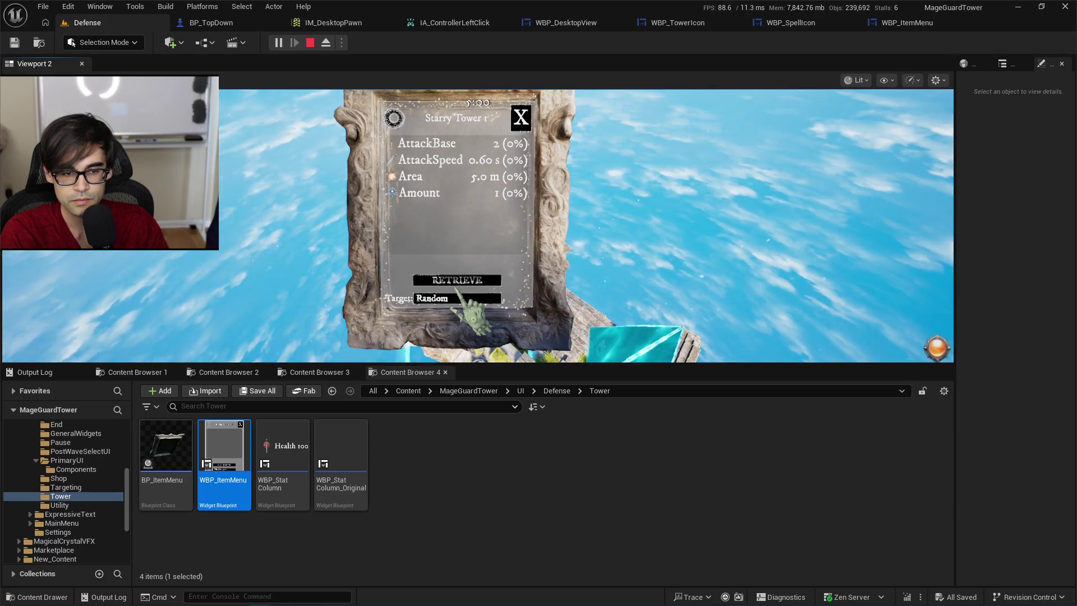
click(456, 299)
click(457, 298)
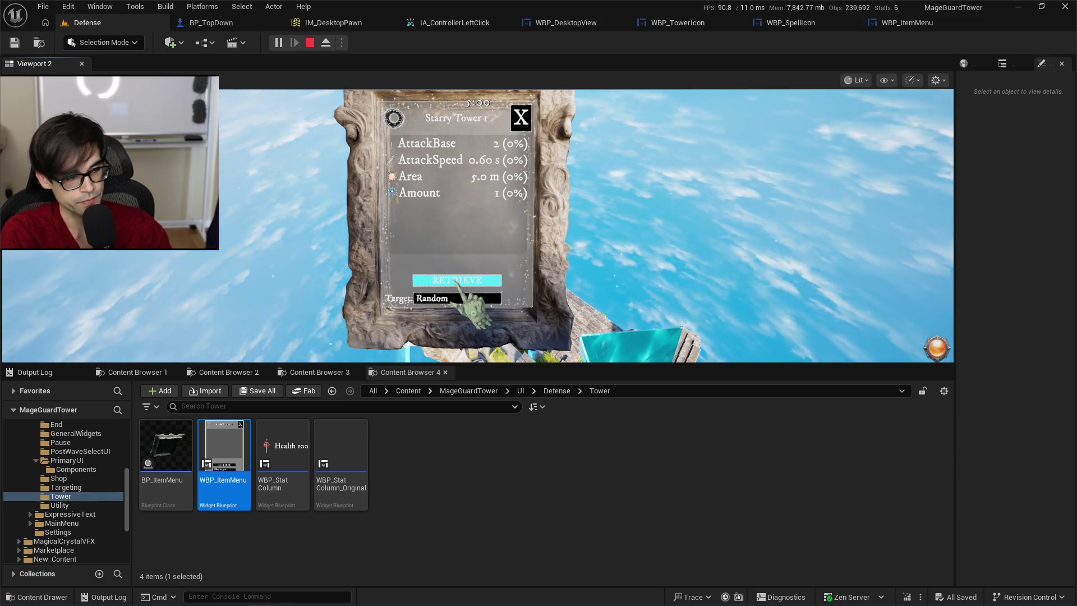
key(Escape)
click(906, 23)
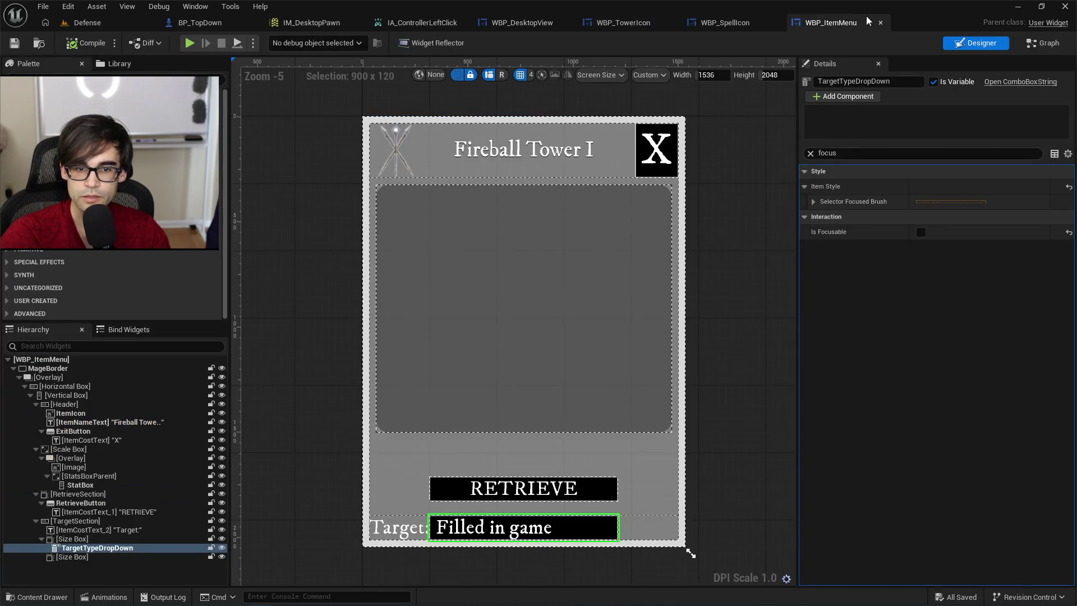
Expand the Selector Focused Brush and its Image Size and Margin values.
click(813, 201)
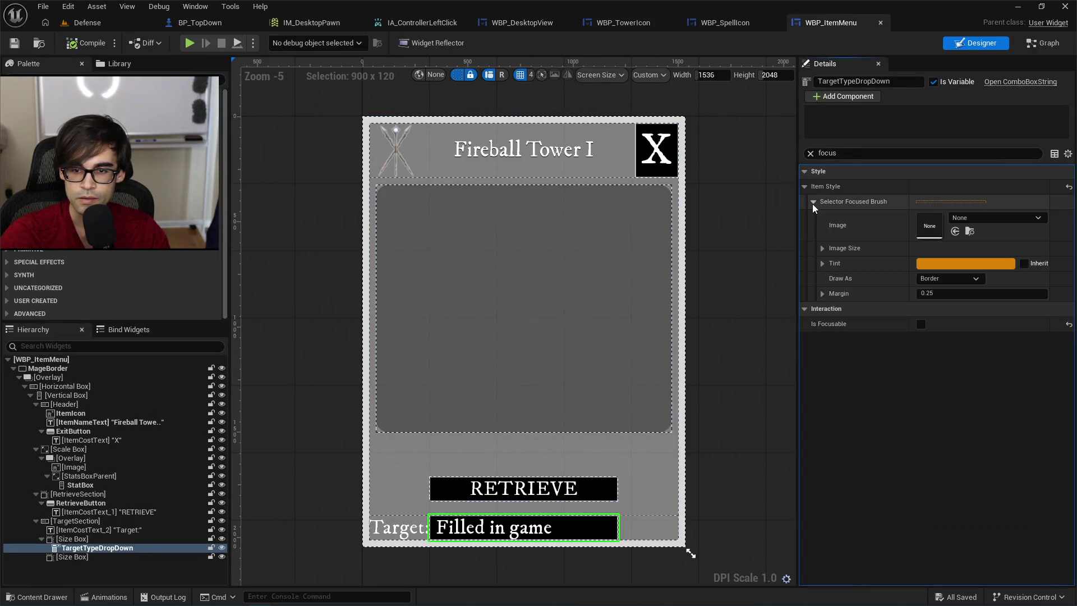
click(822, 248)
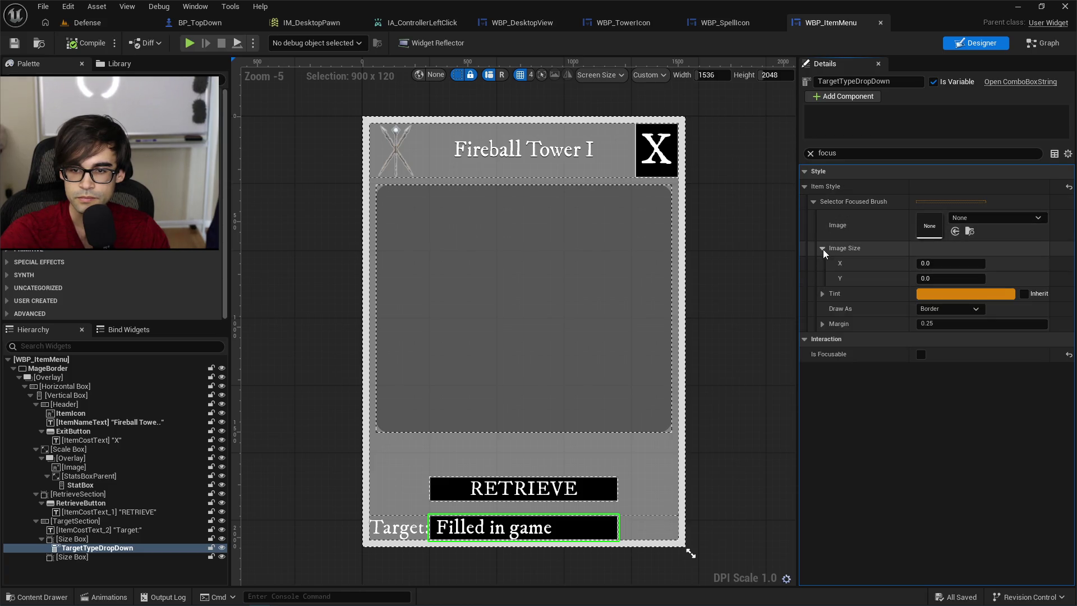
click(822, 324)
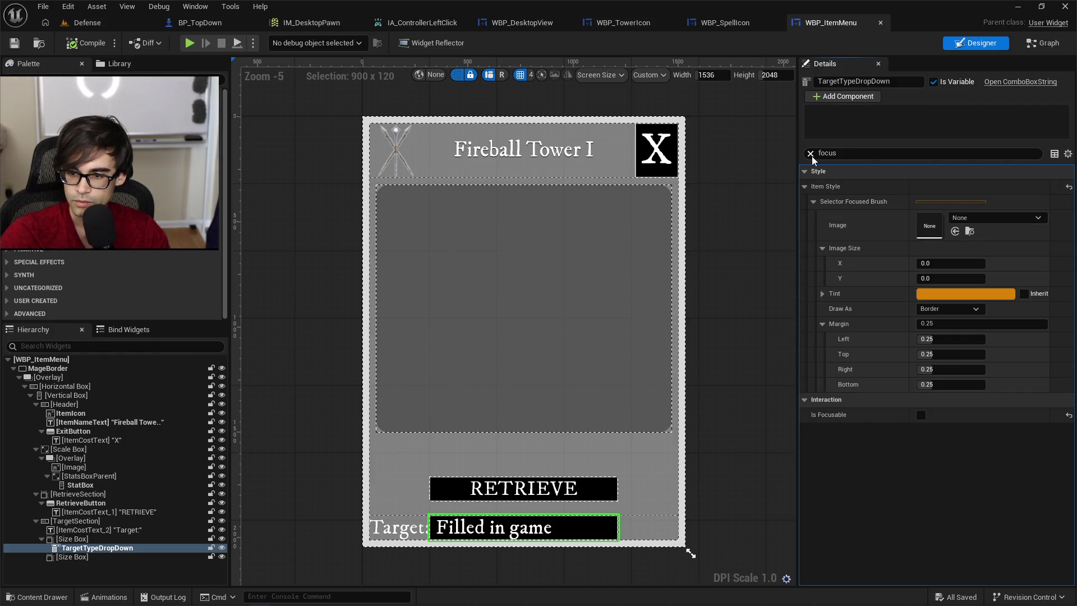
Clear the focus filter so all of TargetTypeDropDown's properties are listed.
click(811, 154)
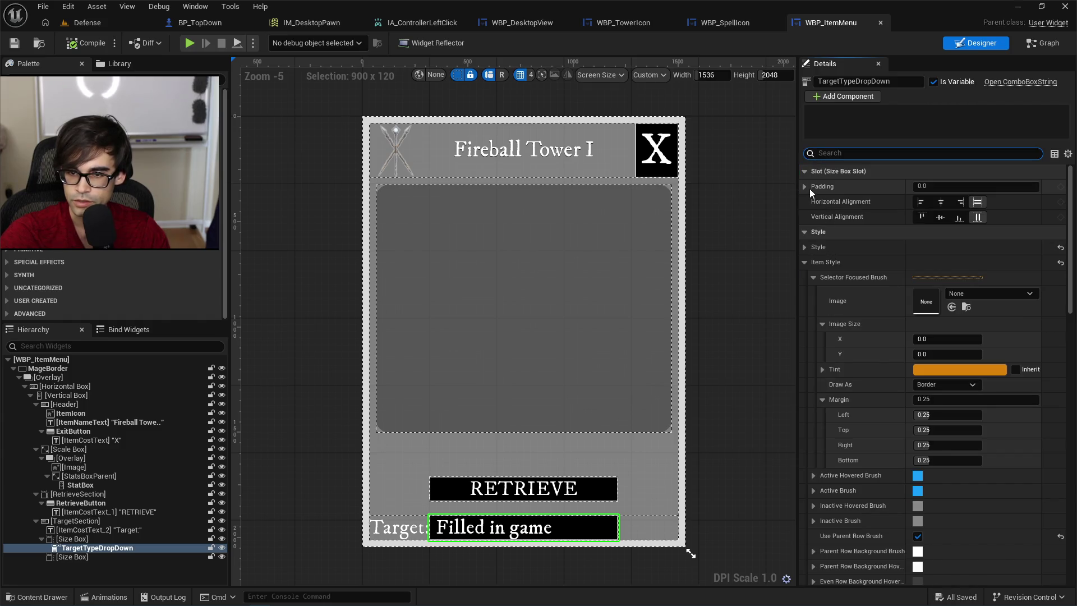
scroll(873, 427, down, 3)
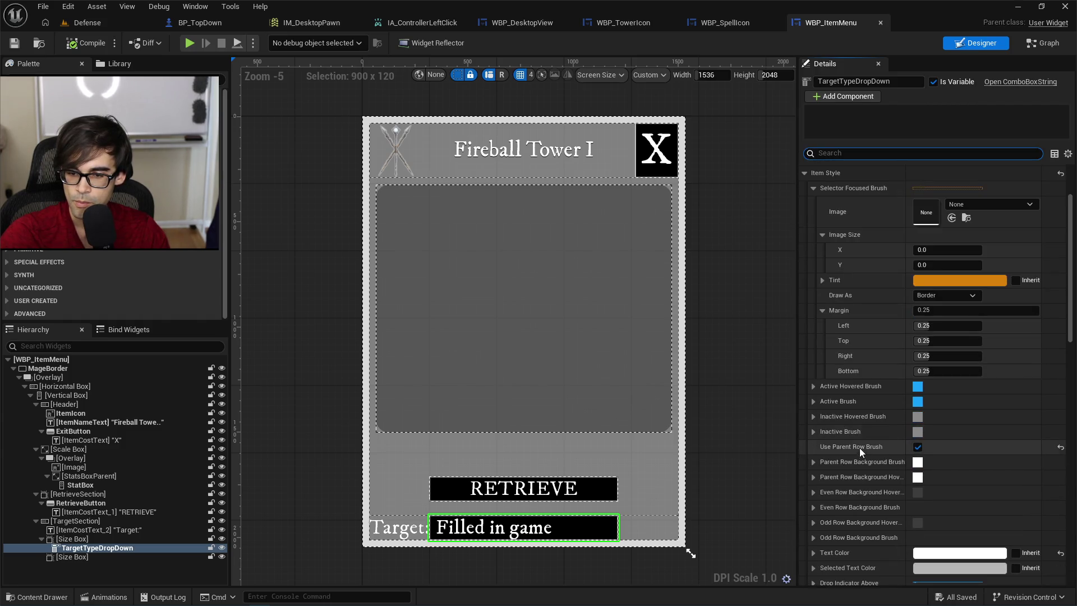
scroll(866, 439, down, 4)
scroll(866, 436, down, 5)
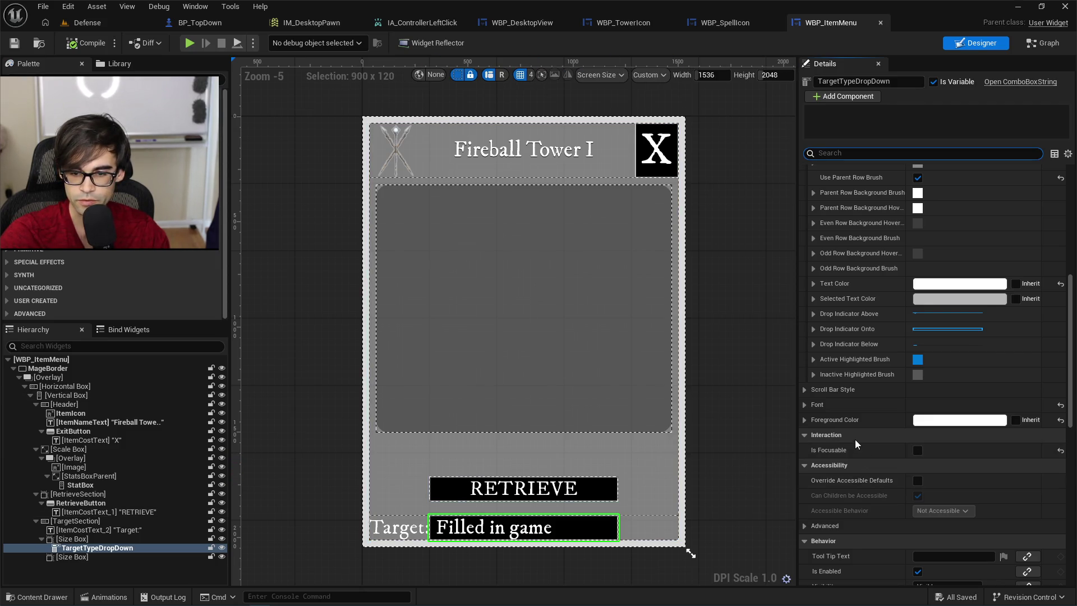
scroll(855, 433, down, 2)
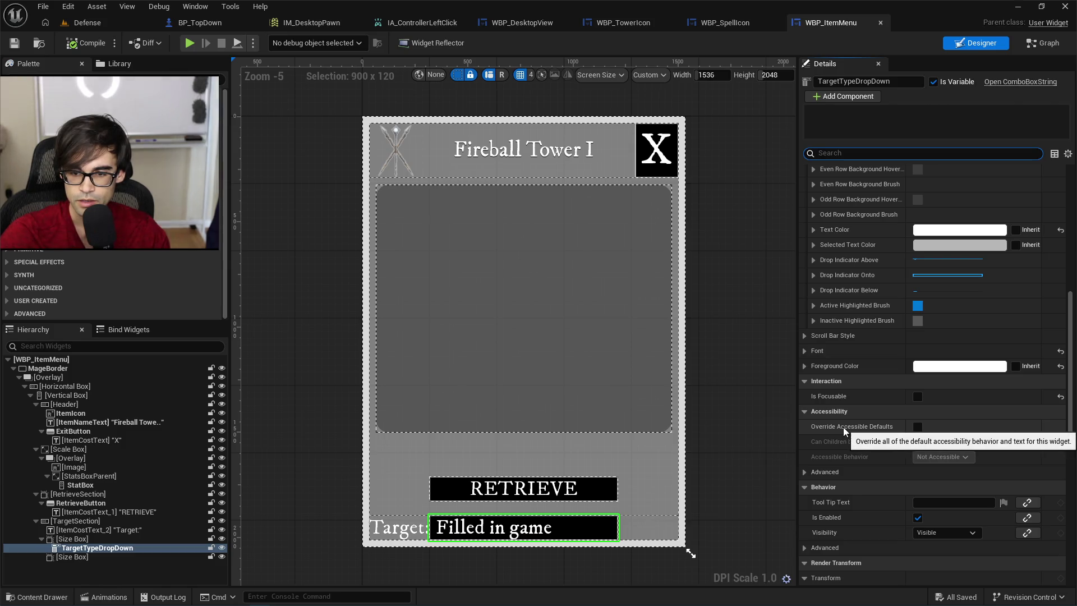
scroll(858, 355, up, 15)
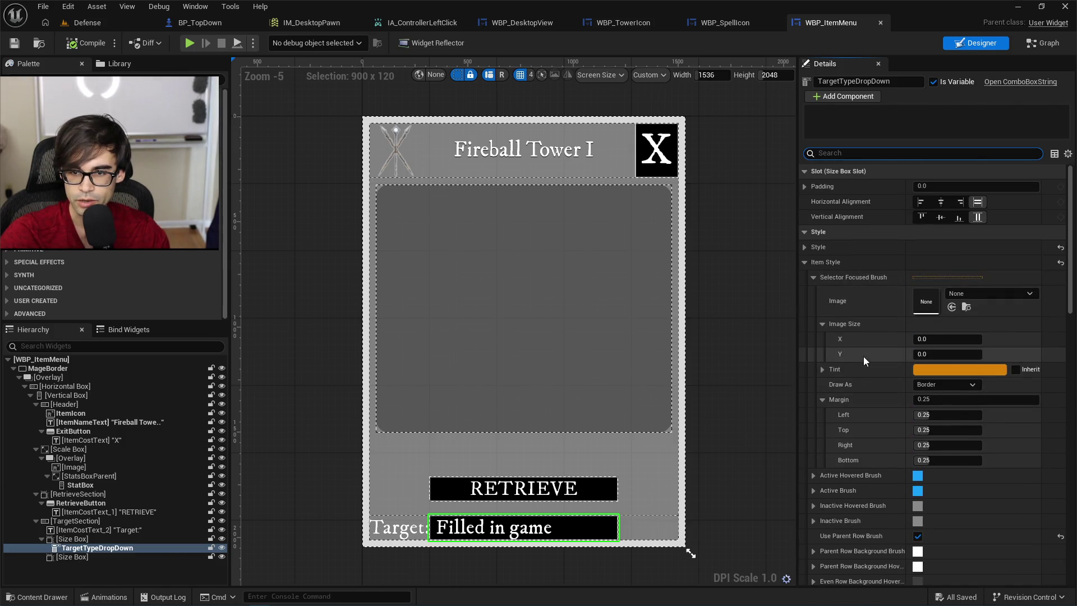
scroll(863, 355, down, 11)
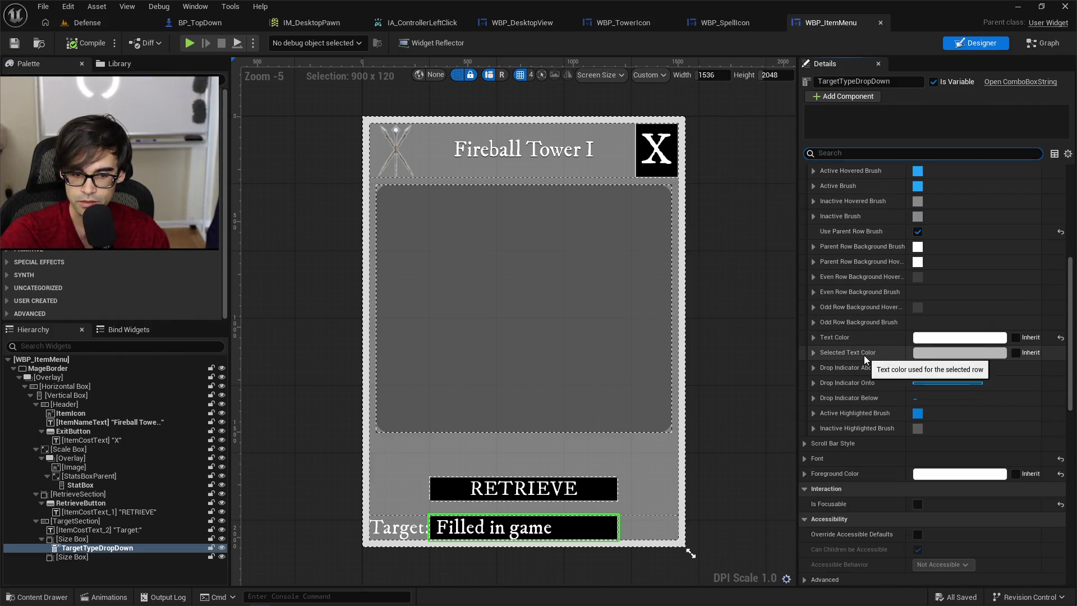
scroll(874, 449, down, 3)
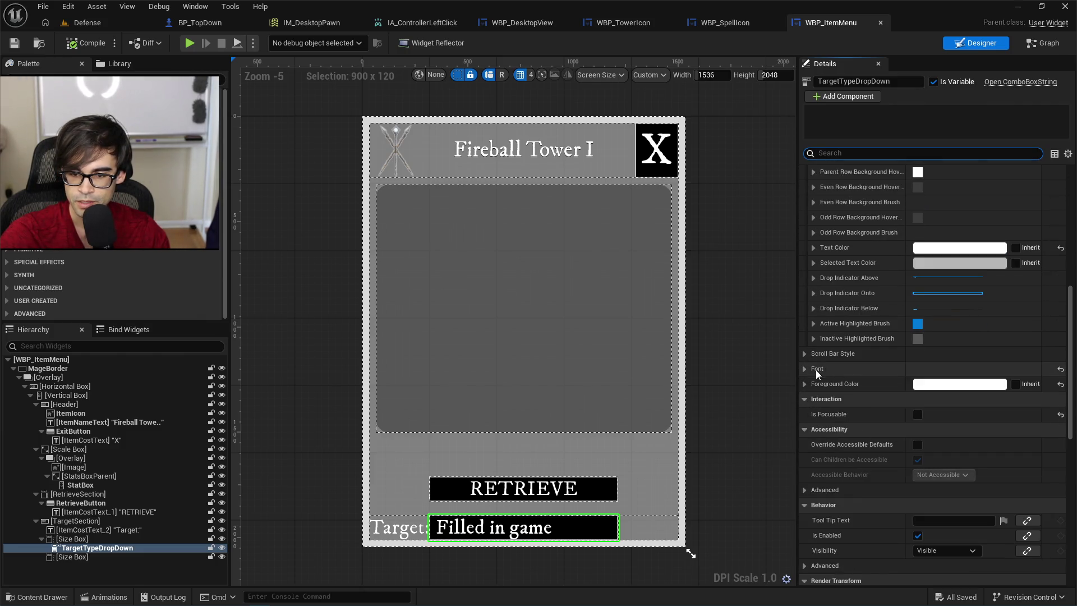
scroll(855, 450, down, 2)
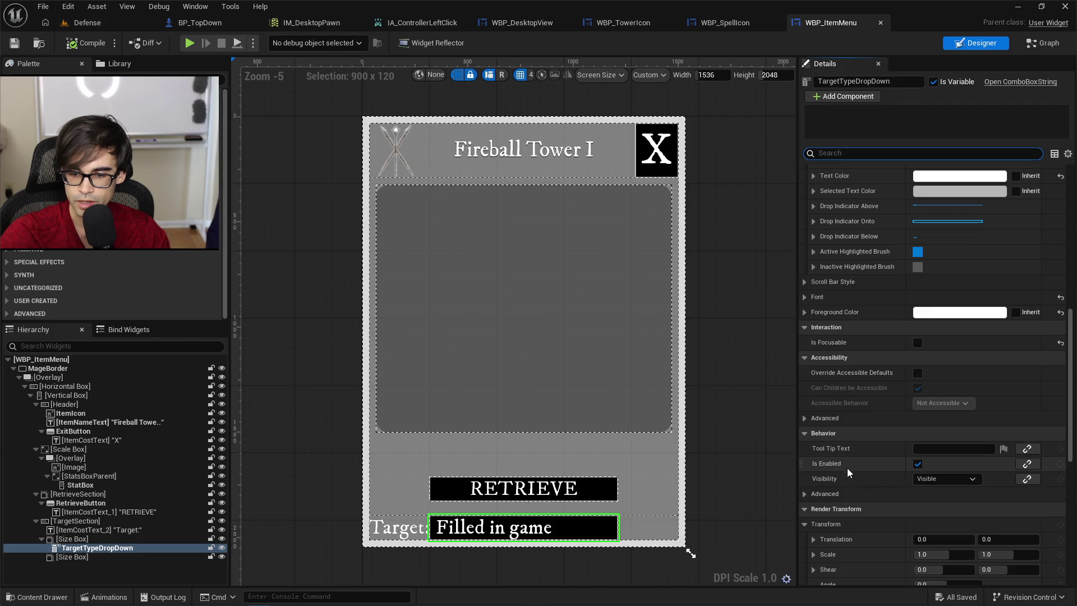
scroll(847, 468, down, 2)
Collapse the Render Transform, Performance, Rendering and Navigation groups.
click(839, 437)
click(836, 453)
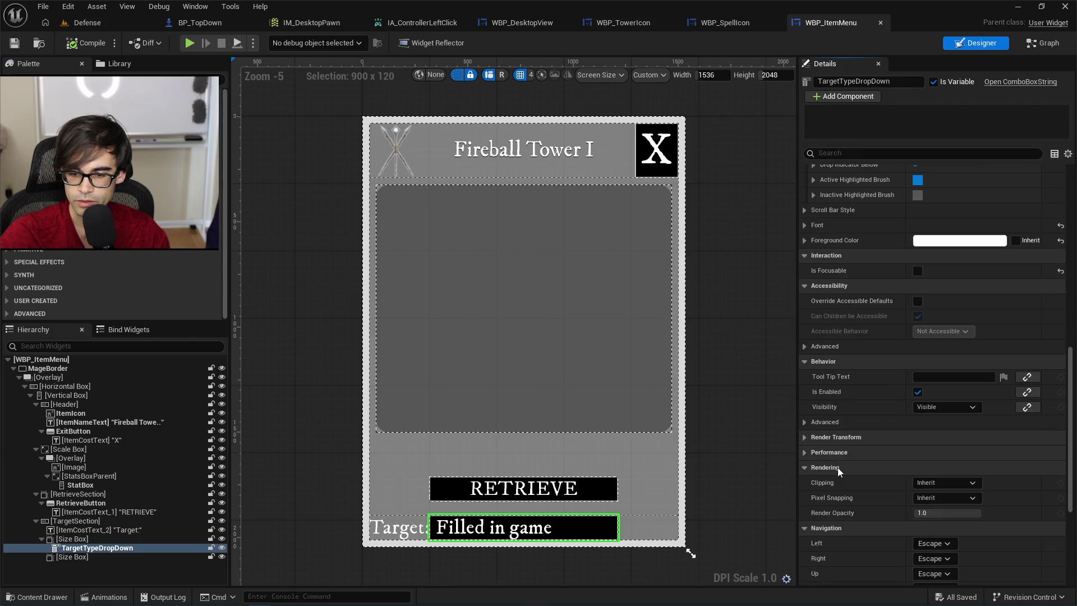
click(837, 467)
click(840, 483)
scroll(845, 496, down, 2)
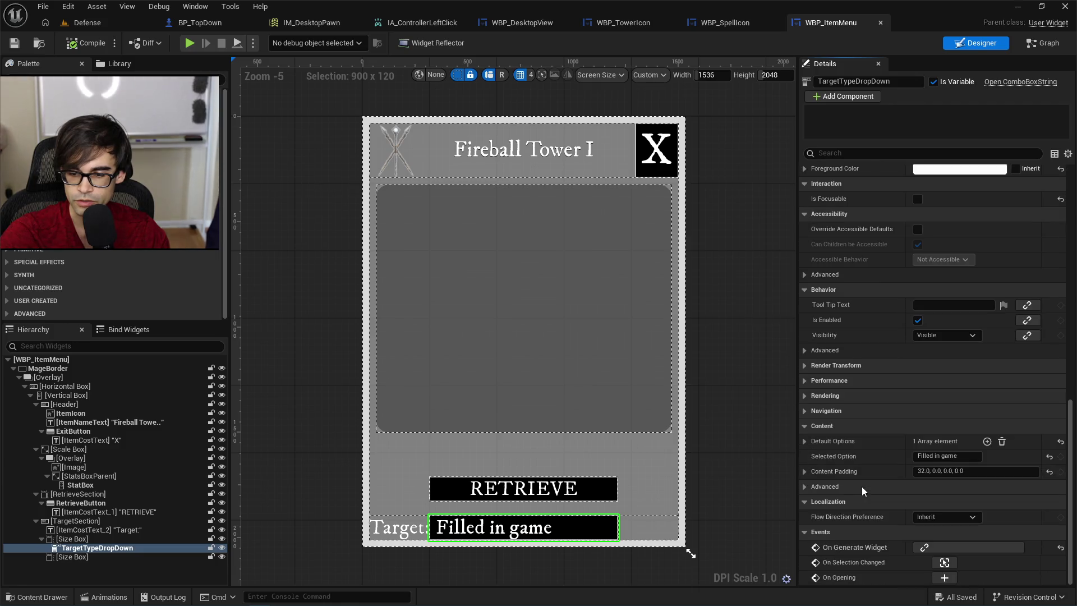
Expand Default Options and Content > Advanced to show the gamepad navigation setting.
click(804, 440)
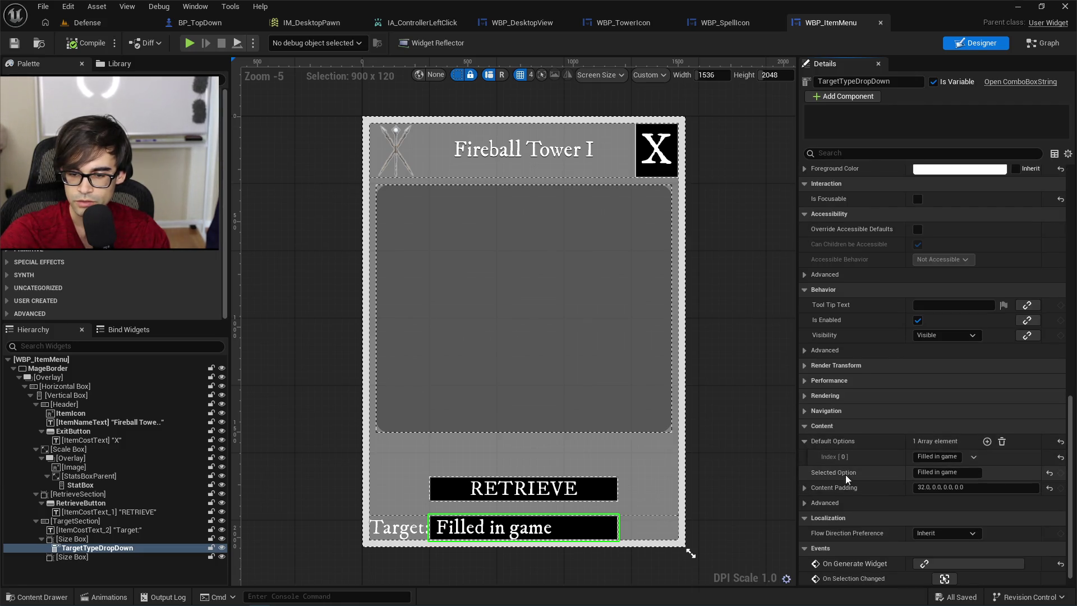
click(806, 502)
scroll(805, 502, down, 2)
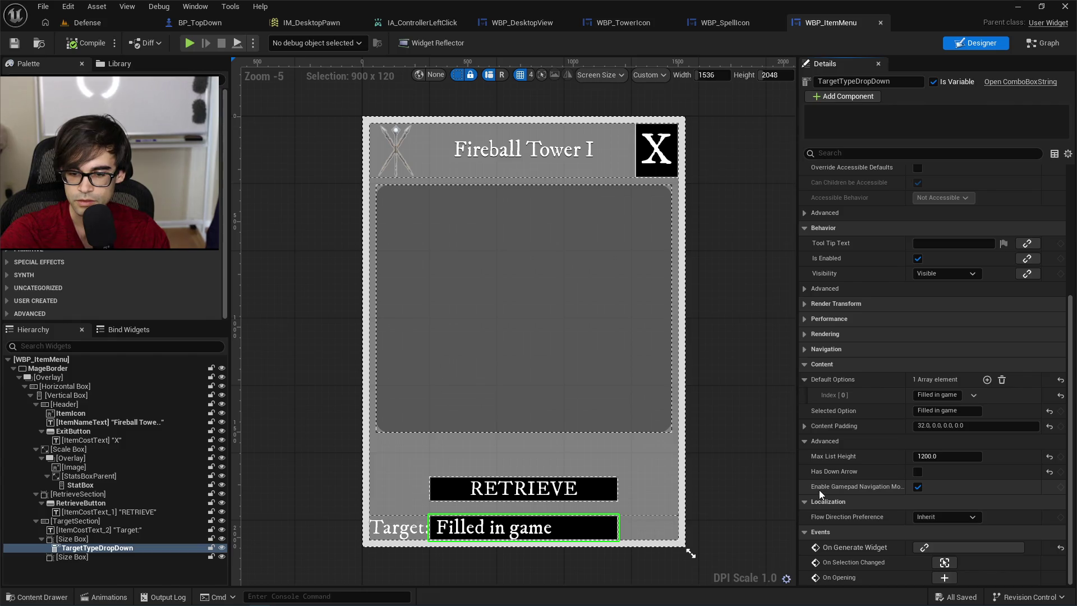
mouse_move(819, 490)
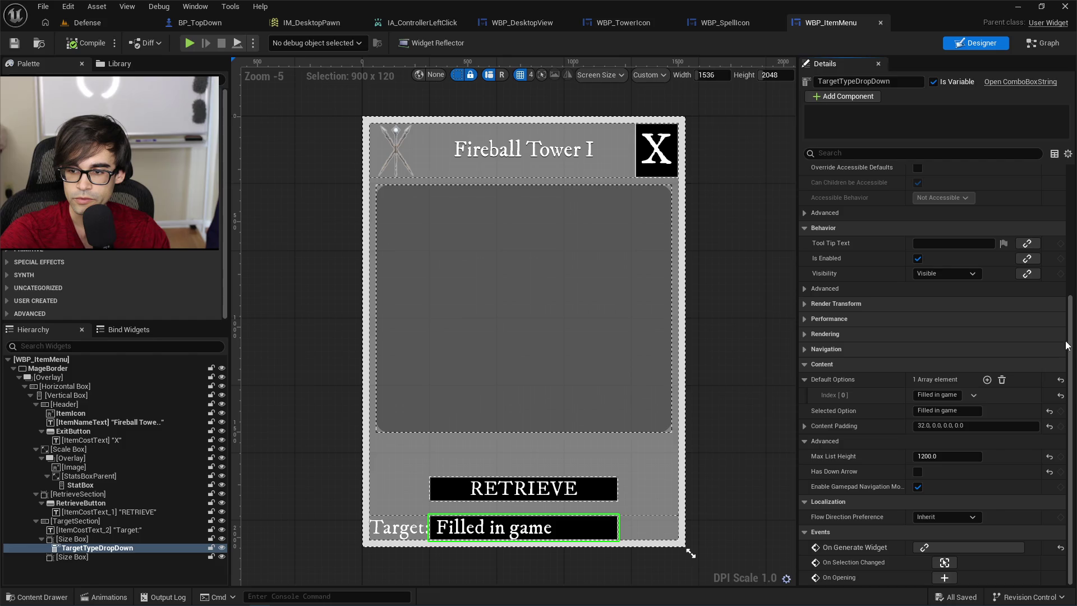
In the Graph, find references to TargetTypeDropDown and jump to its On Selection Changed event.
click(1047, 45)
right_click(46, 251)
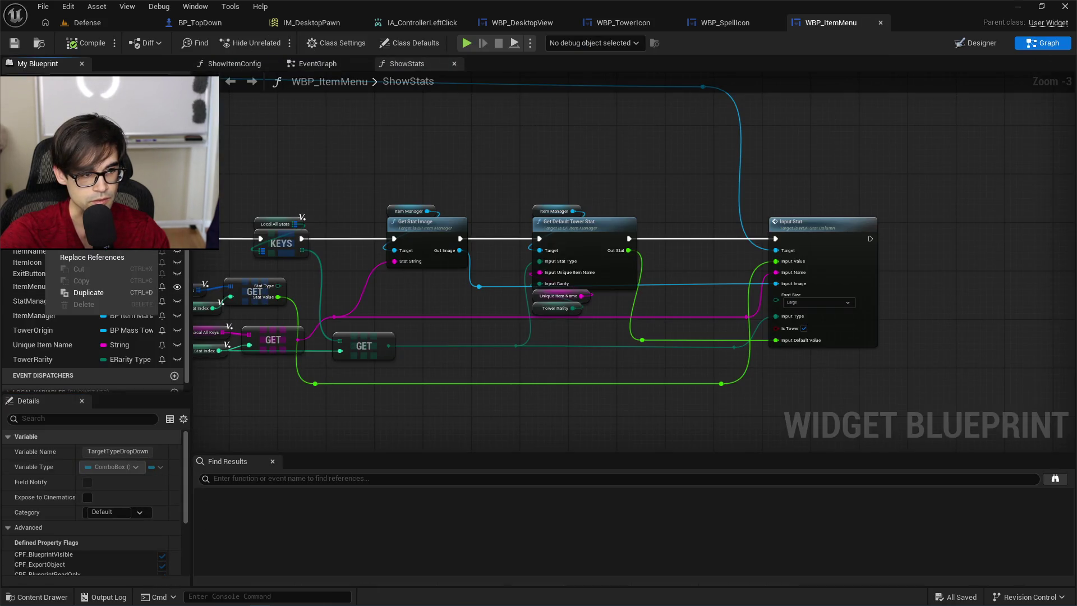
mouse_move(132, 245)
click(211, 258)
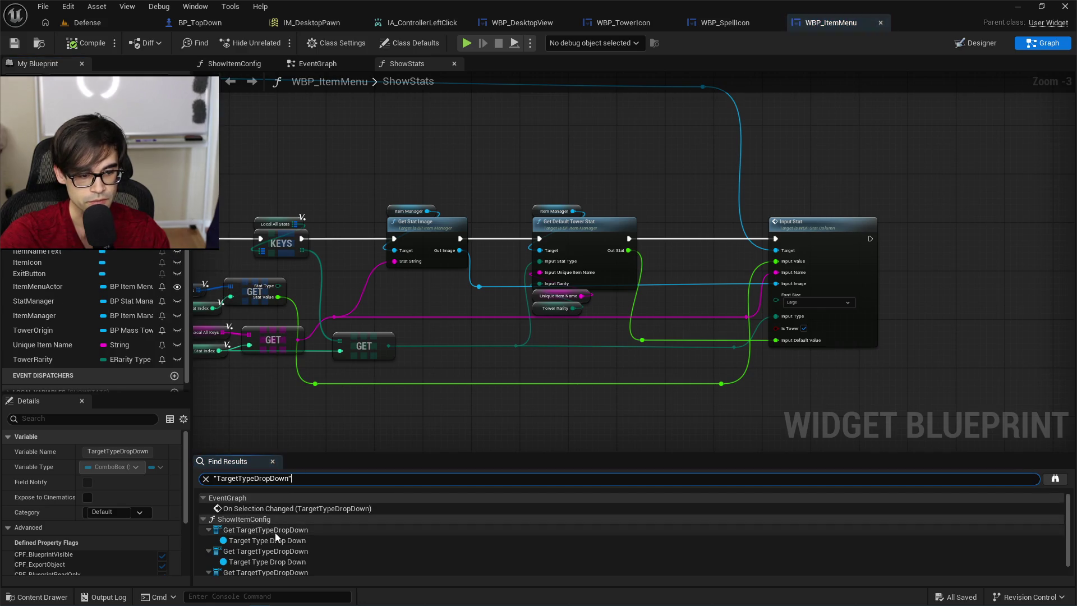
click(284, 520)
click(304, 498)
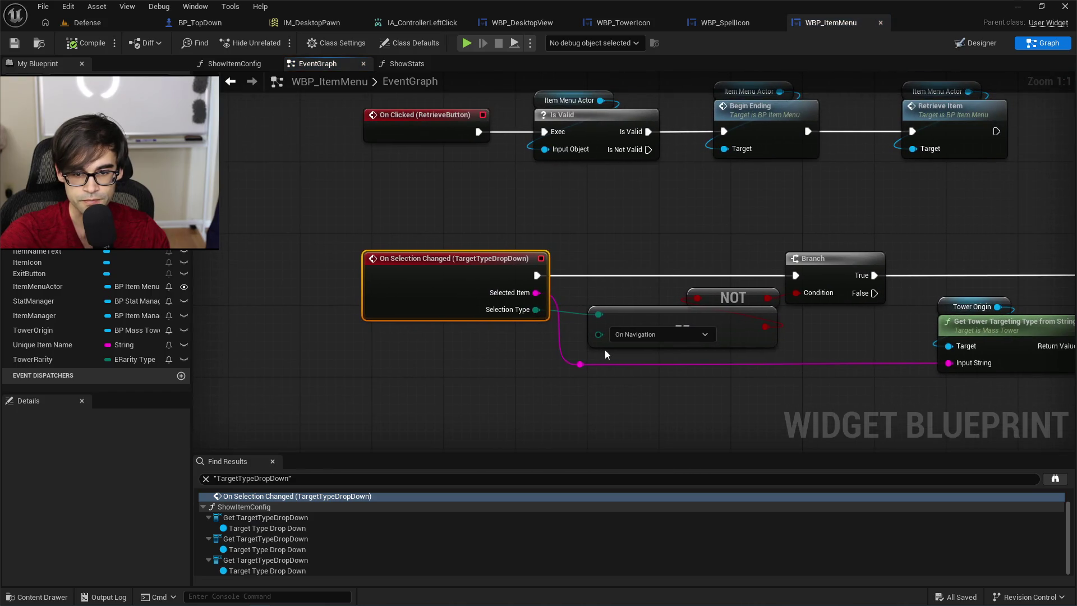
Change the == comparison to On Mouse Click and wire its result into the Branch condition.
click(661, 335)
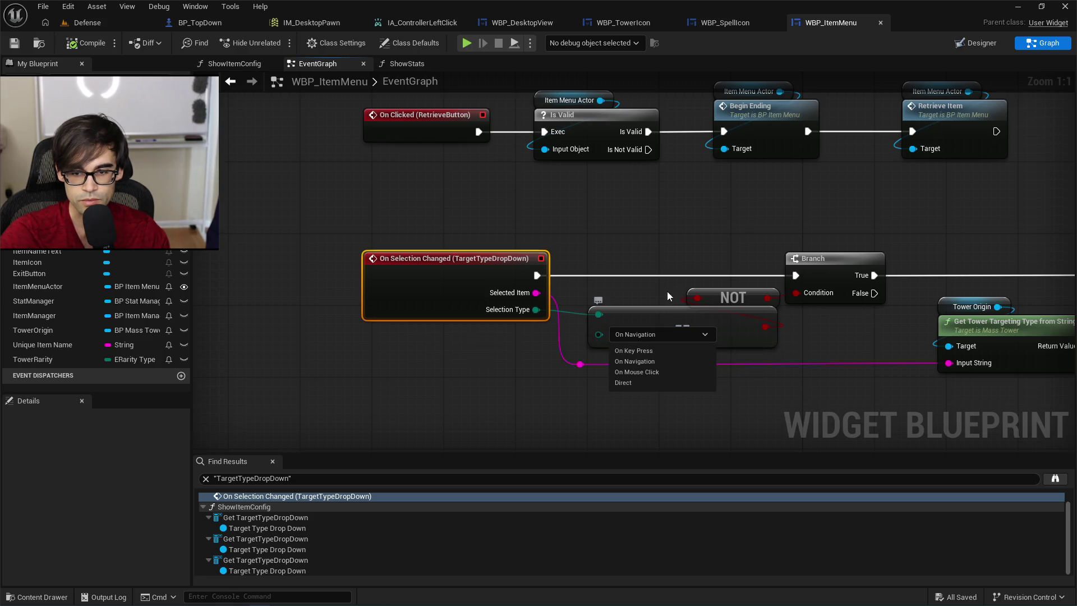
click(691, 246)
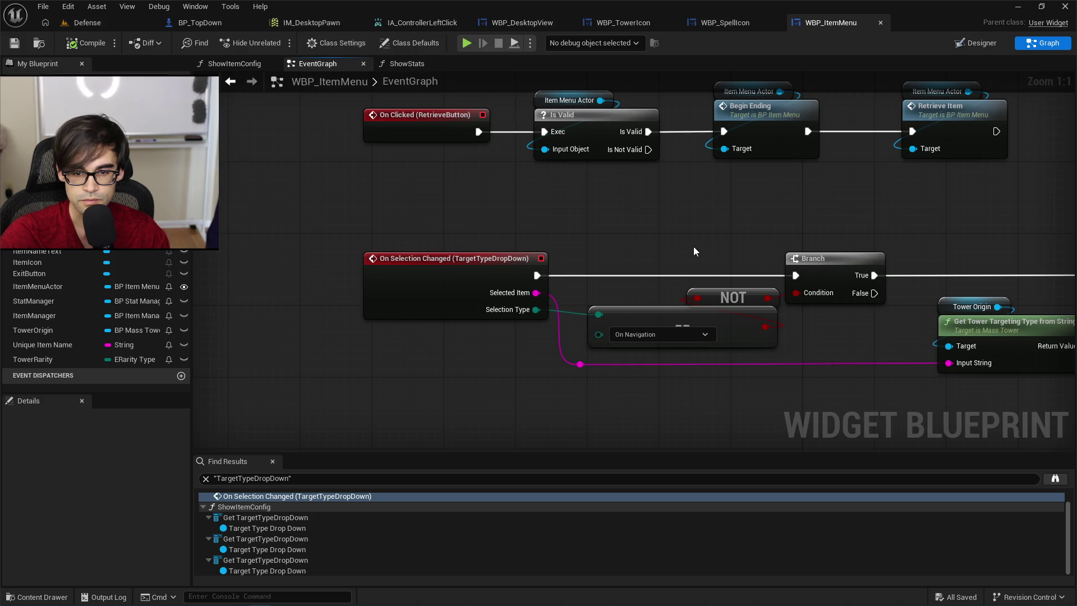
click(682, 335)
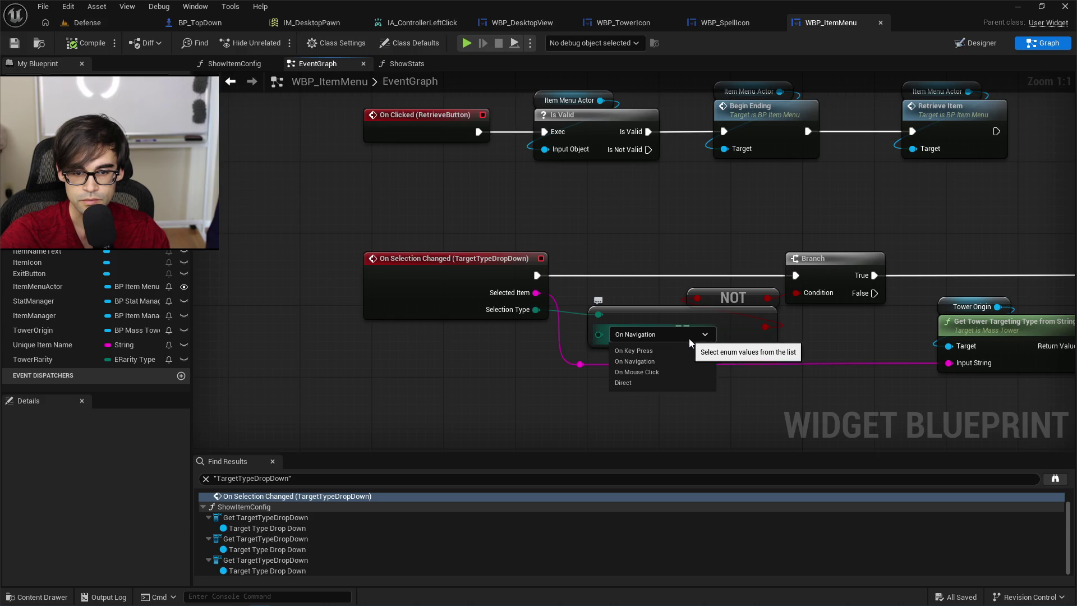
click(669, 372)
drag(727, 297, 709, 297)
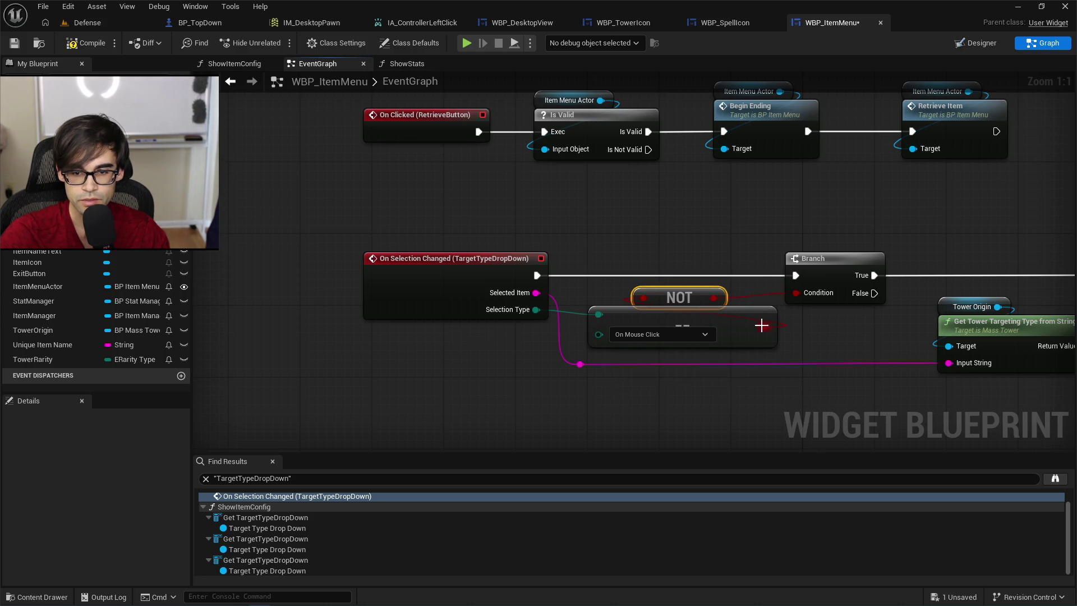
drag(761, 325, 795, 294)
drag(722, 242, 600, 252)
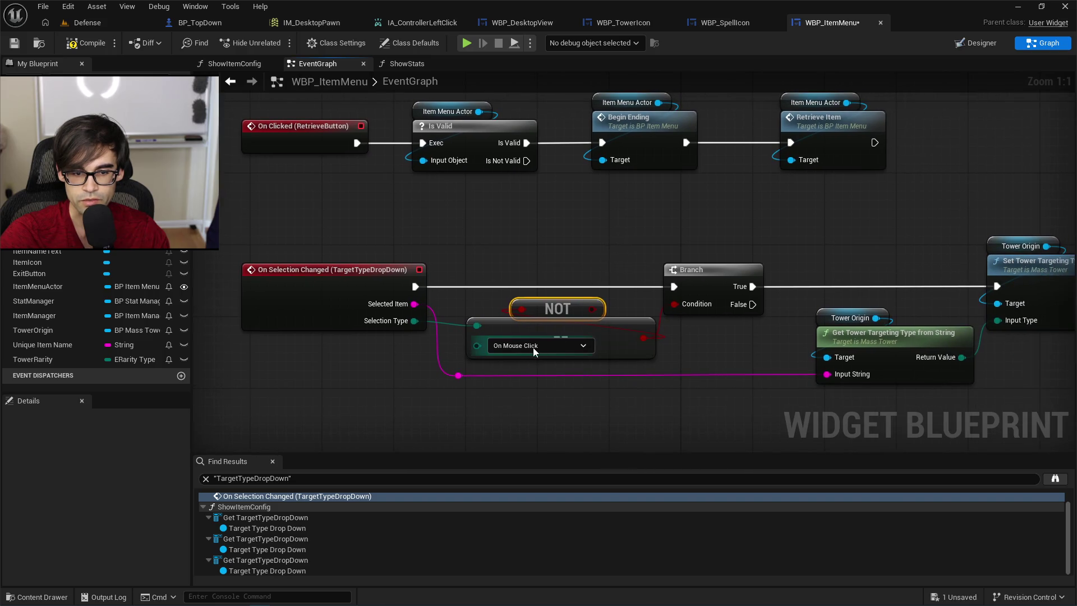
drag(840, 251, 682, 255)
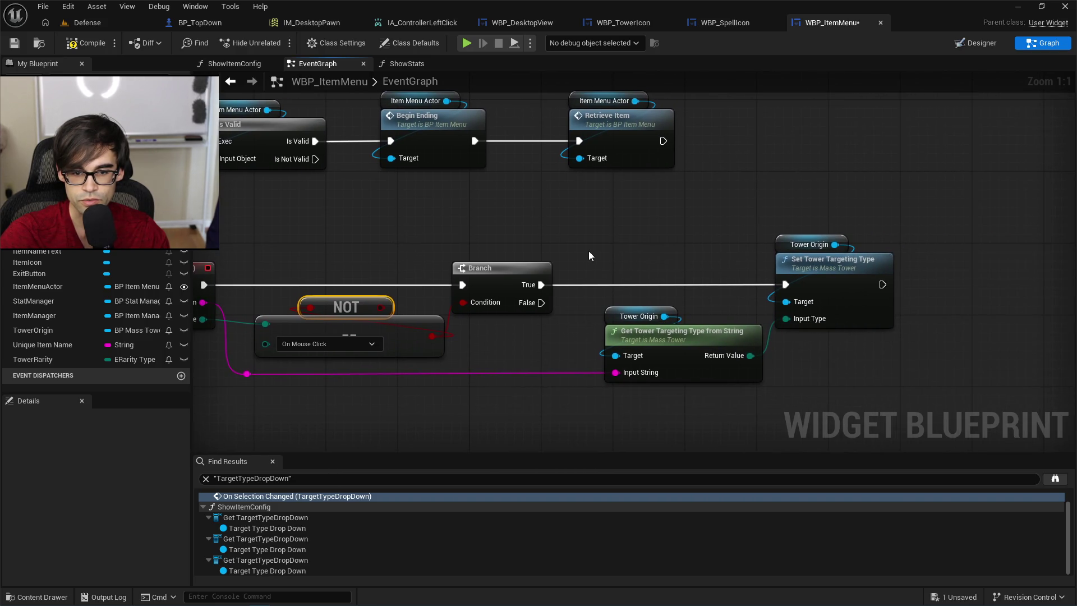
drag(590, 250, 712, 249)
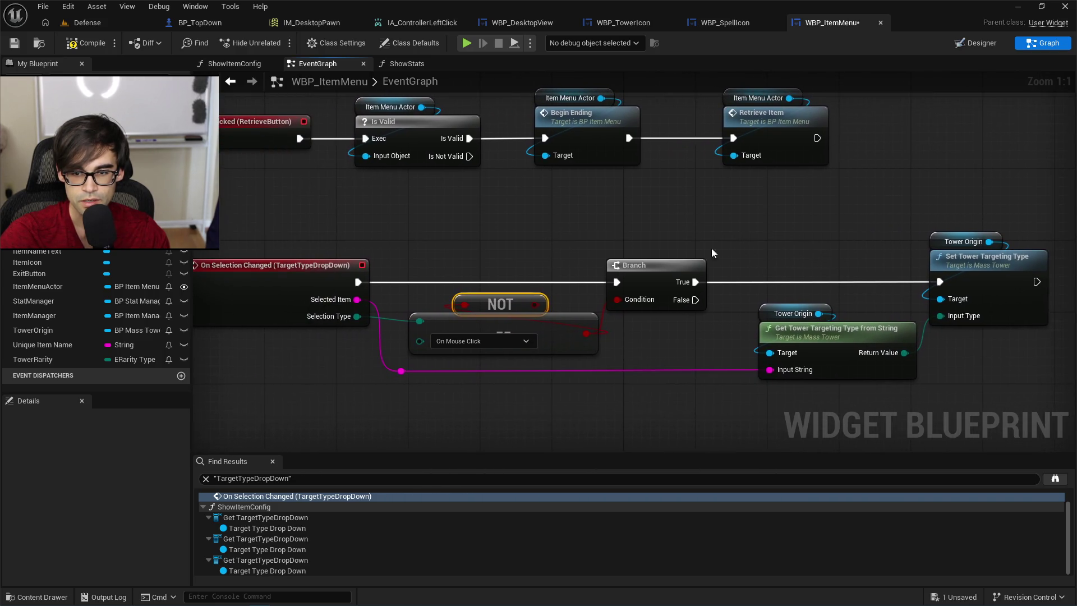
Save WBP_ItemMenu and start a play test of the Defense level.
click(14, 43)
click(95, 25)
click(278, 43)
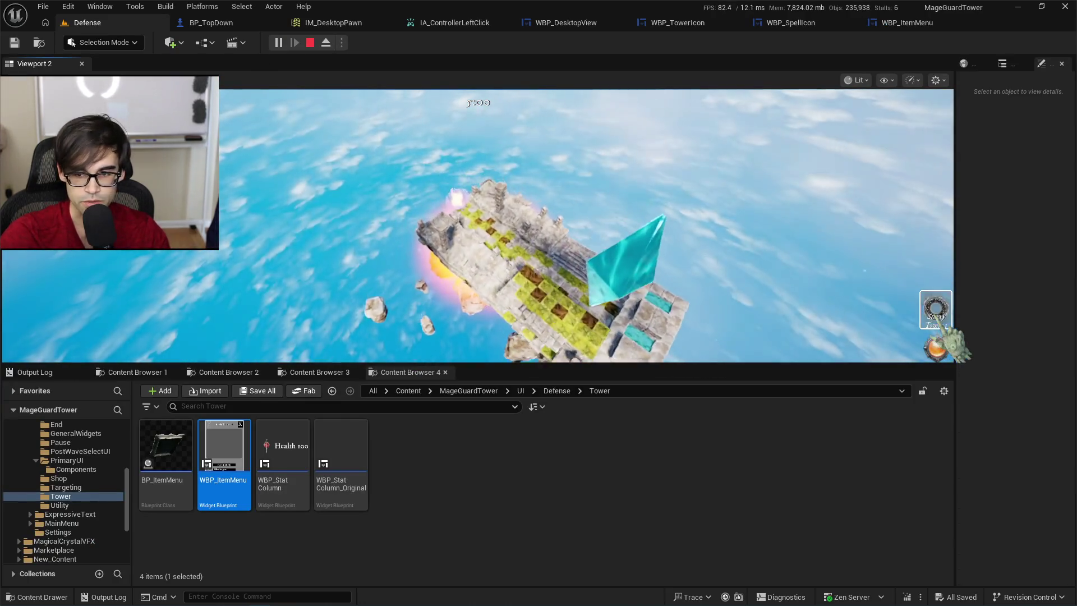
Place a Starry Tower on the island and set its target to Most Health.
click(936, 309)
click(460, 230)
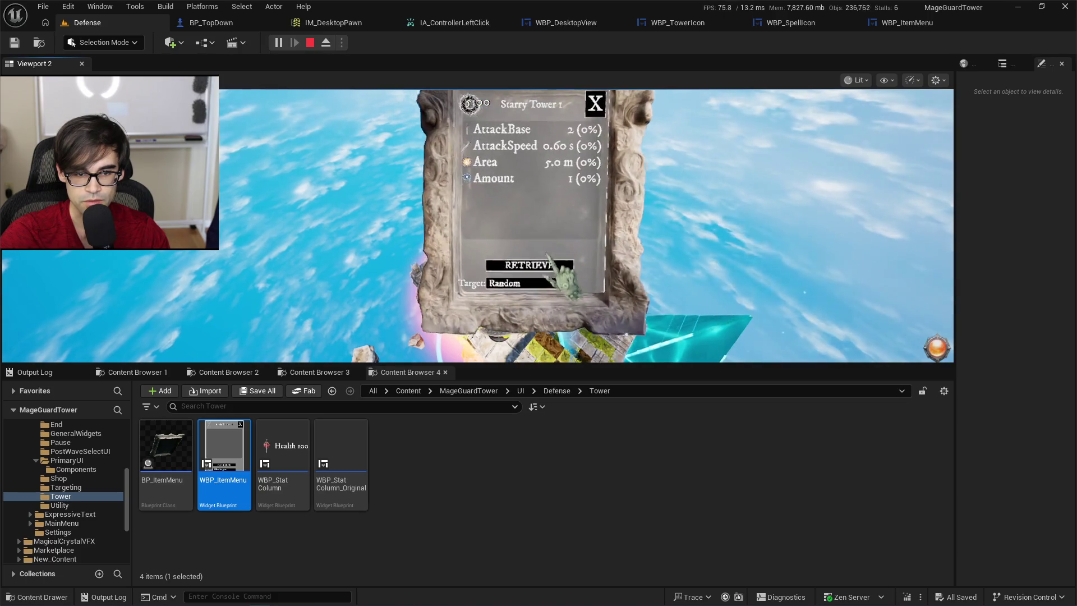
click(538, 286)
click(522, 232)
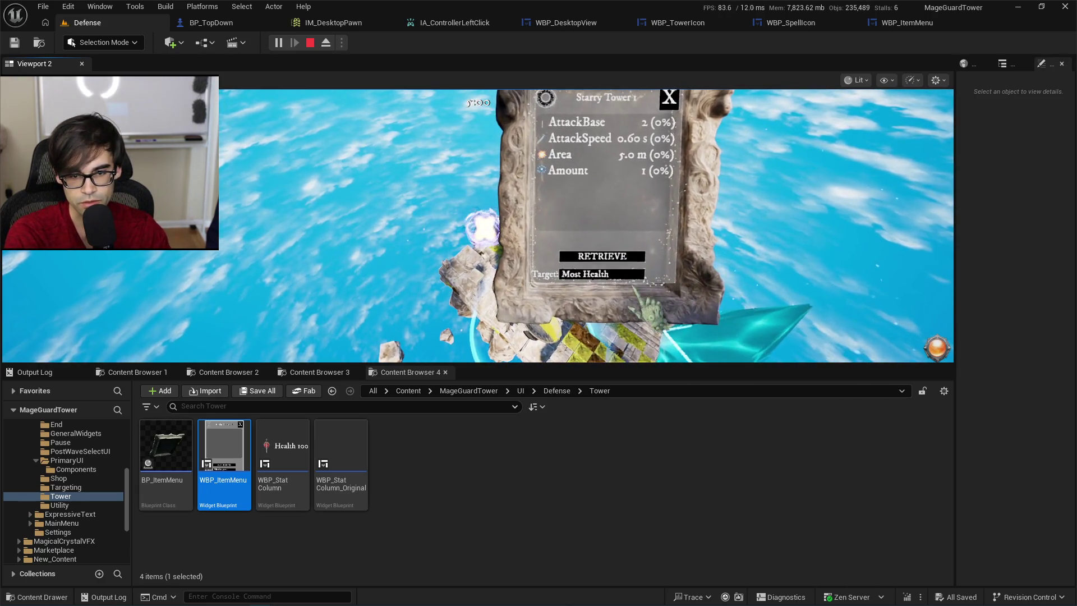
Reopen and close the target list several times keeping Most Health, then end the play test.
click(617, 275)
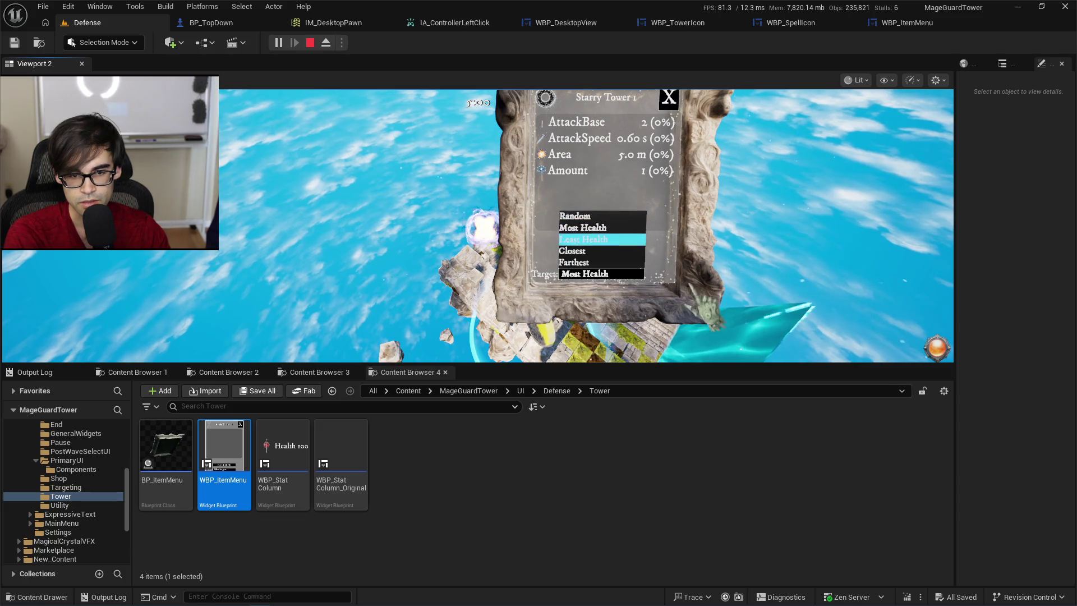
click(617, 273)
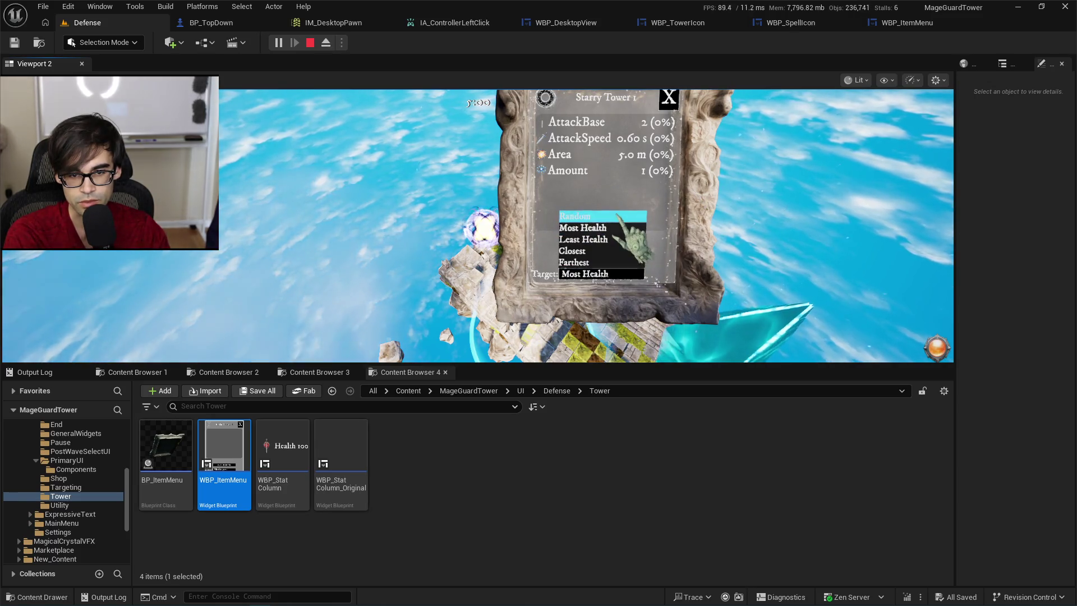
click(617, 228)
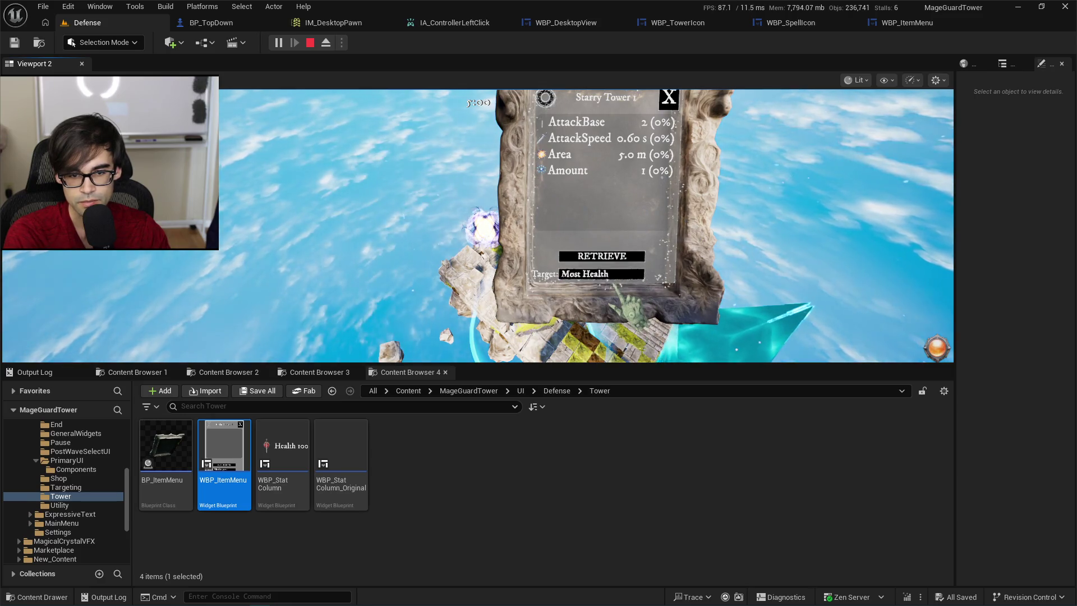
click(618, 265)
click(617, 270)
click(617, 271)
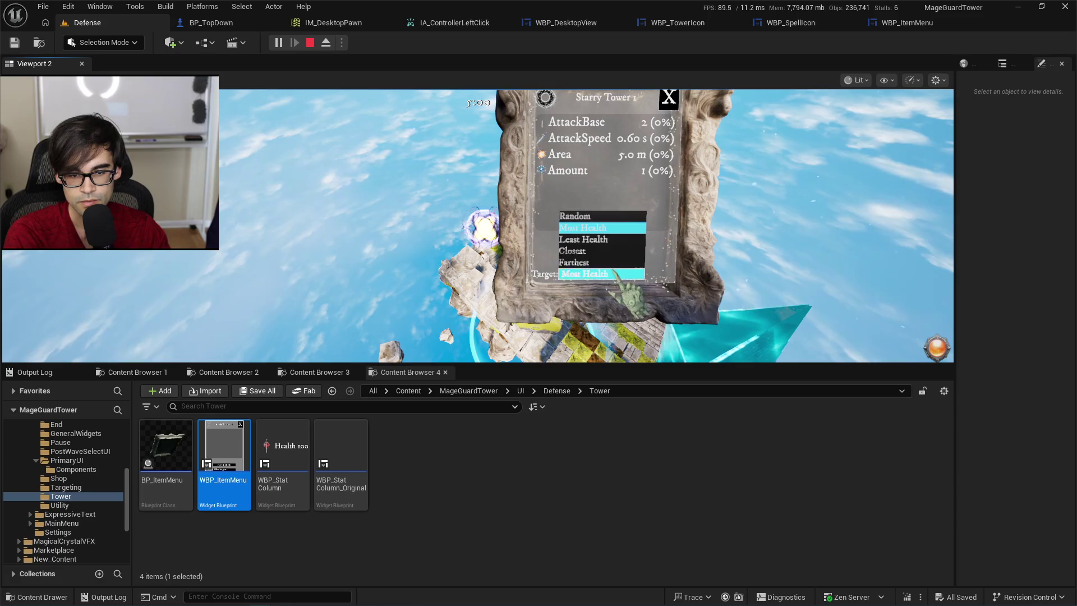
click(620, 261)
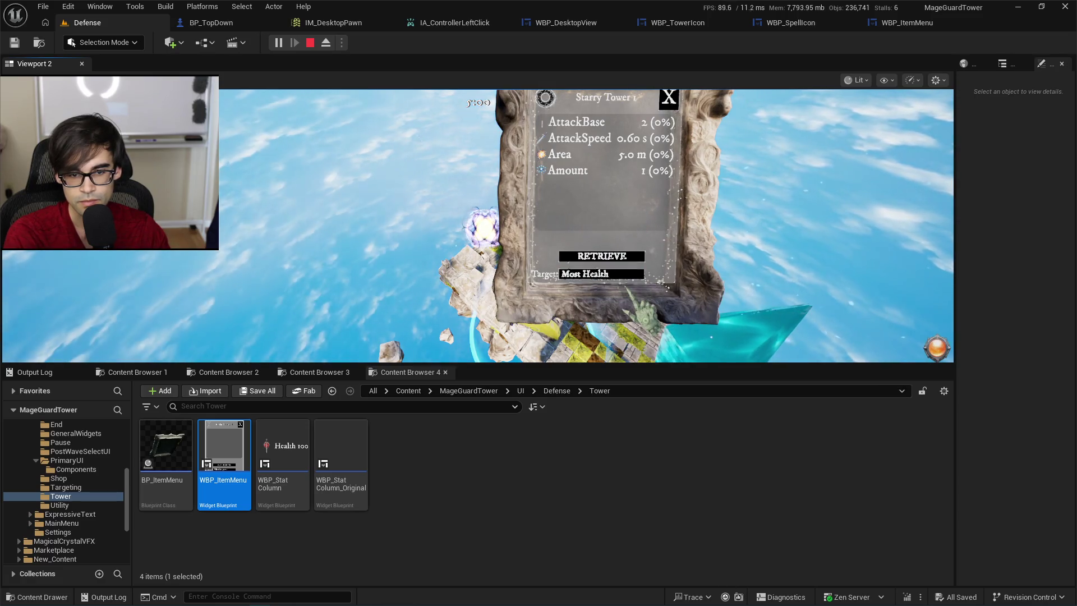
click(623, 274)
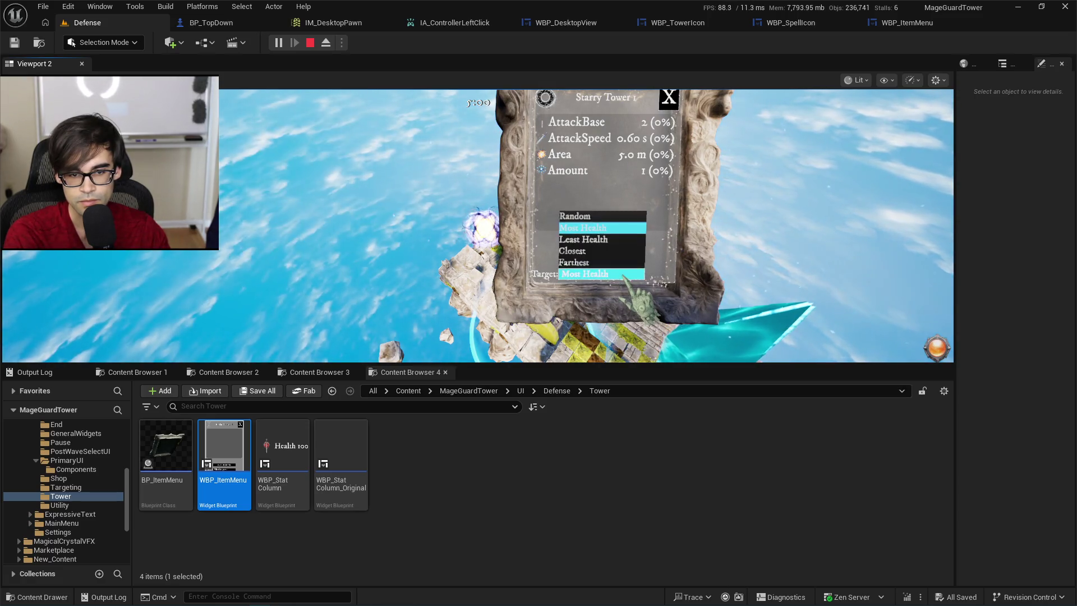
click(625, 230)
click(614, 273)
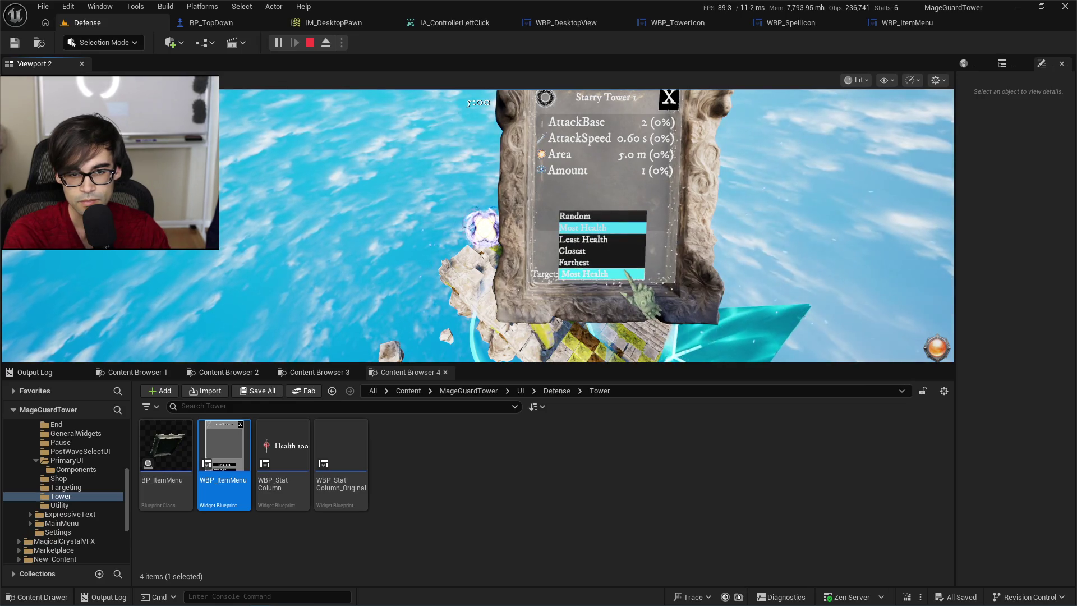
click(584, 273)
scroll(589, 278, down, 5)
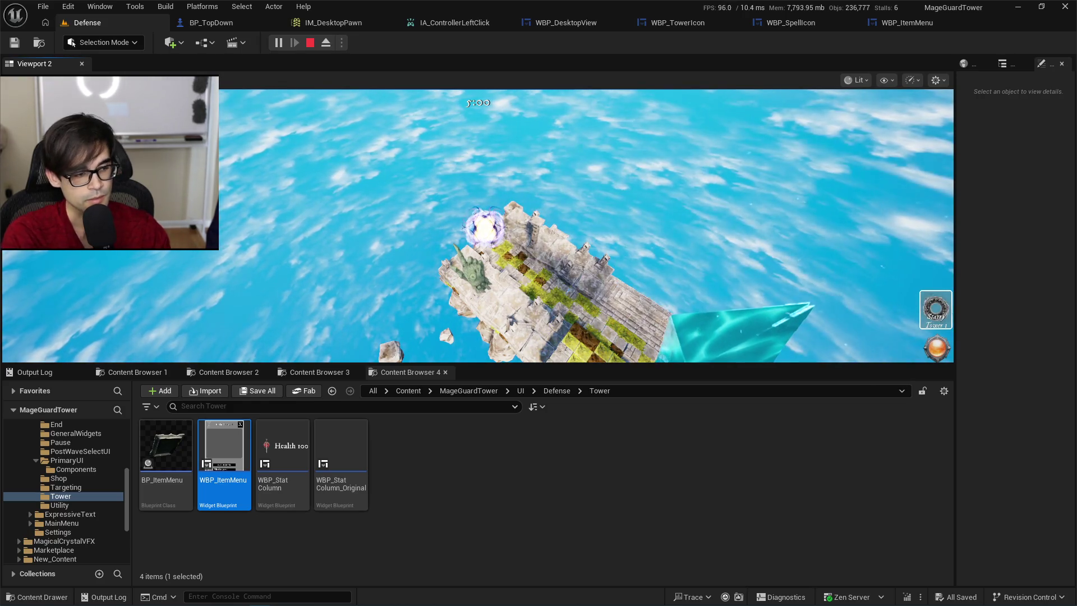
key(Escape)
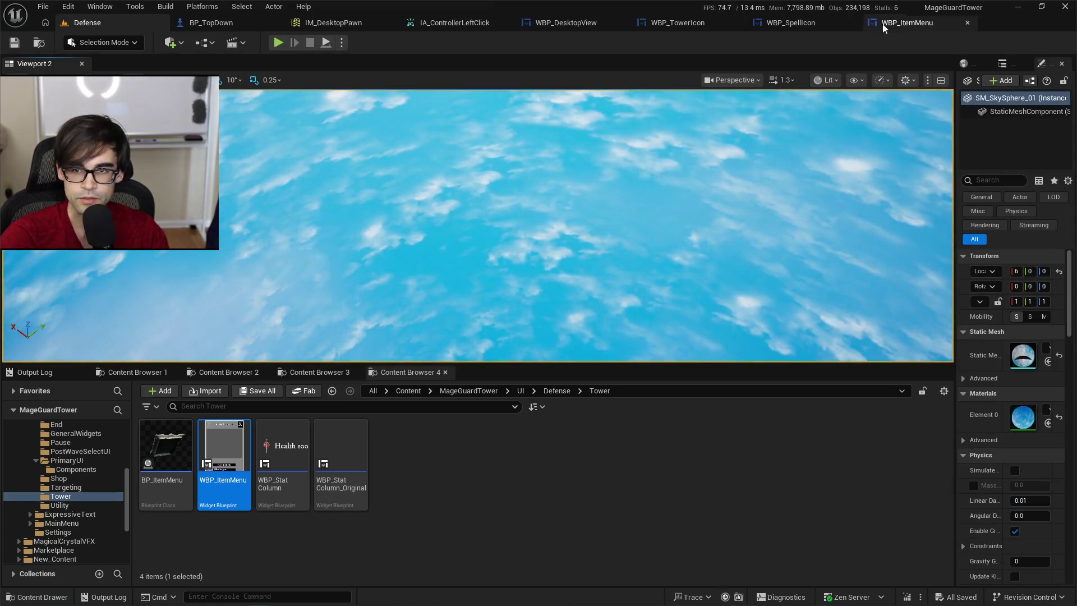
Add a Print String node printing Hello after the TargetTypeDropDown On Selection Changed event.
click(907, 22)
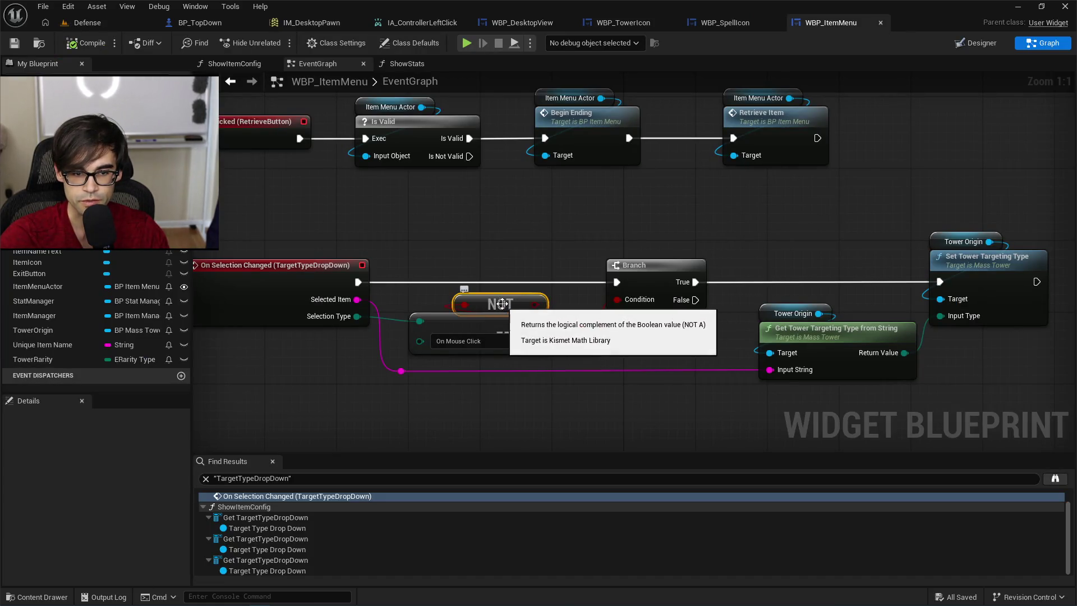
mouse_move(708, 253)
mouse_down()
mouse_move(597, 252)
mouse_move(855, 255)
mouse_up()
drag(634, 209, 665, 268)
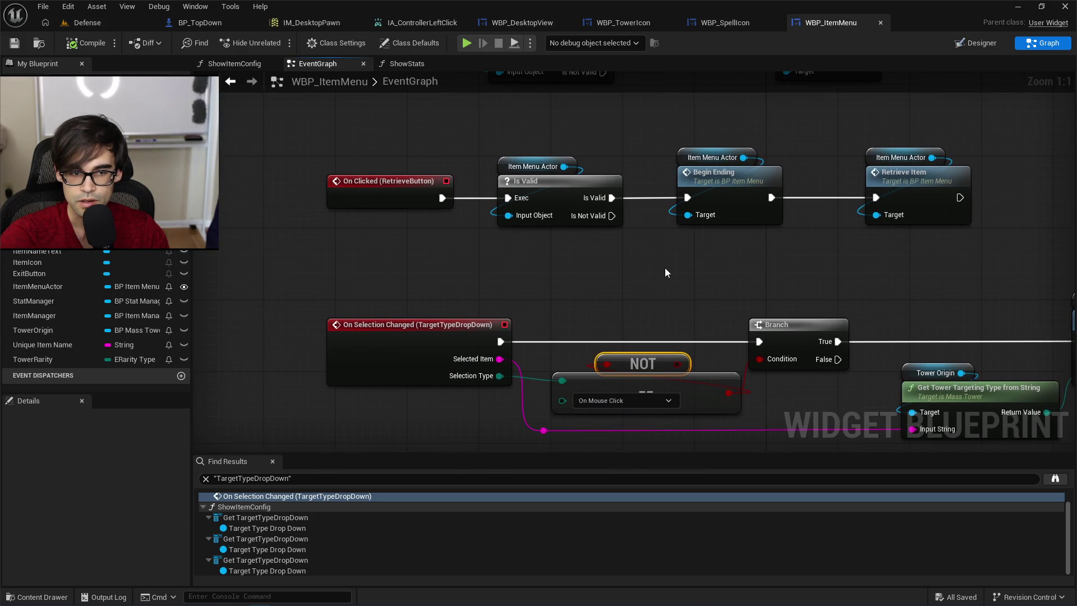
scroll(665, 268, down, 3)
scroll(706, 380, up, 3)
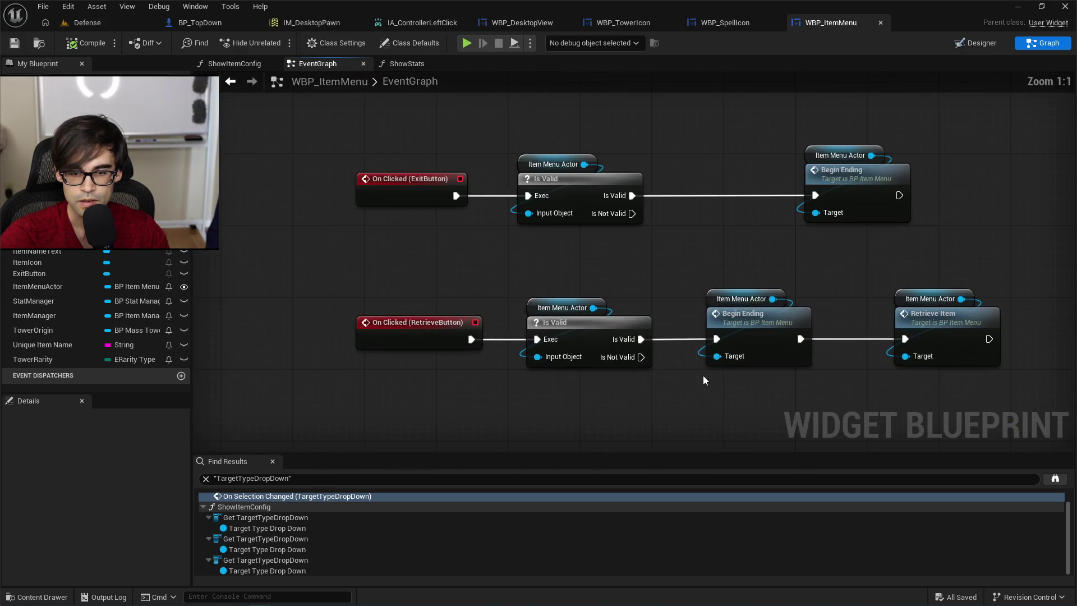
drag(705, 380, 645, 161)
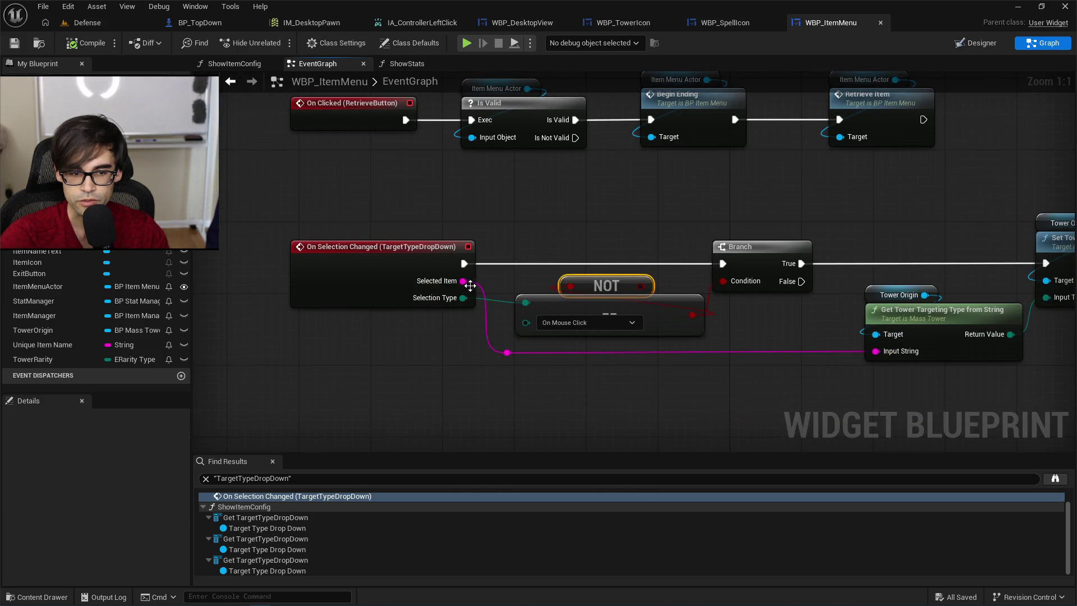
click(492, 253)
mouse_move(492, 253)
mouse_down()
mouse_move(481, 274)
mouse_move(533, 241)
mouse_move(535, 216)
mouse_up()
text(print)
key(Return)
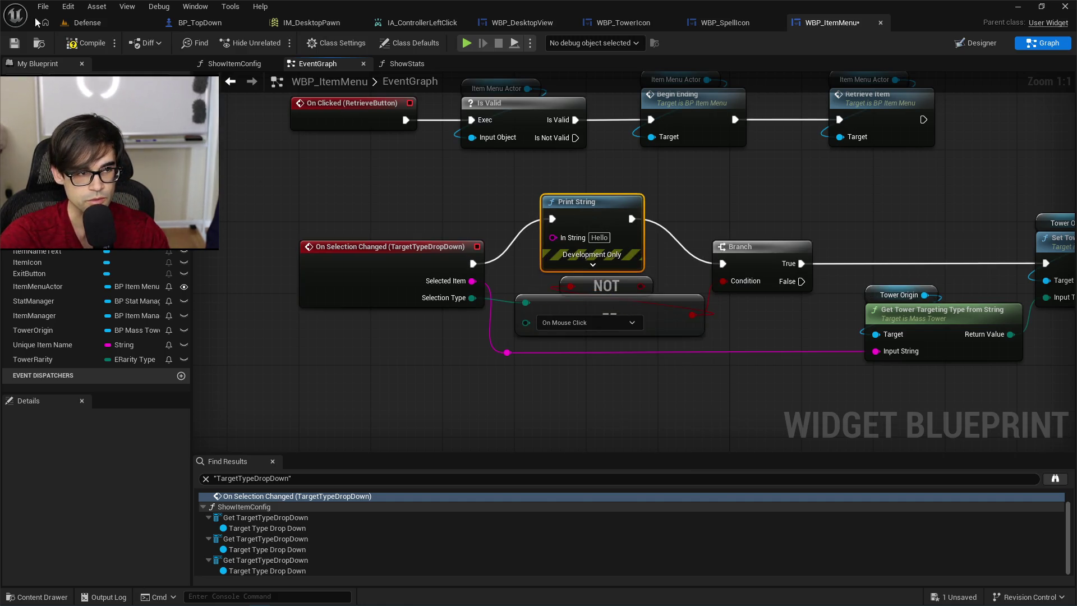
Compile and save WBP_ItemMenu, then play-test the Defense level.
click(84, 43)
click(15, 44)
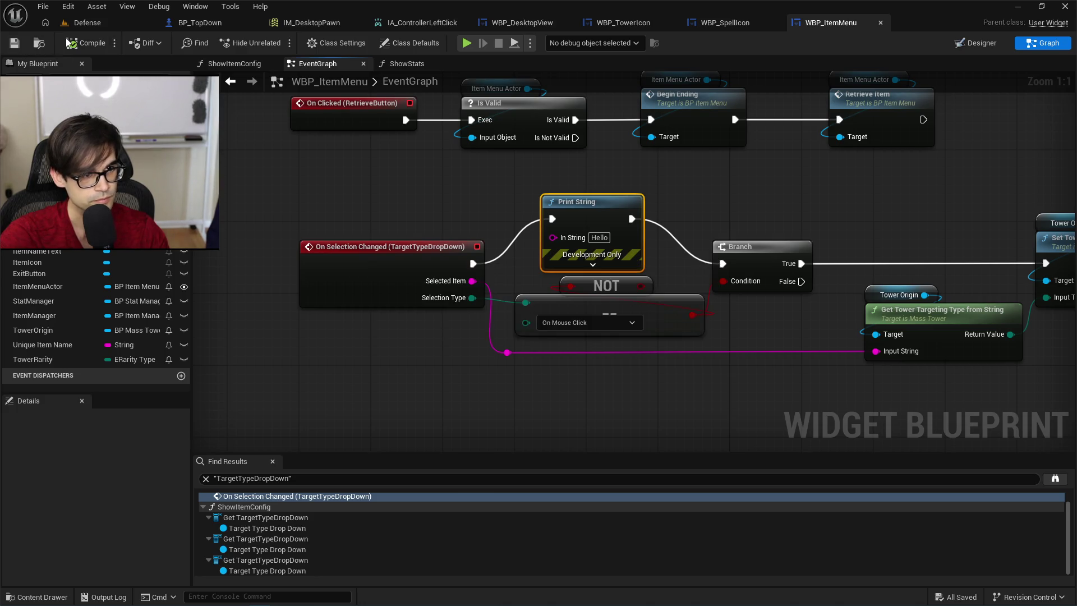
click(87, 22)
click(278, 43)
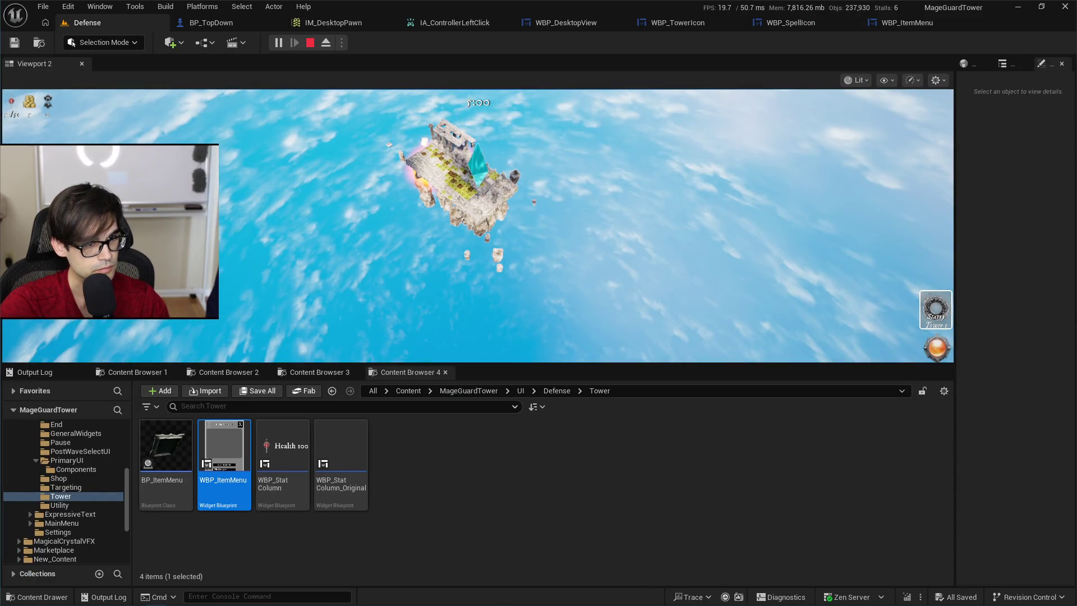
Select the Starry Tower, show the Output Log, and set its target to Farthest.
click(935, 309)
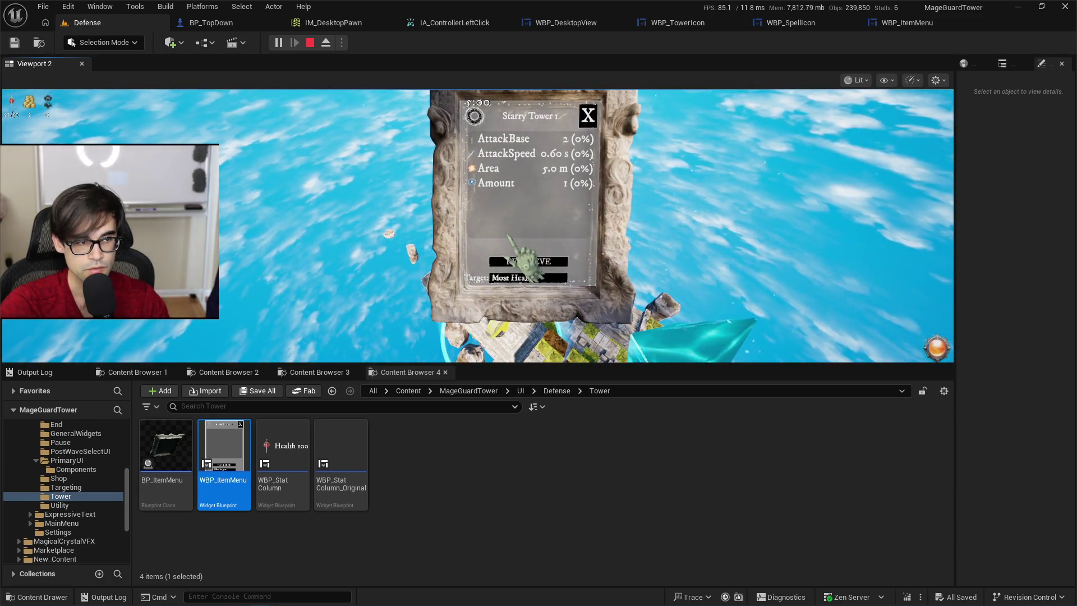
click(34, 372)
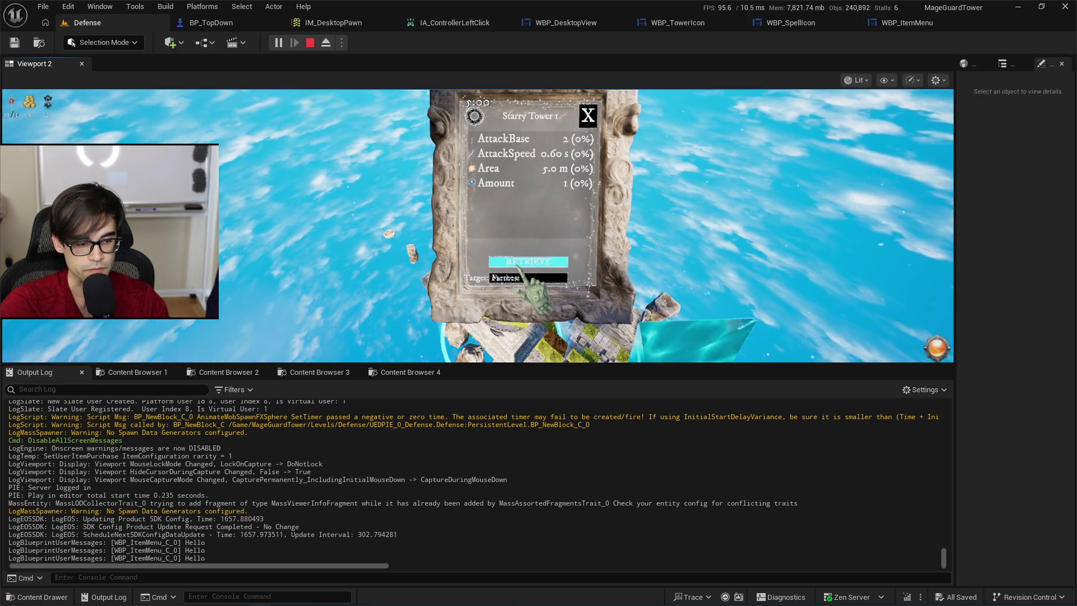
click(502, 267)
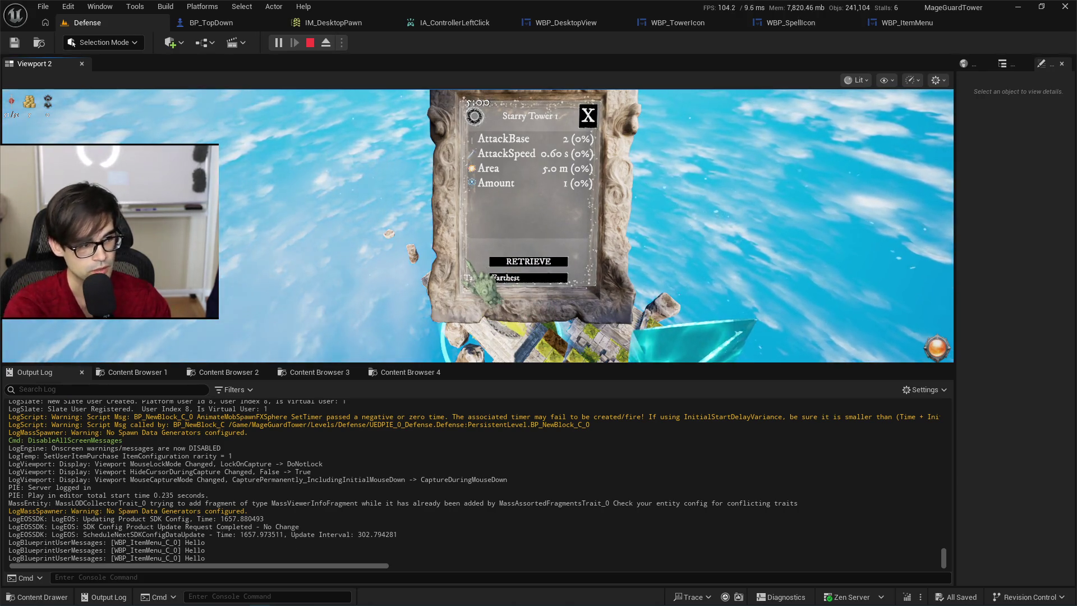
key(d)
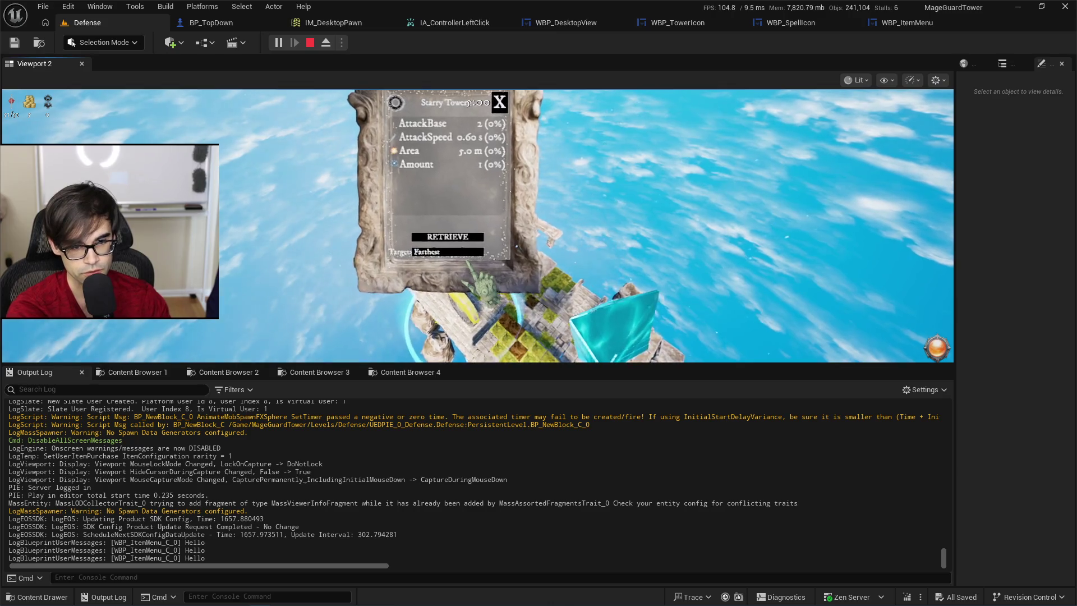
key(a)
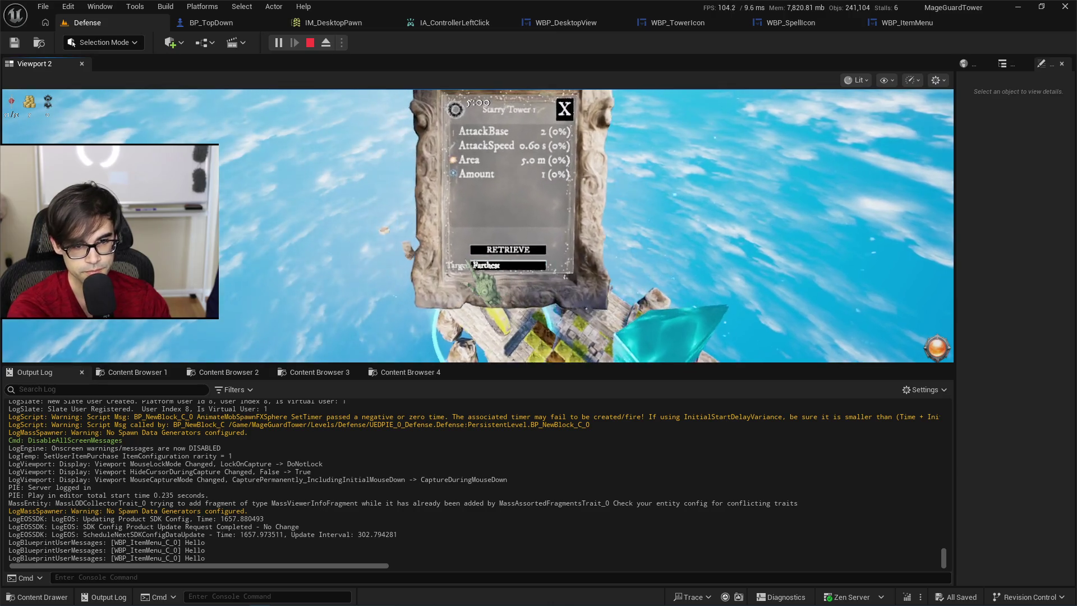
click(530, 271)
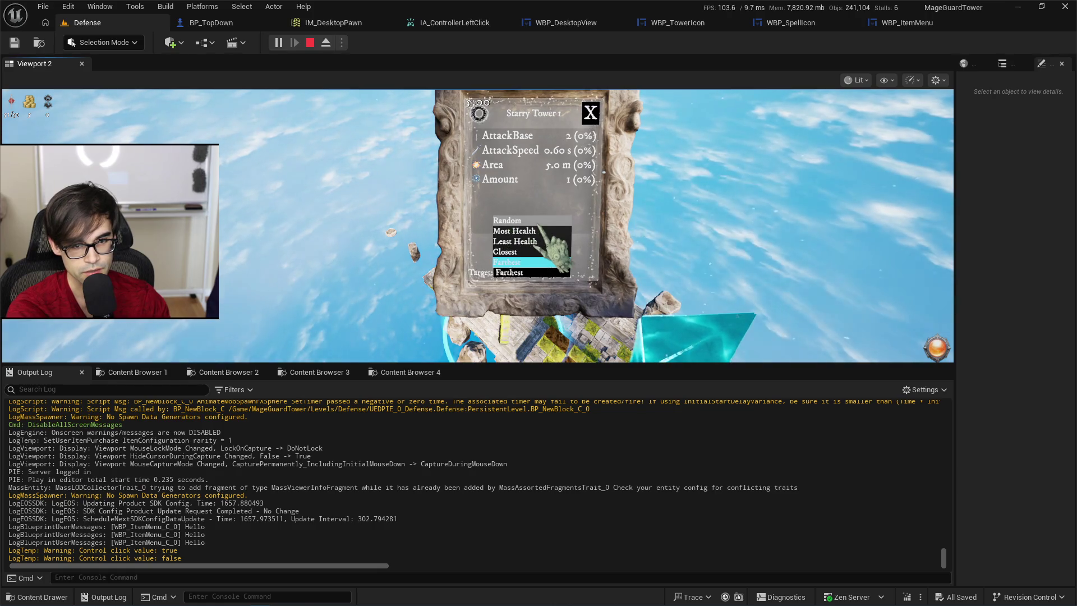
click(542, 274)
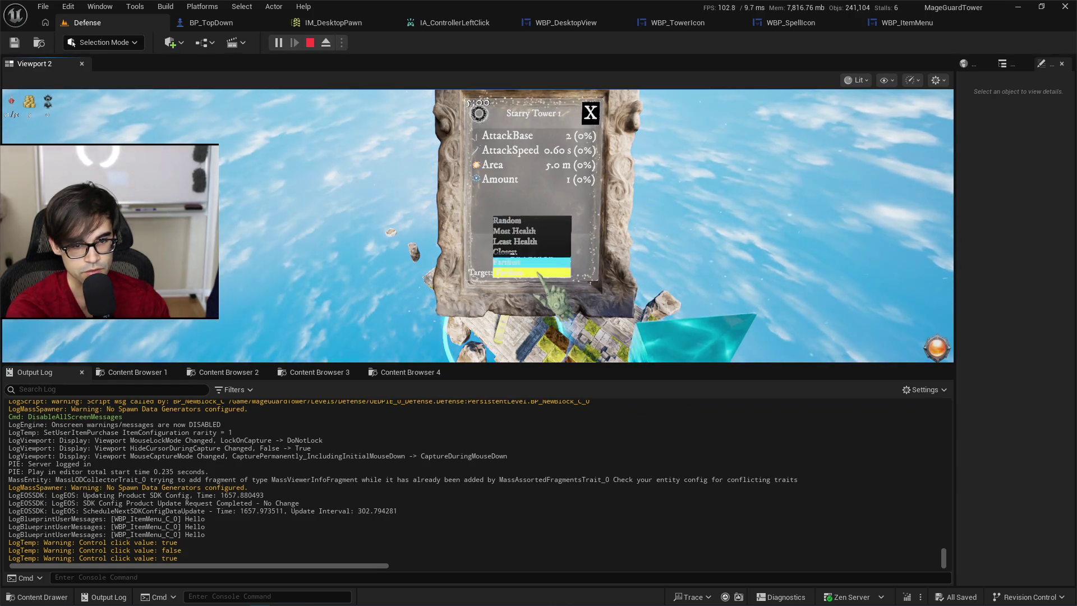
click(538, 223)
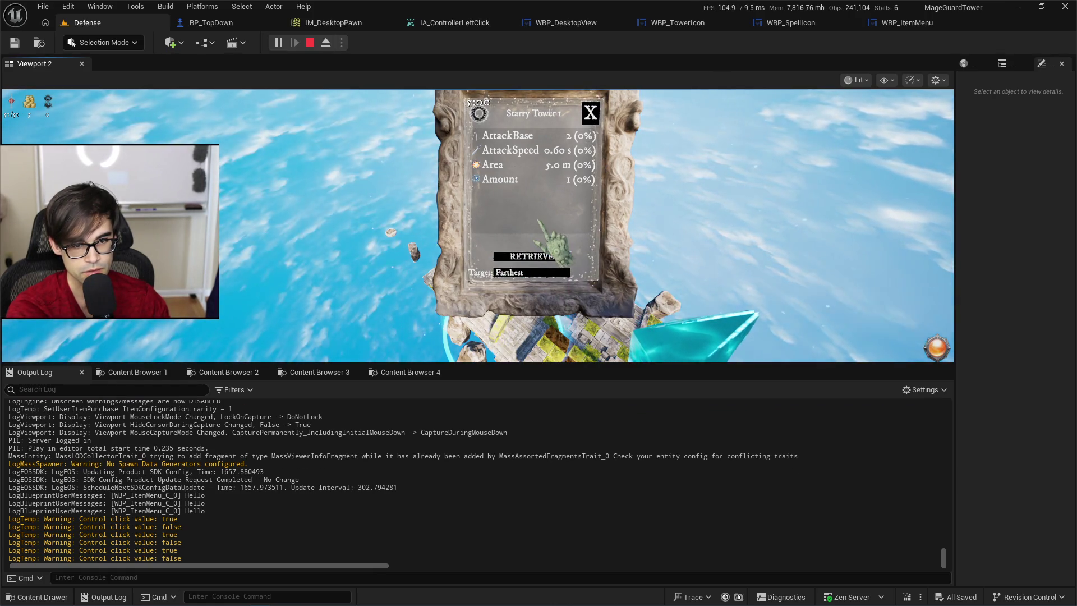
click(537, 275)
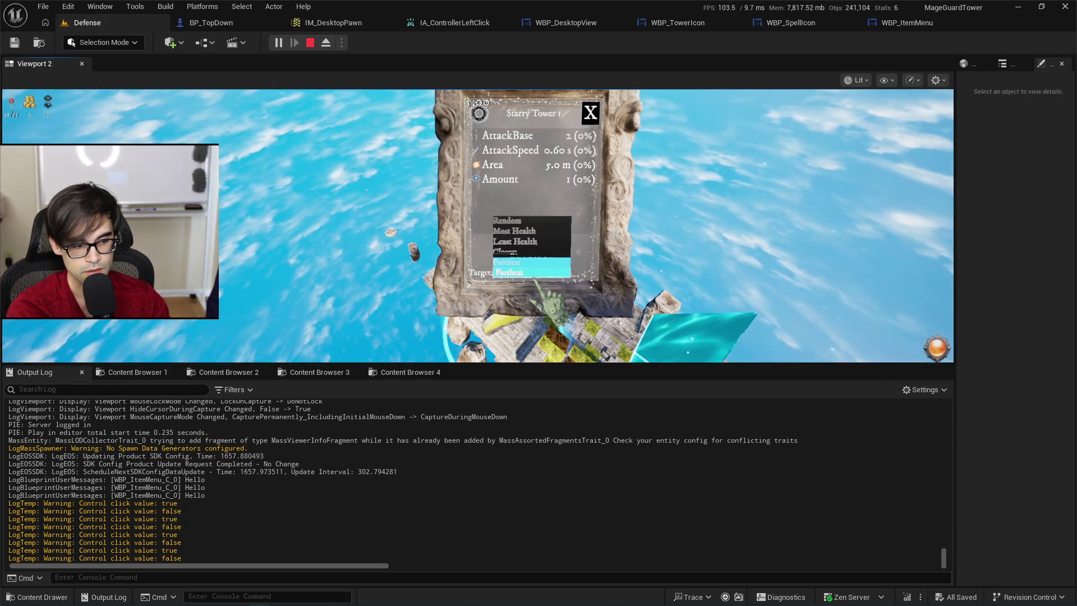
click(536, 220)
click(536, 219)
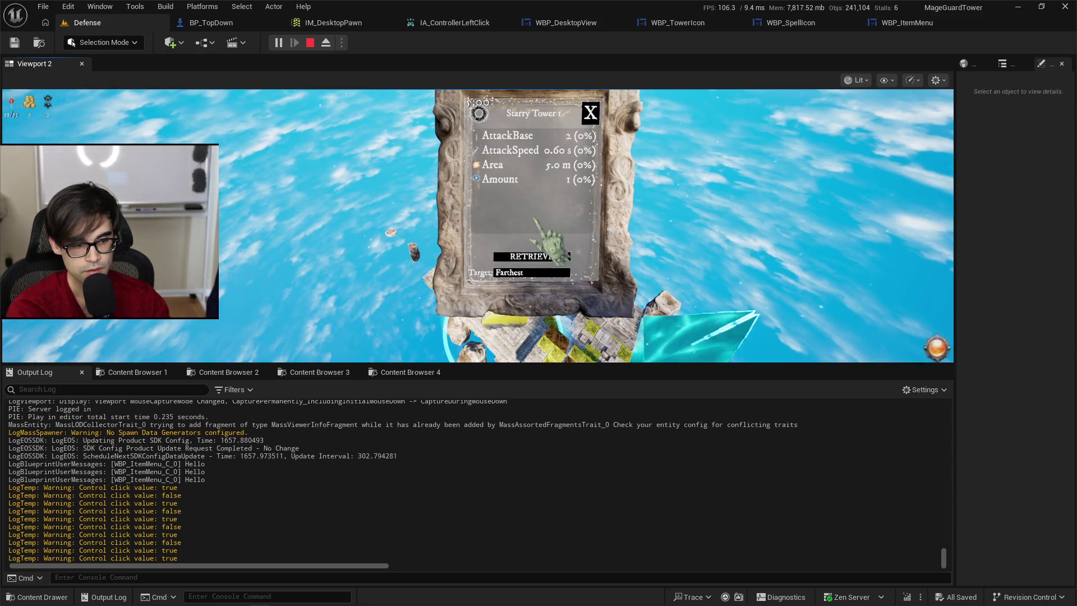
Stop the play test and go to the Control click logging line in TopDown.cpp.
key(Escape)
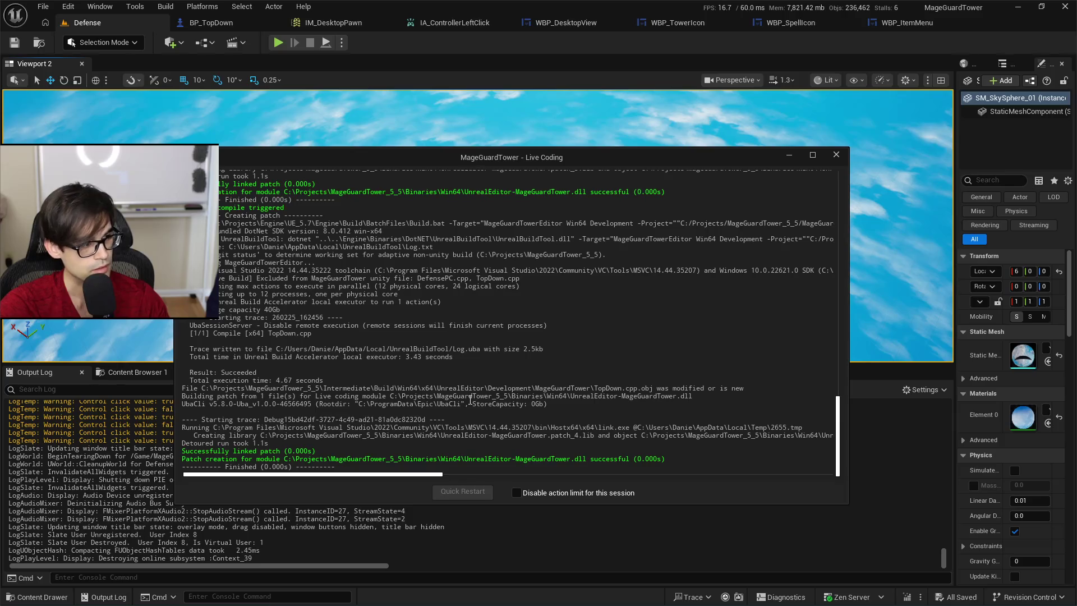
key(alt+Tab)
scroll(494, 374, down, 15)
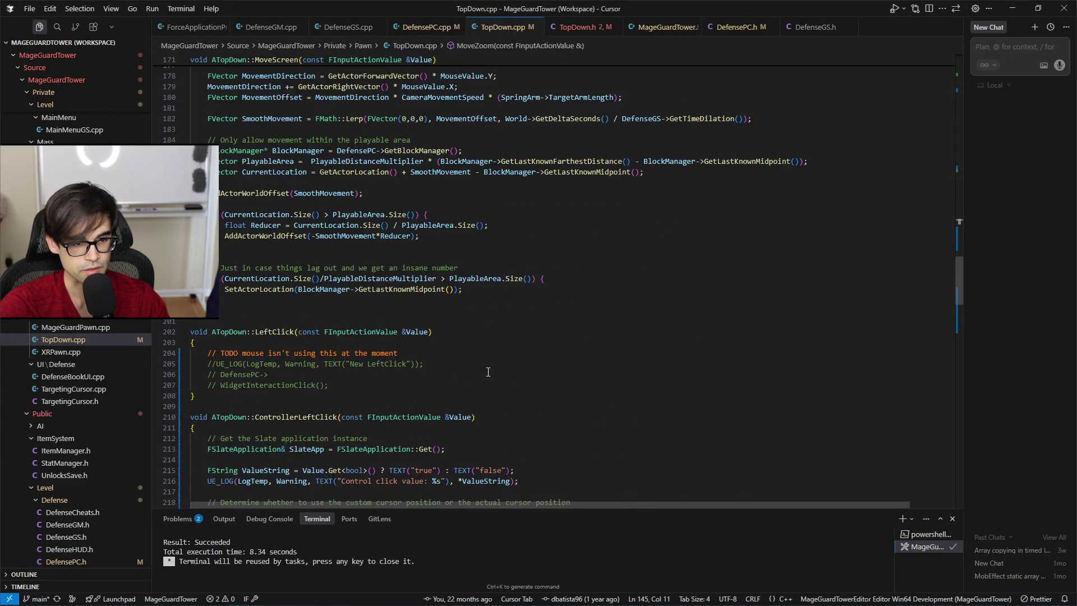
click(563, 338)
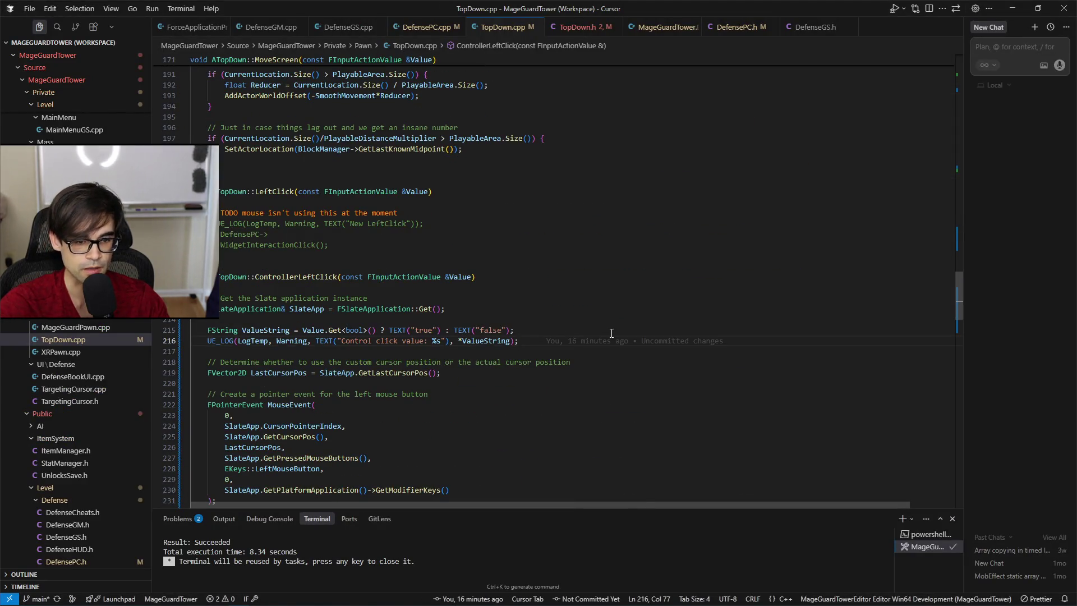
Delete the ValueString and UE_LOG Control click lines from ControllerLeftClick, then return to Unreal.
key(shift+Up)
key(shift+Up)
key(BackSpace)
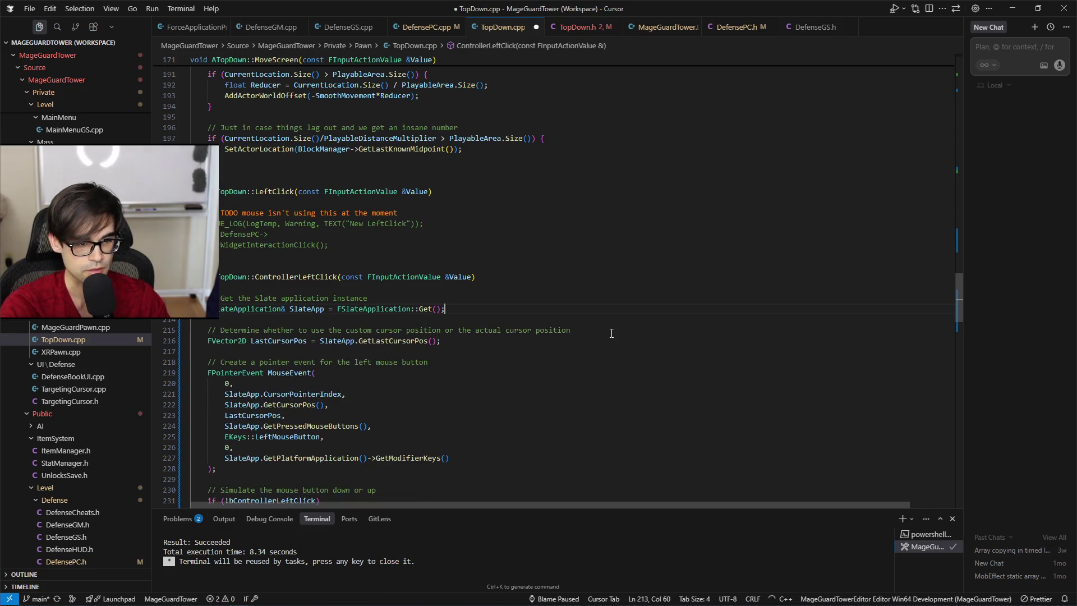
scroll(584, 382, down, 5)
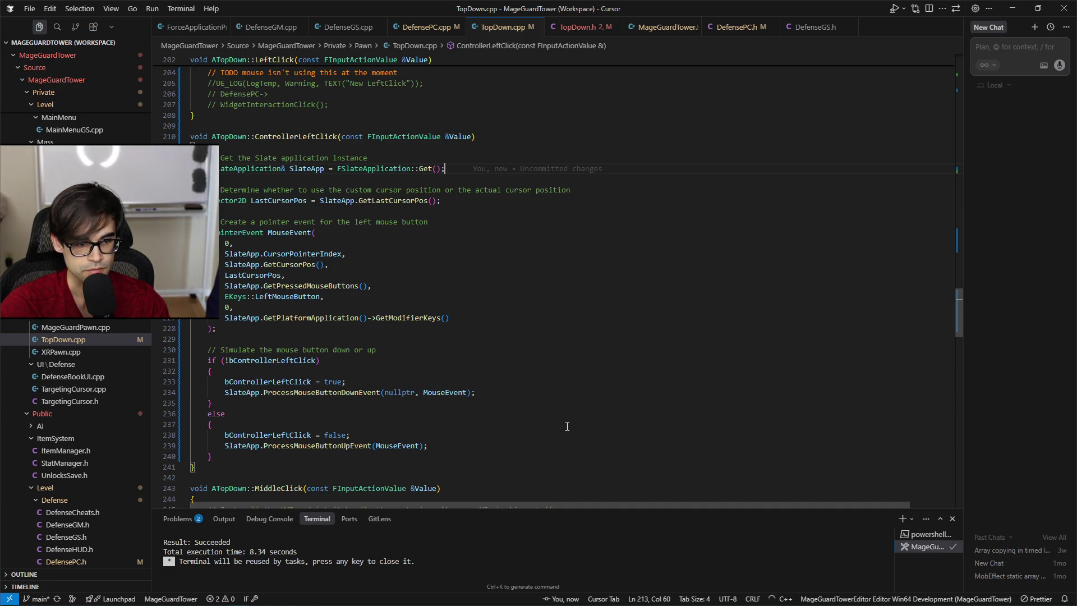
scroll(567, 427, up, 3)
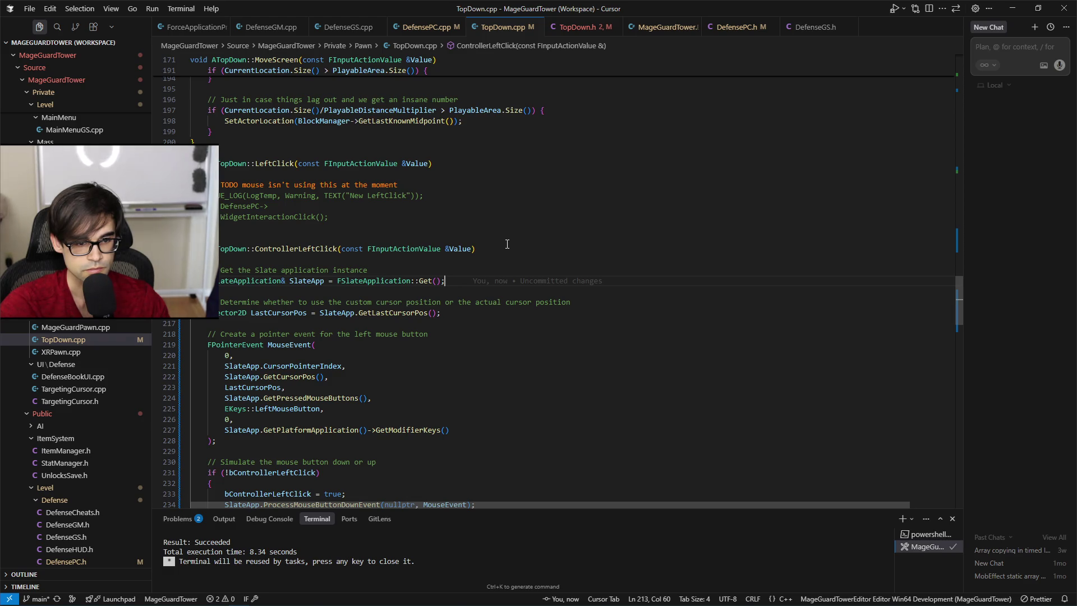
scroll(507, 243, down, 4)
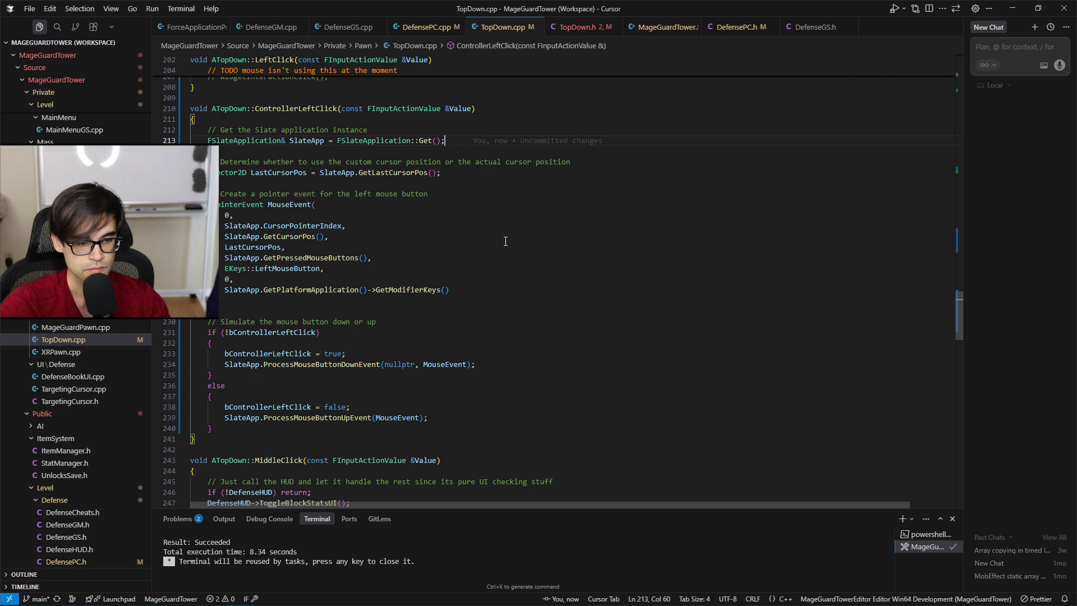
mouse_move(362, 365)
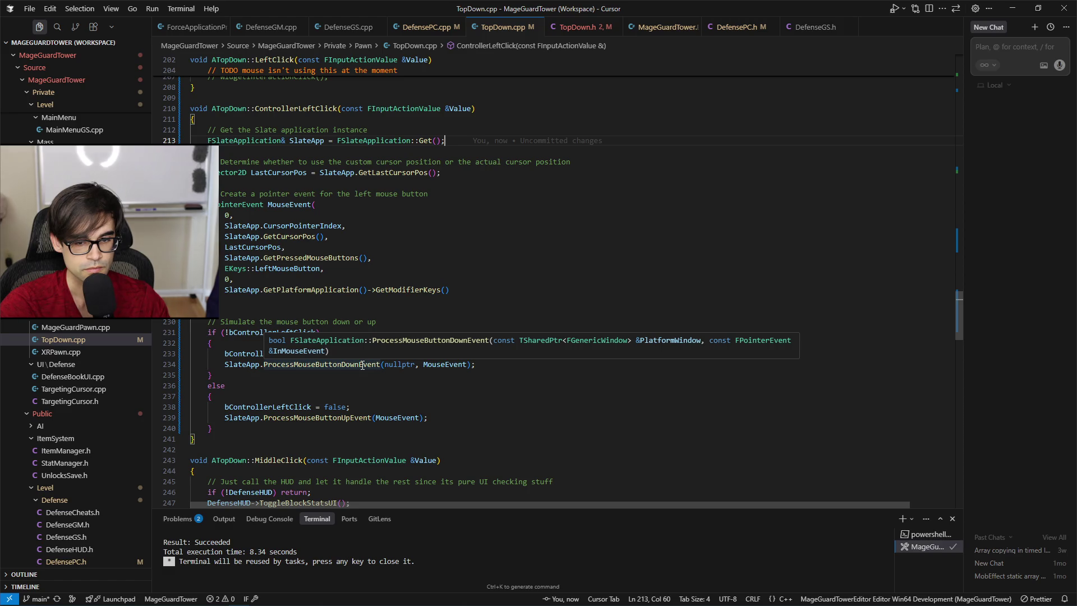
click(362, 365)
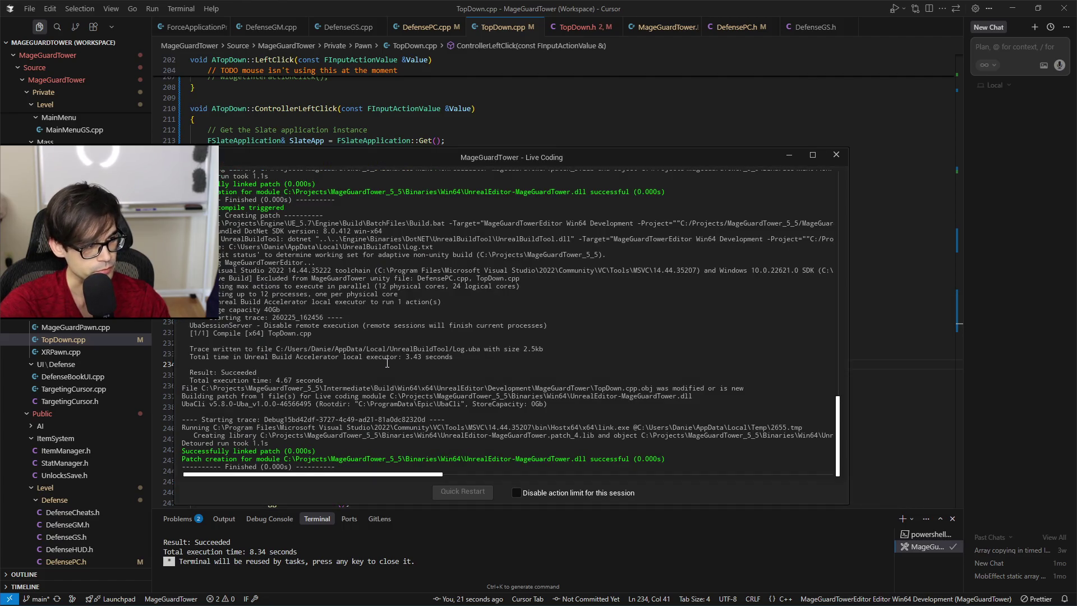
key(alt+Tab)
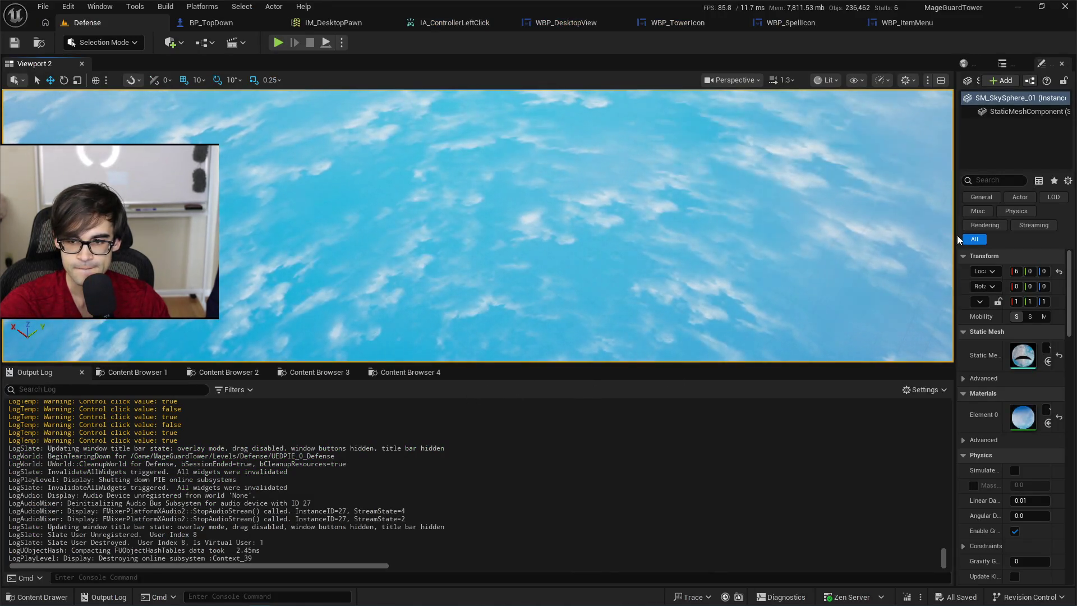
Go to WBP_ItemMenu, pan its Event Graph, then switch to the Designer layout.
click(892, 27)
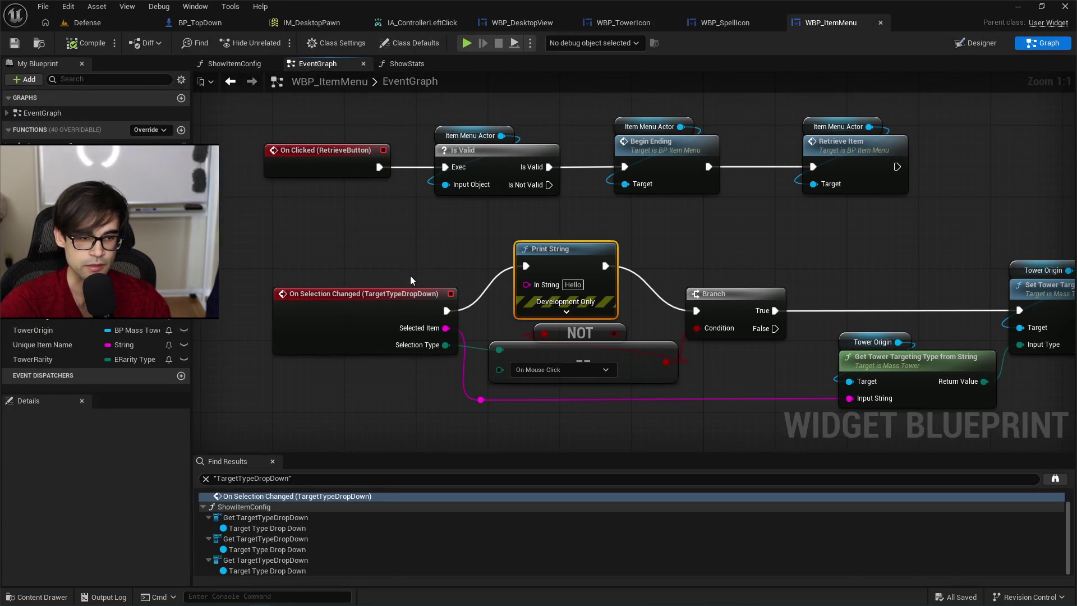
drag(386, 242, 351, 309)
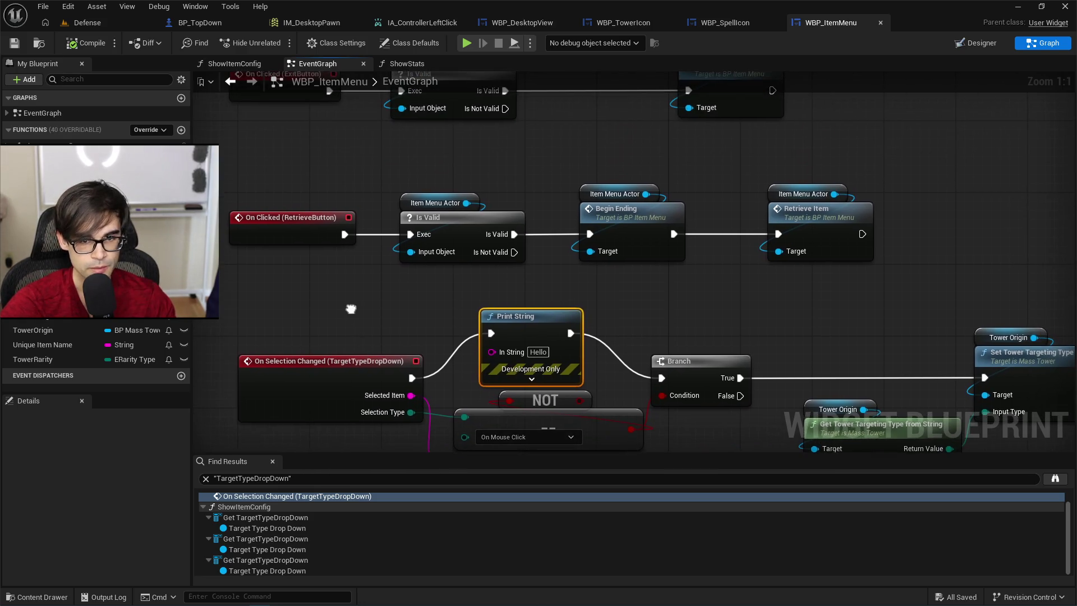
drag(478, 136, 478, 267)
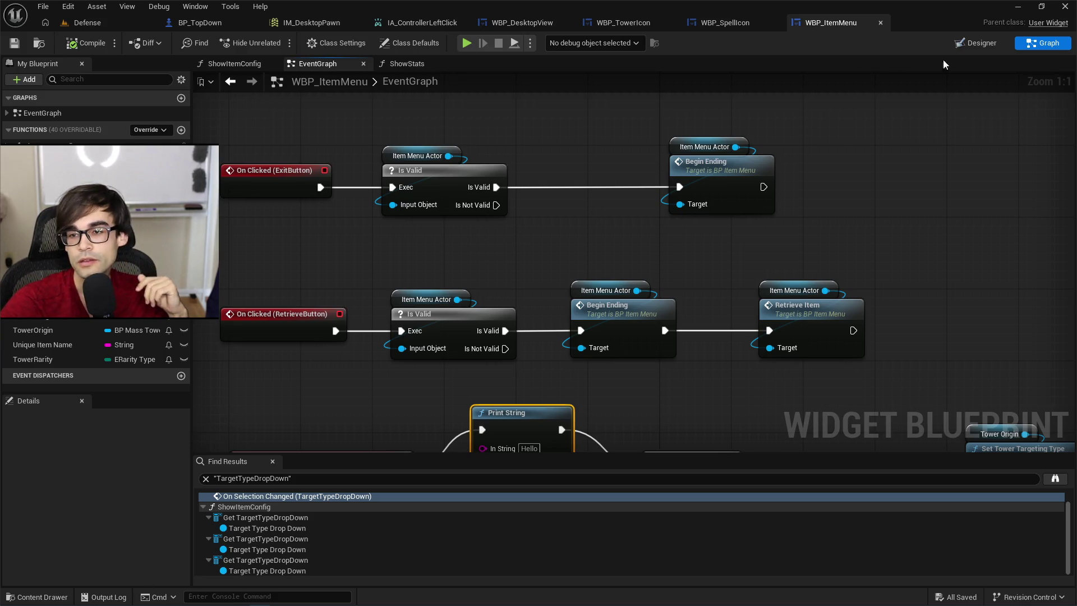
click(974, 45)
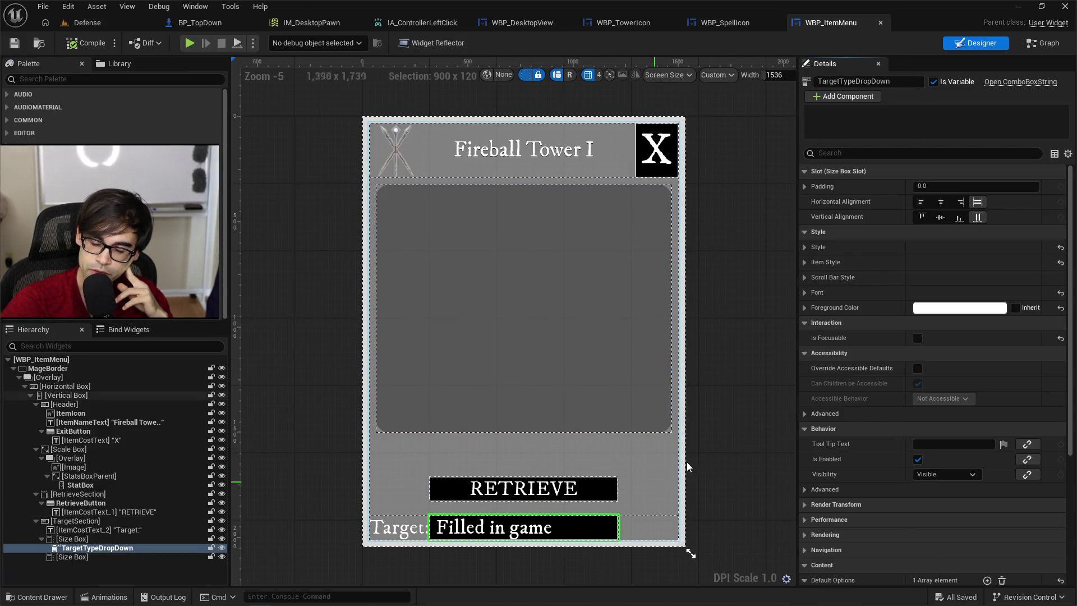
Collapse the Style, Accessibility and Behavior groups to reach the gamepad navigation option.
click(823, 231)
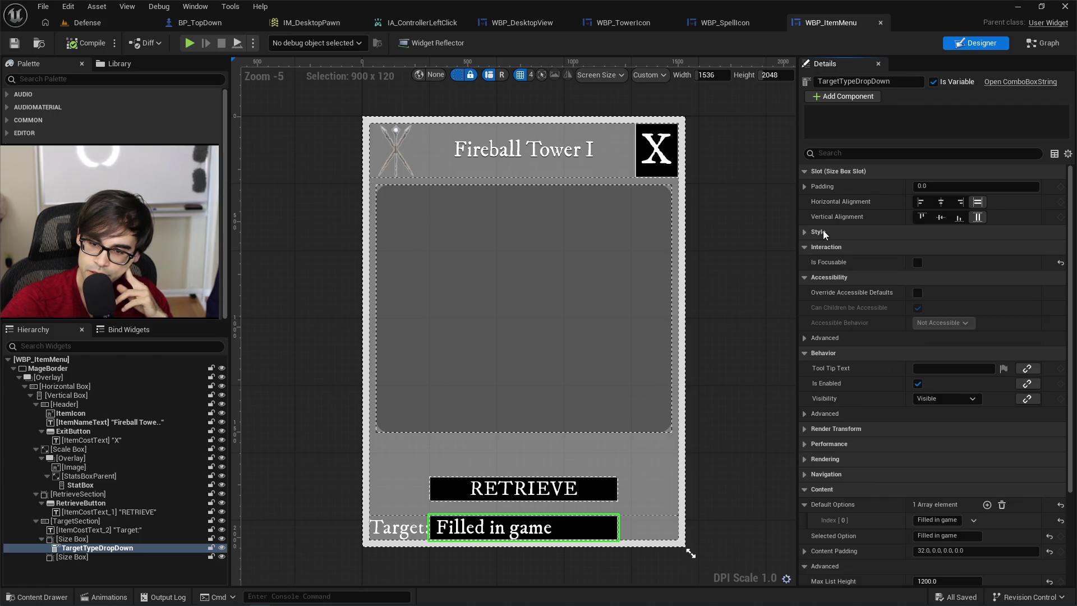
click(829, 277)
click(829, 294)
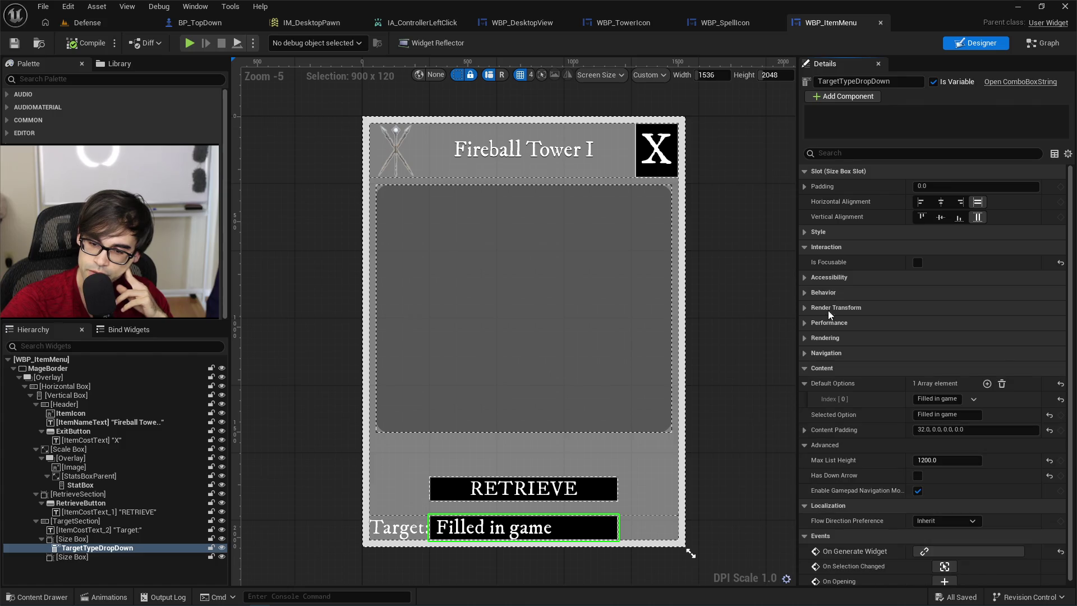
scroll(878, 418, down, 1)
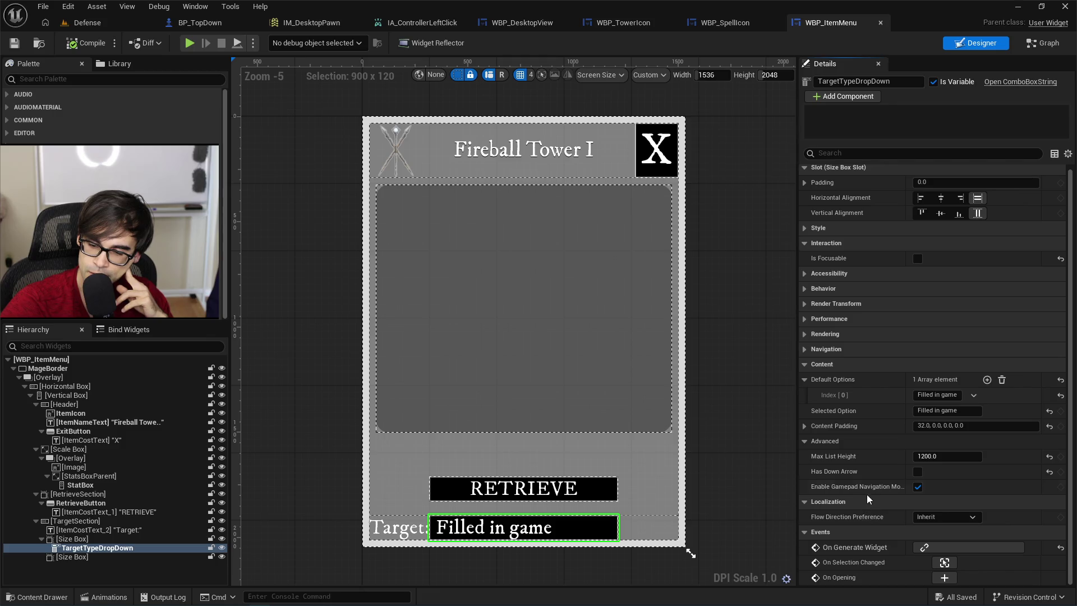
mouse_move(874, 491)
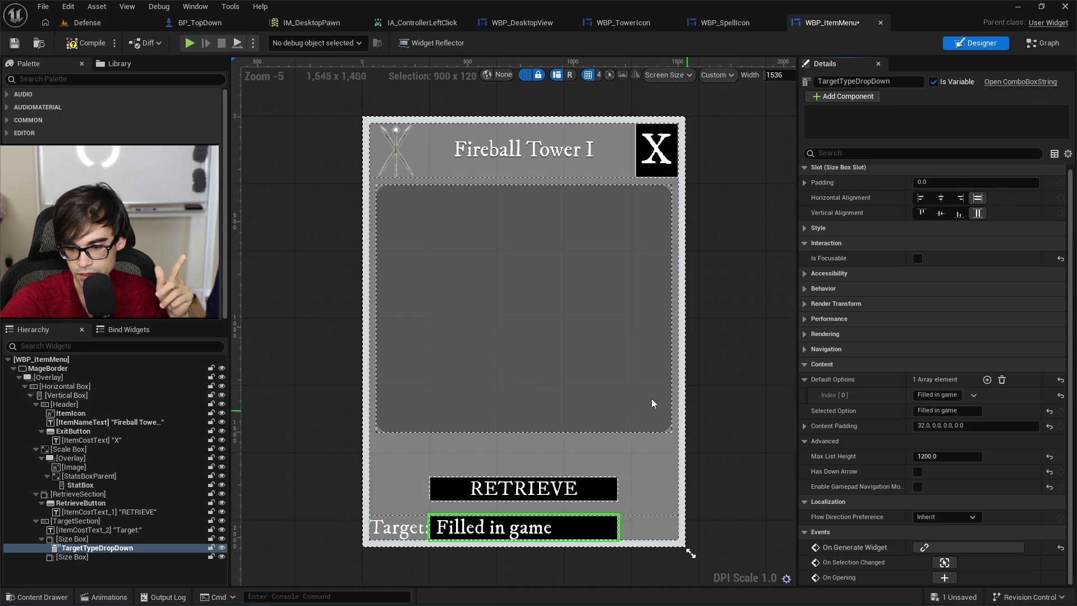
Save WBP_ItemMenu and start a Play In Editor session of the Defense level.
click(14, 43)
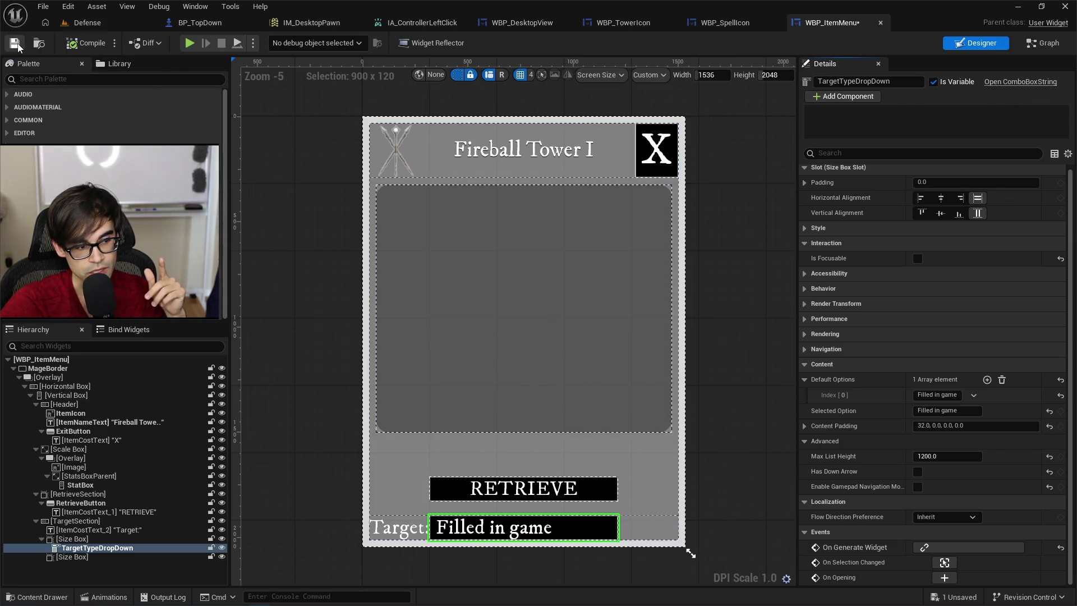
click(87, 22)
click(278, 42)
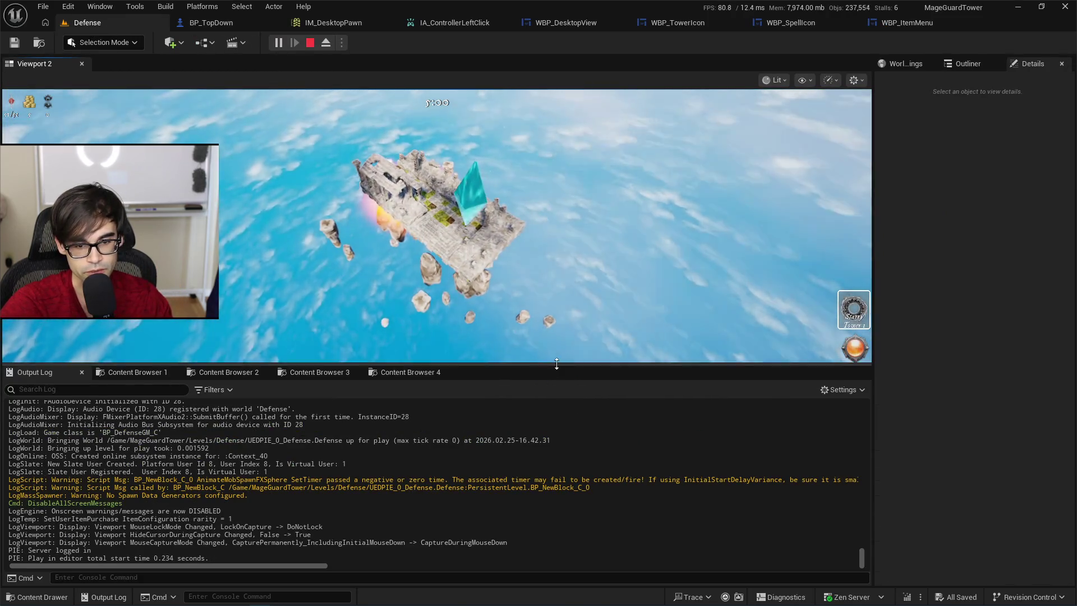
Enlarge the game view and place a Starry Tower on the island.
drag(555, 365, 572, 452)
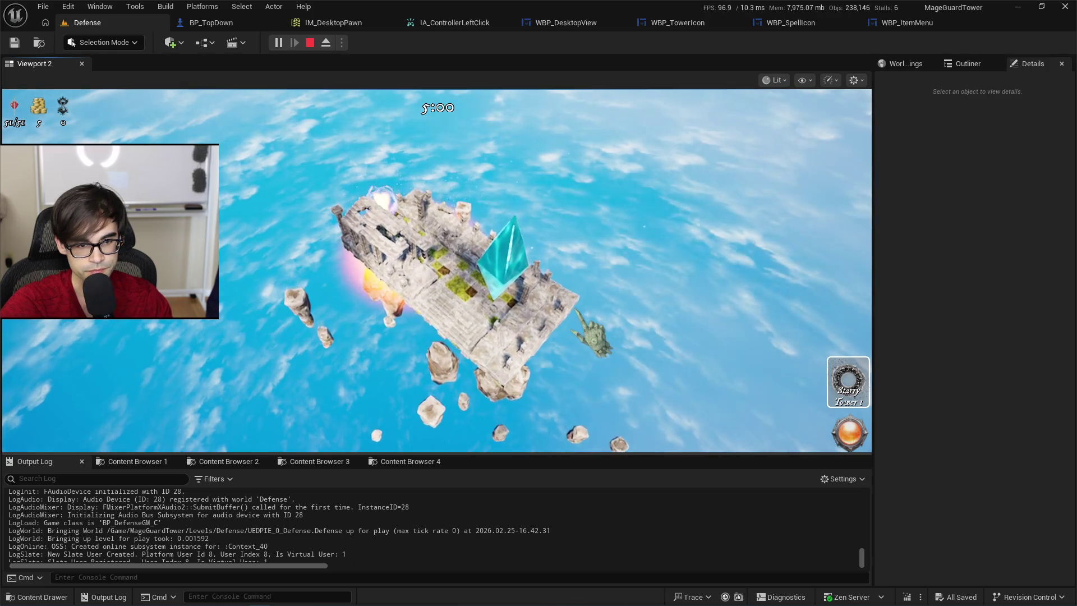
click(848, 381)
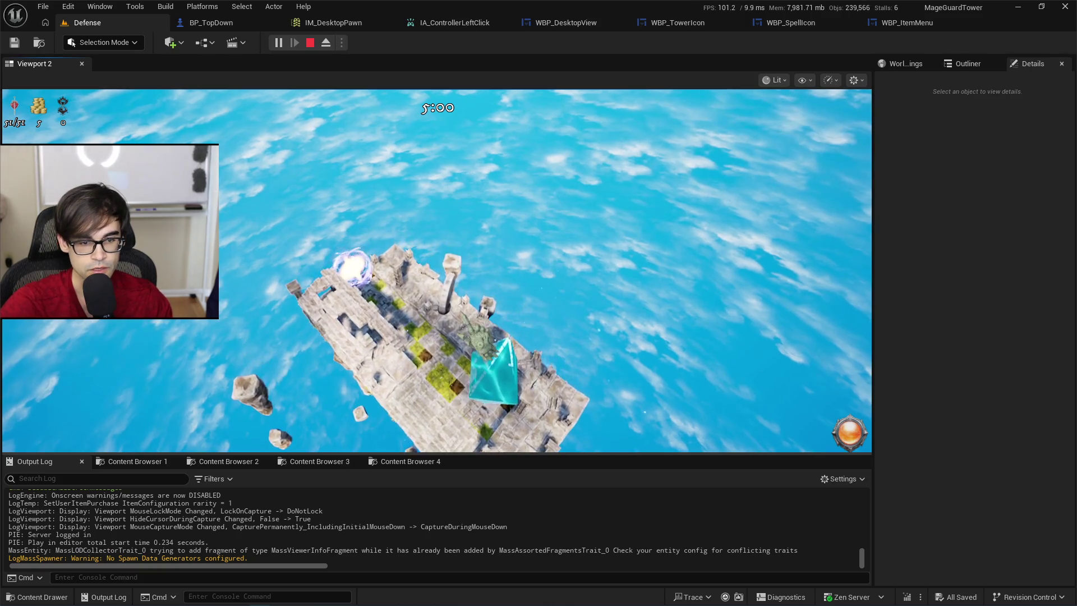
click(462, 317)
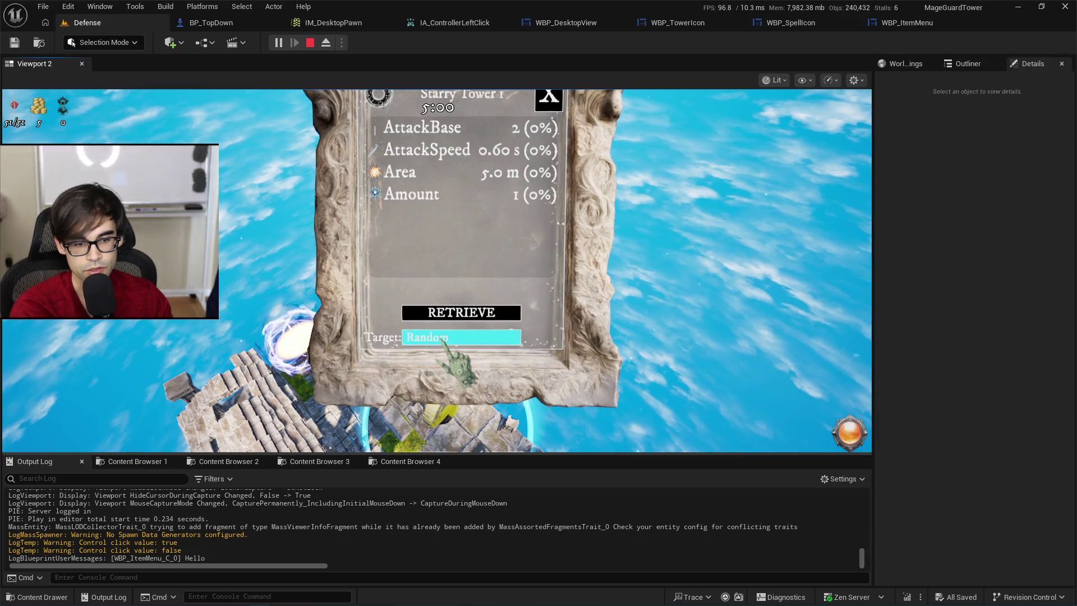
Repeatedly open and close the tower's Target dropdown, keeping Random.
click(489, 341)
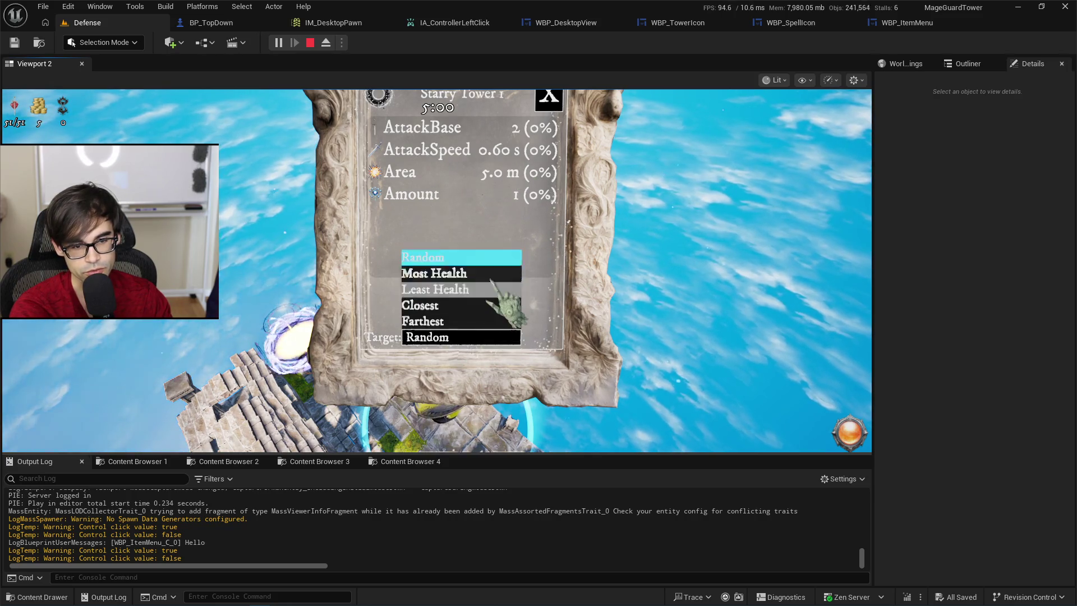
click(492, 260)
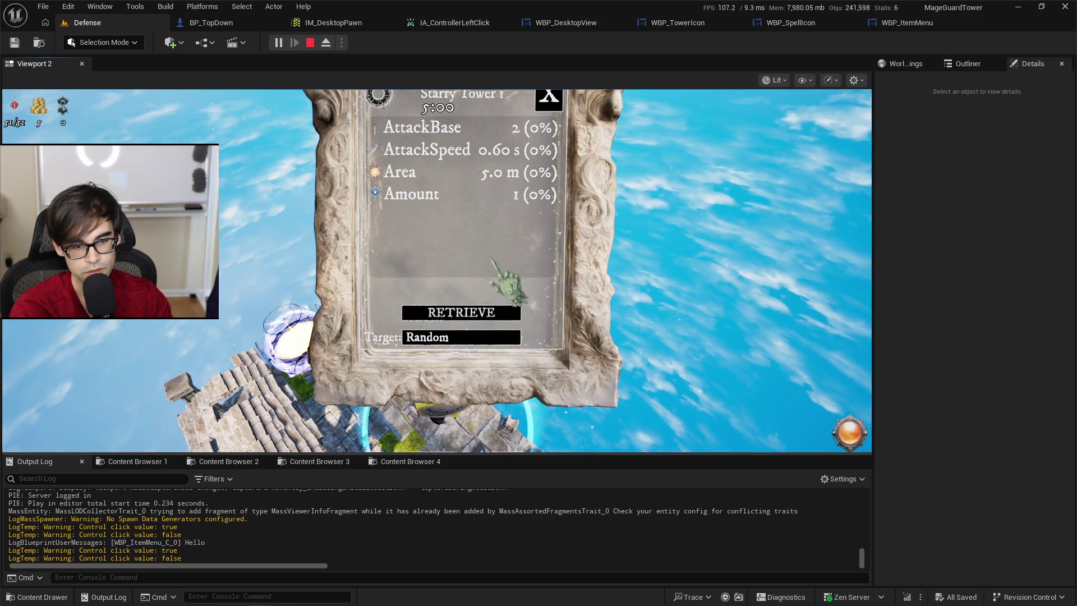
click(500, 346)
click(498, 344)
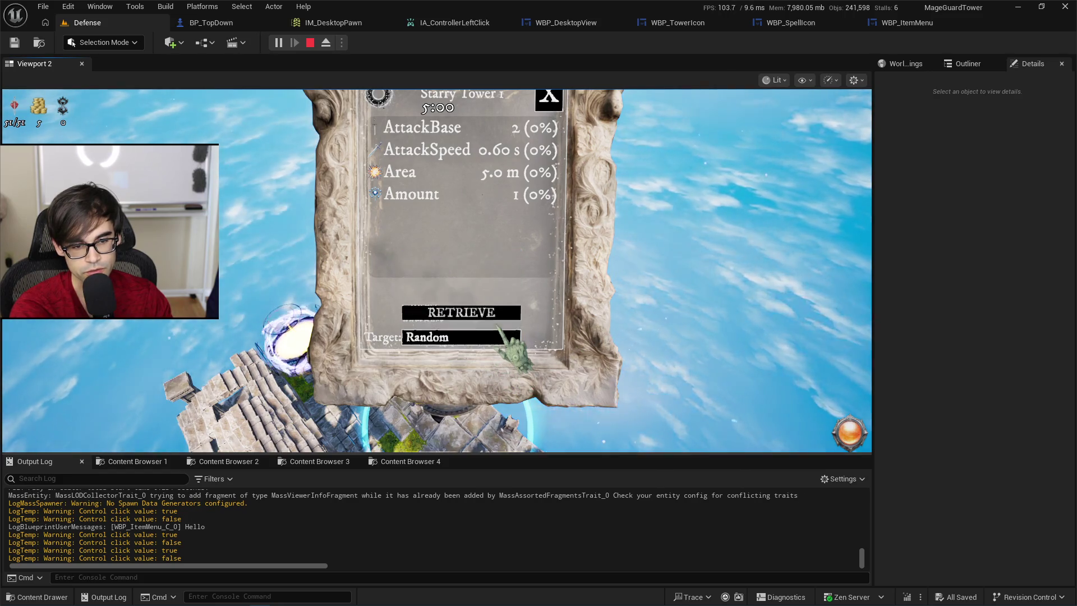
click(496, 341)
click(496, 340)
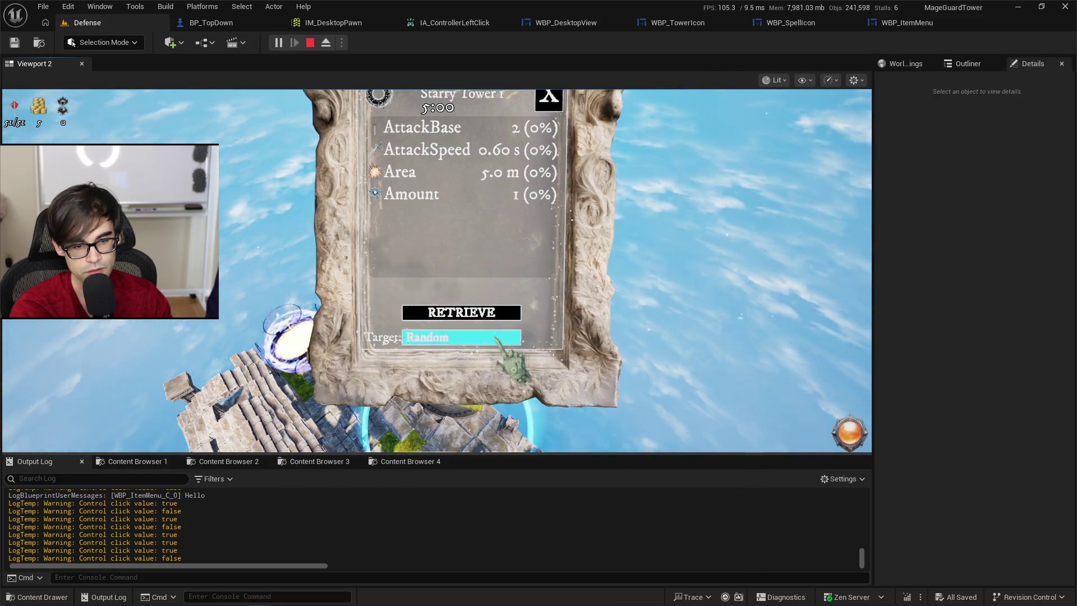
click(490, 339)
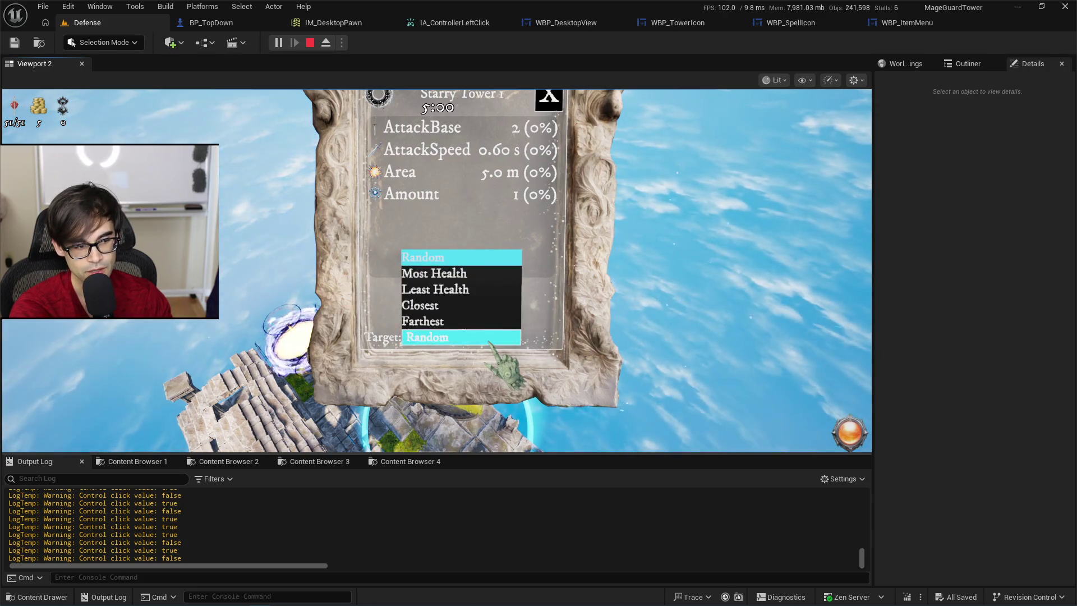
click(489, 275)
Switch the Target to Most Health, back to Random, then close the item menu.
click(493, 337)
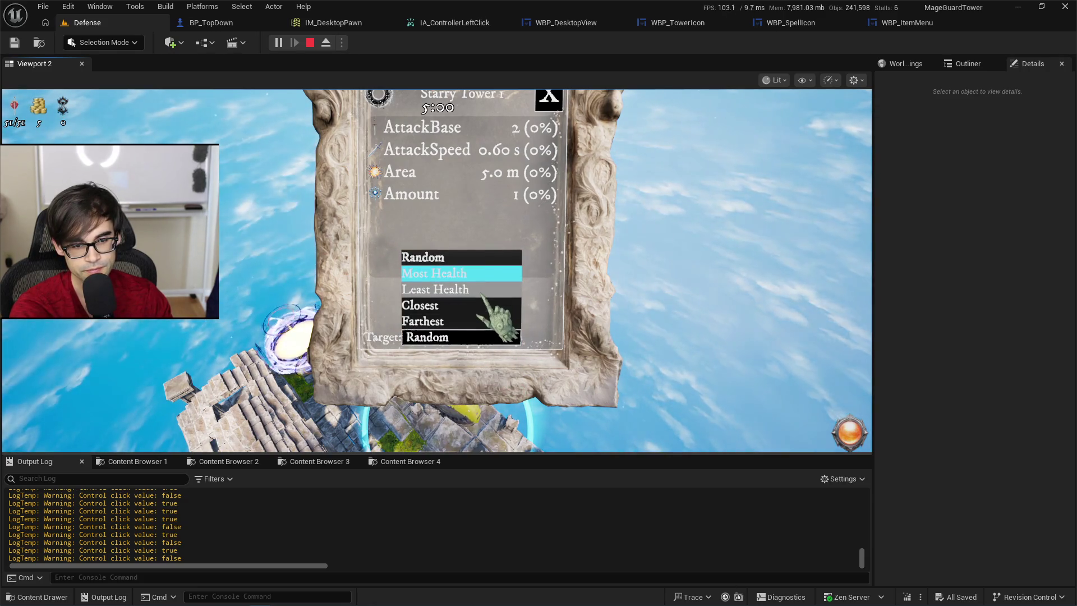
click(490, 274)
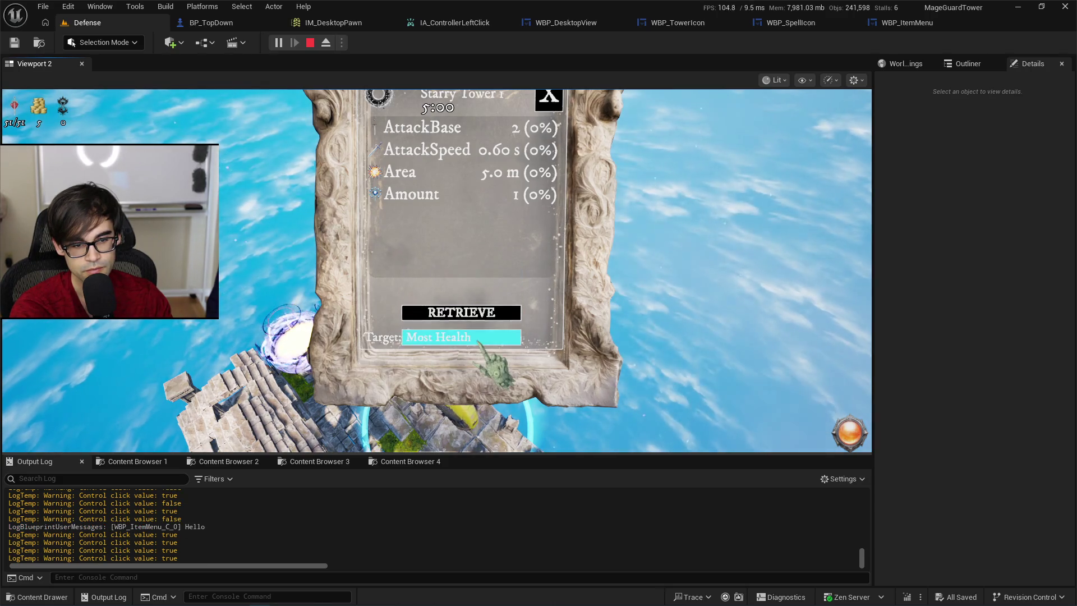
click(490, 336)
click(482, 257)
click(493, 337)
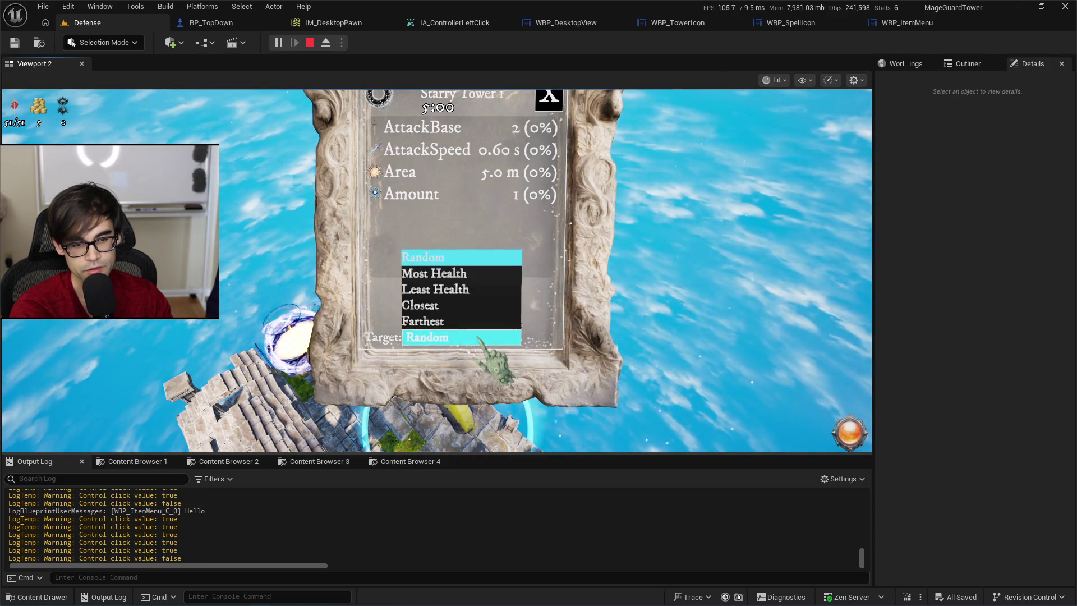
click(480, 321)
click(597, 337)
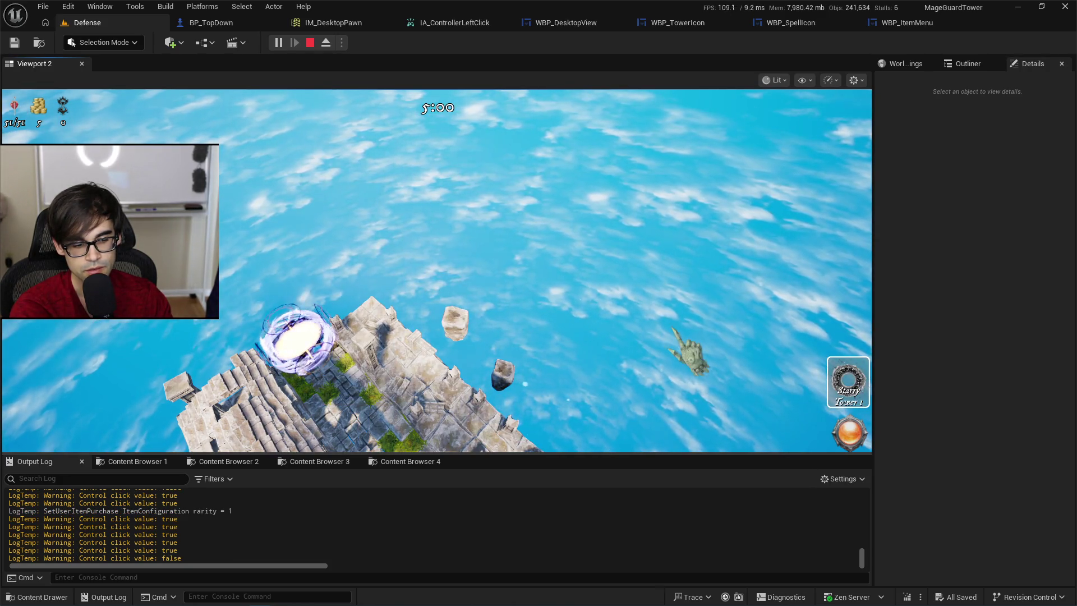
Reopen the Starry Tower's menu and set Target to Most Health, then back to Random.
click(837, 388)
click(465, 337)
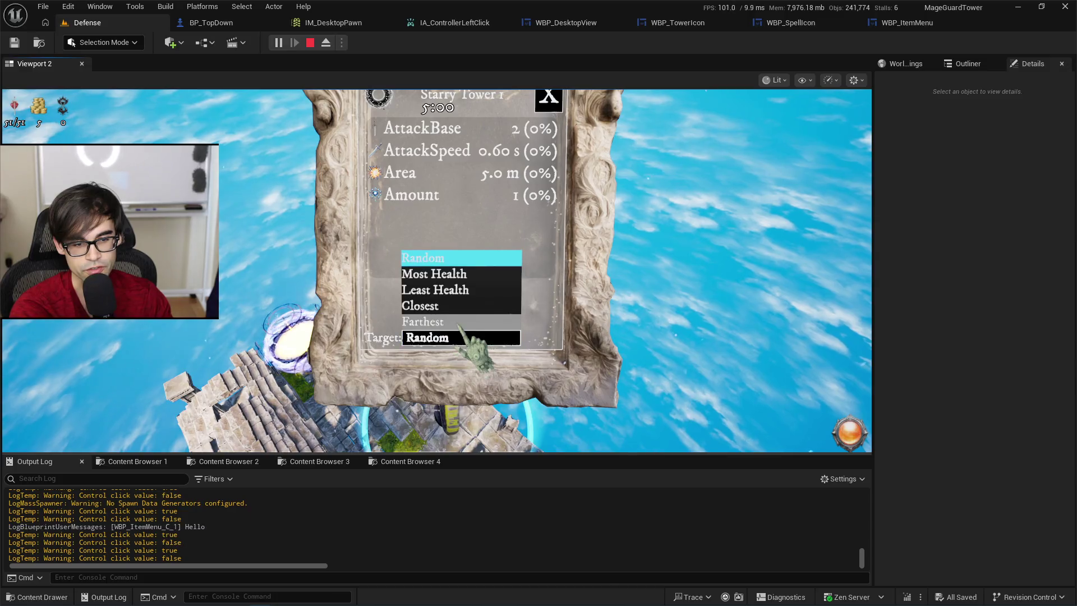
click(462, 334)
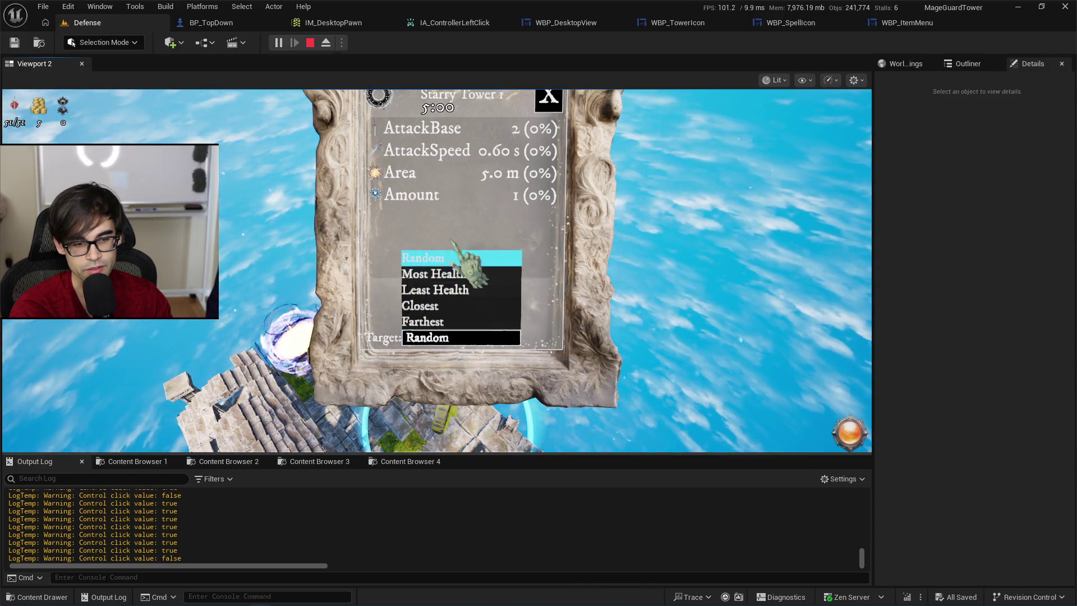
click(435, 274)
click(440, 337)
click(437, 337)
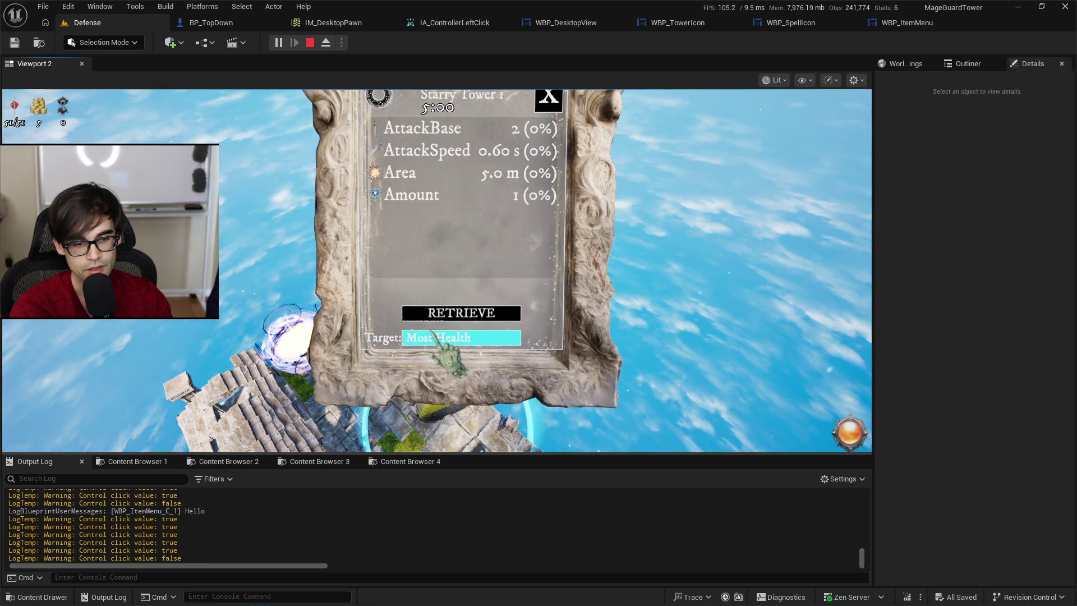
click(433, 335)
click(431, 256)
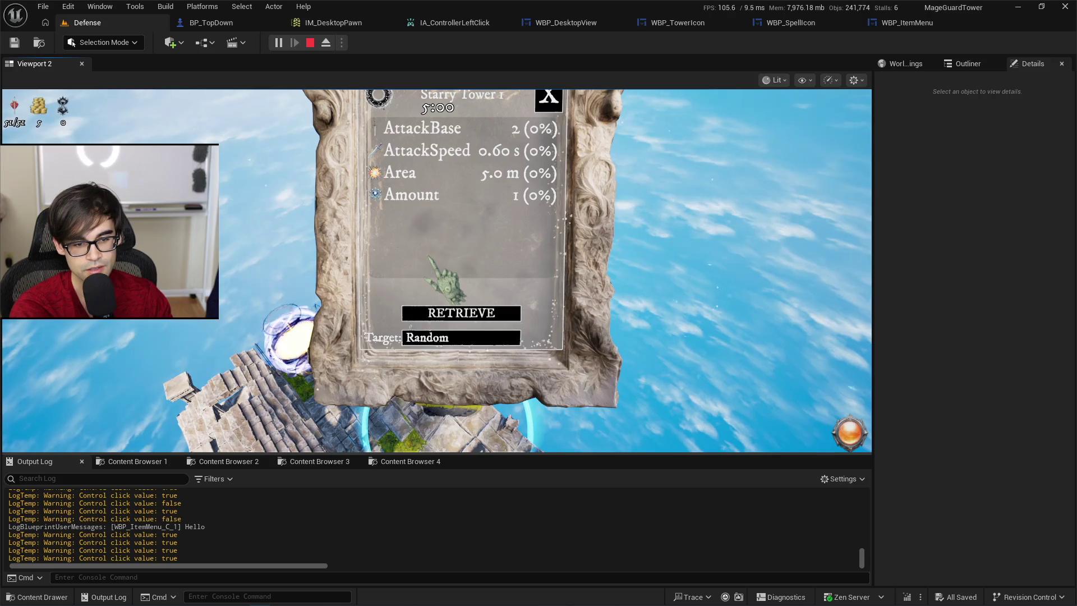
Keep testing the Target dropdown, leaving it on Random.
click(431, 340)
click(434, 315)
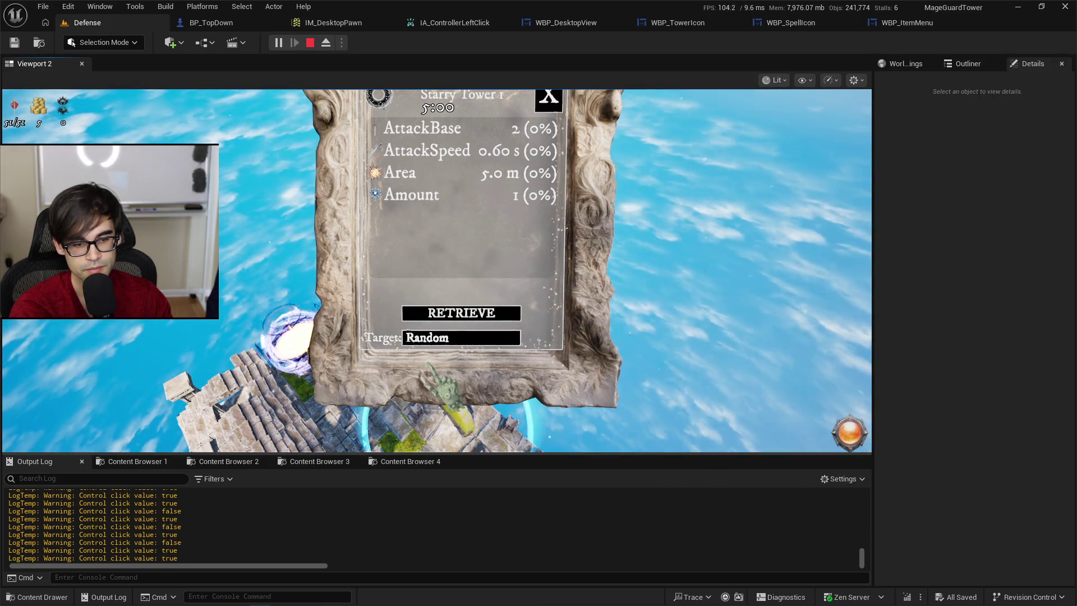
click(431, 336)
click(431, 252)
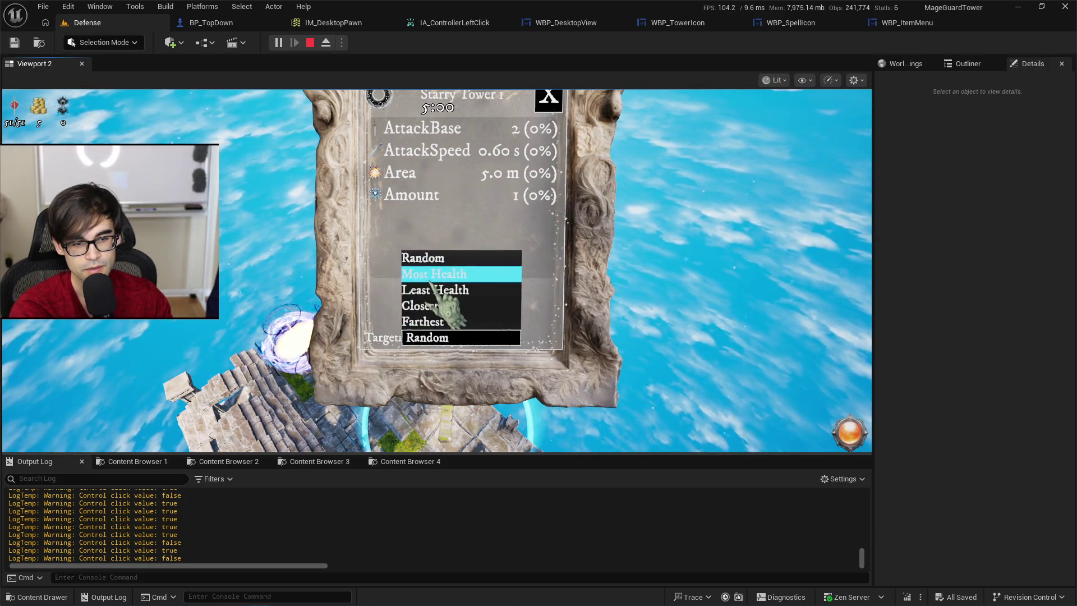
click(435, 337)
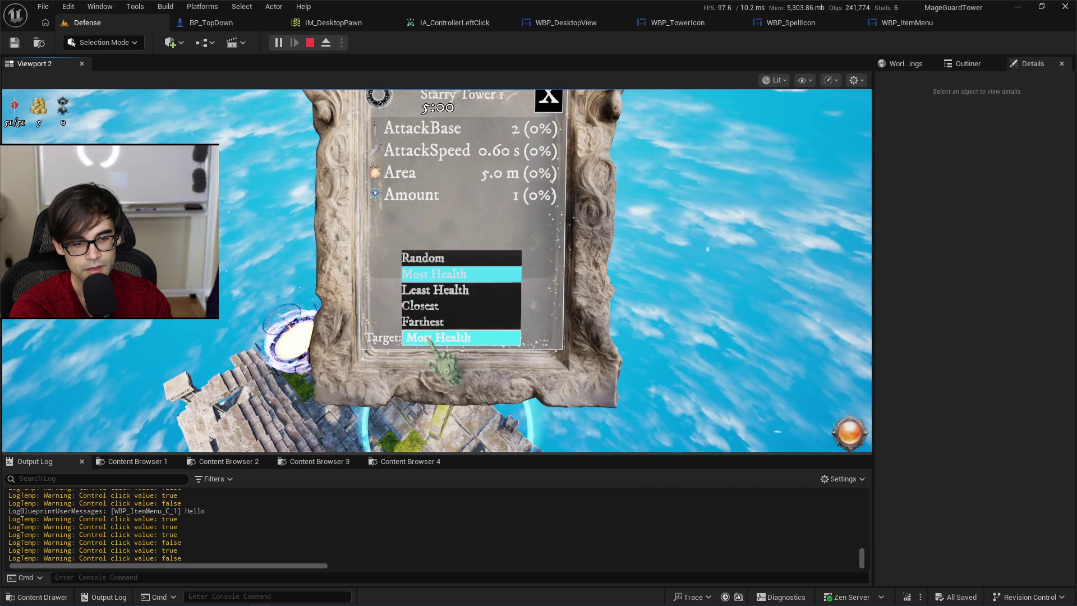
click(426, 259)
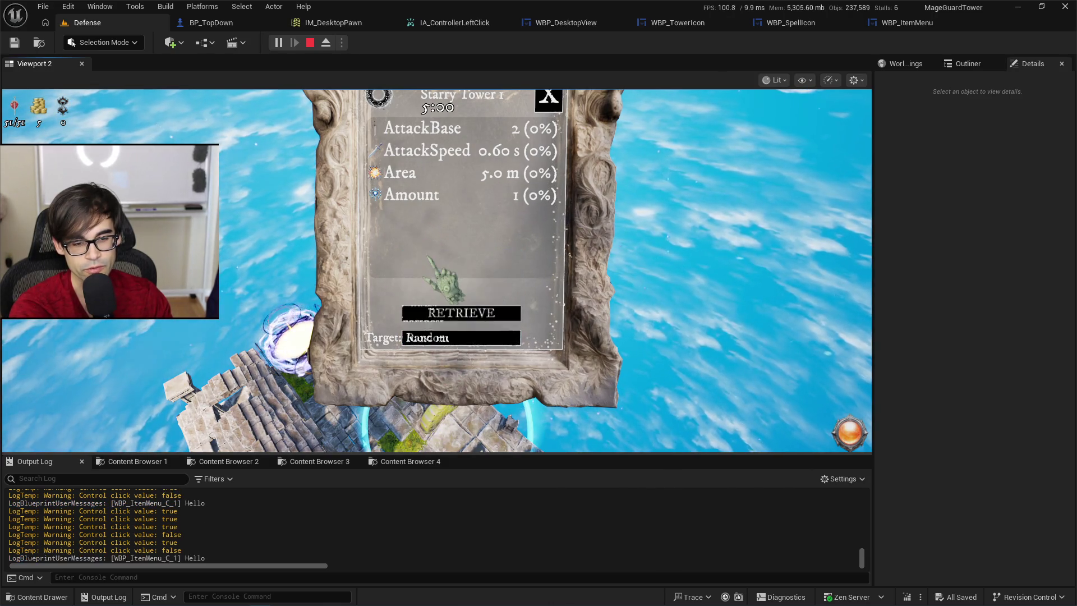
Set the Target to Least Health and stop the play session with Esc.
click(434, 338)
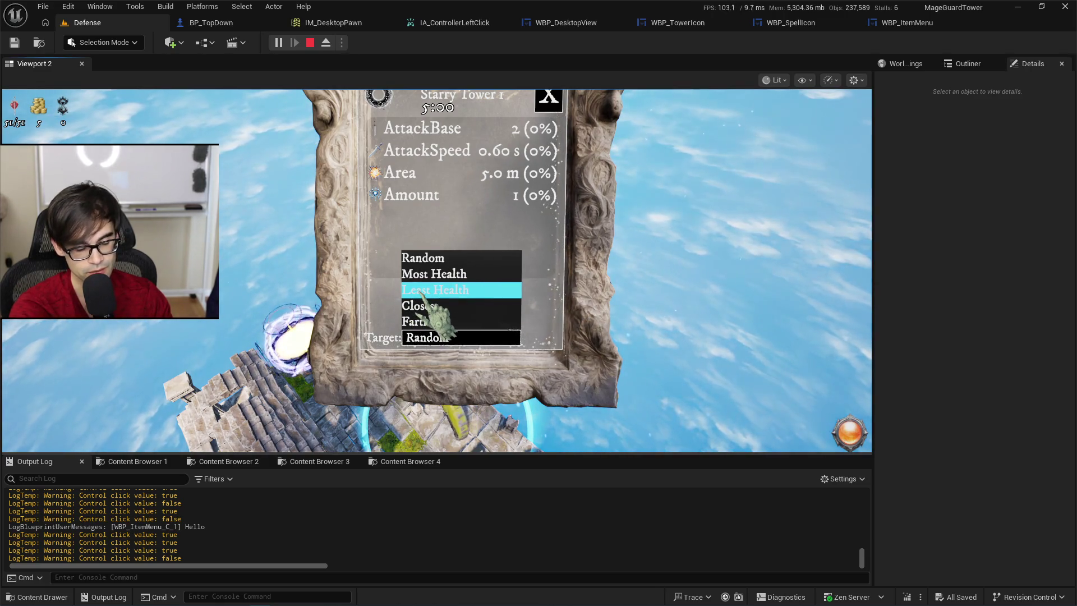
click(423, 292)
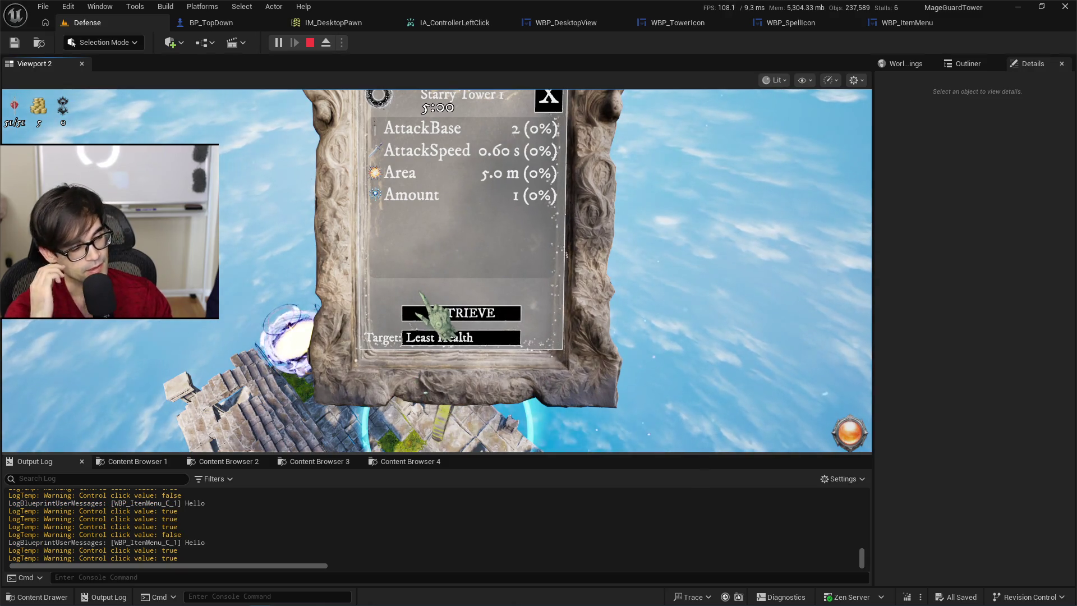
key(Escape)
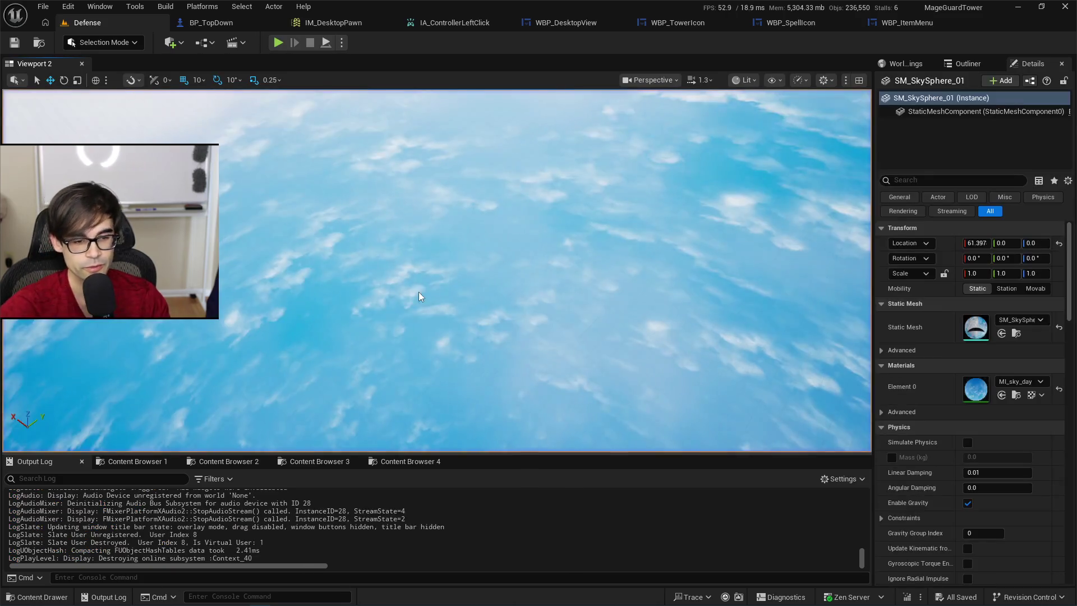
Return to the WBP_ItemMenu designer and expand then collapse TargetTypeDropDown's Content Padding.
click(909, 24)
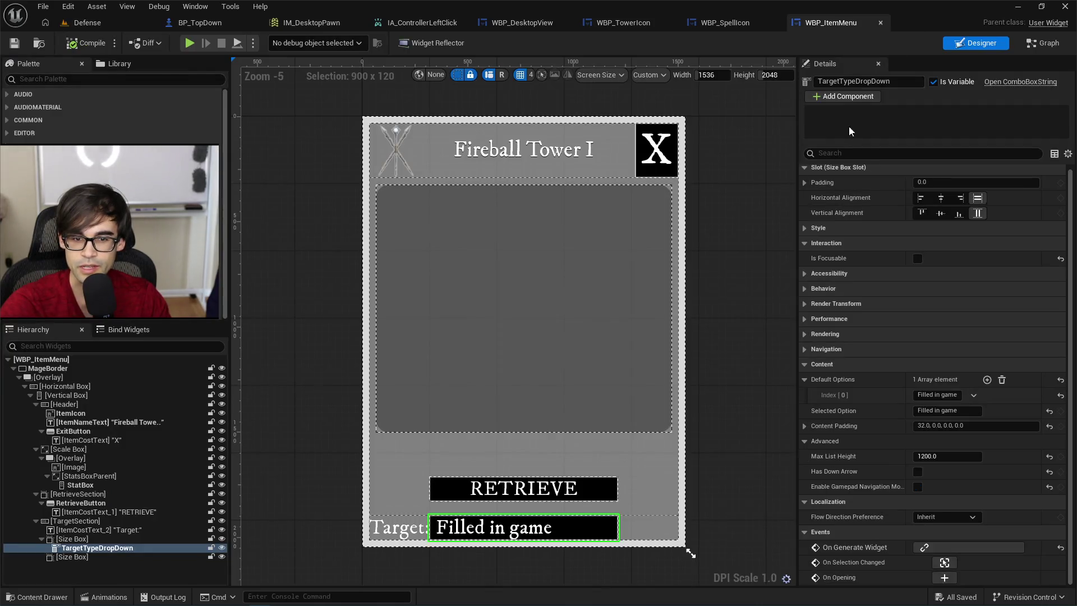
click(805, 427)
click(806, 427)
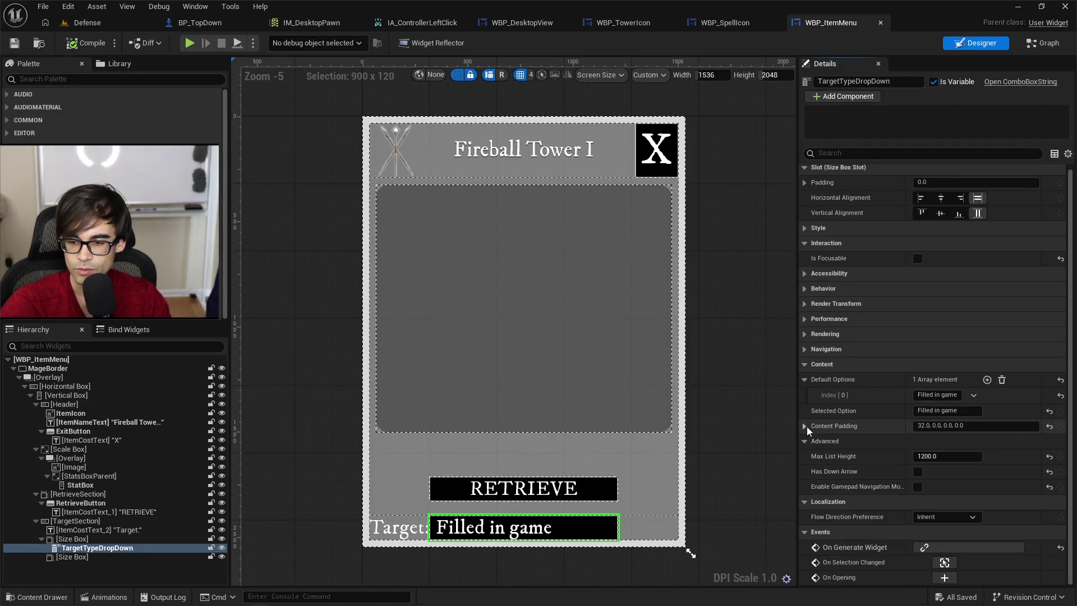
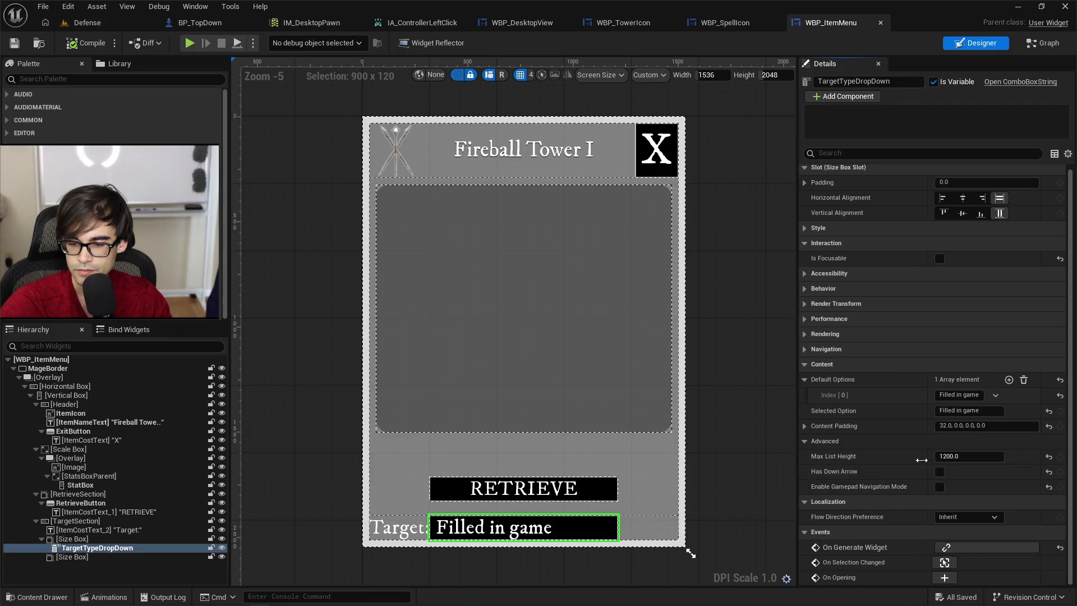
Widen the Details name column and jump to the dropdown's On Selection Changed event in the Graph.
drag(906, 457, 913, 462)
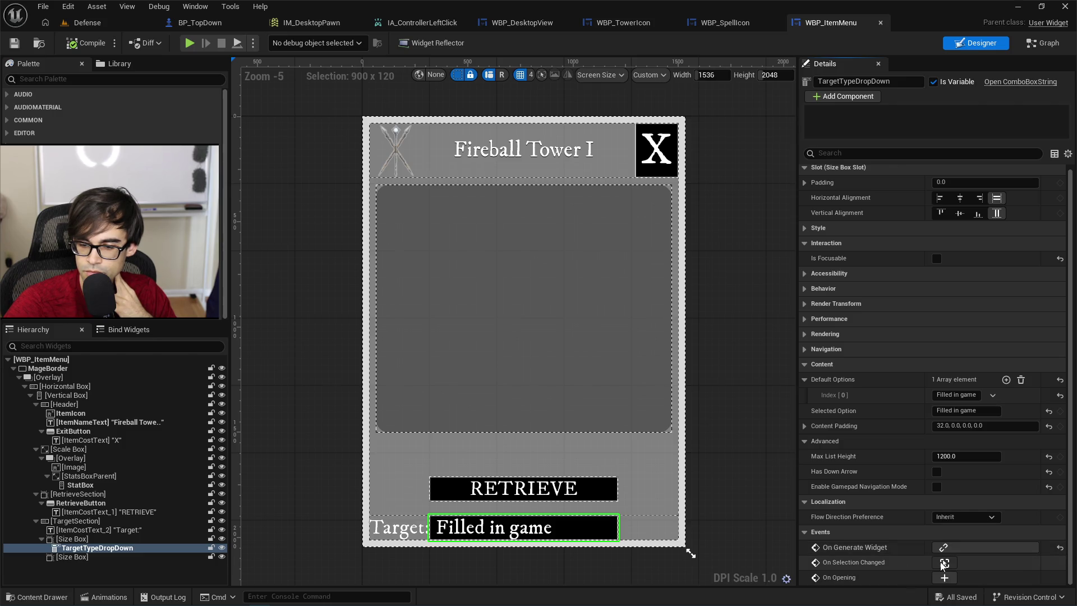
click(945, 562)
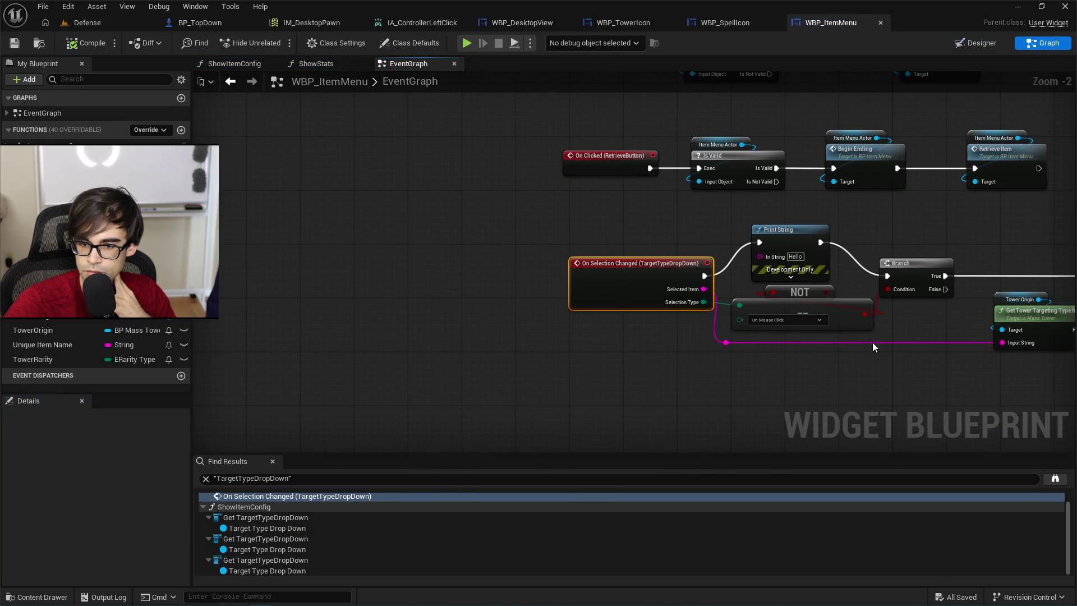
Undo the debug Print String and restore the On Navigation selection-type check.
scroll(873, 345, up, 2)
click(704, 382)
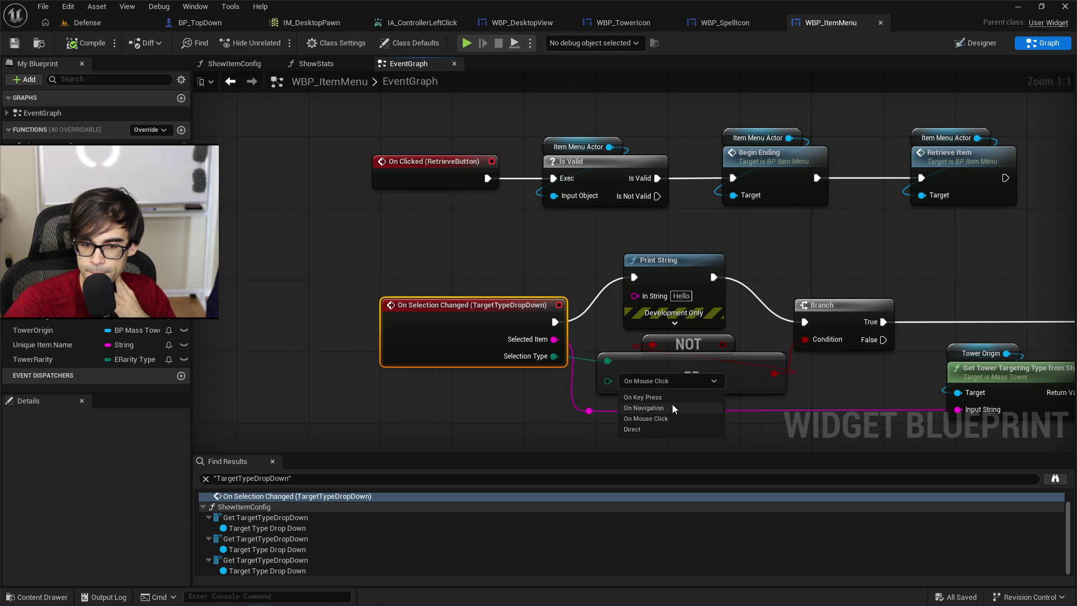
click(544, 412)
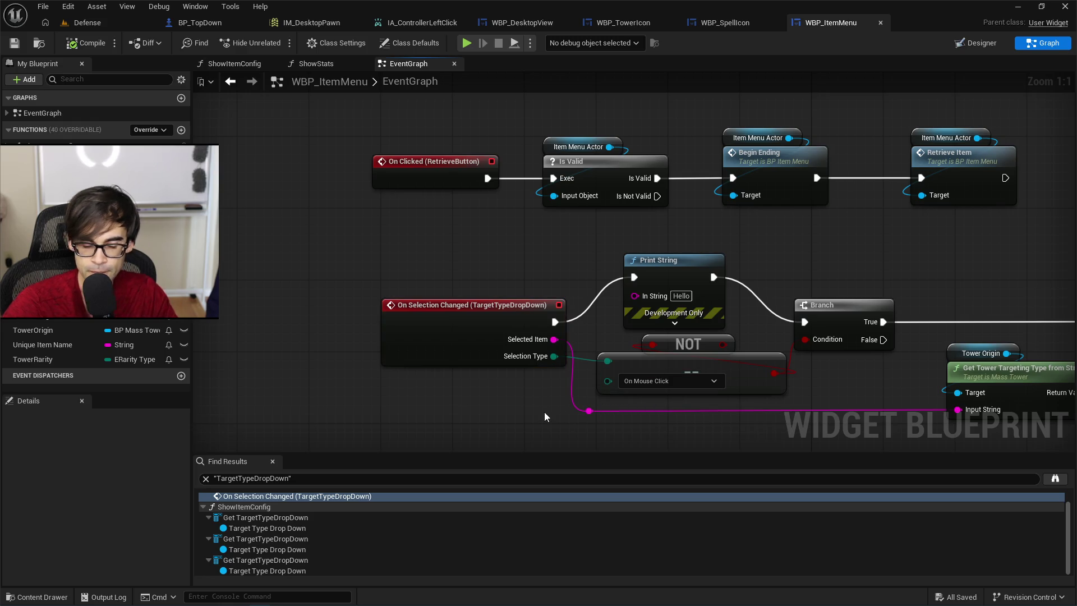
key(ctrl+z)
key(ctrl+z)
key(ctrl+z)
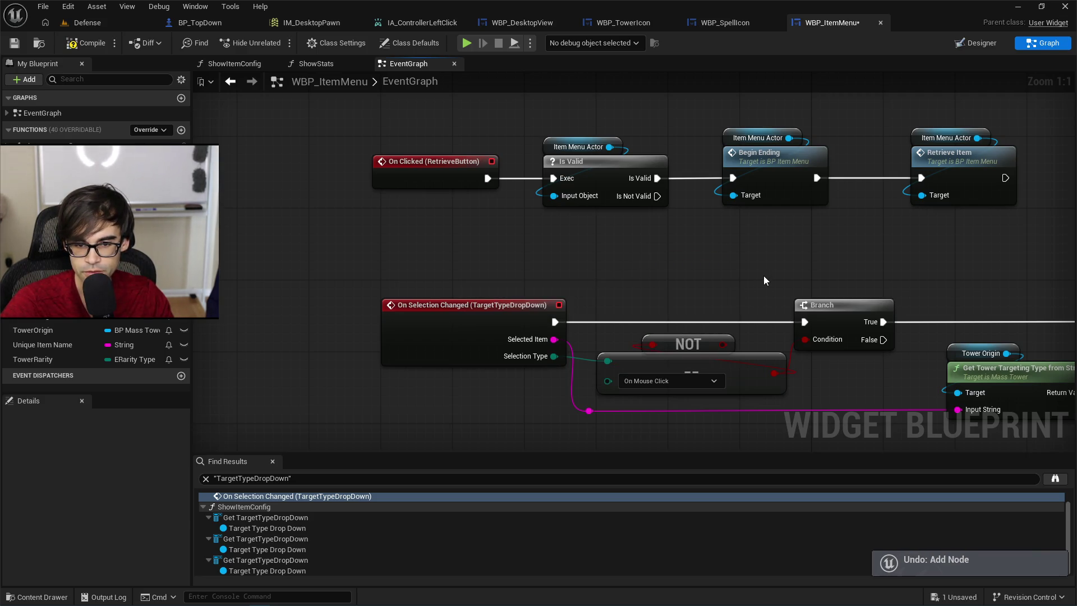
key(ctrl+z)
key(ctrl+z)
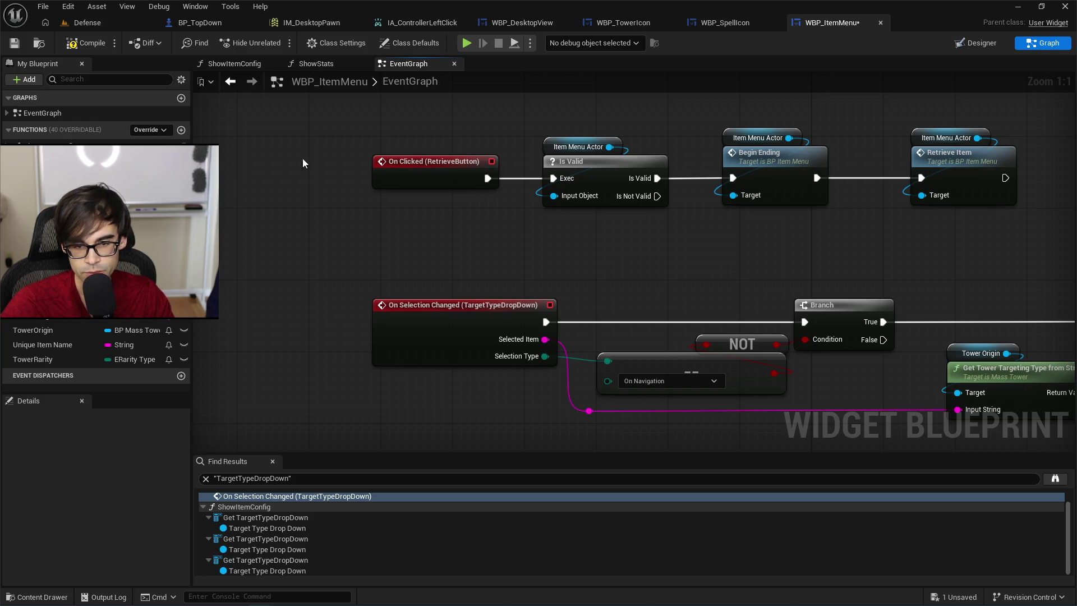
Compile and save WBP_ItemMenu, then review the surrounding event nodes.
mouse_move(302, 158)
mouse_down()
mouse_move(315, 209)
mouse_move(351, 197)
mouse_up()
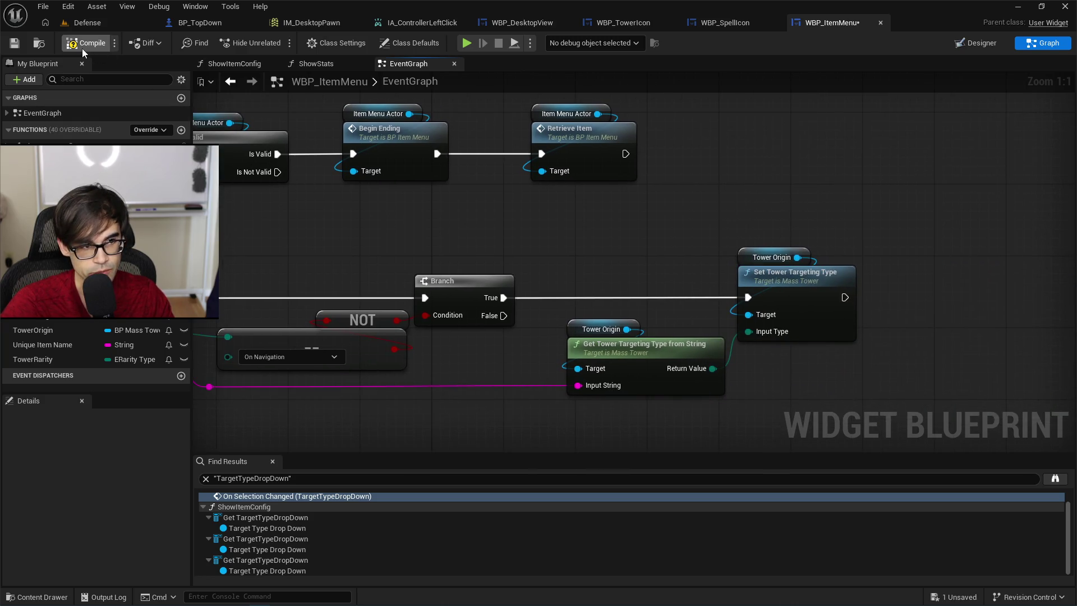
click(11, 45)
drag(310, 237, 305, 285)
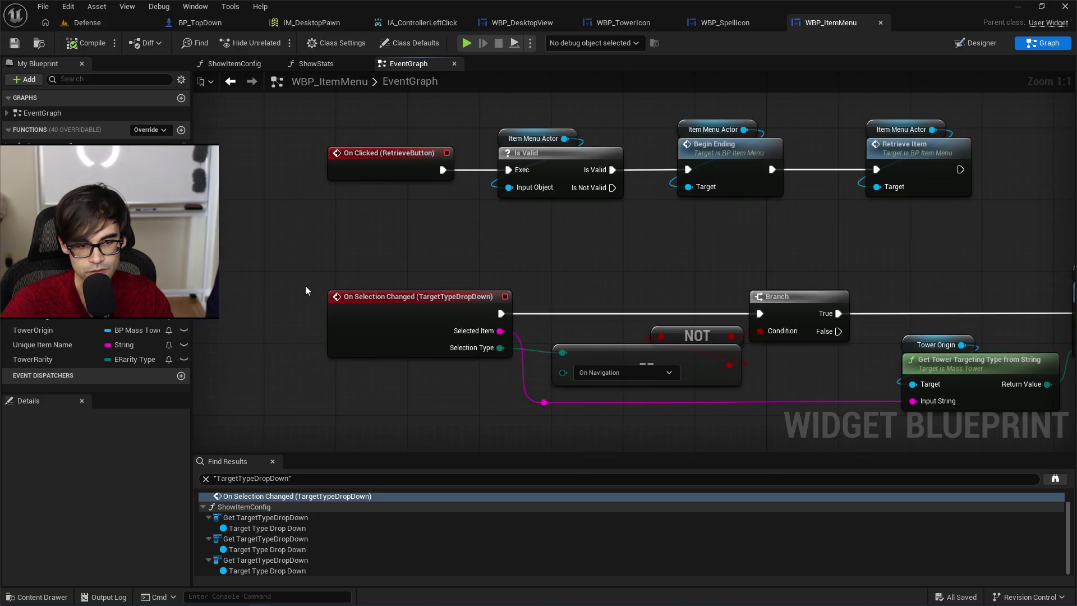
drag(607, 197, 506, 378)
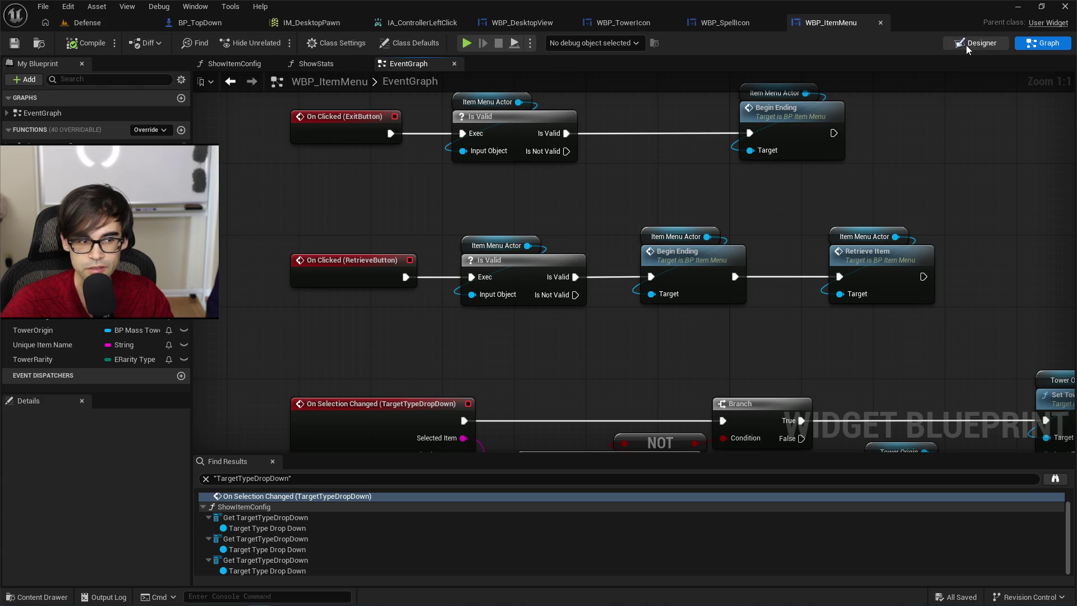
In Designer, uncheck Enable Gamepad Navigation Mode for the target dropdown.
double_click(268, 528)
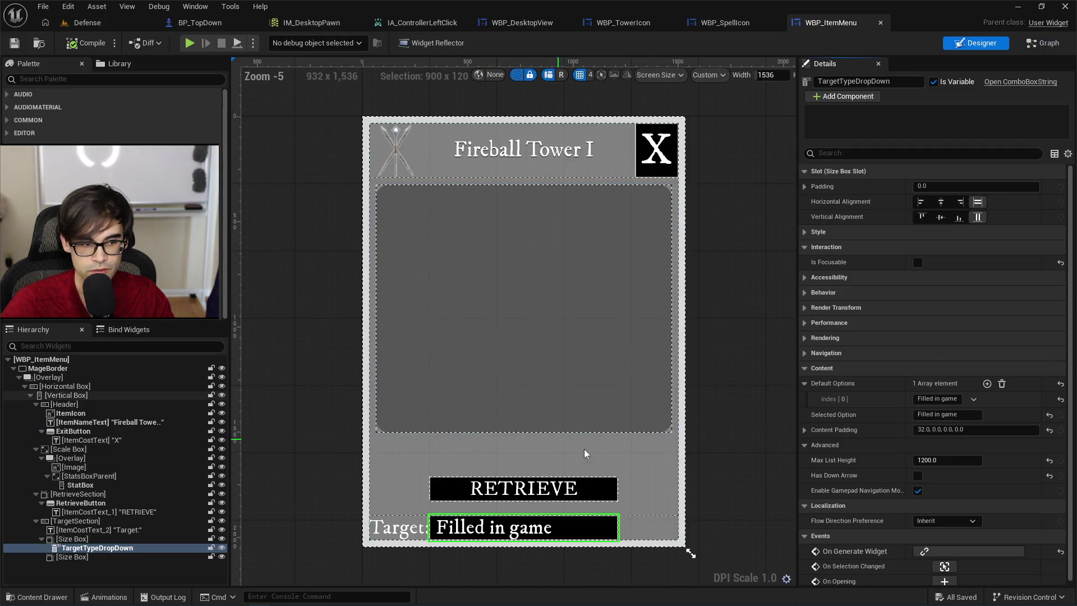
click(919, 491)
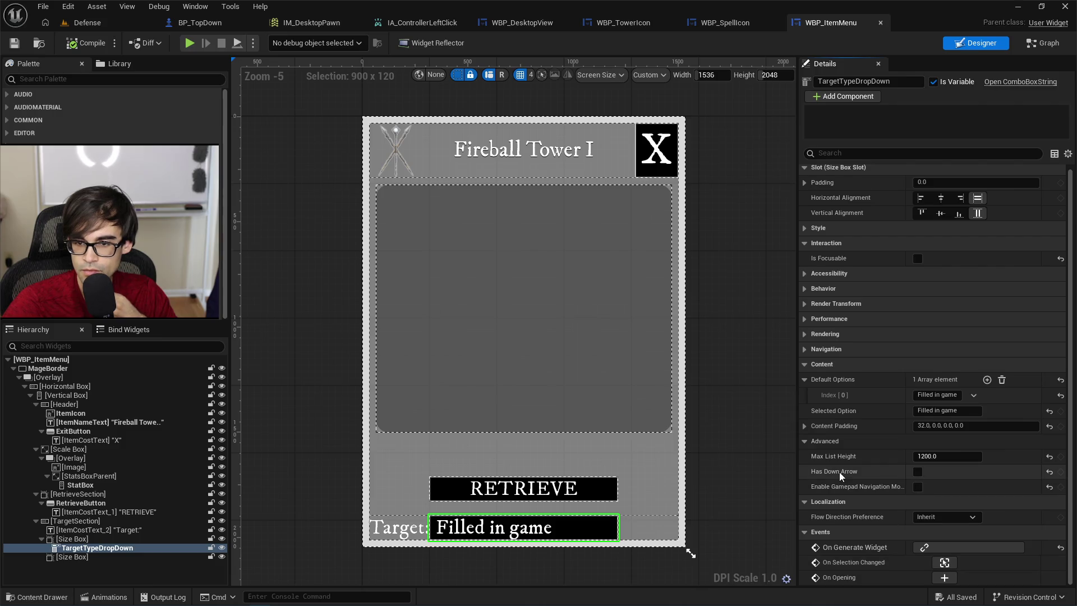
scroll(853, 468, up, 1)
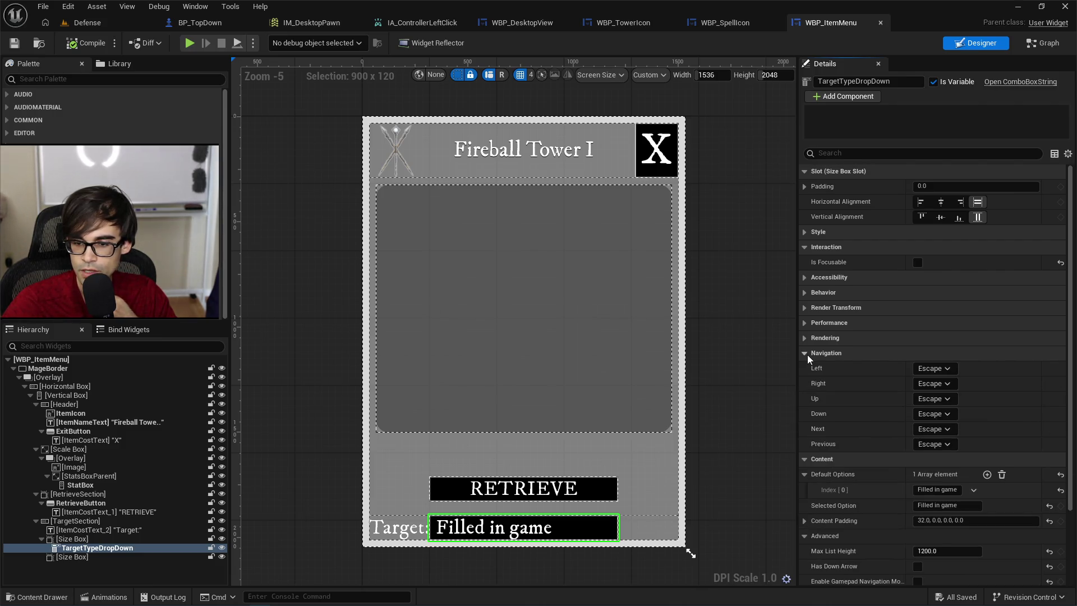
click(806, 354)
Inspect the Rendering, Performance, Render Transform and Behavior sections in Details.
click(806, 338)
click(805, 338)
click(805, 323)
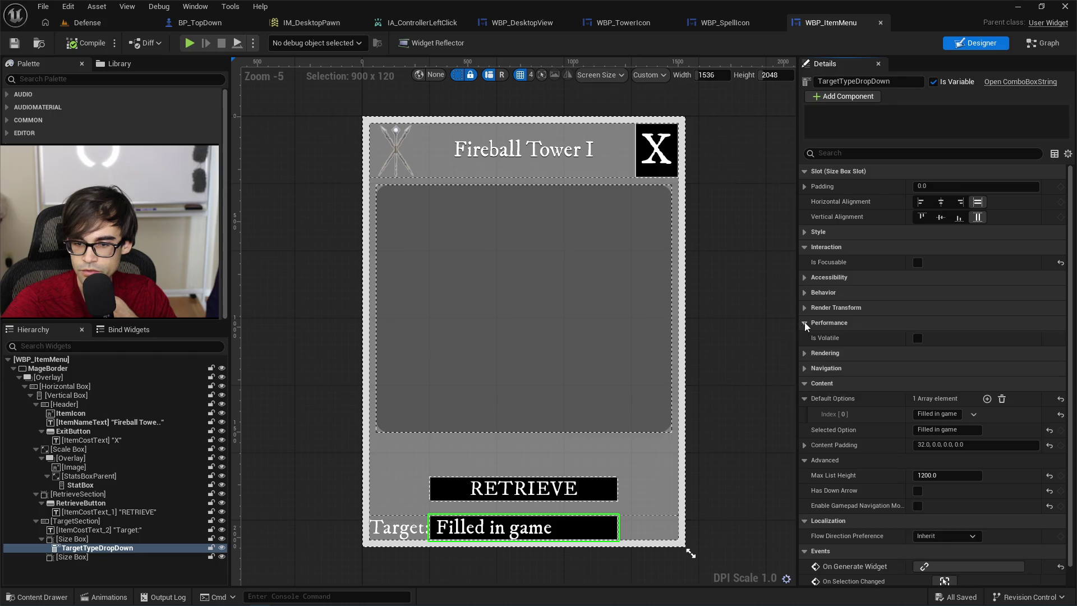
click(804, 323)
click(805, 307)
click(804, 307)
click(803, 292)
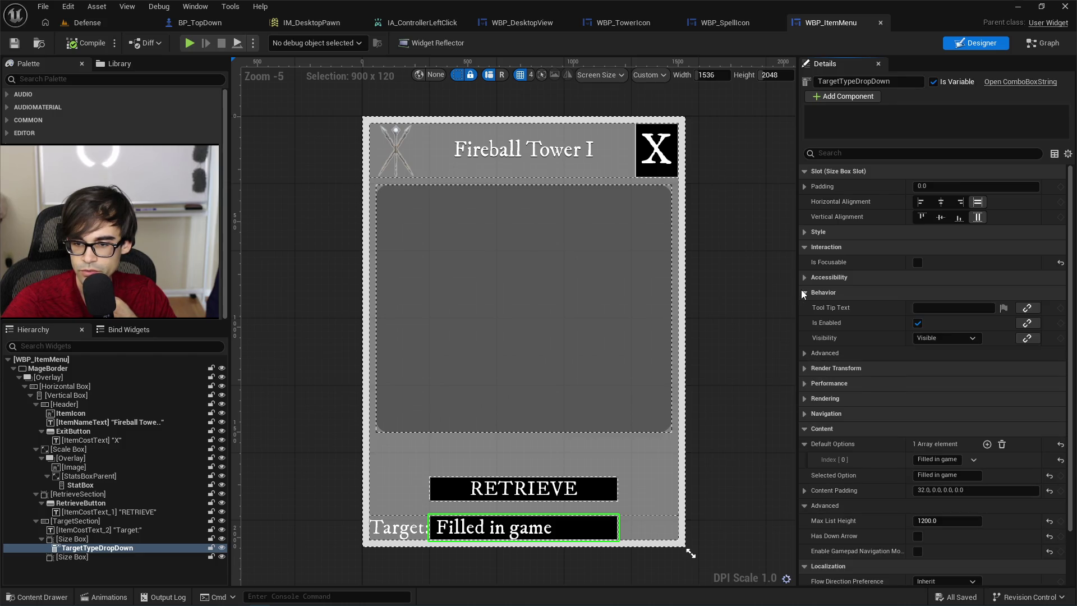
click(804, 353)
click(804, 353)
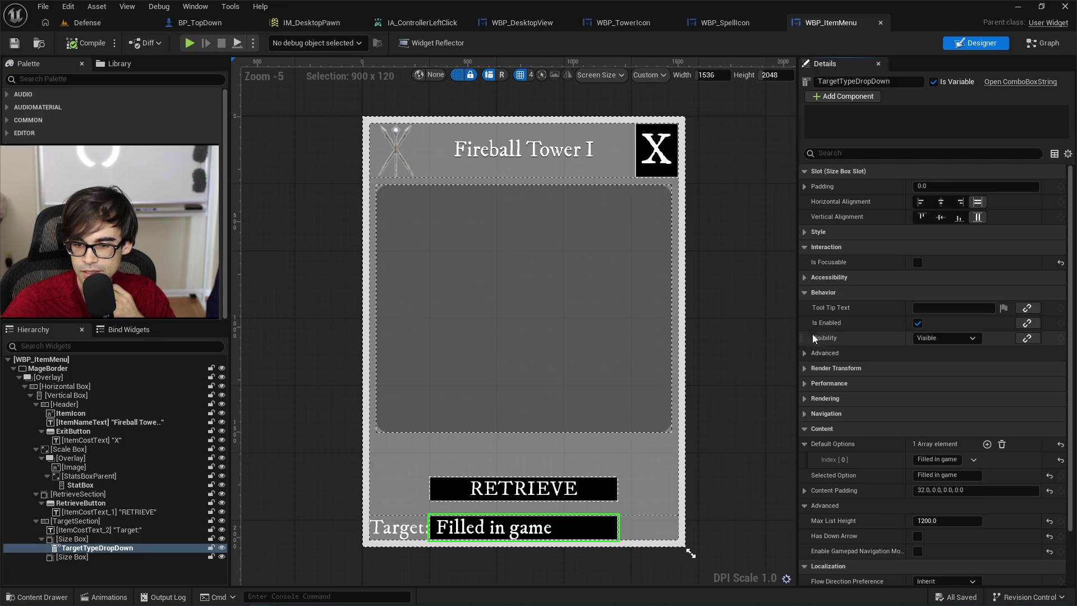
click(804, 292)
Inspect the Accessibility and Style sections, then return to the node graph.
click(803, 276)
click(804, 276)
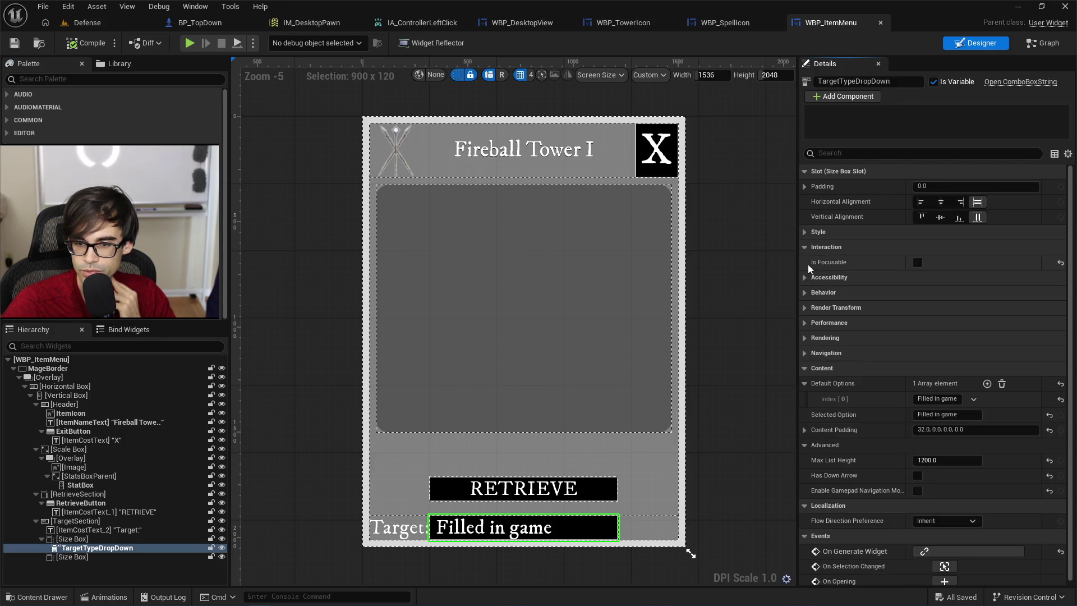
click(805, 232)
click(806, 233)
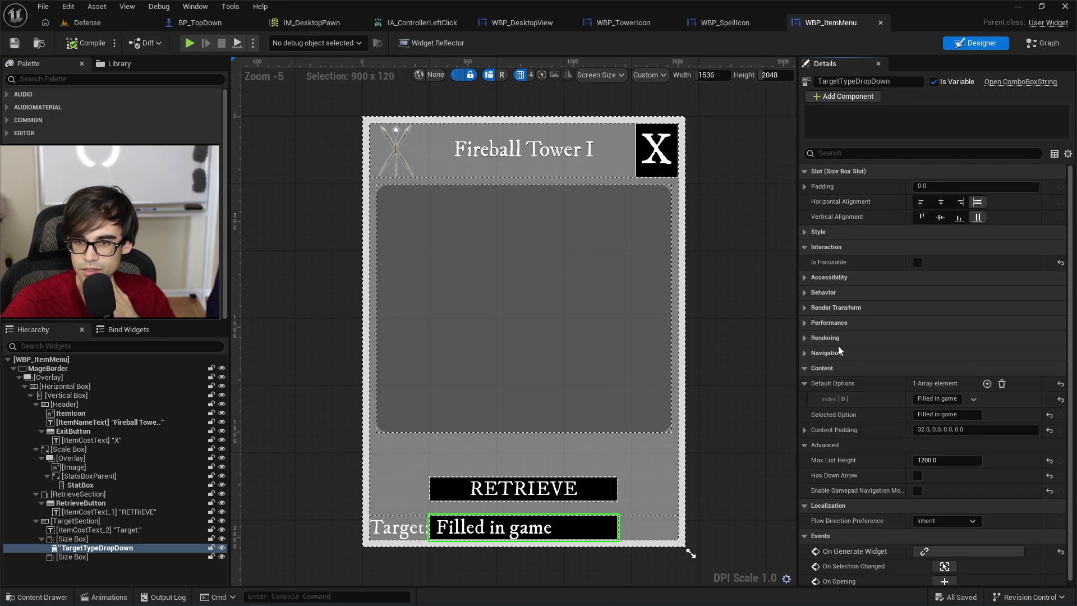
scroll(845, 359, down, 2)
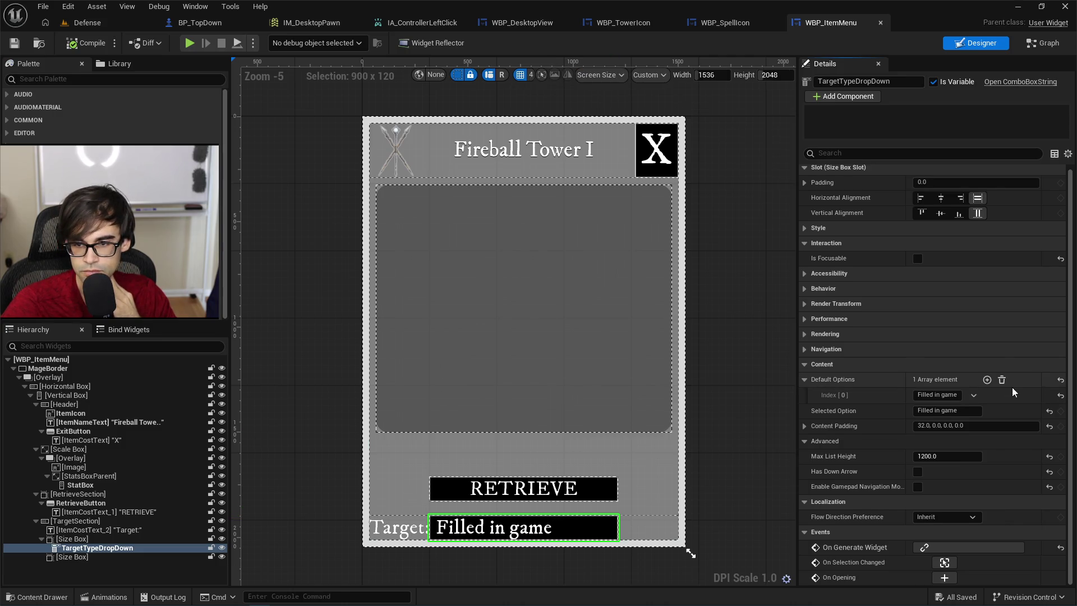
scroll(954, 309, up, 1)
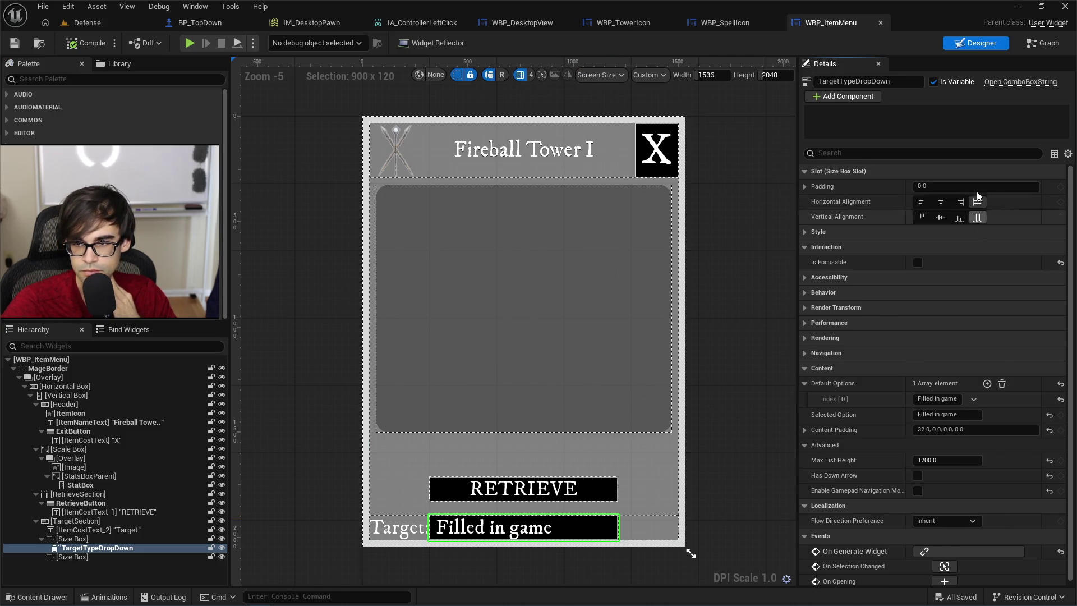
click(1043, 45)
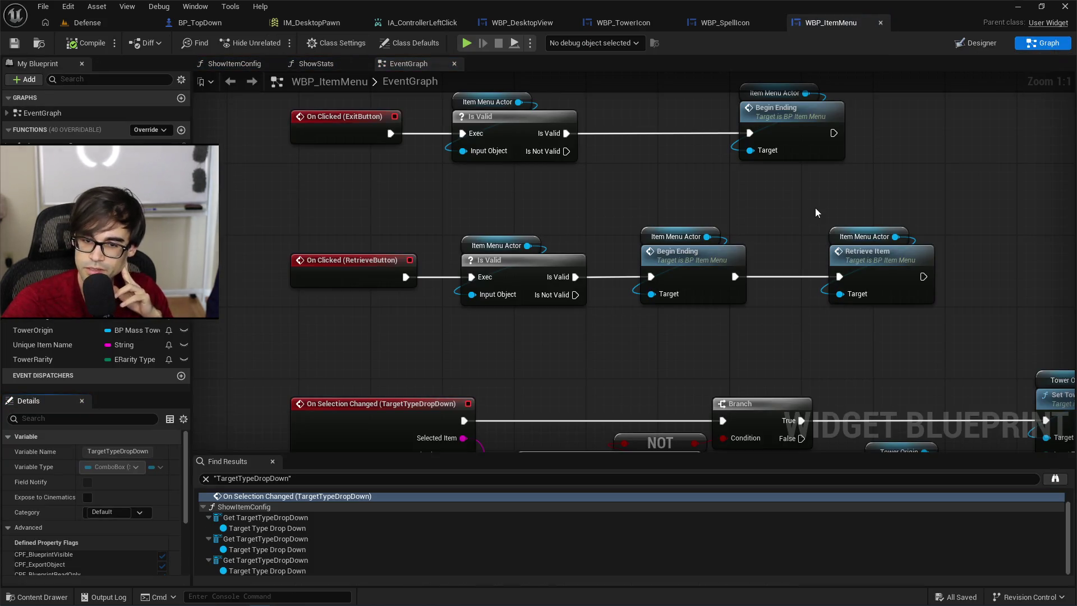
Open the ShowStats function graph and pan to its start.
click(340, 63)
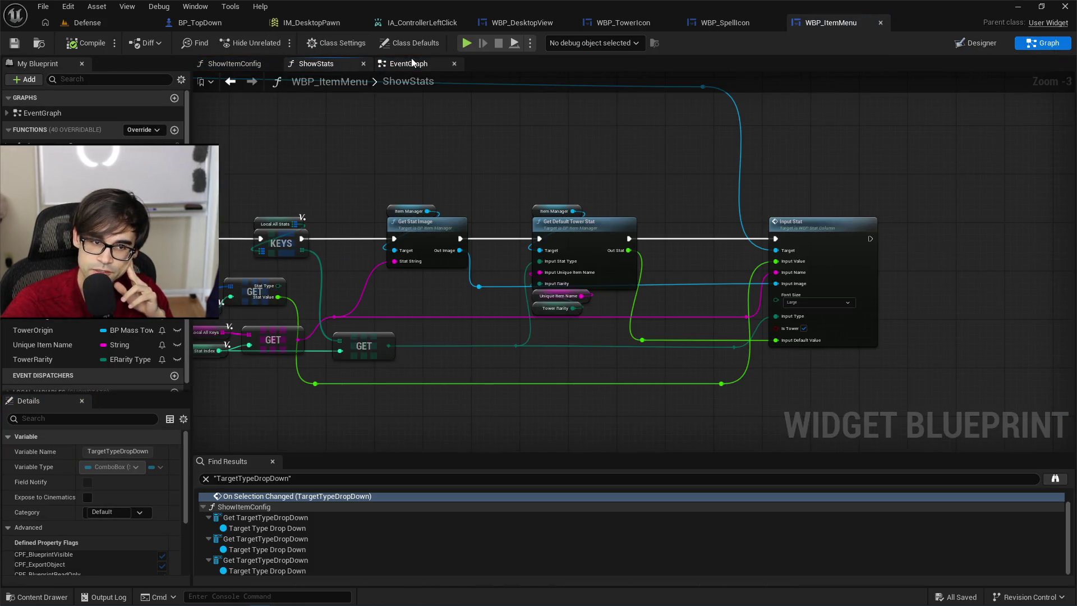
mouse_move(418, 106)
mouse_down()
mouse_move(550, 176)
mouse_move(589, 224)
mouse_move(549, 233)
mouse_move(631, 200)
mouse_move(563, 150)
mouse_move(827, 179)
mouse_move(717, 172)
mouse_up()
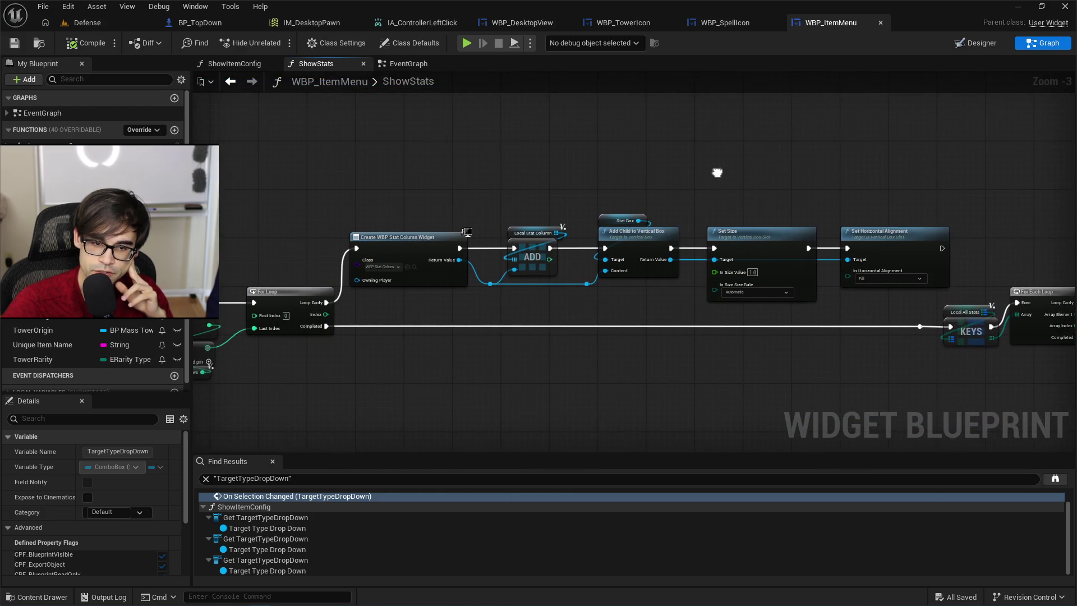
mouse_move(971, 188)
mouse_down()
mouse_move(638, 227)
mouse_move(1064, 222)
mouse_move(622, 223)
mouse_up()
Review the EventGraph's button-click and selection-changed nodes, then return to ShowStats.
click(419, 66)
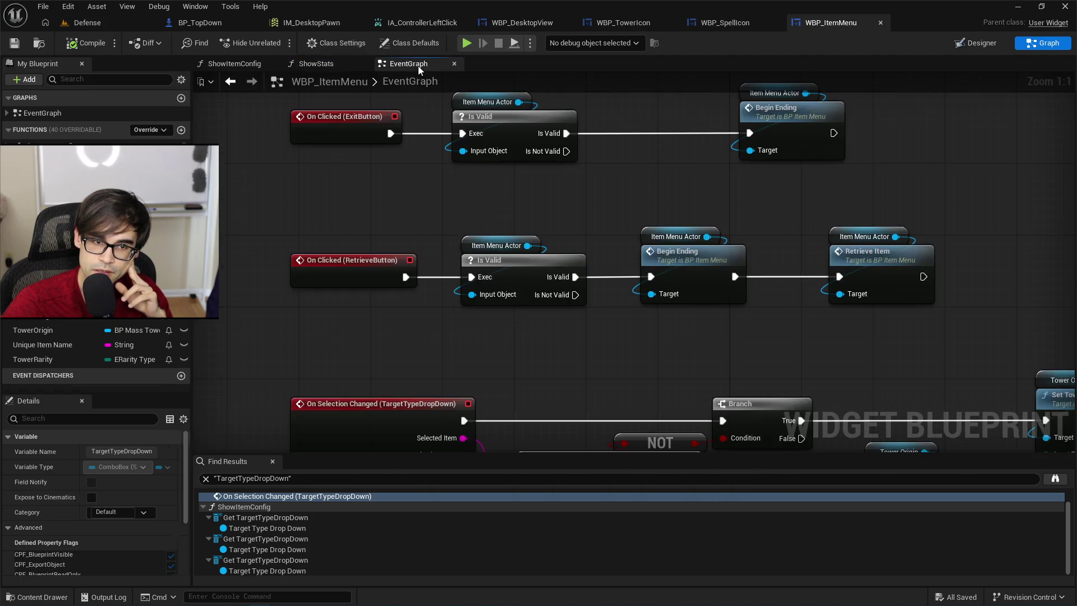
drag(524, 183, 733, 193)
scroll(674, 248, down, 1)
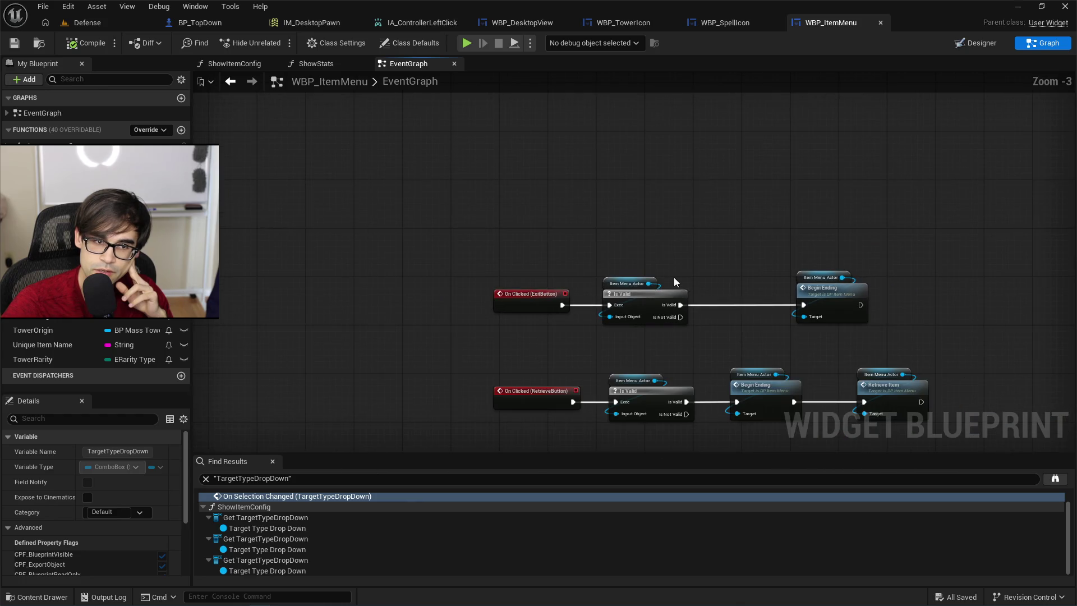
drag(674, 277, 598, 176)
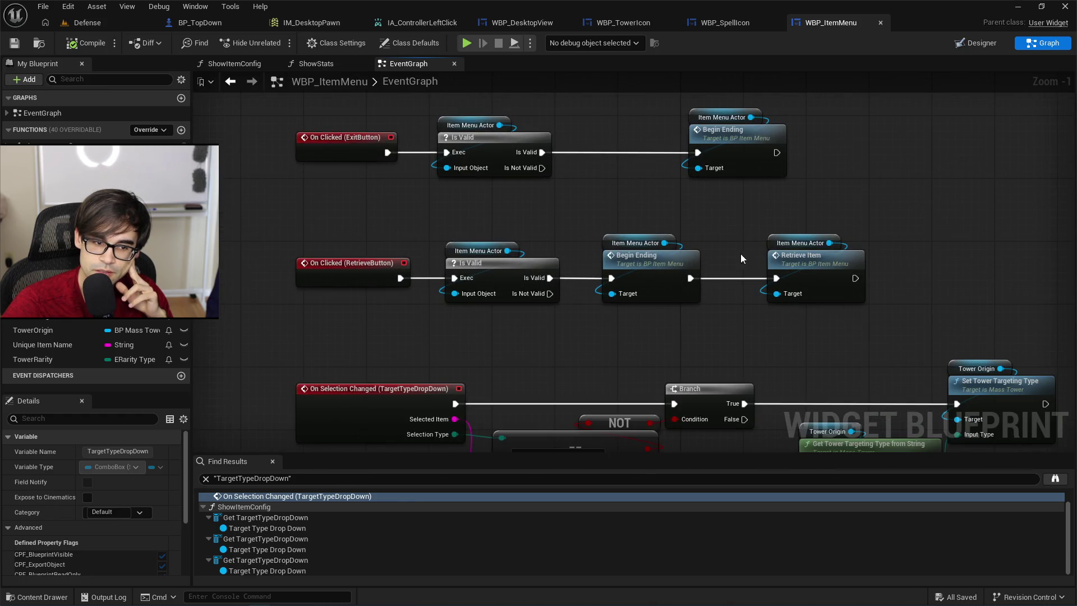
drag(680, 231, 629, 113)
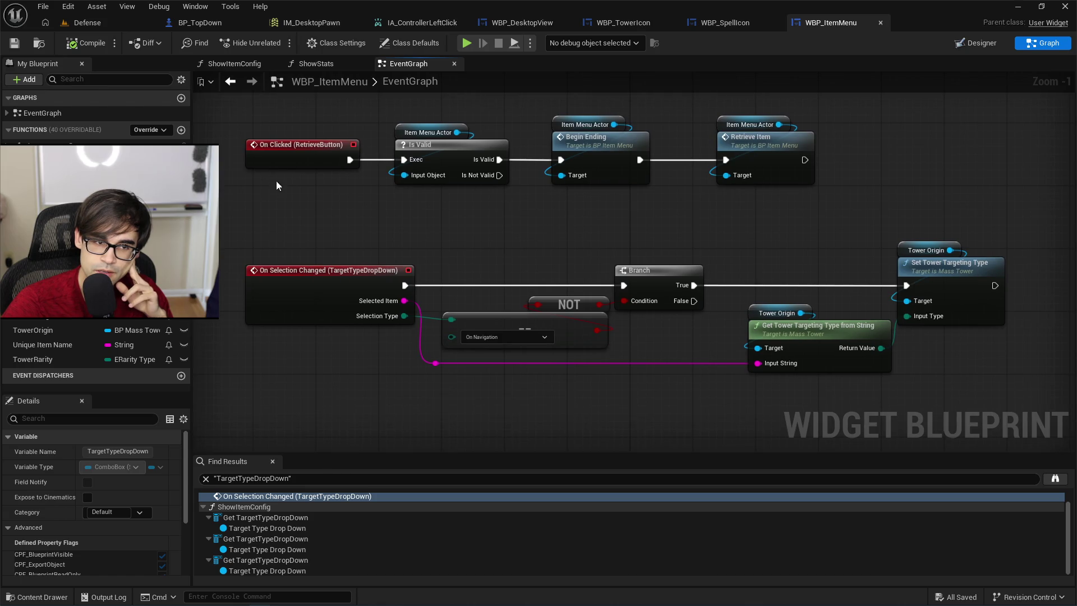
drag(276, 181, 370, 209)
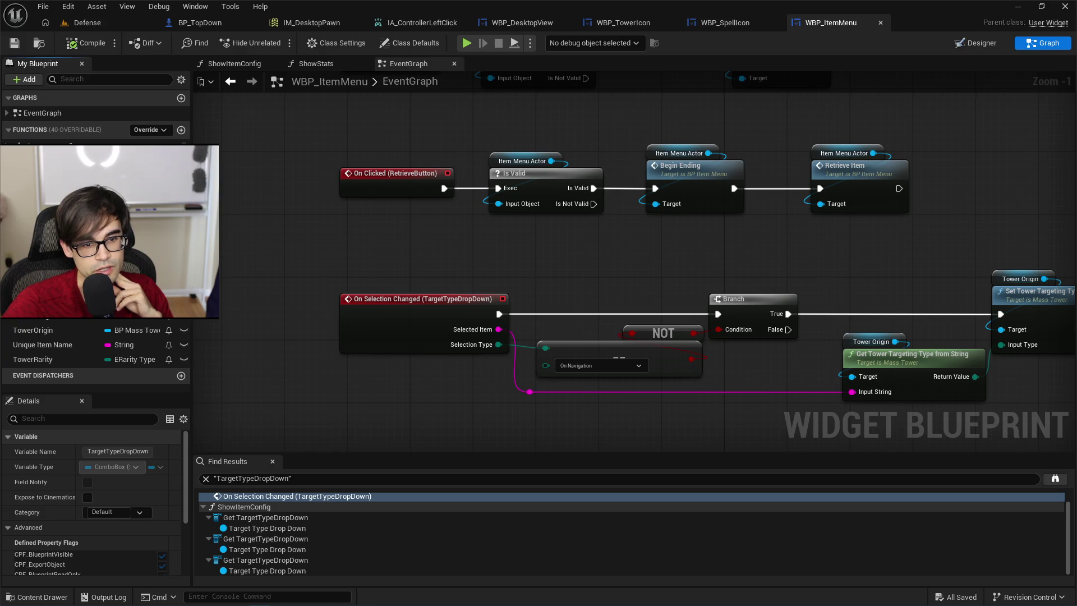
click(316, 64)
scroll(575, 284, up, 4)
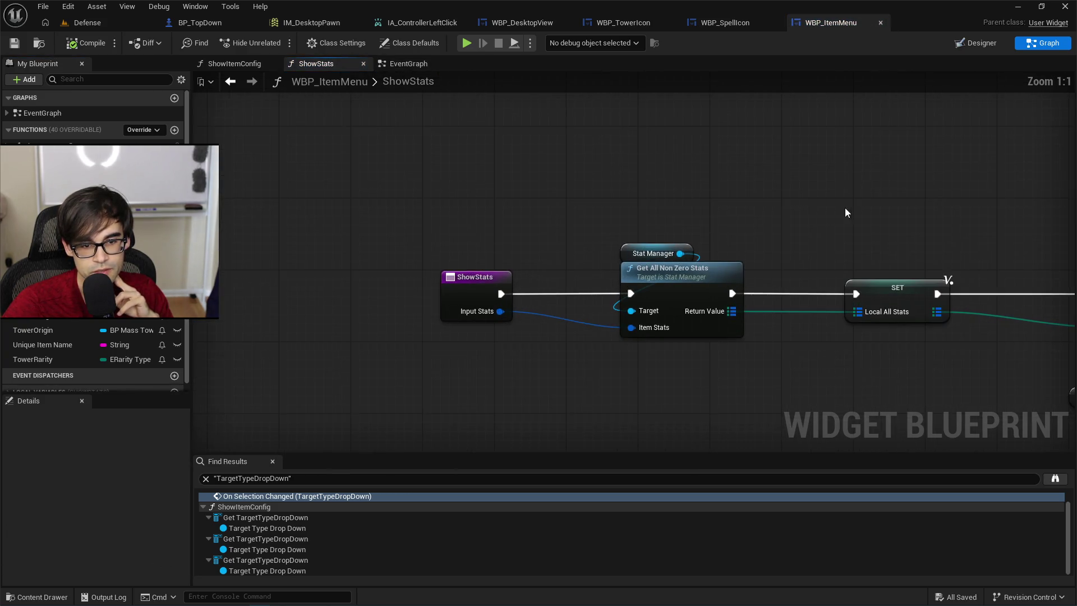
mouse_move(847, 212)
mouse_down()
mouse_move(698, 205)
mouse_move(651, 191)
mouse_move(723, 176)
mouse_move(562, 166)
mouse_up()
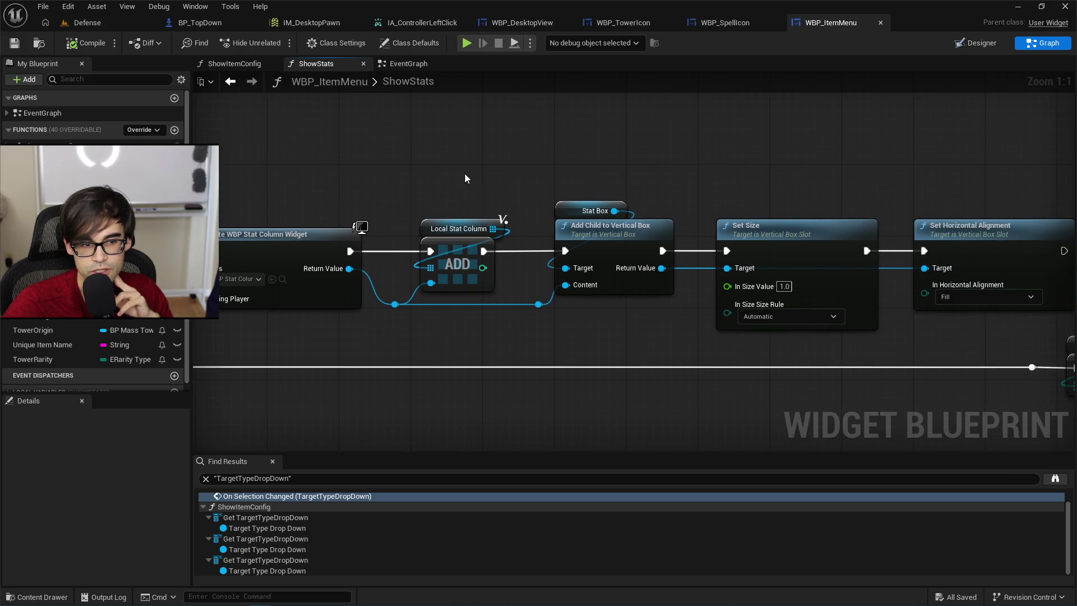
drag(788, 177, 355, 183)
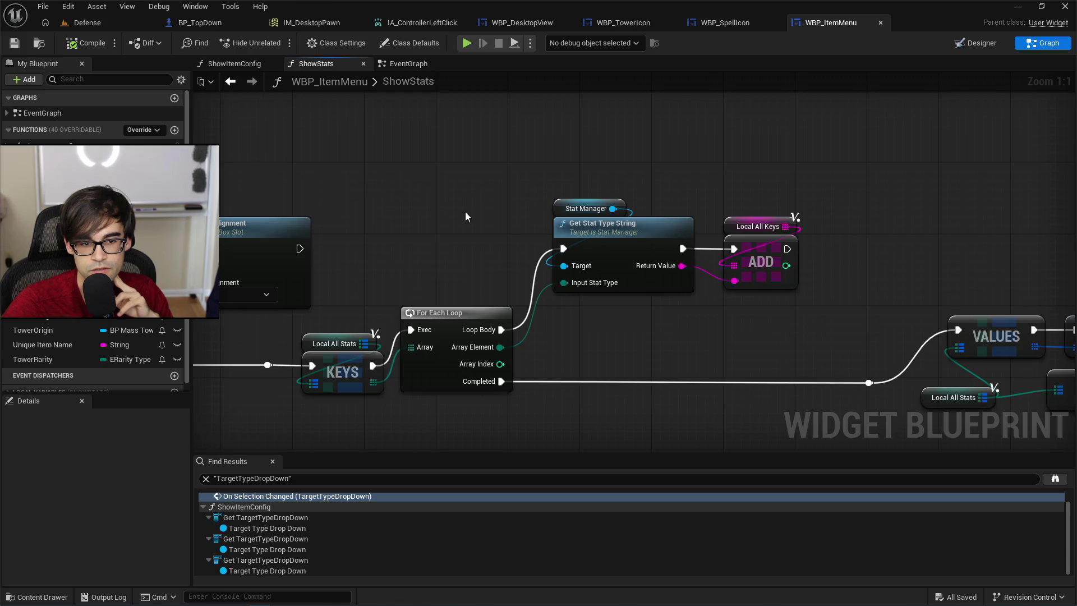
scroll(466, 211, down, 3)
mouse_move(465, 211)
mouse_down()
mouse_move(714, 240)
mouse_move(802, 208)
mouse_move(379, 204)
mouse_up()
drag(652, 227, 370, 229)
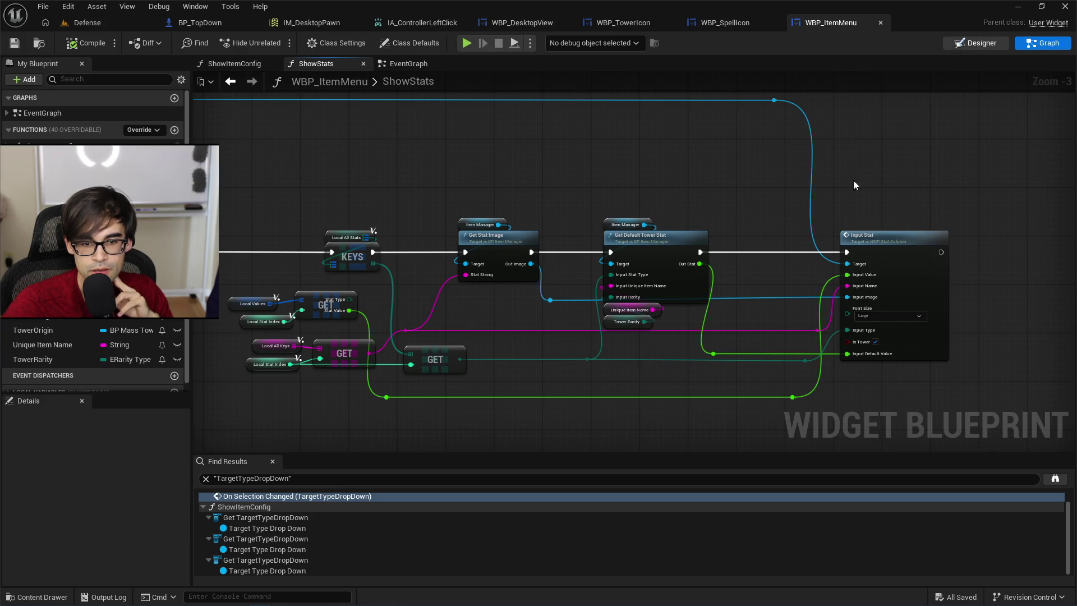
click(977, 43)
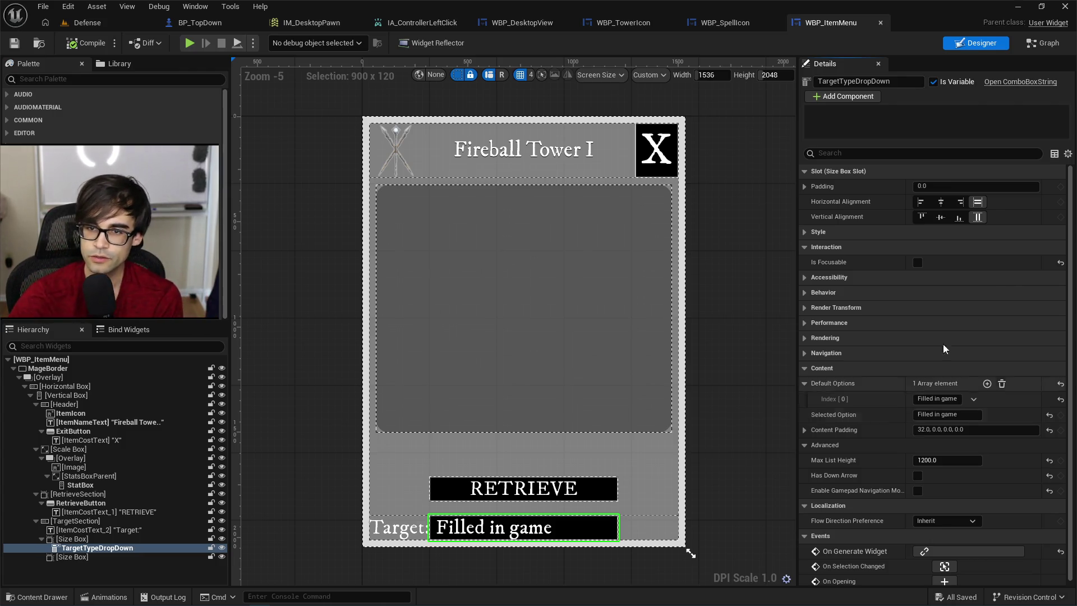
click(1042, 42)
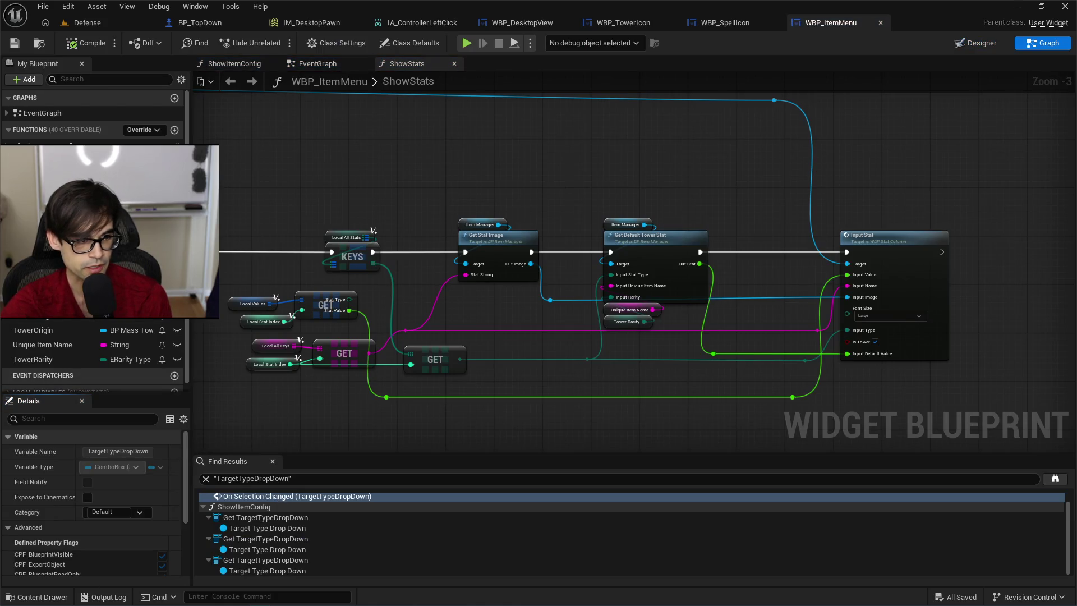
key(ctrl+f)
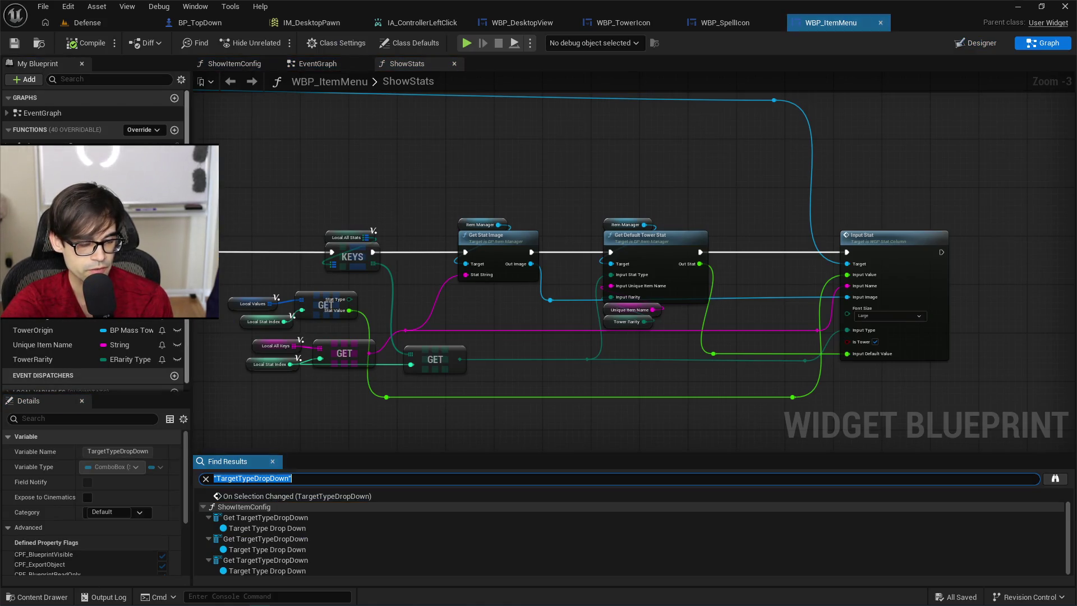
Jump to TargetTypeDropDown in ShowItemConfig and follow it to Add Option and Set Selected Option.
double_click(313, 517)
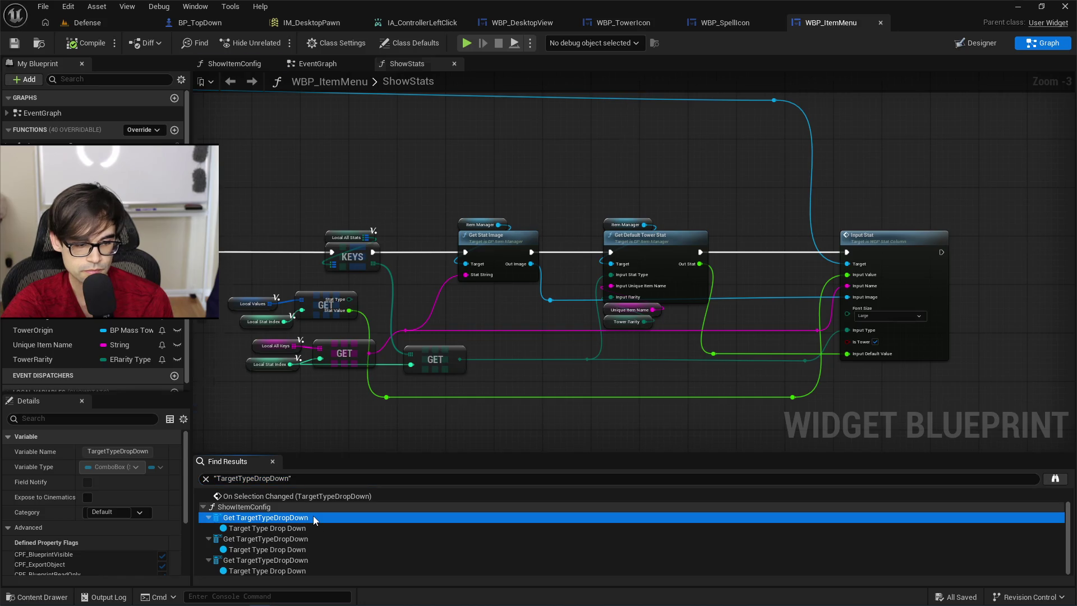
mouse_move(469, 221)
mouse_down()
mouse_move(774, 180)
mouse_move(765, 177)
mouse_up()
scroll(744, 172, up, 2)
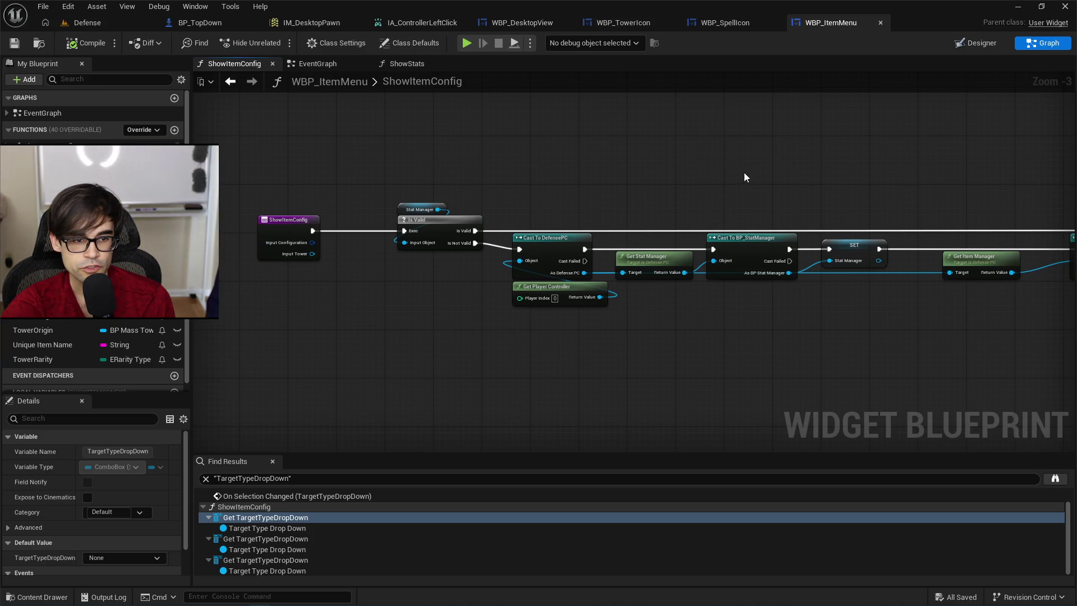
scroll(959, 161, right, 10)
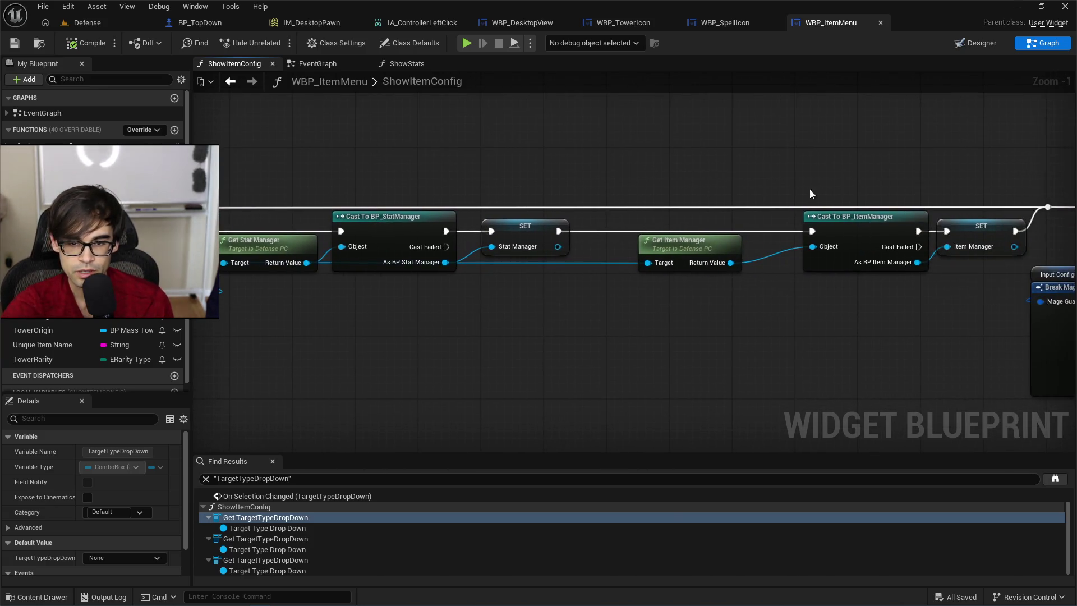
scroll(820, 152, right, 10)
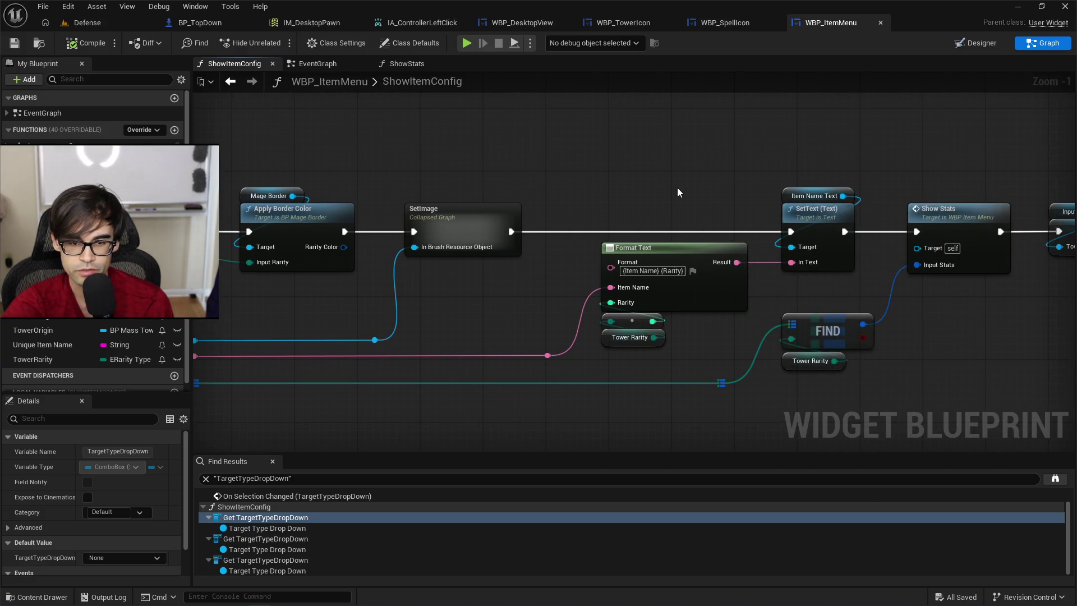
scroll(678, 187, right, 5)
scroll(773, 189, right, 6)
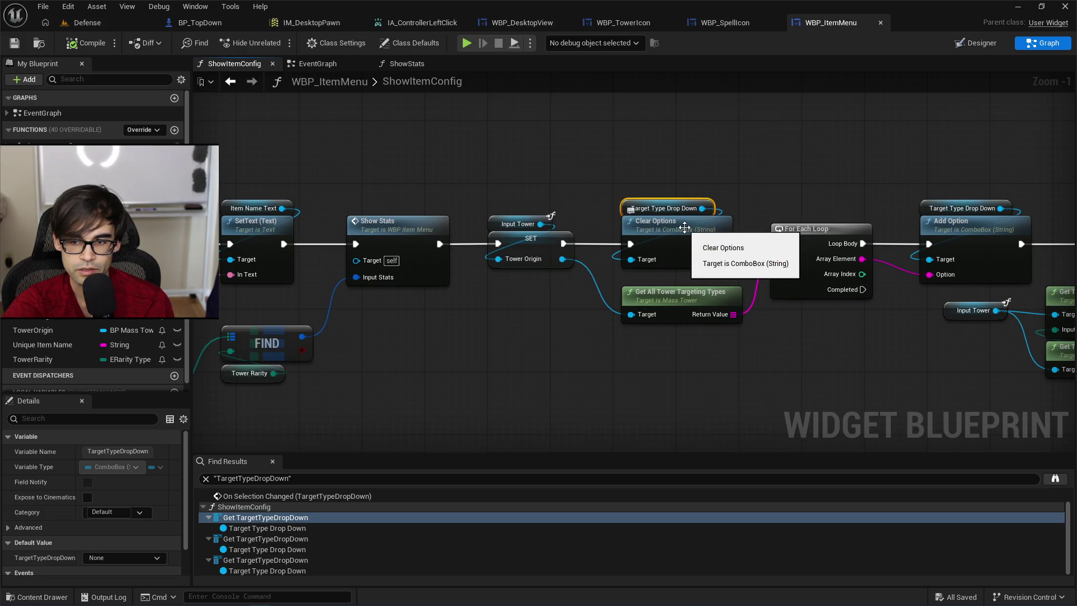
scroll(777, 190, right, 4)
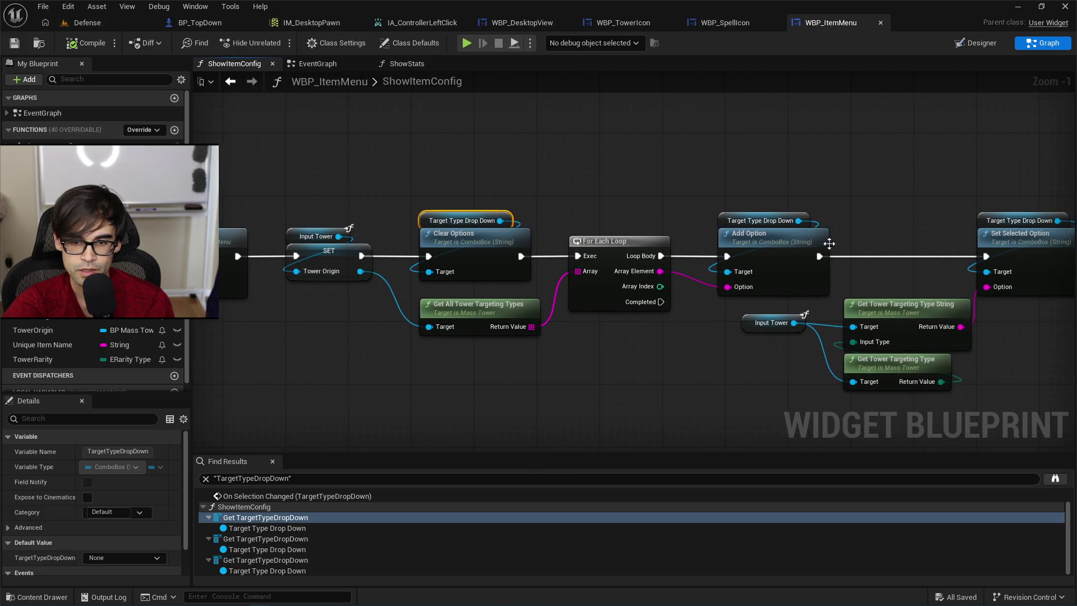
scroll(829, 243, right, 5)
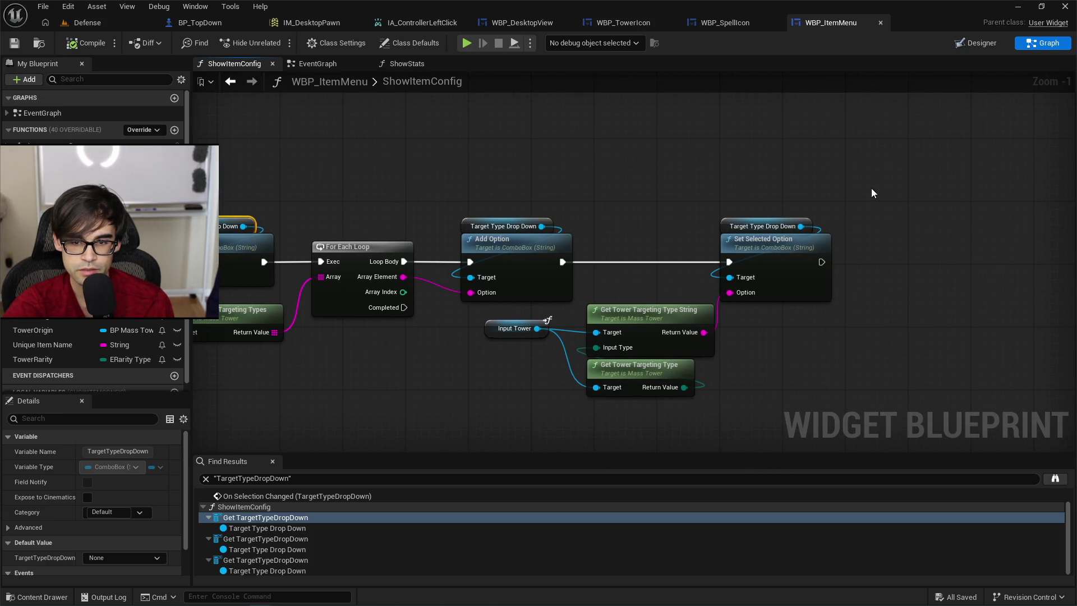
scroll(786, 197, right, 4)
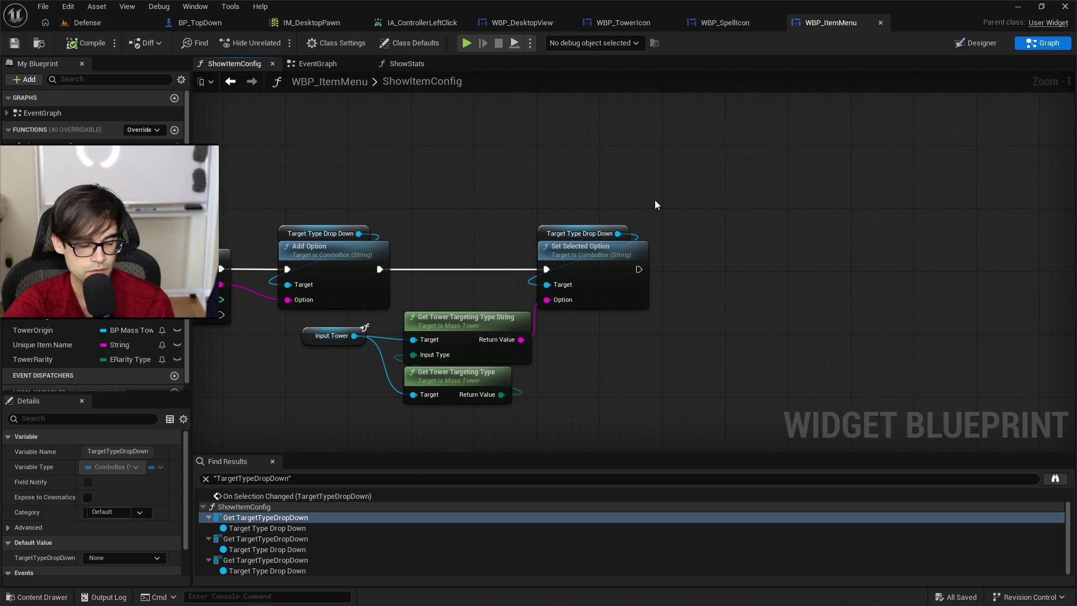
Add Set Enable Gamepad Navigation Mode on the drop-down, executed after Set Selected Option.
drag(619, 233, 726, 238)
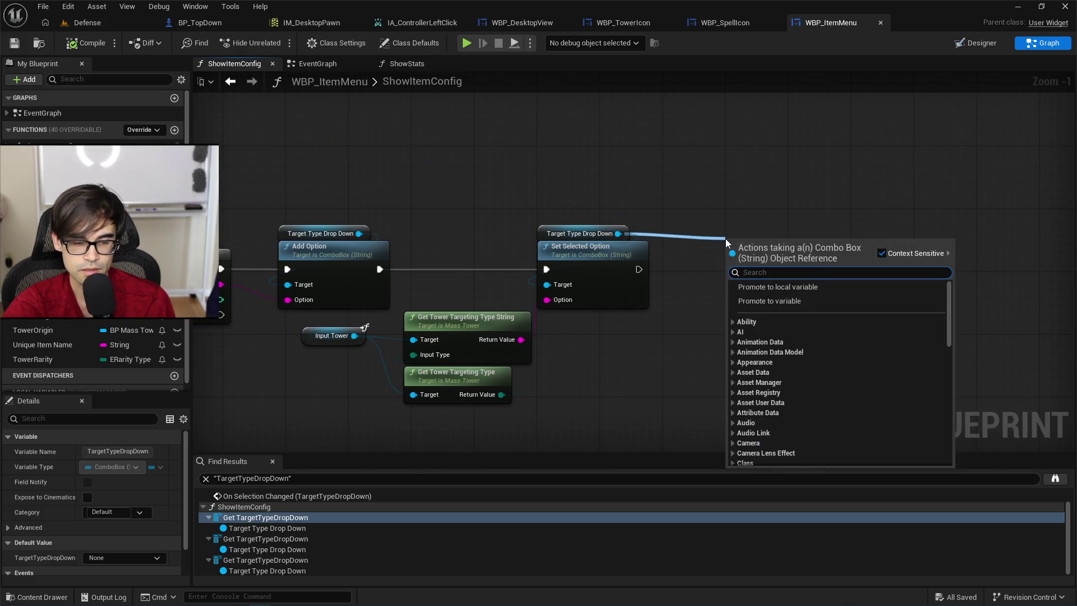
text(naviga)
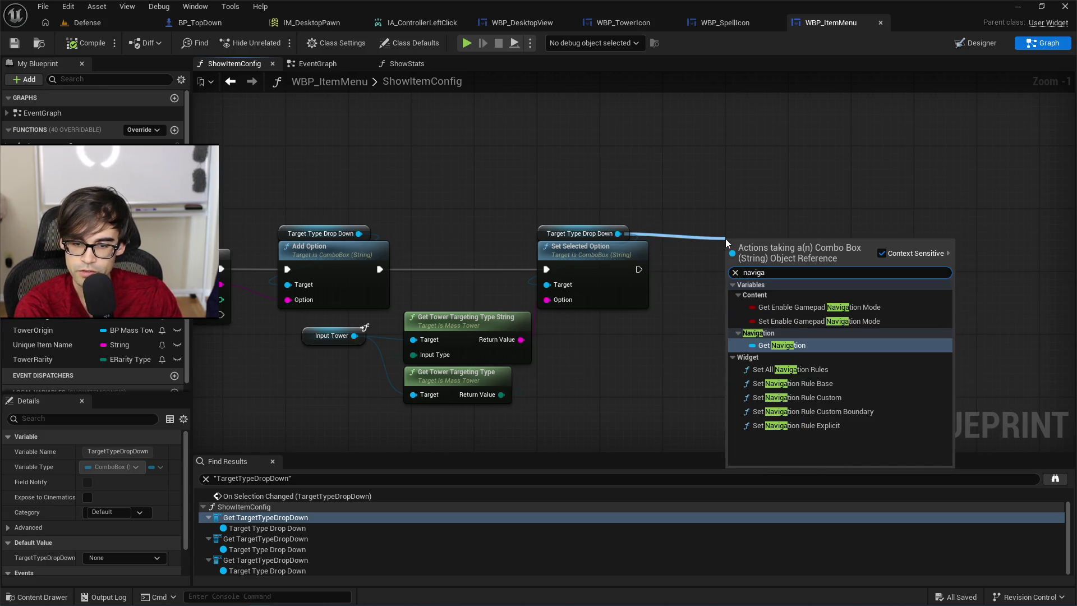
key(Down)
key(Down)
key(Up)
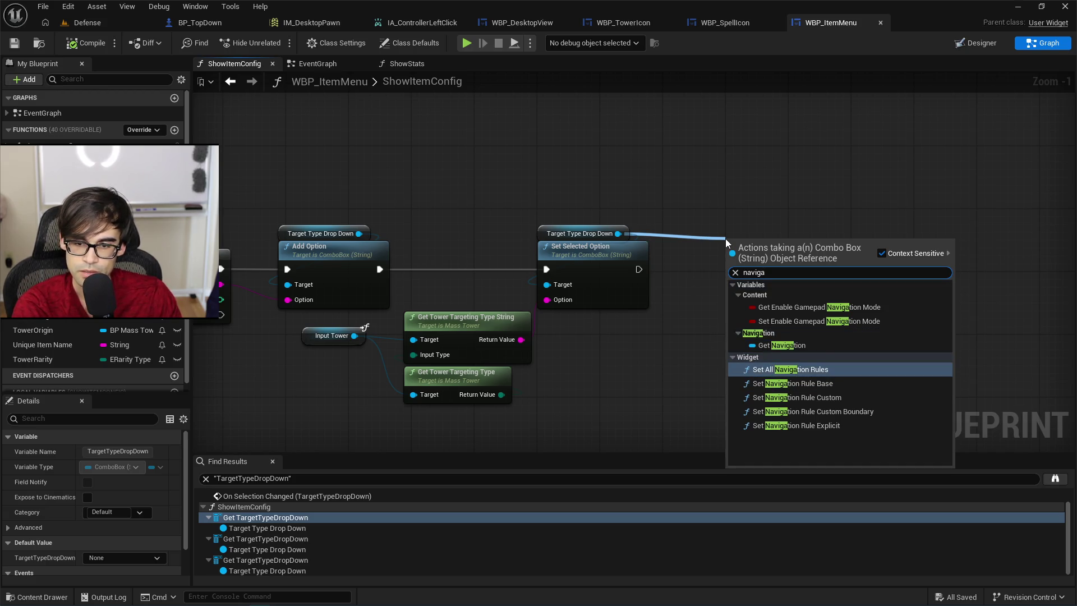
key(Up)
key(Up)
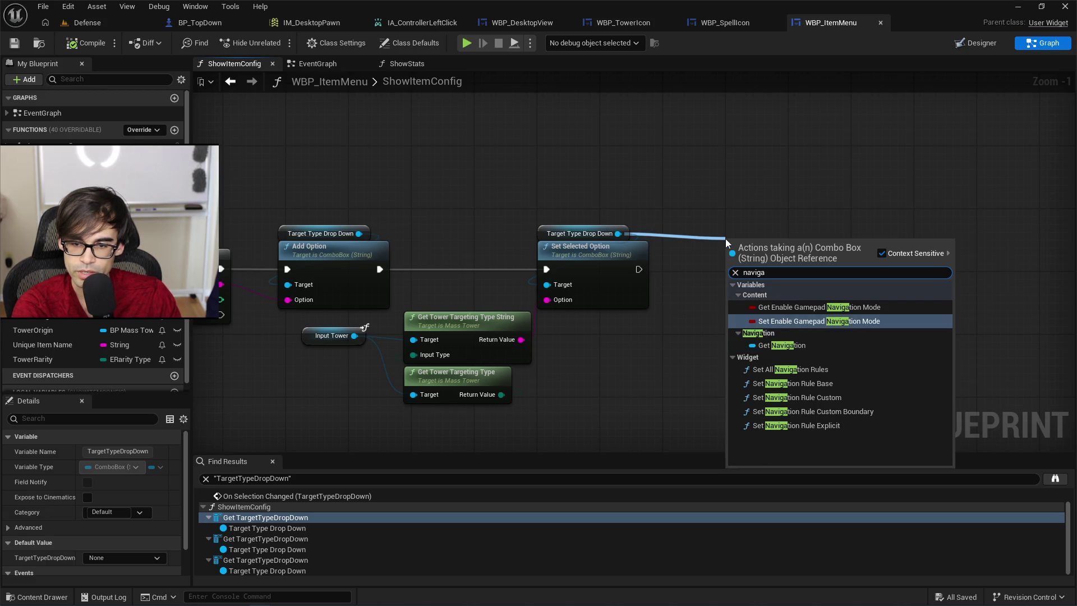
key(Return)
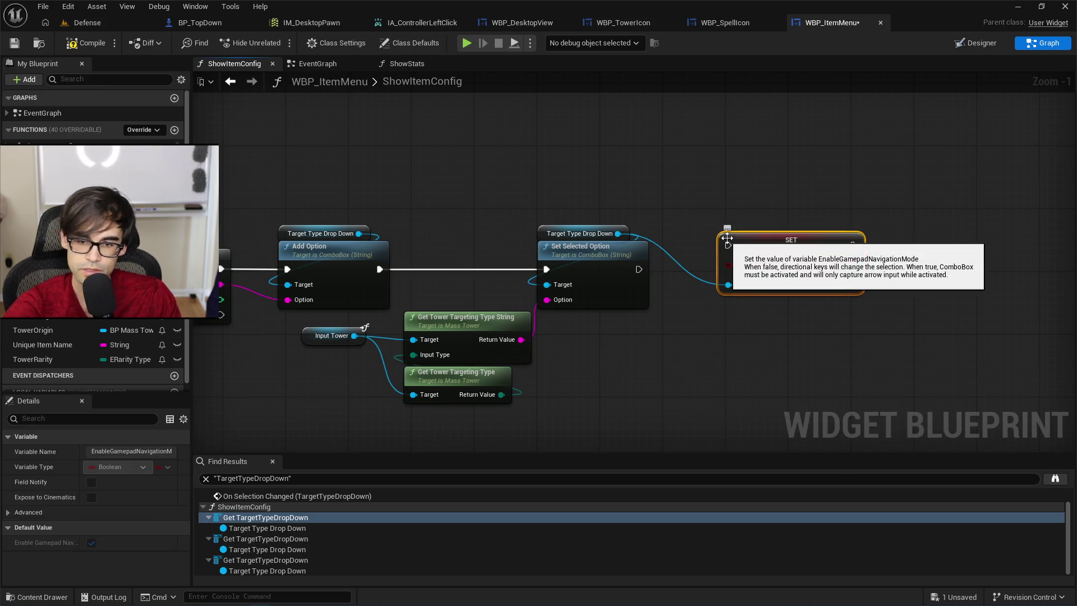
mouse_move(639, 270)
mouse_down()
mouse_move(729, 245)
mouse_move(736, 276)
mouse_move(745, 266)
mouse_up()
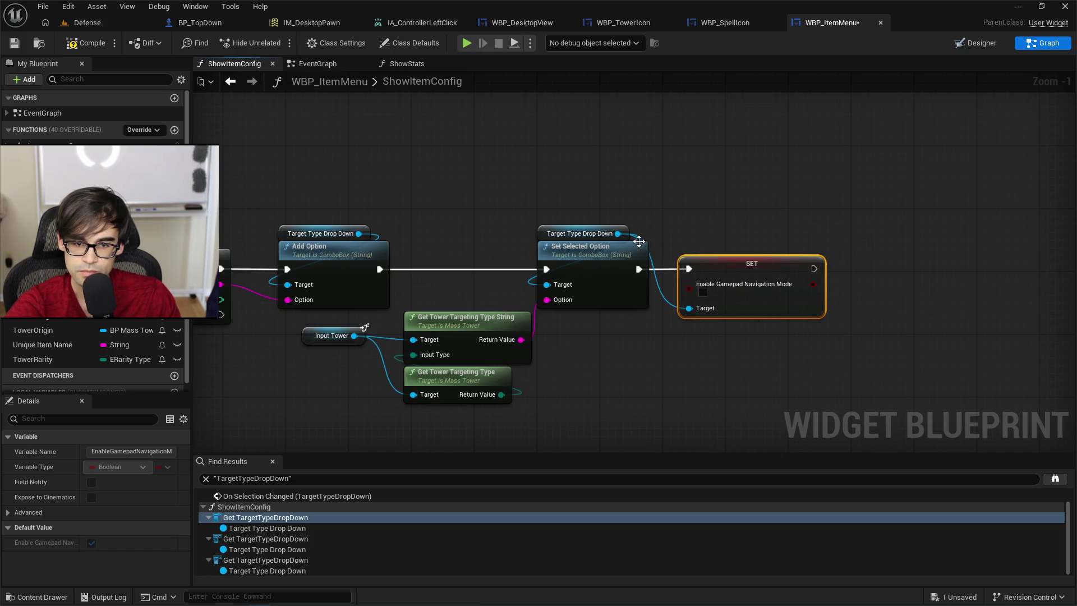
Start another node search from the drop-down reference, clearing the 'gamepad' query.
drag(618, 233, 709, 224)
text(gamepad)
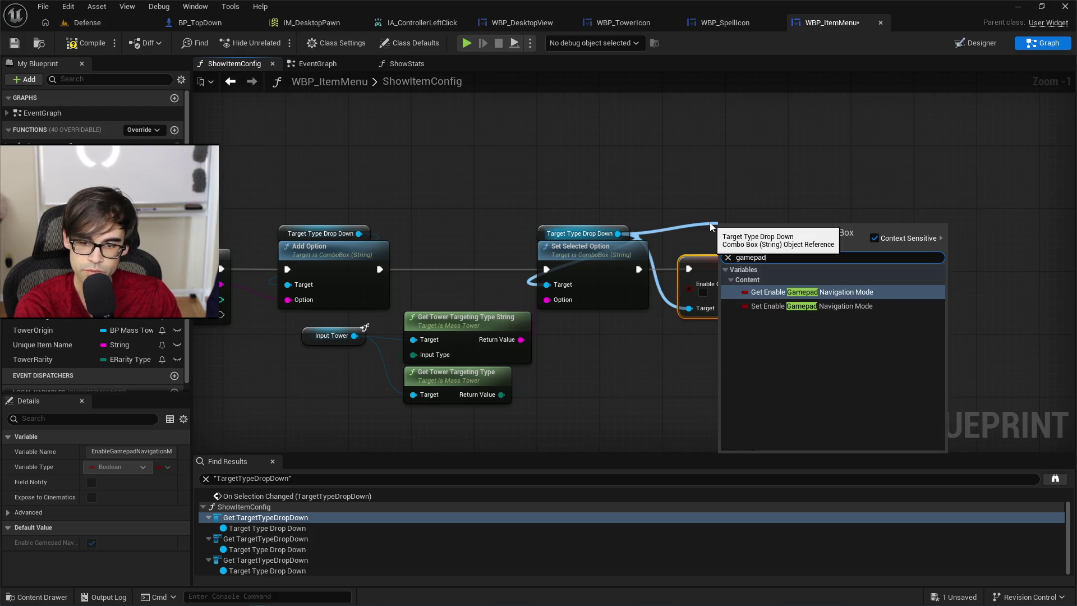
key(BackSpace)
key(BackSpace)
key(BackSpace)
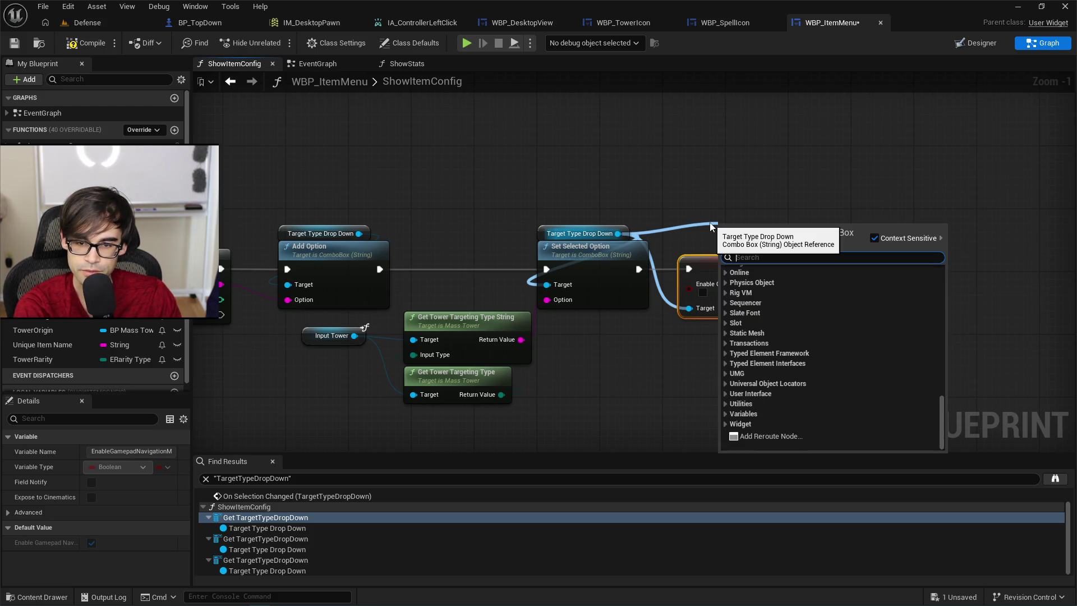
Chain Set All Navigation Rules with rule Invalid after the gamepad setter, then compile.
text(navigation)
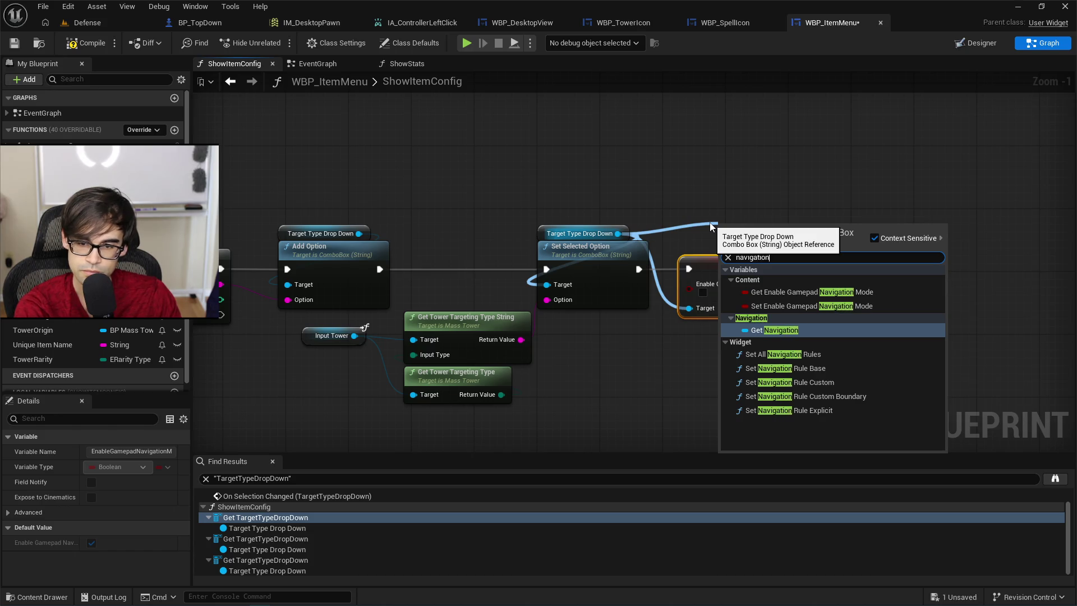
click(791, 354)
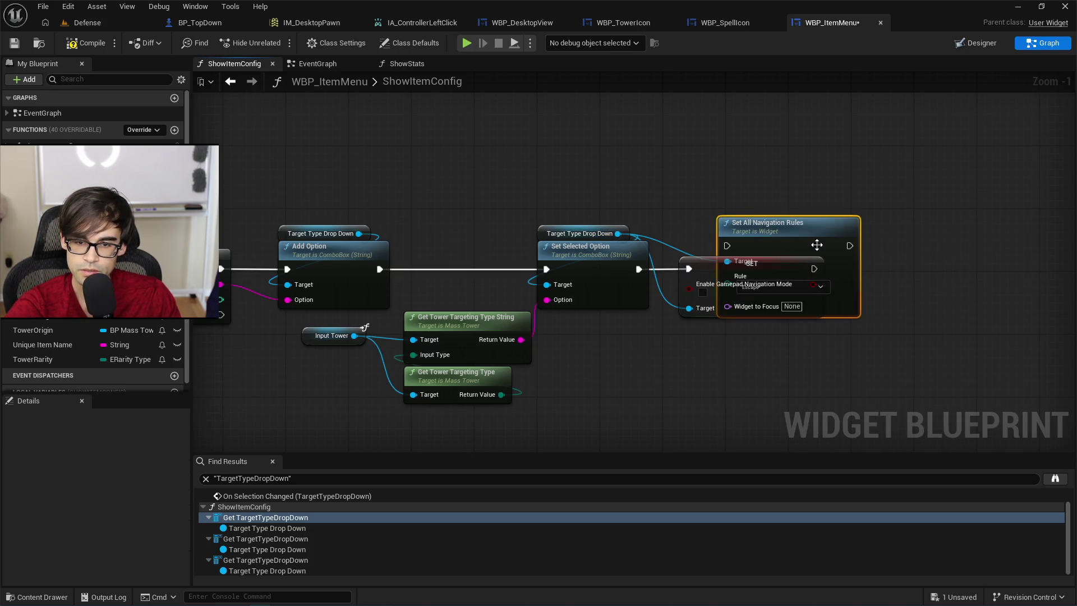
drag(820, 243, 962, 241)
click(934, 280)
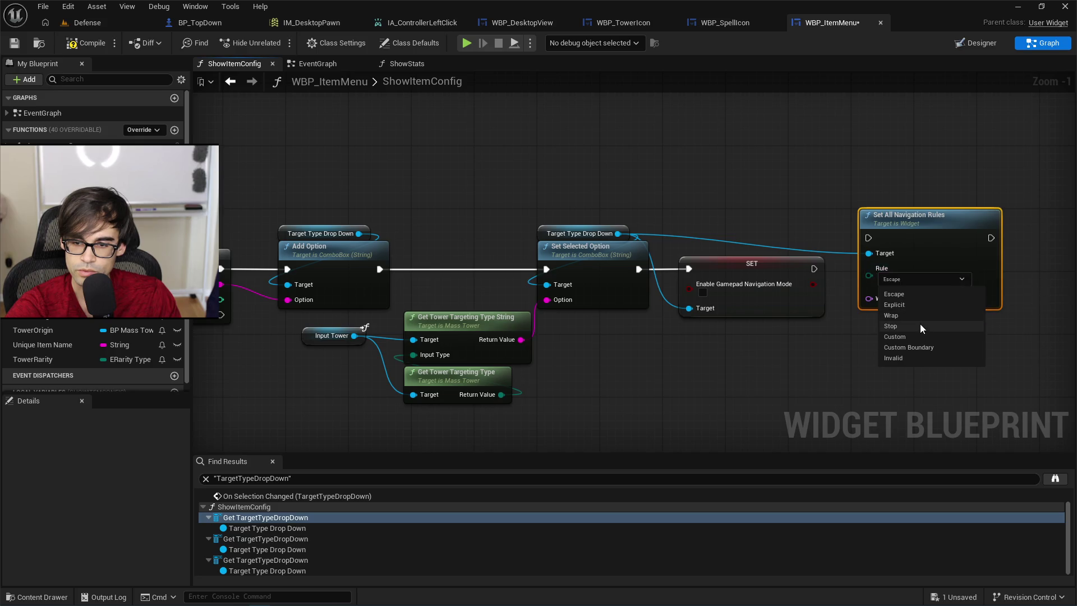
click(911, 357)
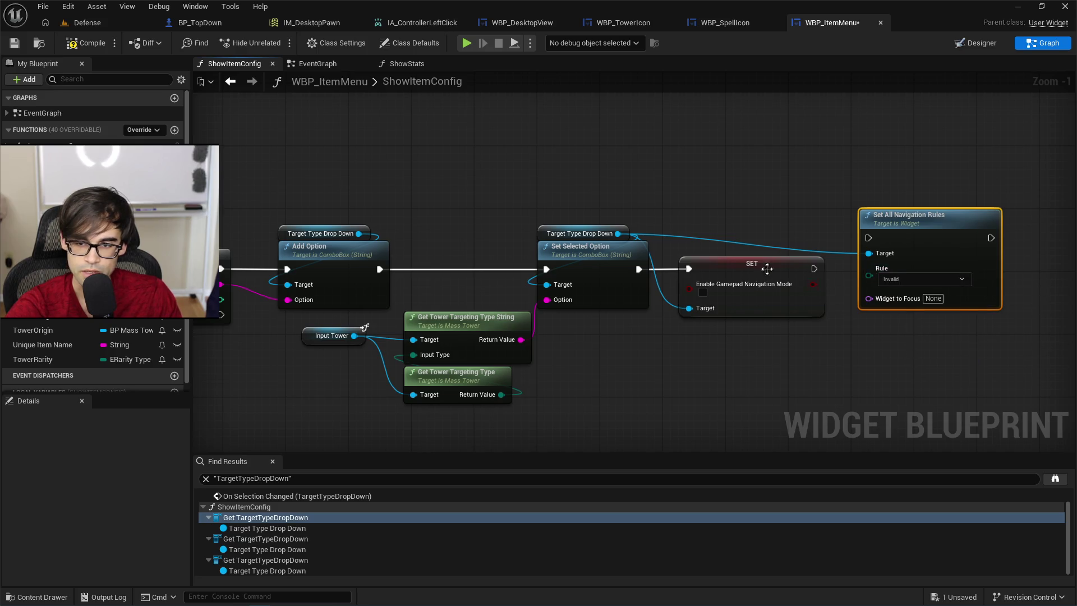
mouse_move(820, 269)
mouse_down()
mouse_move(830, 286)
mouse_move(870, 238)
mouse_move(907, 257)
mouse_up()
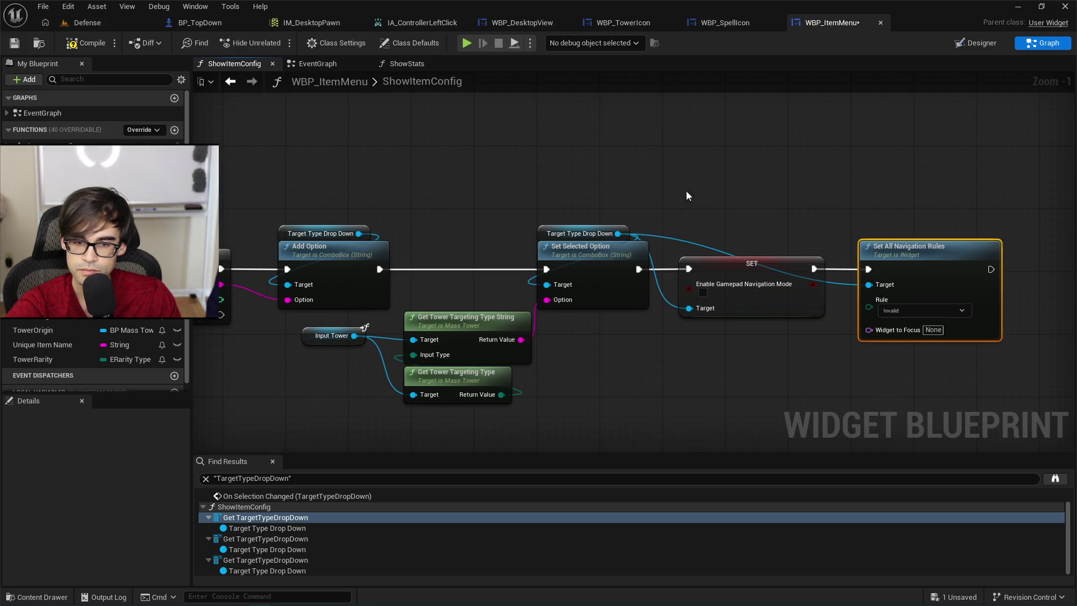
click(86, 45)
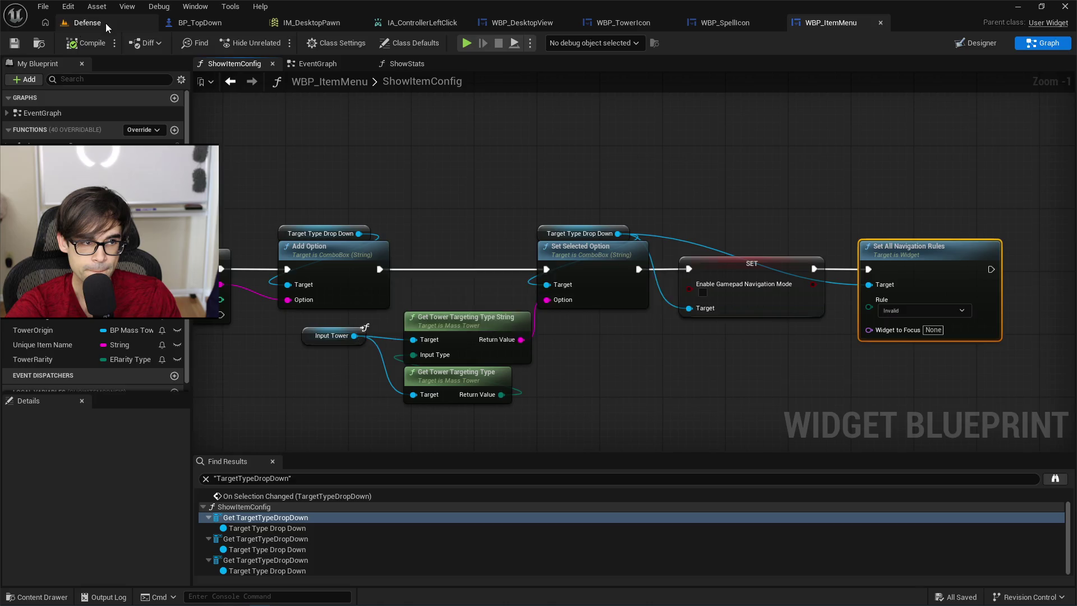
Switch to the Defense level and start Play-in-Editor.
click(106, 23)
click(278, 43)
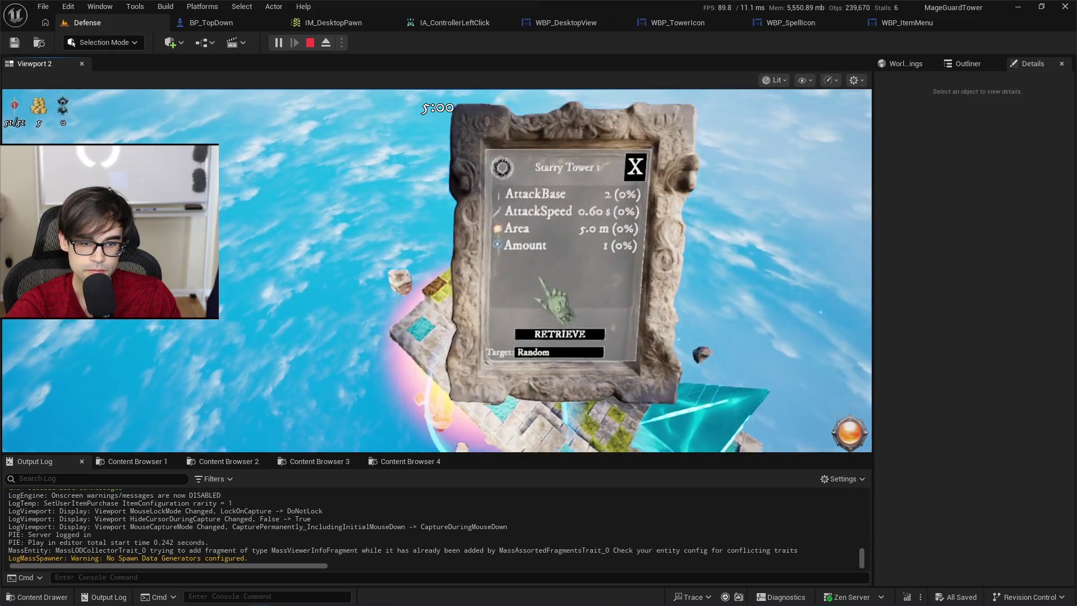
scroll(556, 297, down, 3)
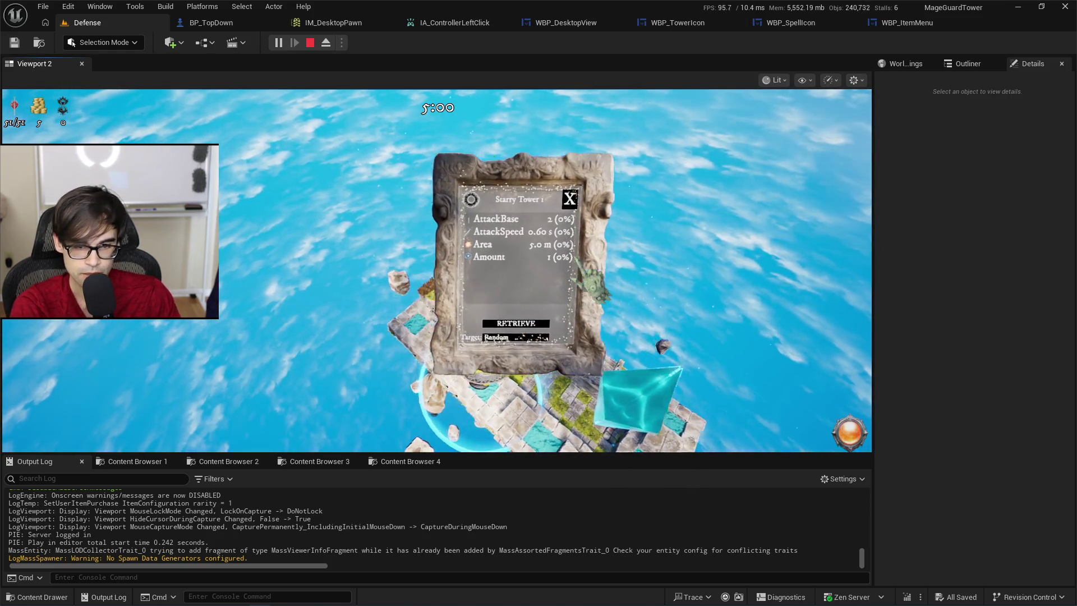
scroll(556, 269, up, 3)
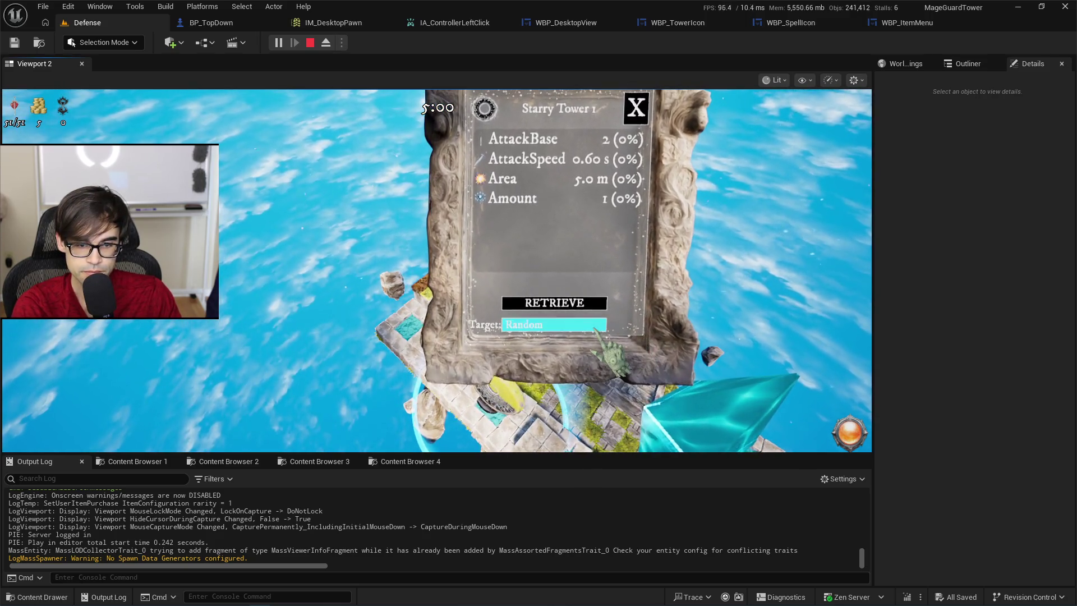
Test the tower's Target dropdown, then stop the play session.
click(595, 327)
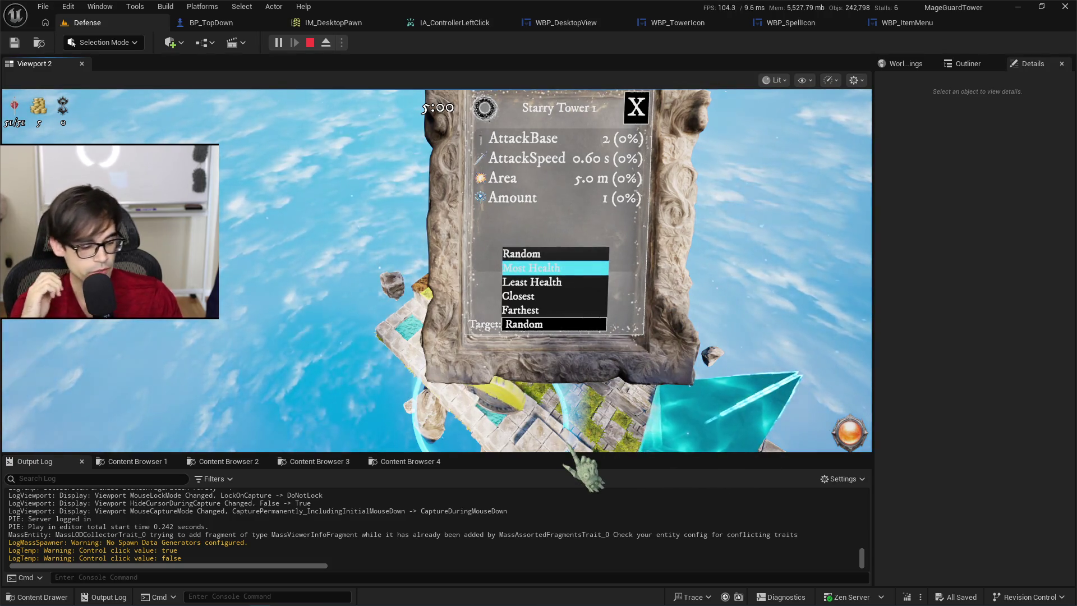
key(Escape)
key(Escape)
click(481, 360)
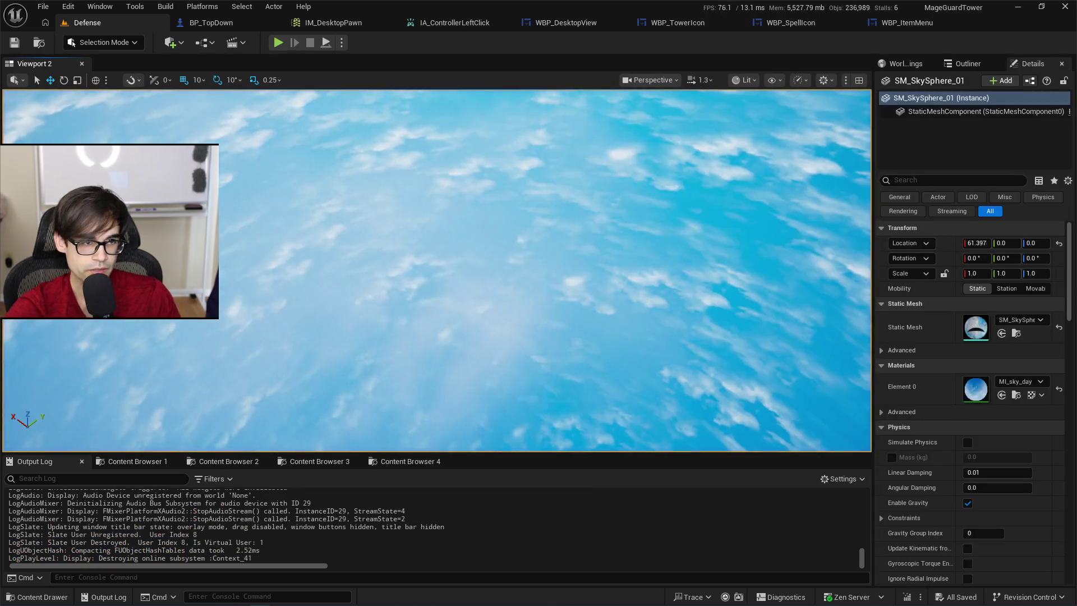
Search Project Settings for gamepad options, then close Project Settings.
click(68, 6)
click(368, 180)
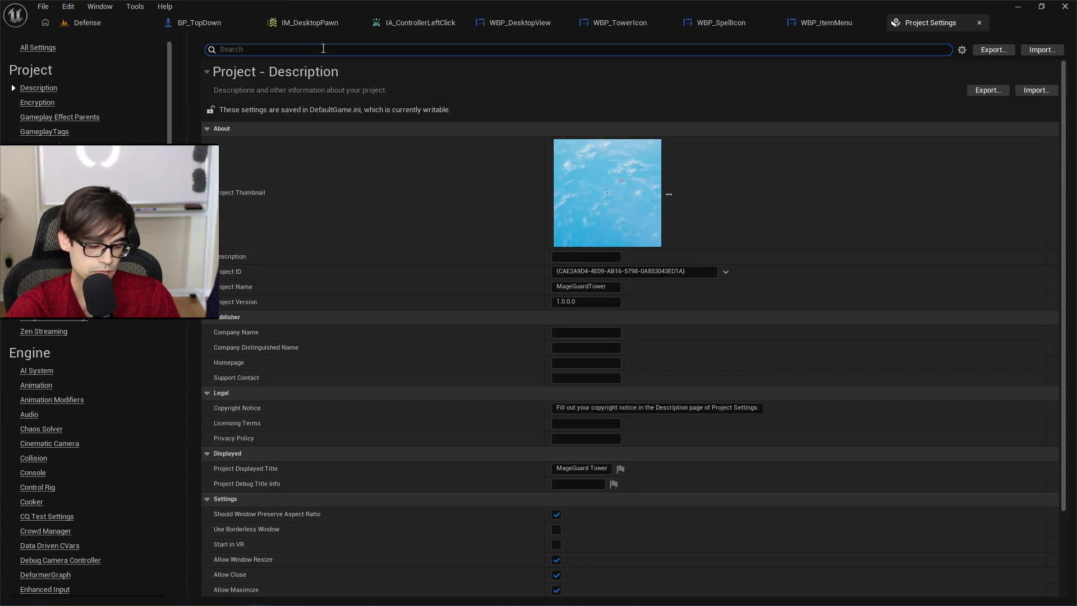
text(gamepad)
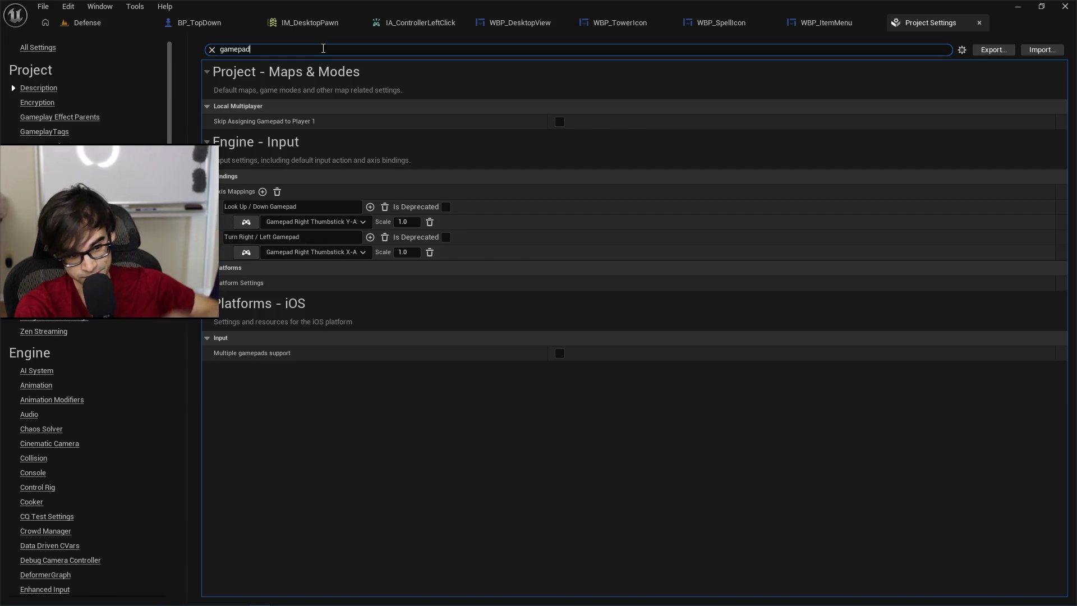
click(979, 23)
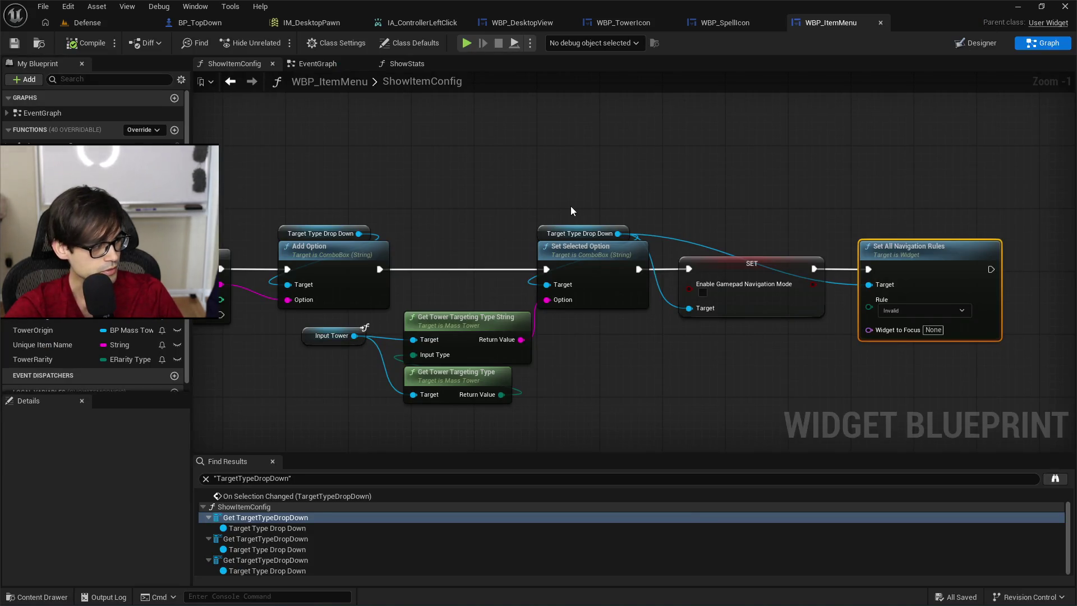
key(alt+Tab)
Search Brave for 'unreal combobox gamepad still navigation'.
click(791, 13)
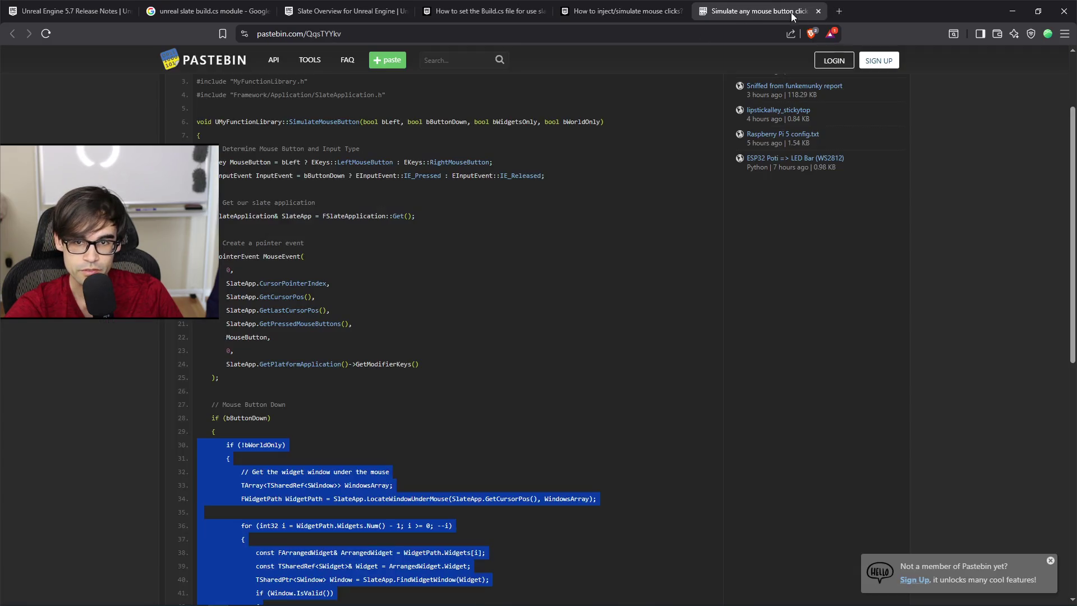
click(713, 28)
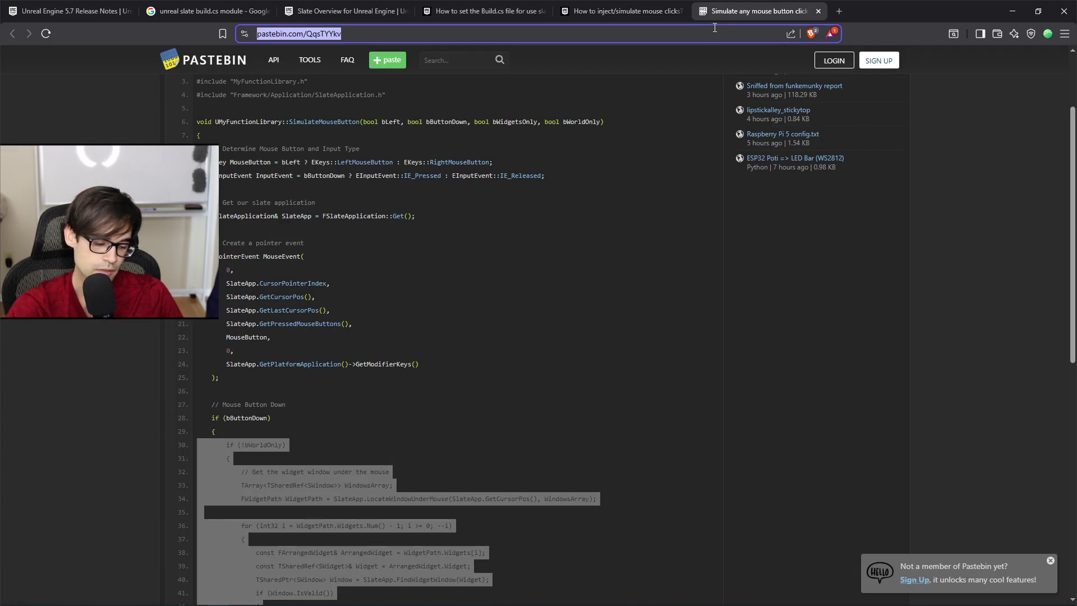
key(BackSpace)
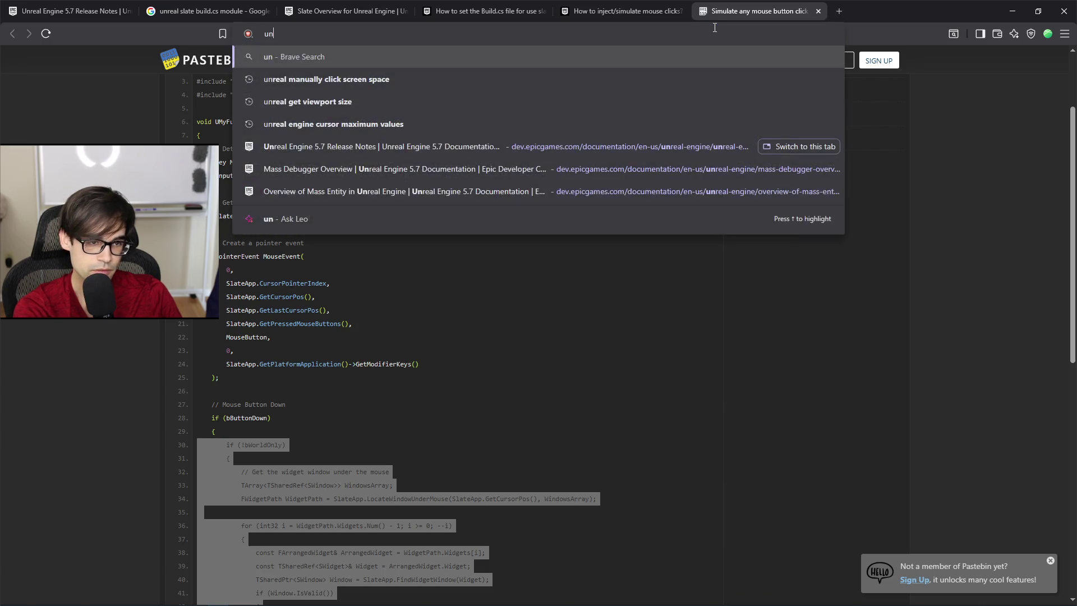
text(unreal combobox)
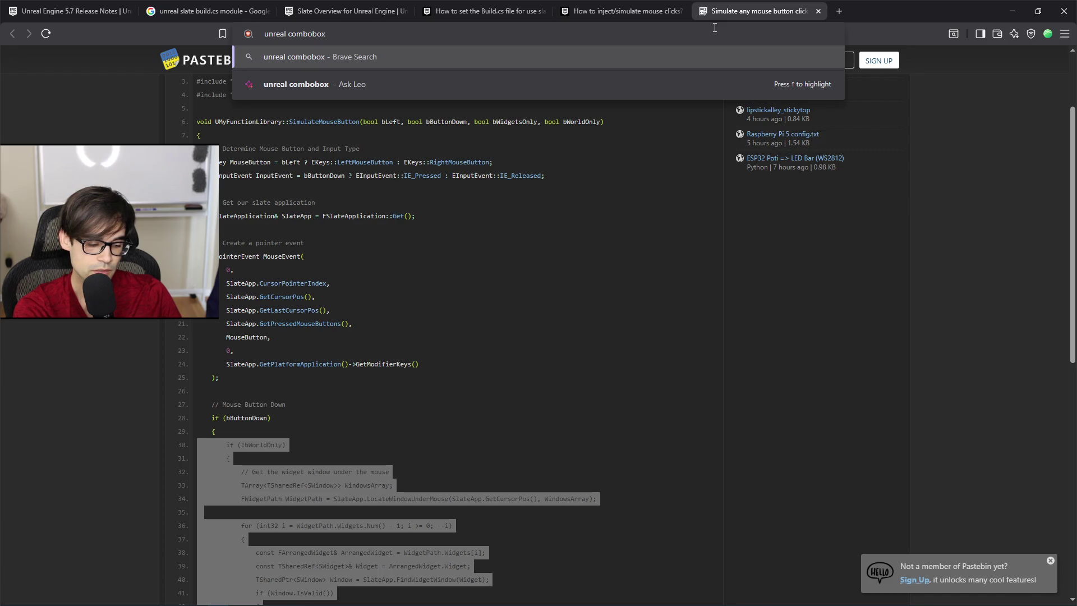
text( gamepad still nva)
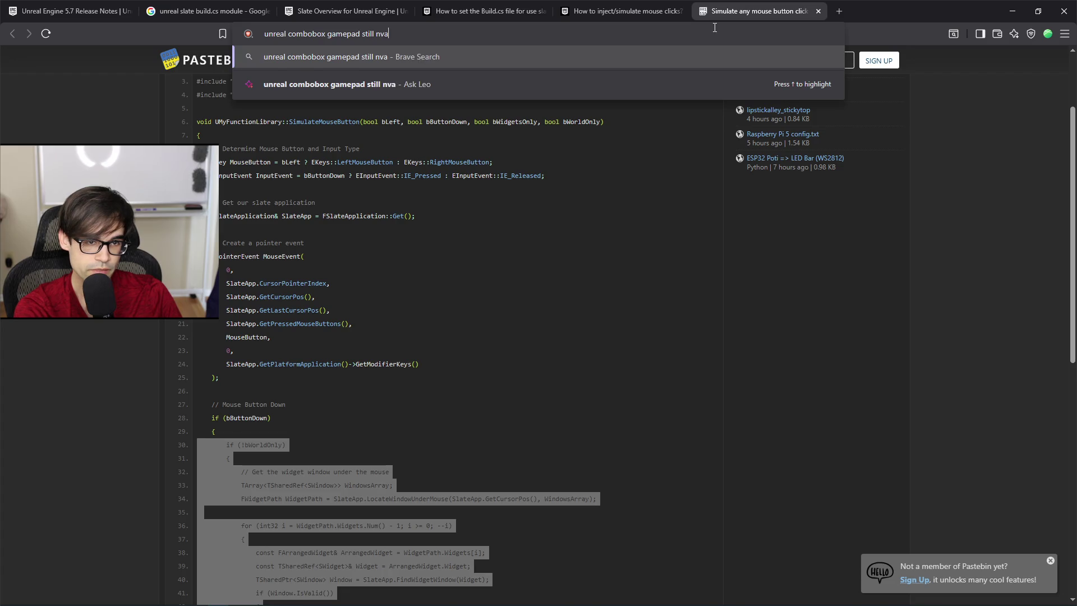
key(BackSpace)
key(BackSpace)
text(avigation)
key(Return)
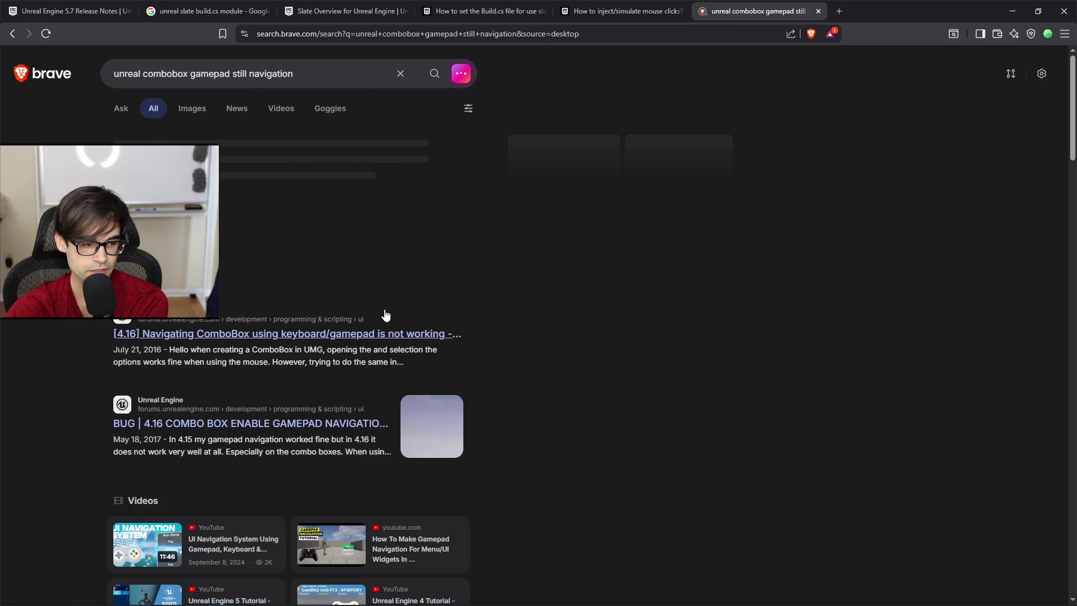
Read the expanded AI answer and open the gamepad navigation article in a new tab.
right_click(327, 334)
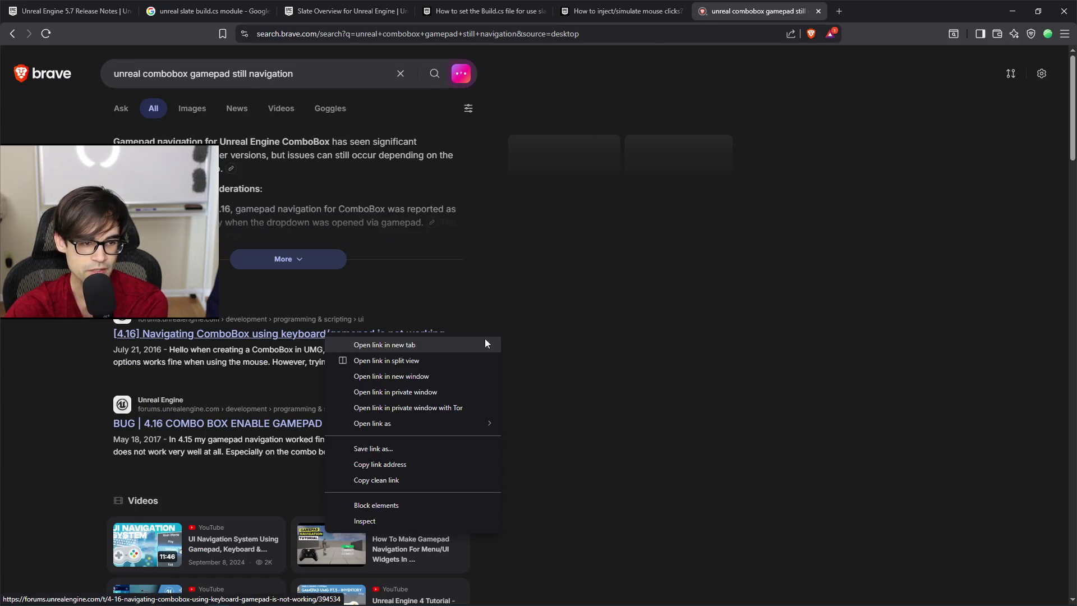
click(569, 342)
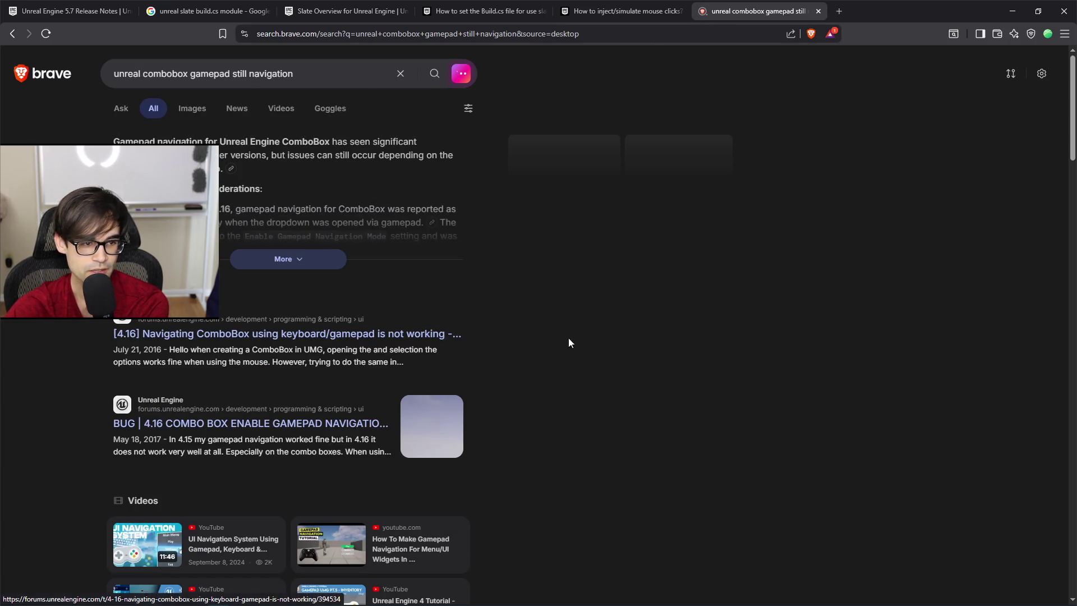
click(296, 259)
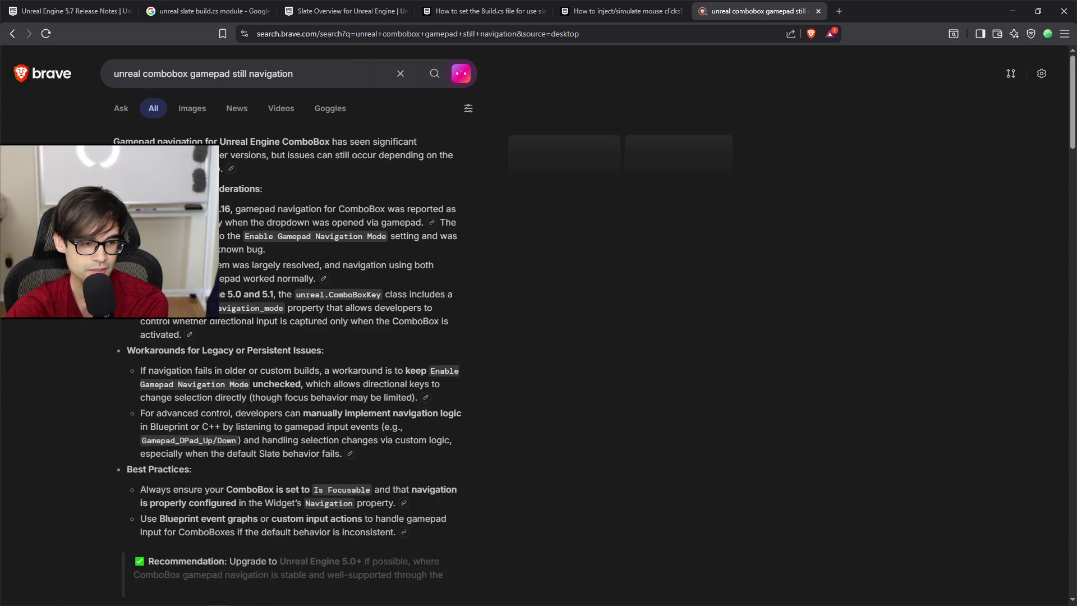
scroll(288, 377, down, 1)
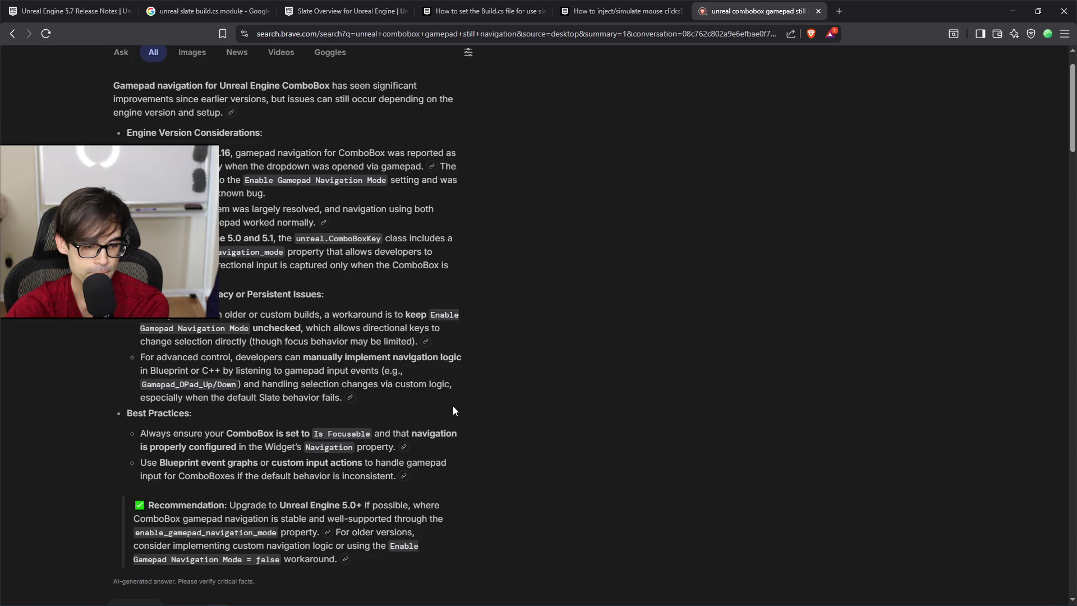
scroll(451, 406, down, 3)
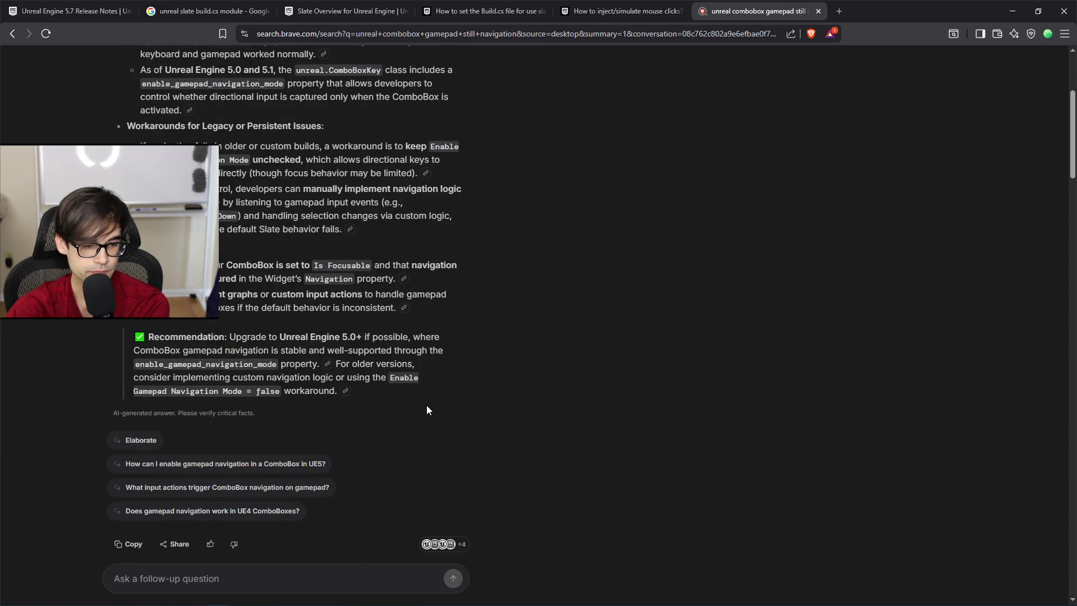
scroll(426, 406, down, 7)
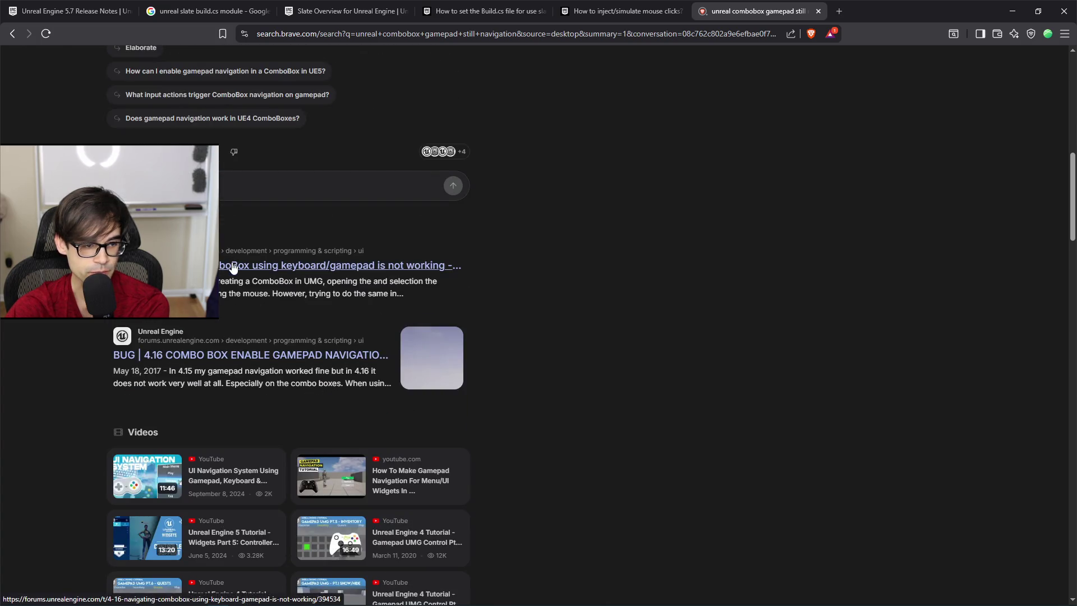
scroll(306, 381, down, 5)
scroll(75, 381, down, 2)
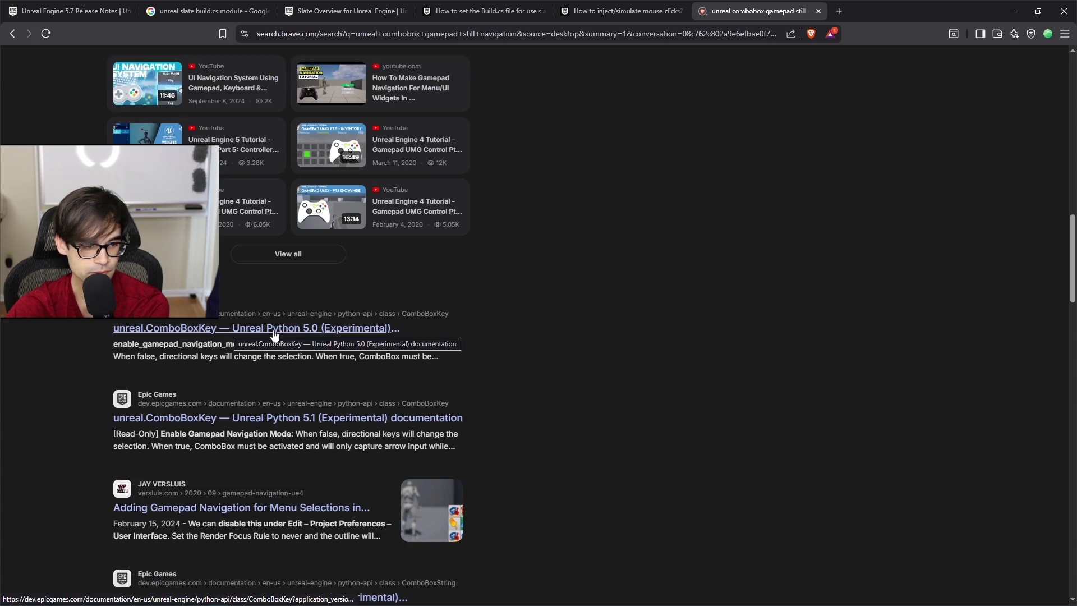
scroll(444, 415, down, 1)
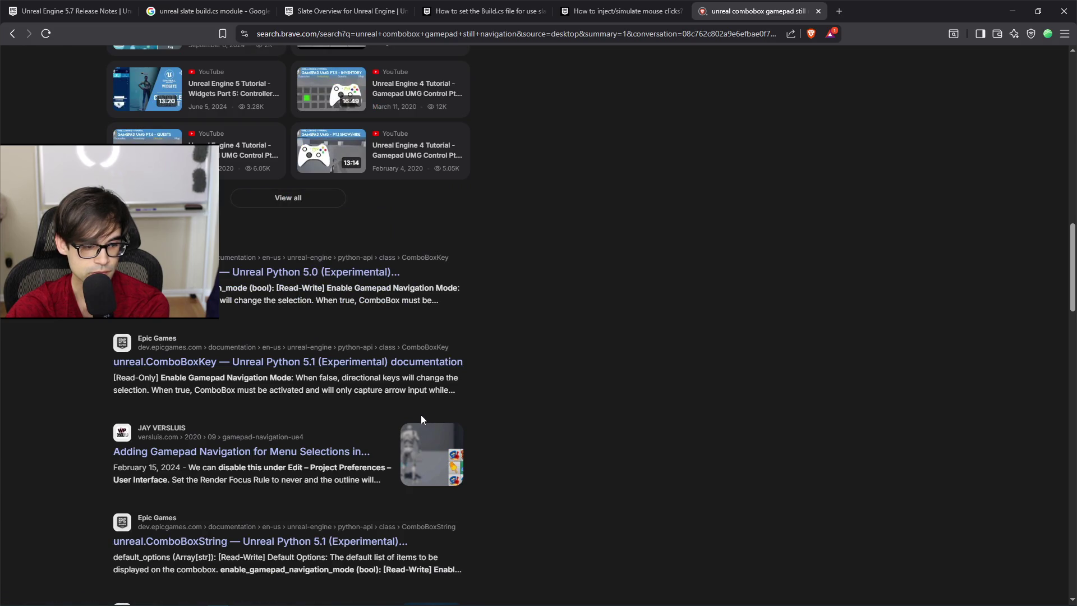
right_click(320, 455)
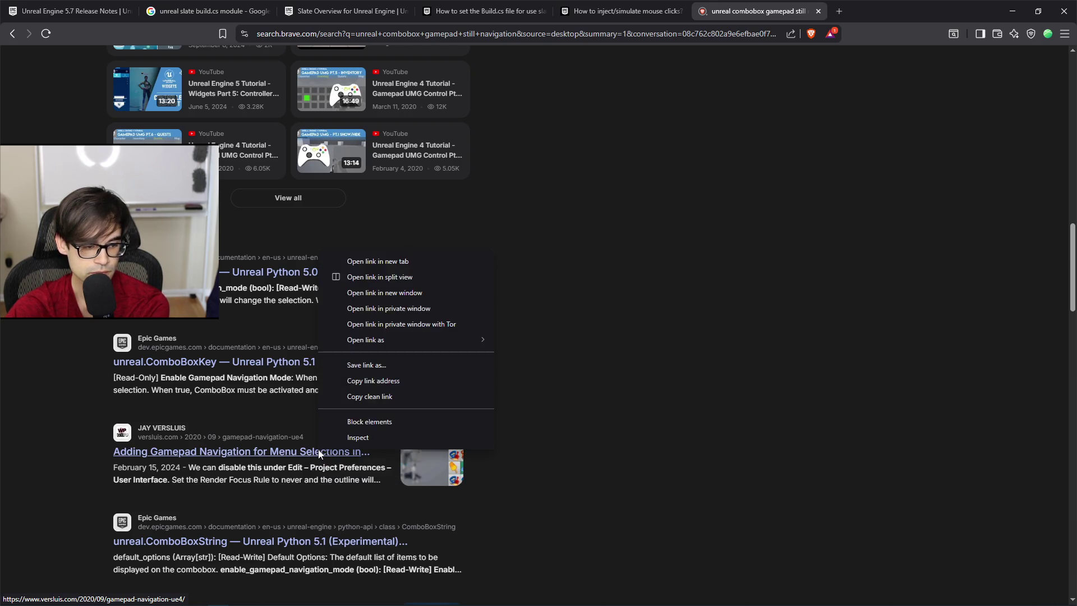
click(404, 266)
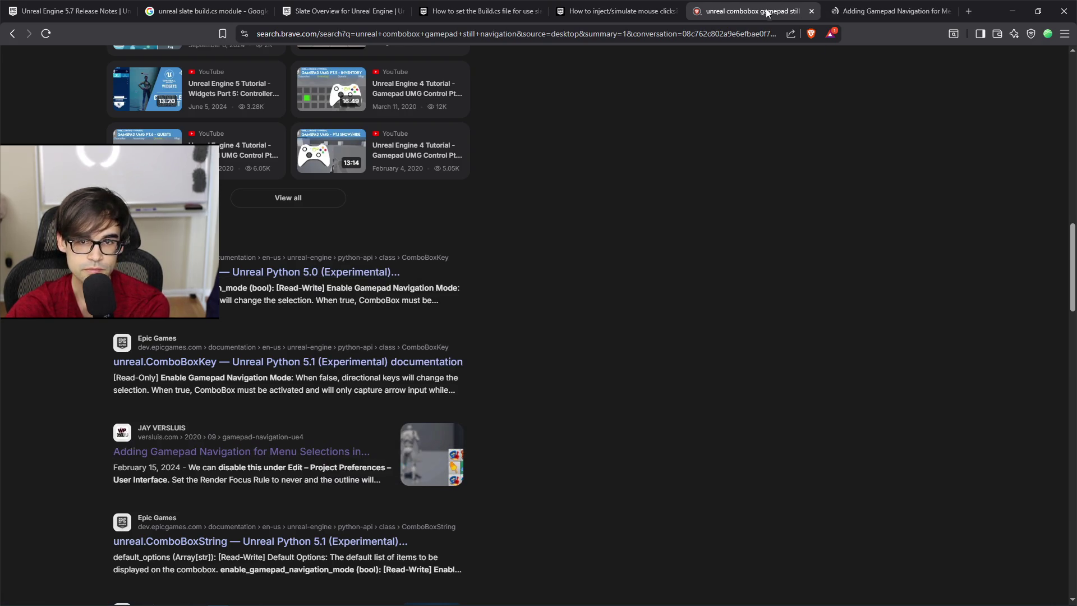
Read the gamepad navigation article down to 'Removing the dotted line', then return to Unreal's Defense level.
click(875, 12)
scroll(587, 419, down, 15)
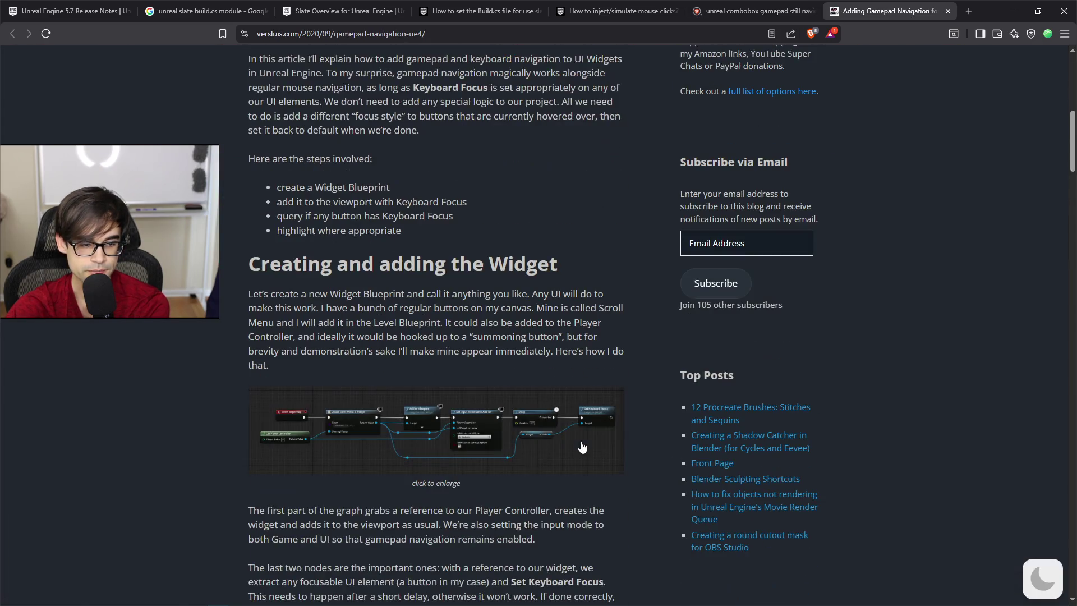
scroll(575, 458, down, 12)
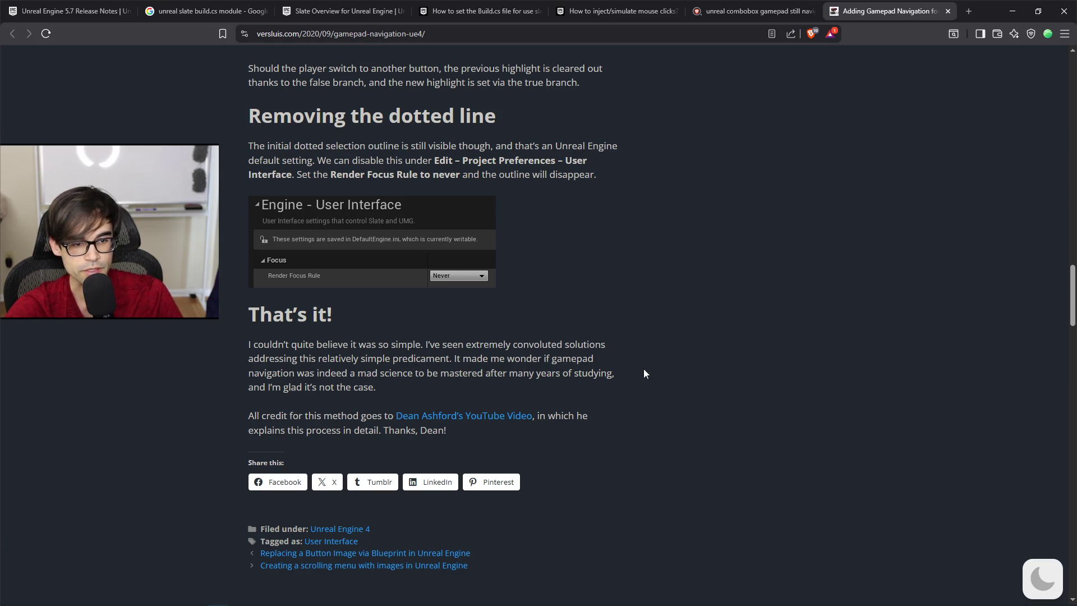
key(alt+Tab)
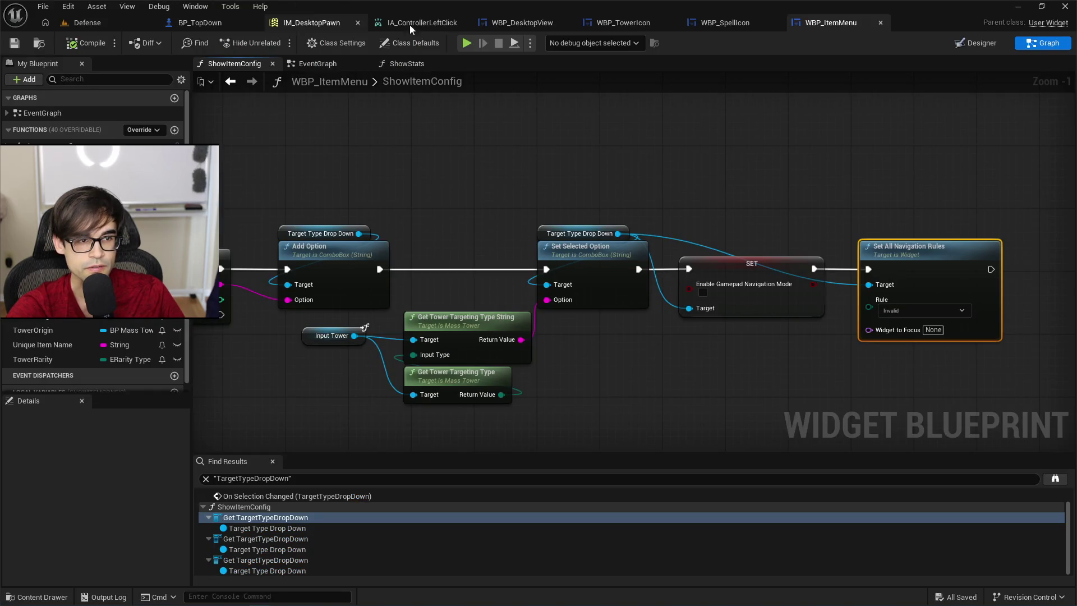
click(112, 25)
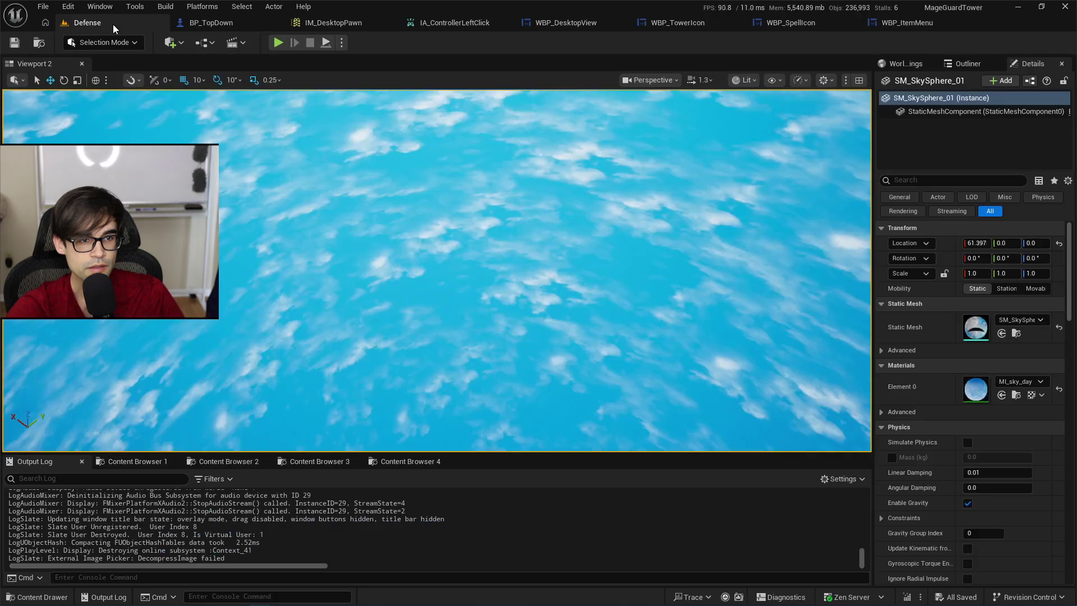
Set Render Focus Rule to Never in Project Settings and play the Defense level.
click(68, 6)
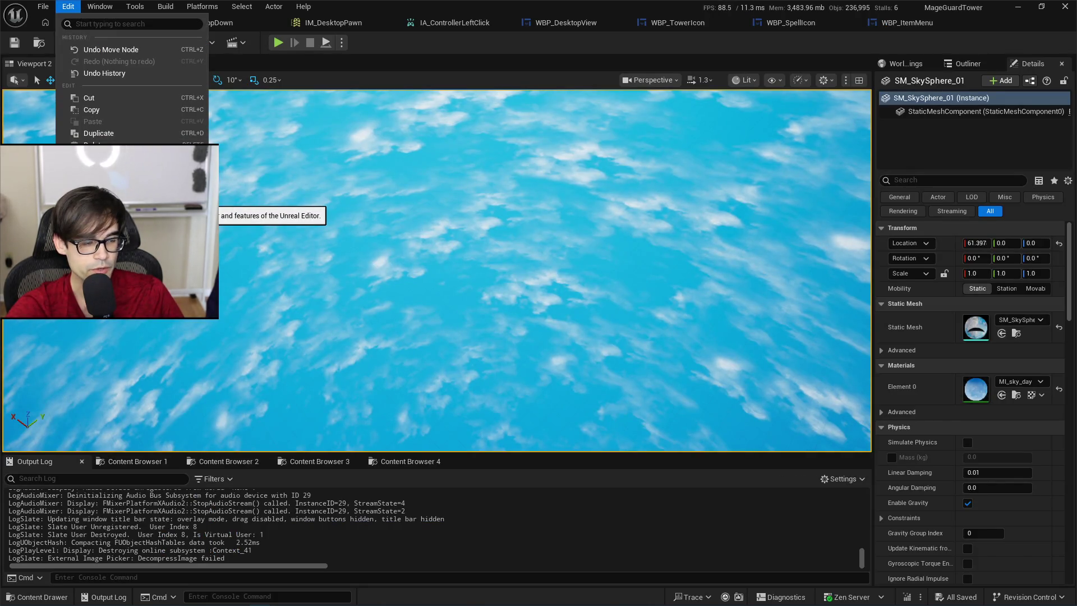
click(101, 206)
text(focus)
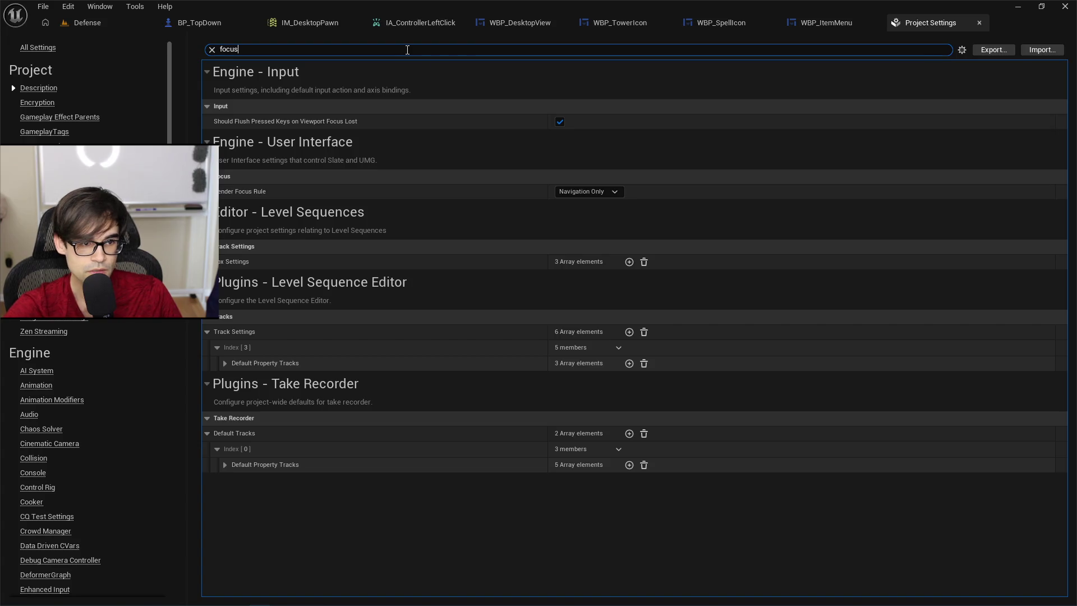
click(614, 192)
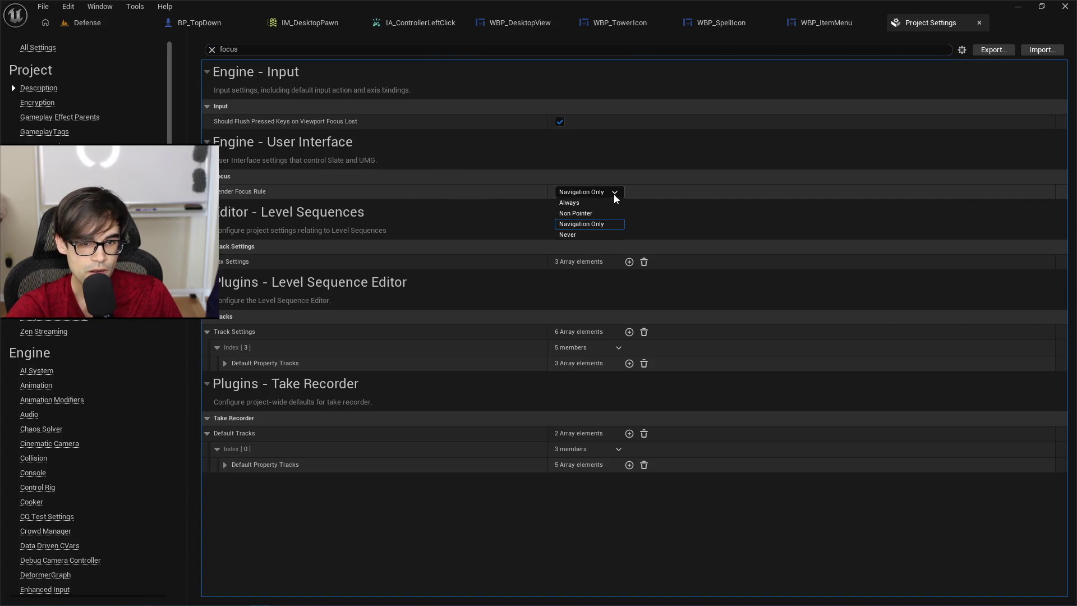
click(579, 235)
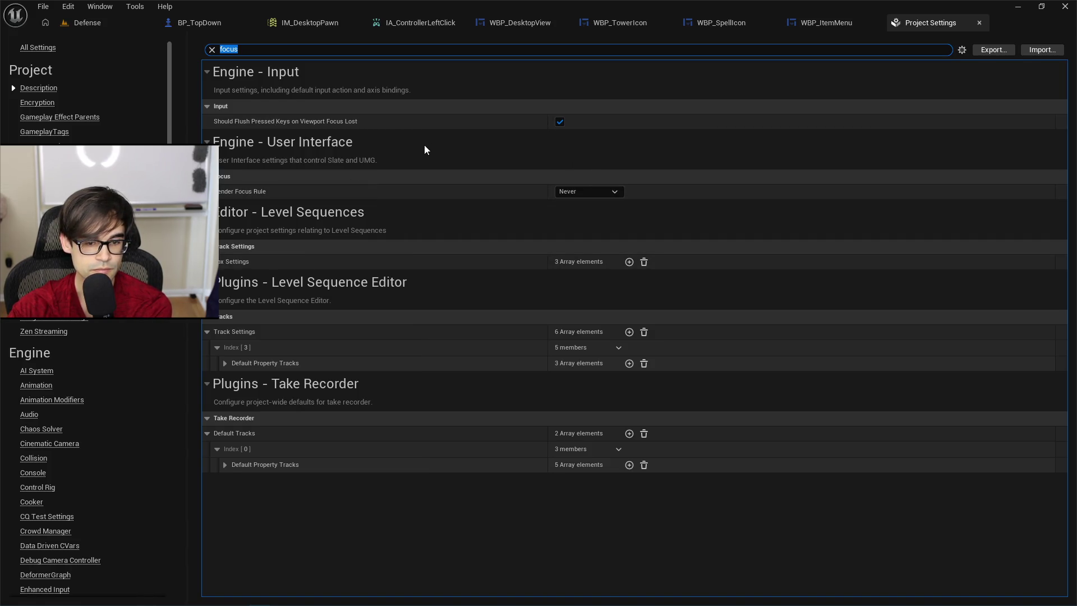
click(102, 23)
click(279, 43)
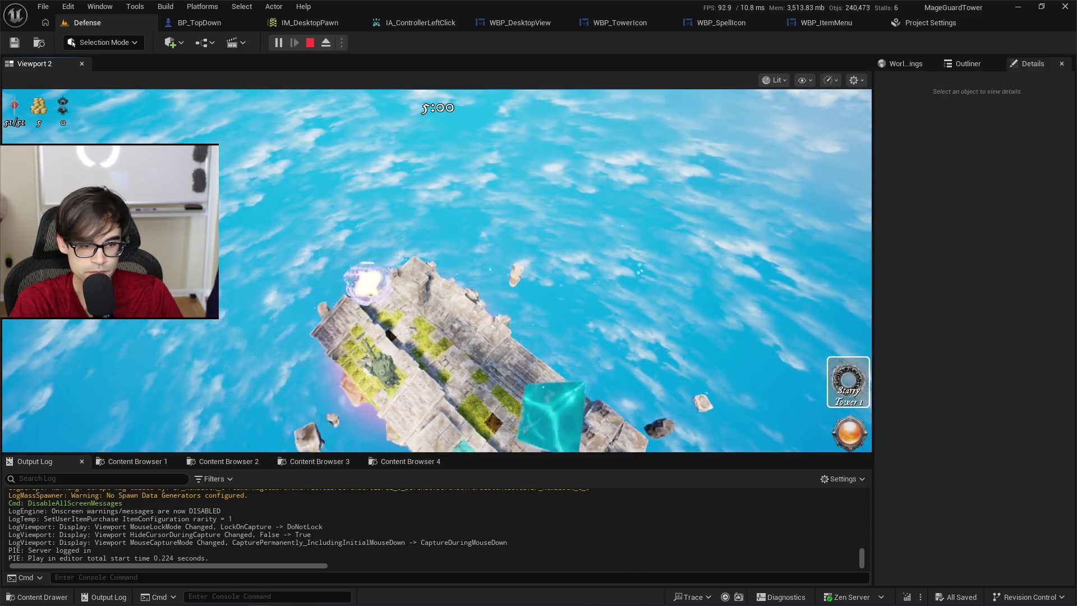
Place a Starry Tower on the island and set its target to Most Health.
click(848, 381)
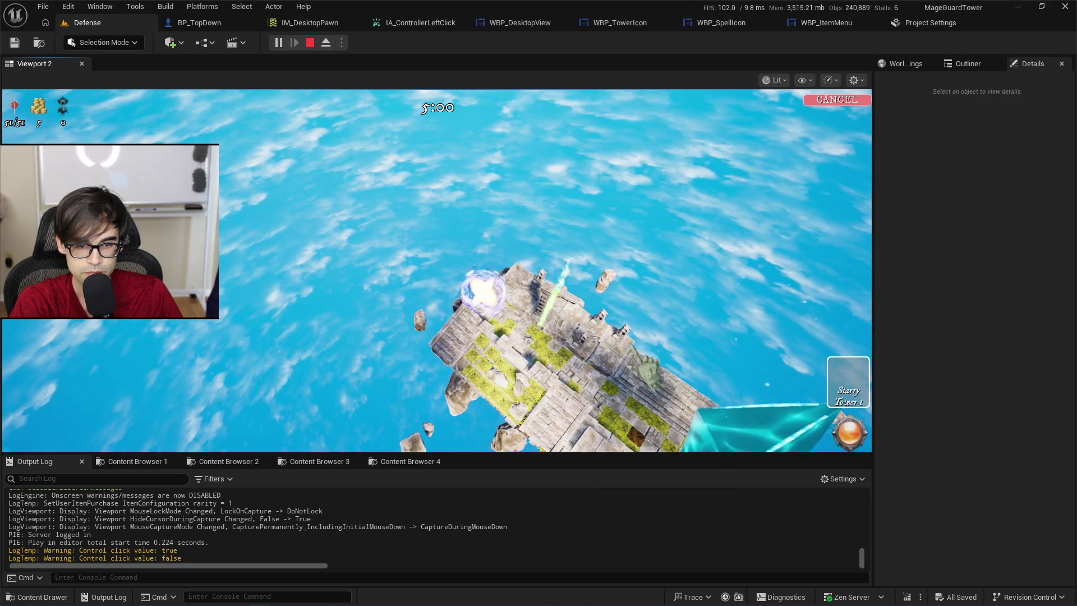
click(519, 336)
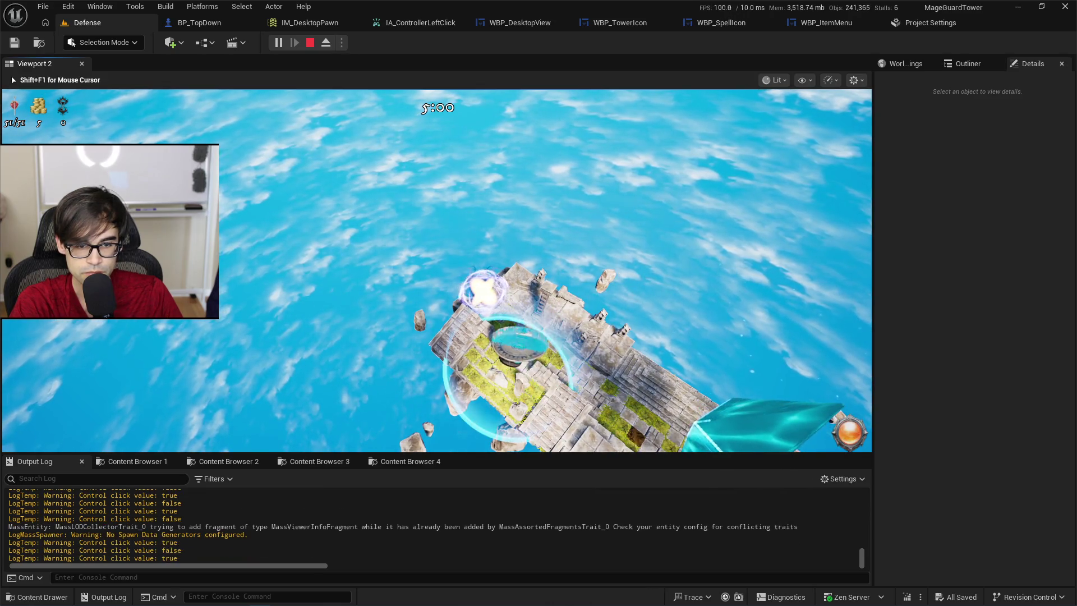
click(566, 331)
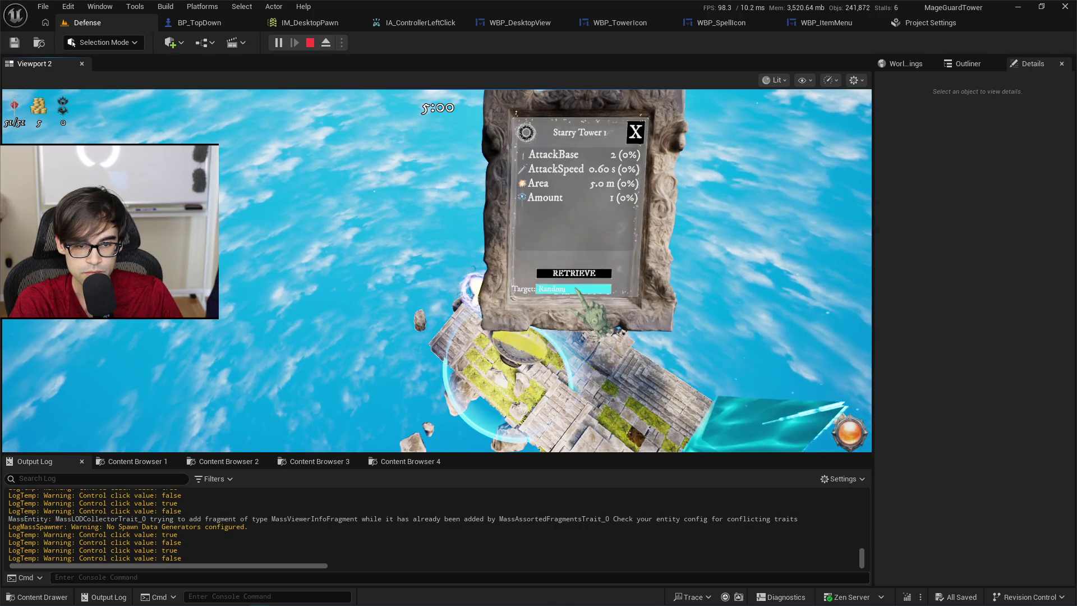
click(576, 289)
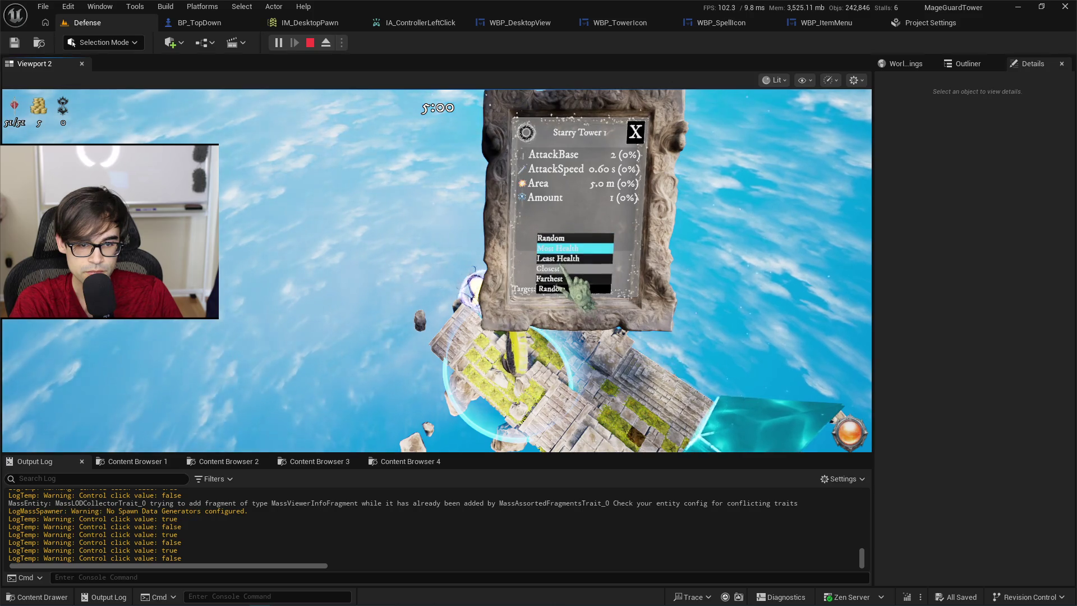
click(567, 250)
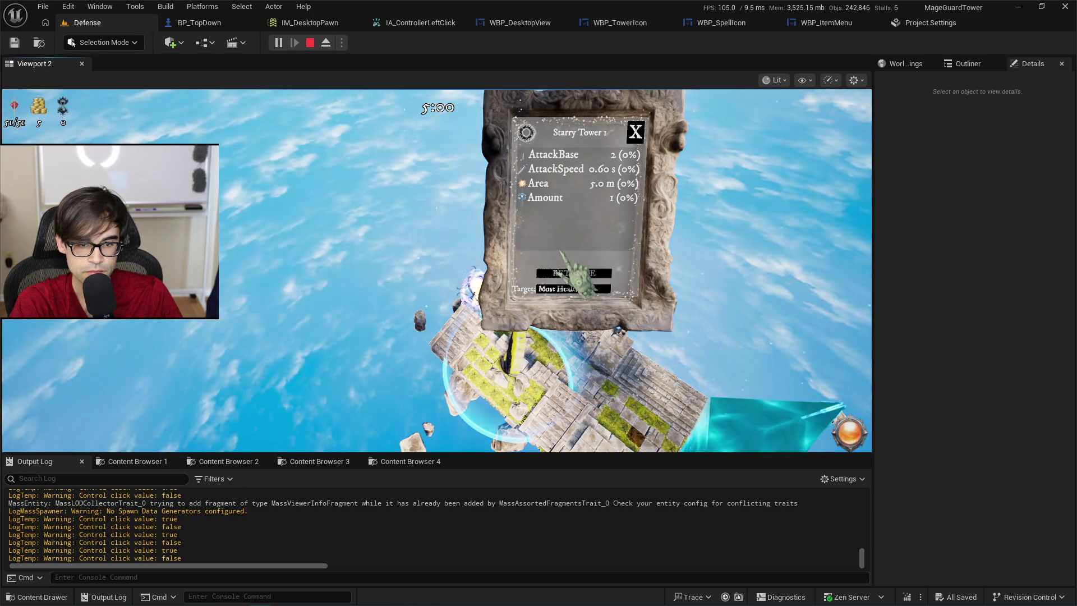
Switch the tower's target to Farthest and place a second Starry Tower.
click(574, 288)
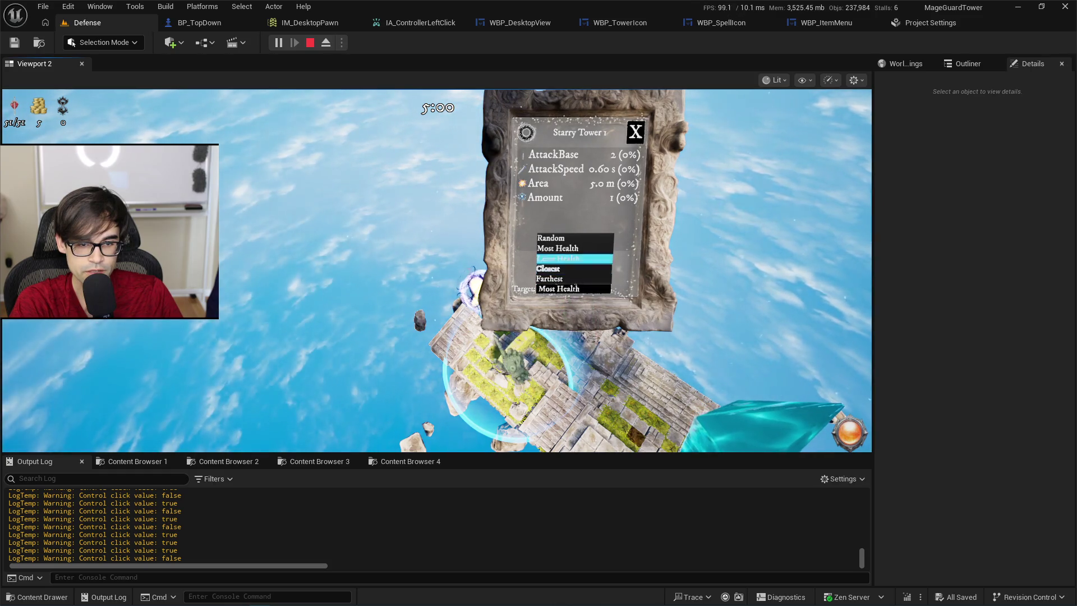
click(561, 279)
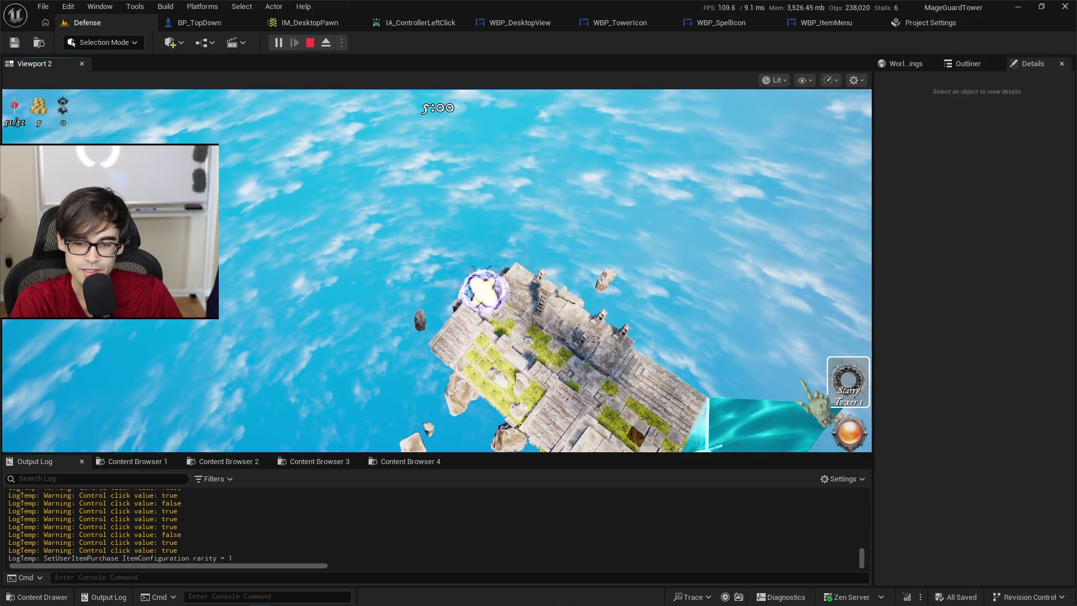
click(848, 381)
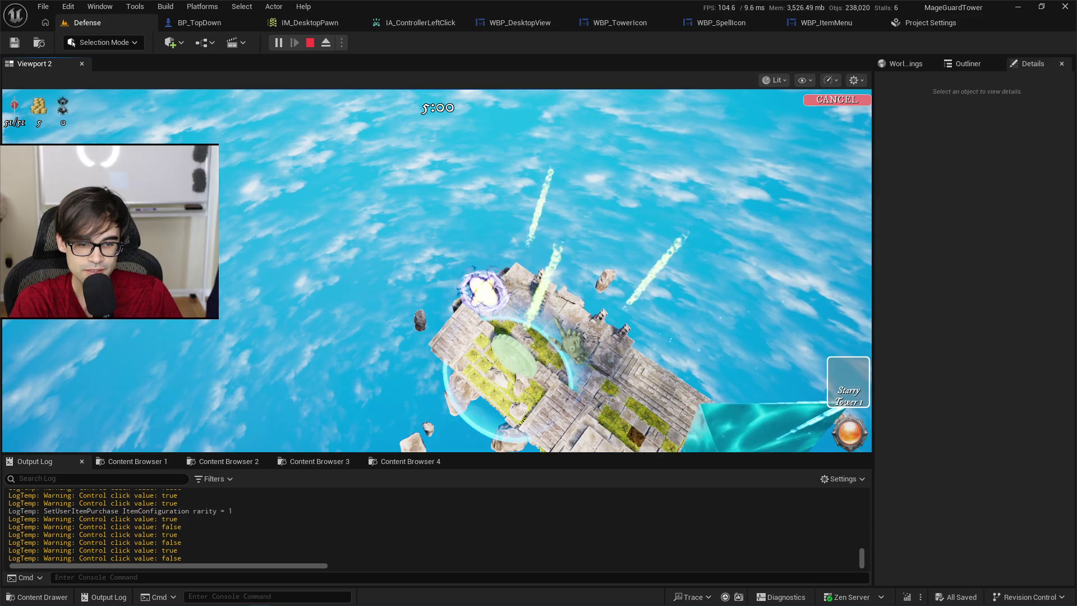
click(519, 359)
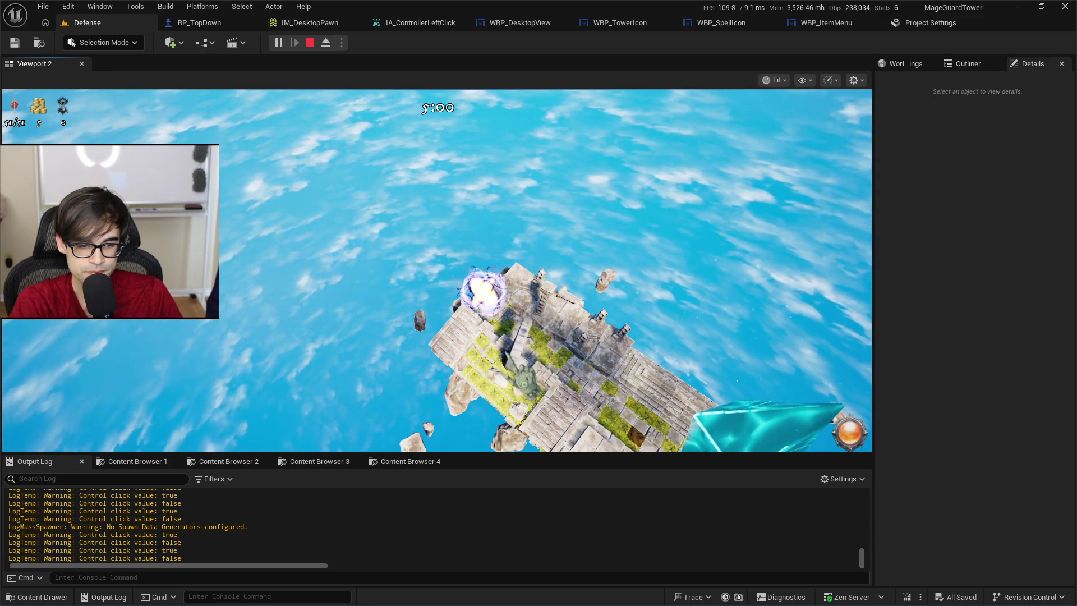
Select the placed tower and cycle its target through Farthest, Least Health and Random.
click(519, 359)
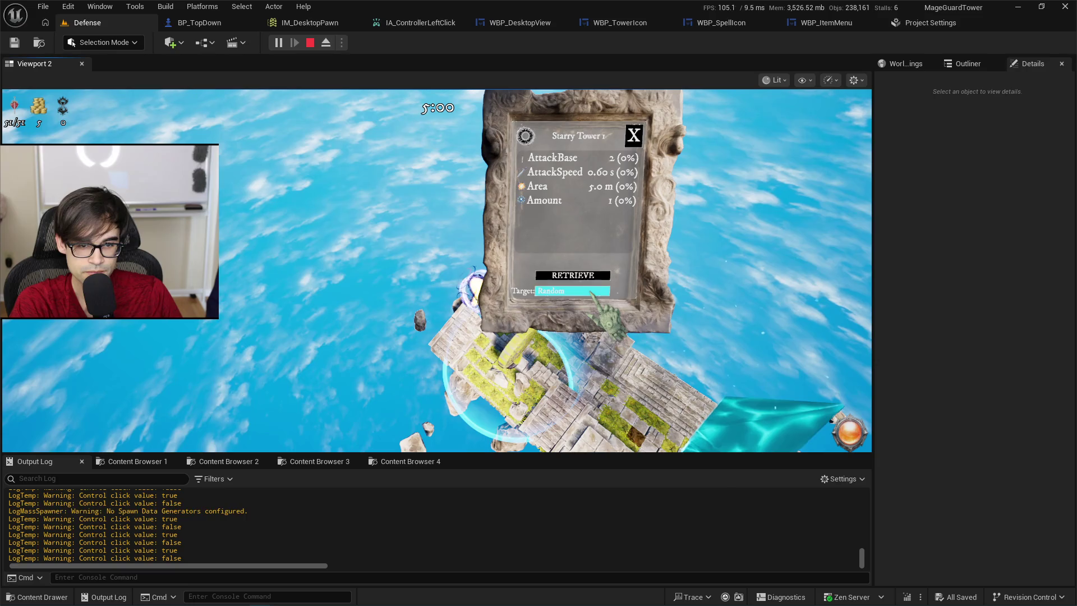
click(590, 291)
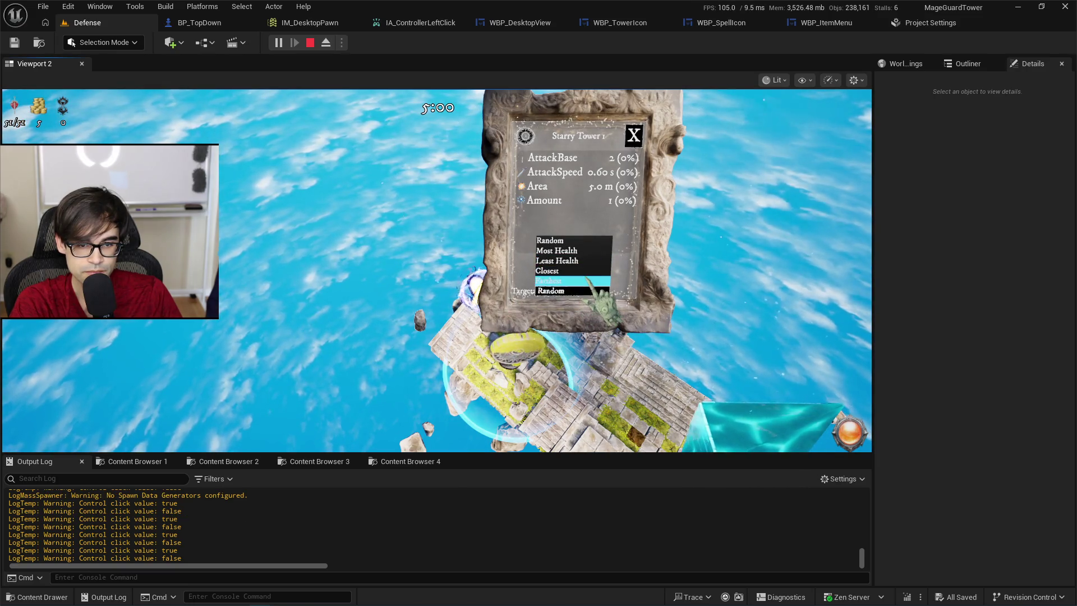
click(572, 280)
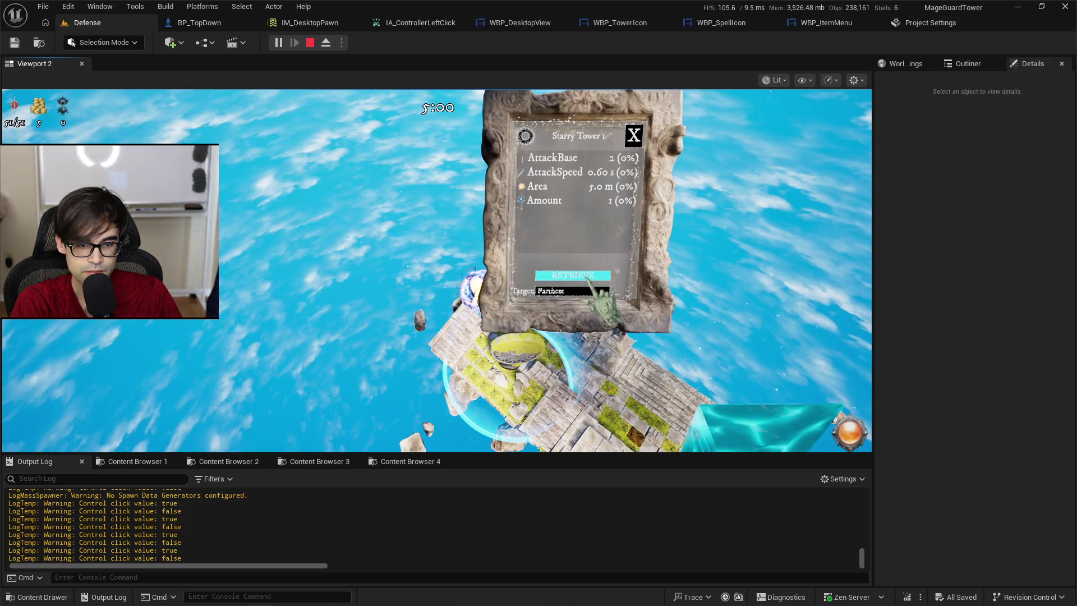
click(572, 291)
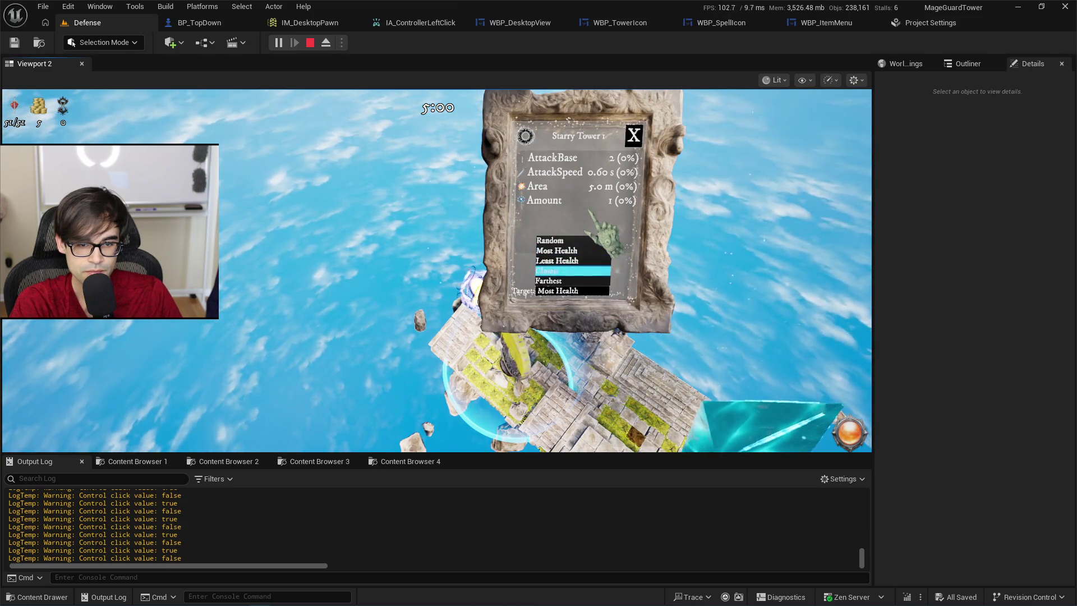
click(584, 280)
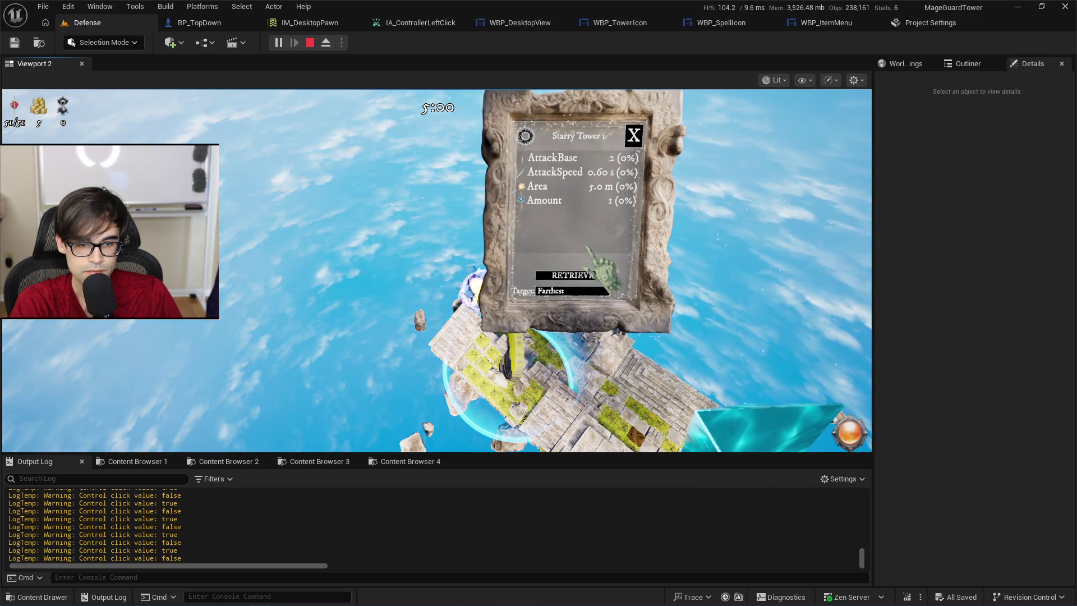
click(572, 290)
click(561, 261)
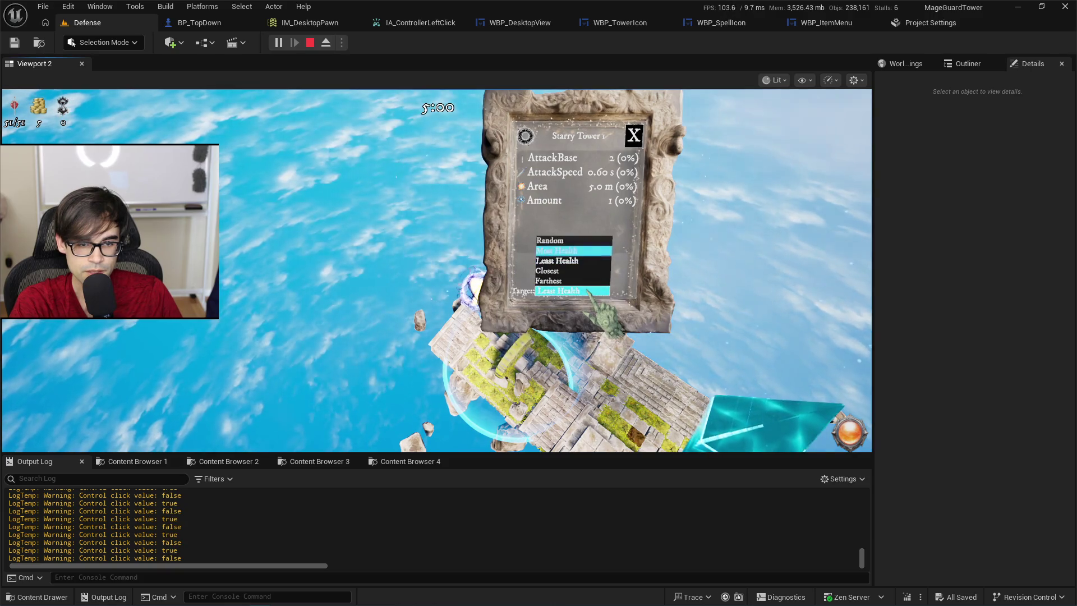
click(553, 240)
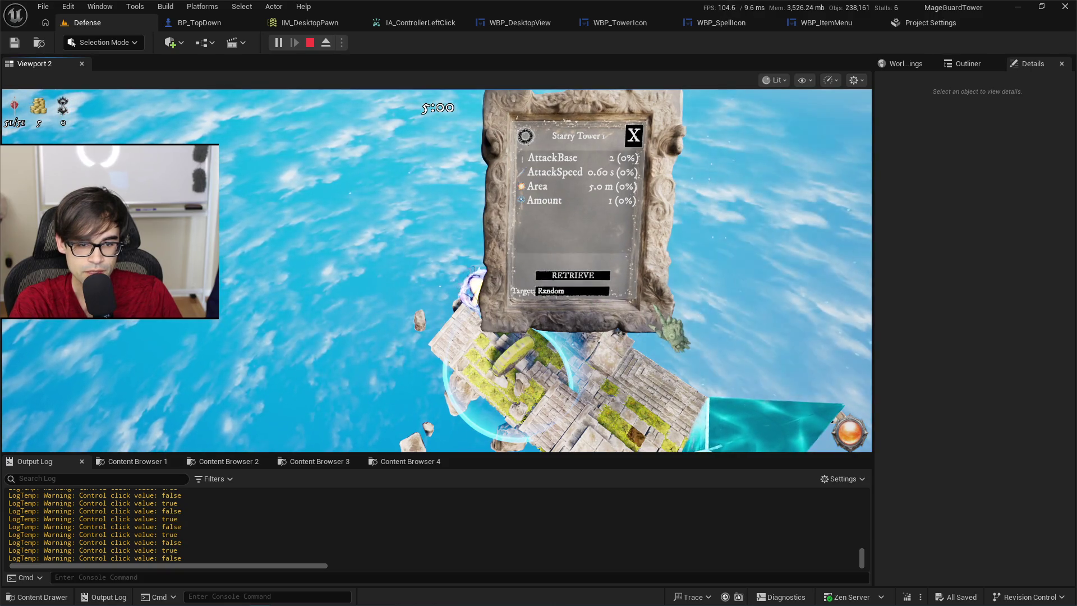
Keep cycling the tower's target through Least Health and Most Health, ending on Closest.
click(575, 291)
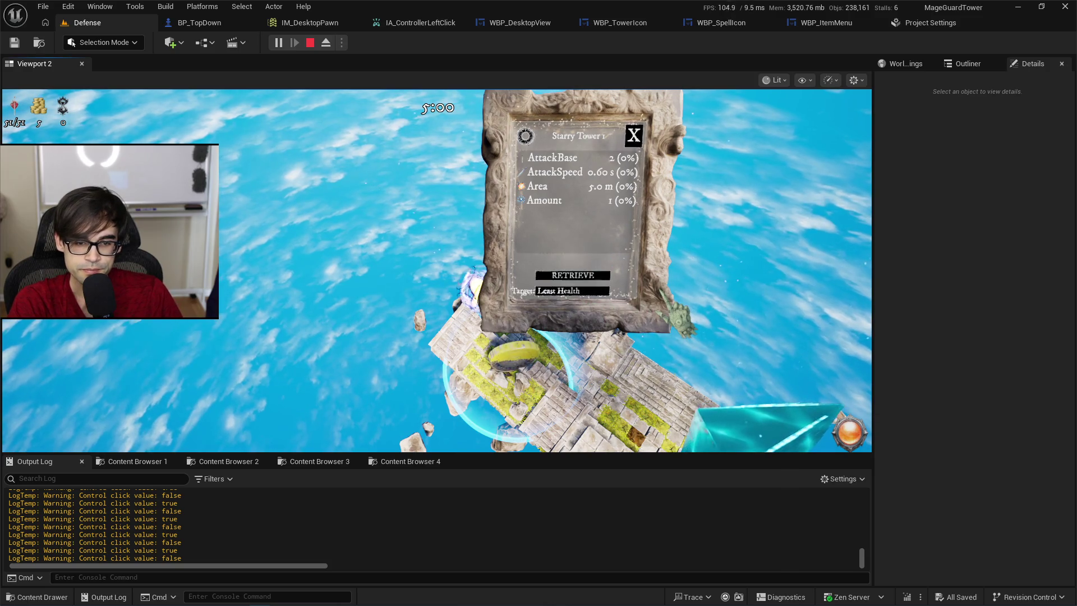
click(572, 291)
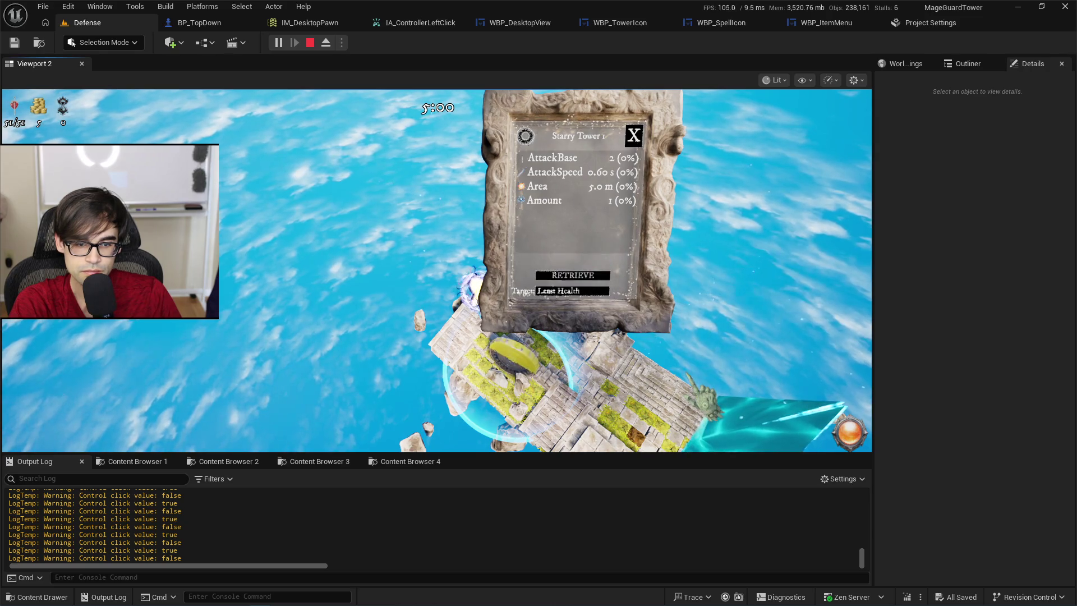
click(572, 290)
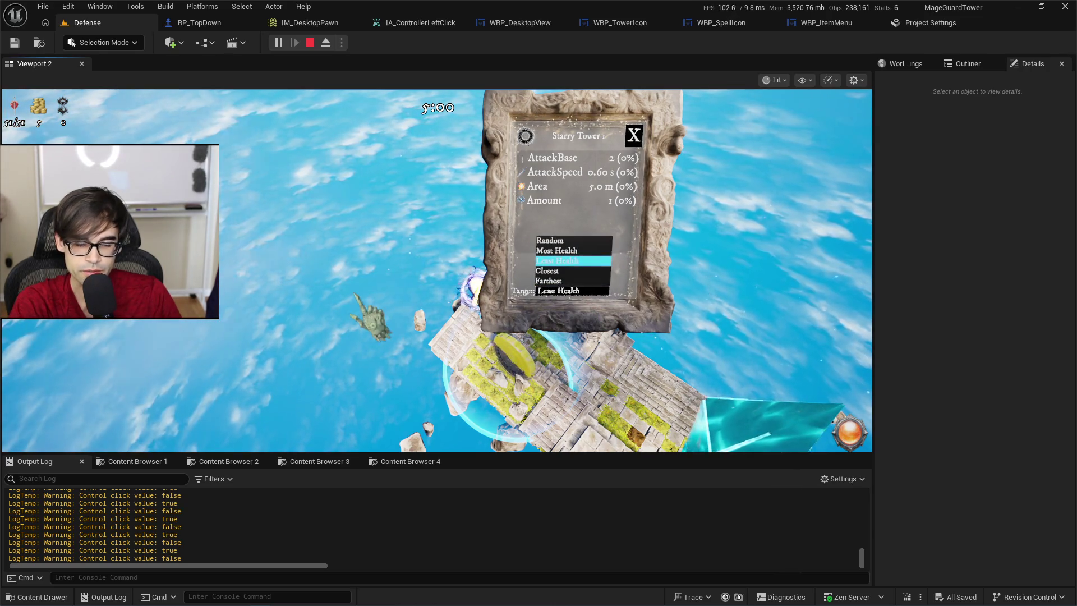
click(557, 250)
click(572, 291)
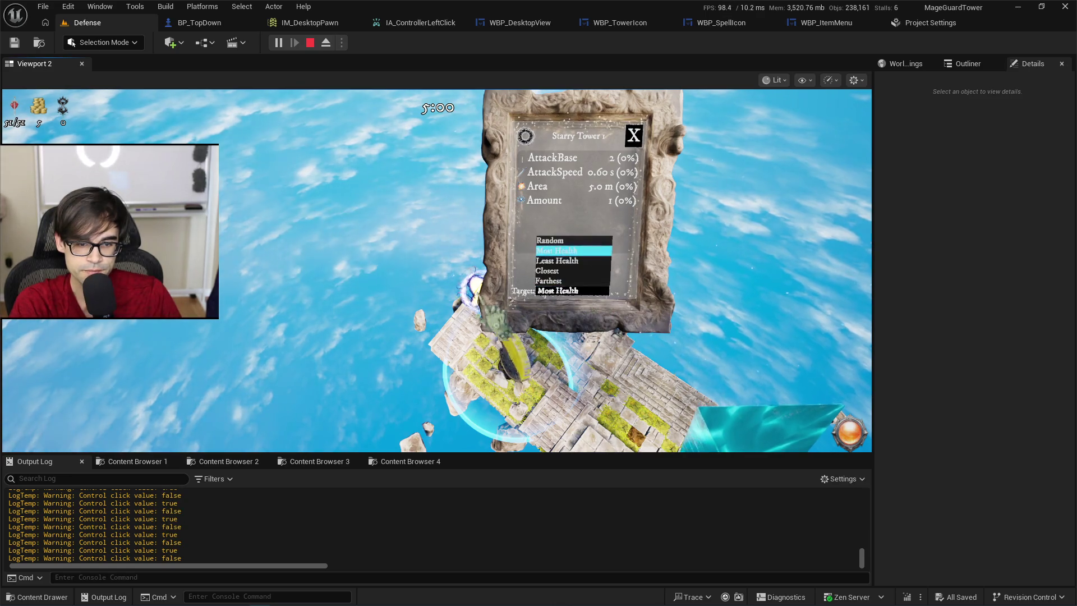
click(557, 261)
click(572, 290)
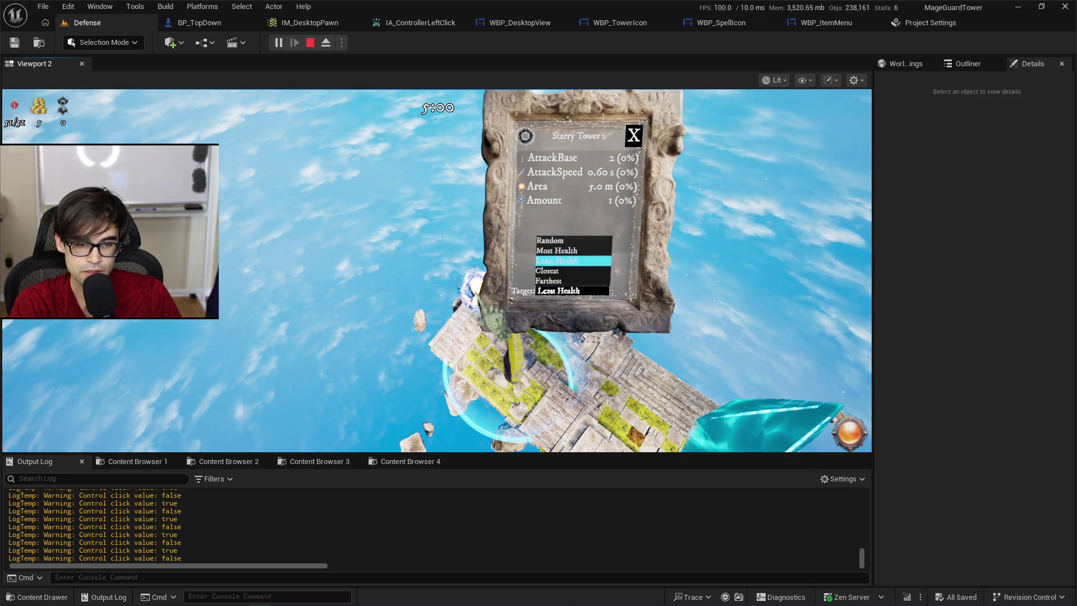
click(547, 271)
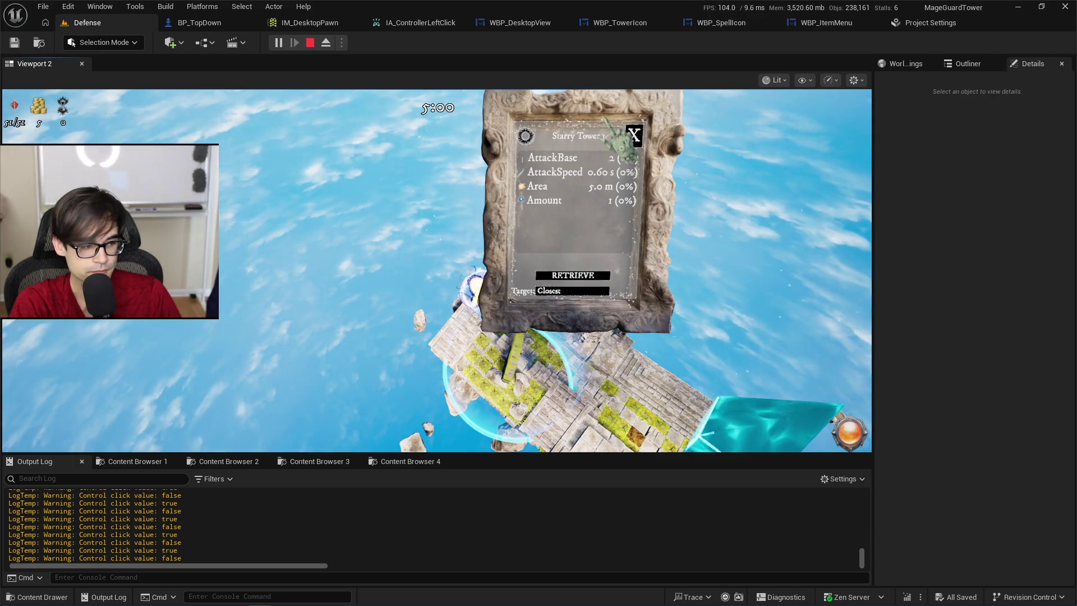
Reopen the tower's stats, set its target to Most Health, and stop the play session.
click(633, 136)
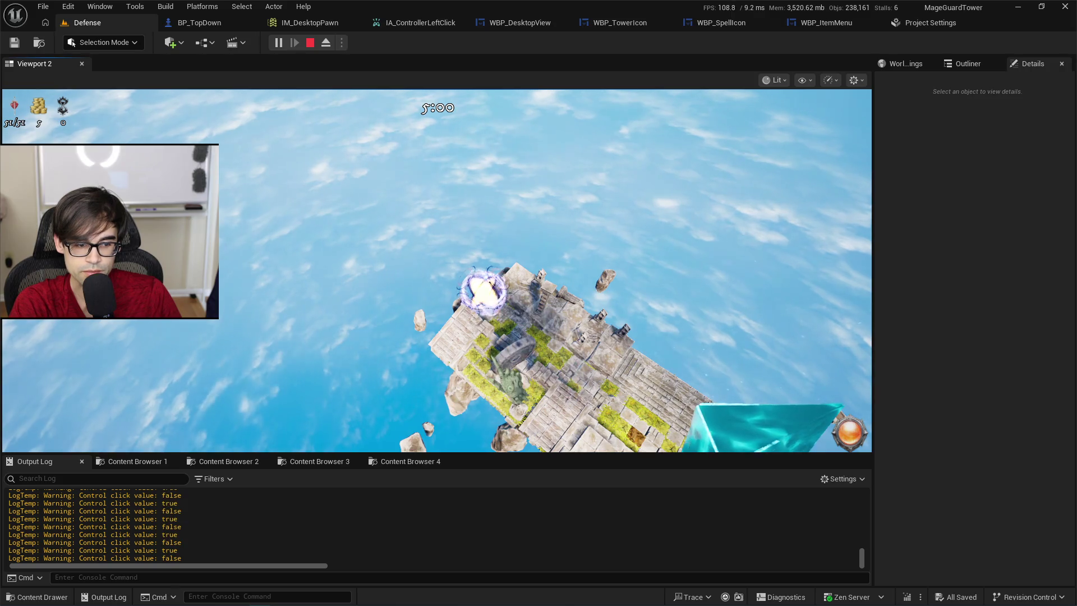
click(488, 302)
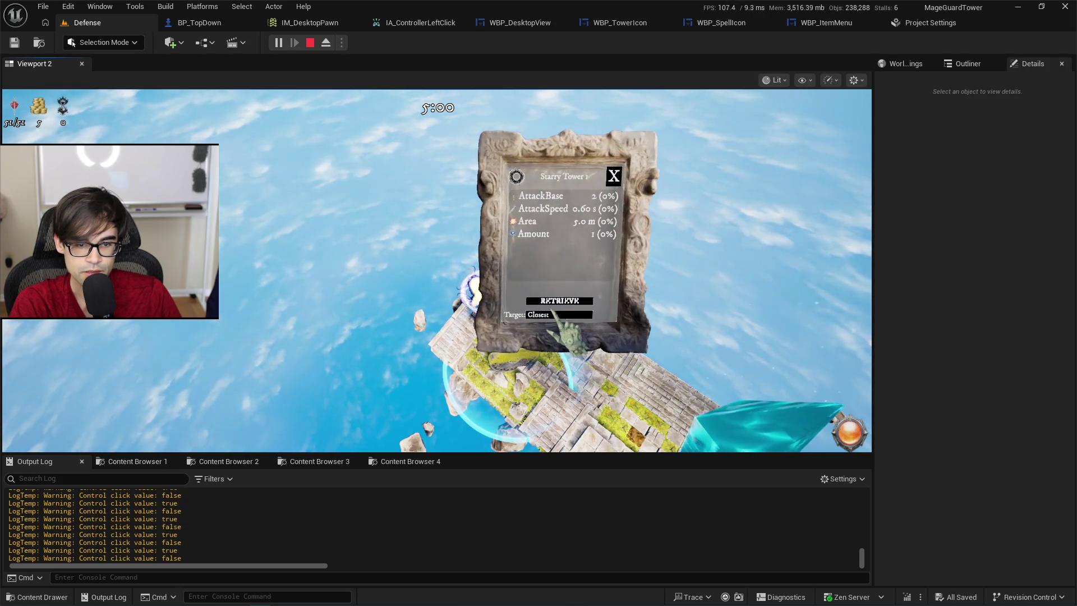
click(552, 314)
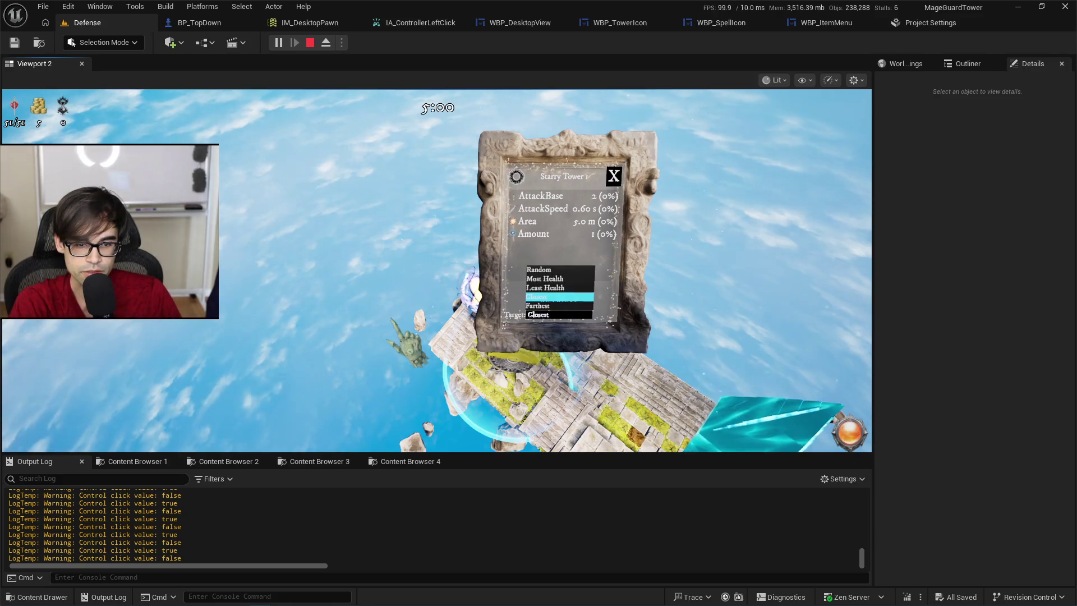
click(558, 270)
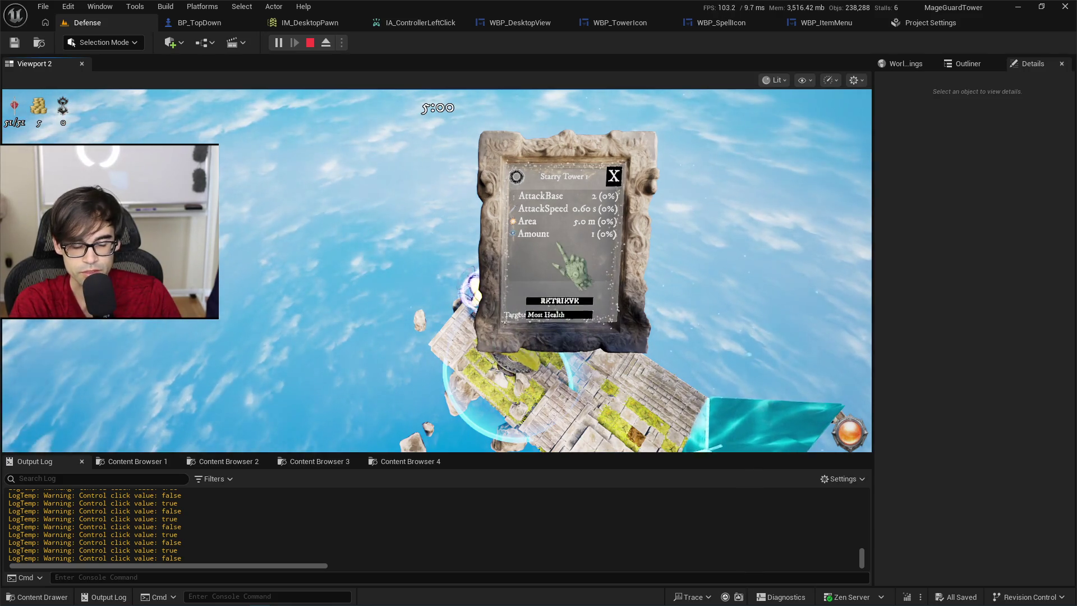
key(Escape)
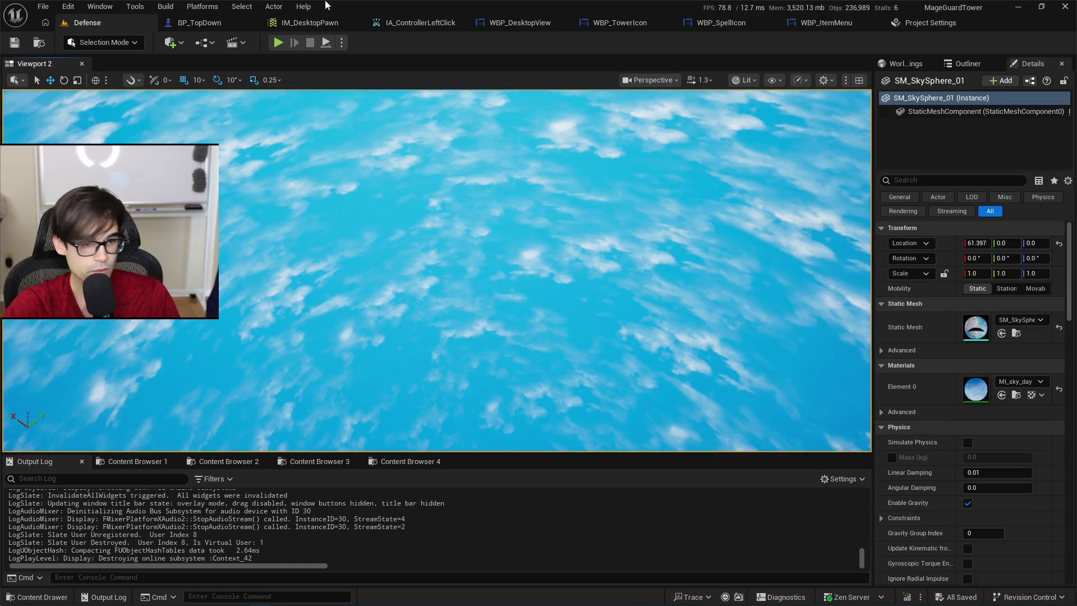
Start a new play session, place a Starry Tower, and set its target to Most Health.
click(275, 44)
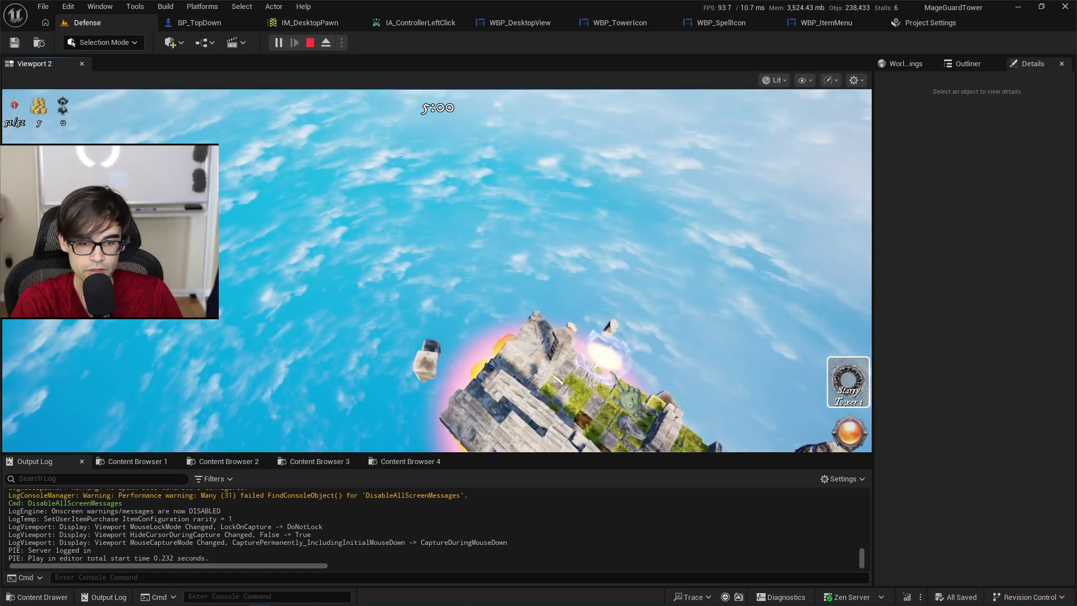
click(848, 381)
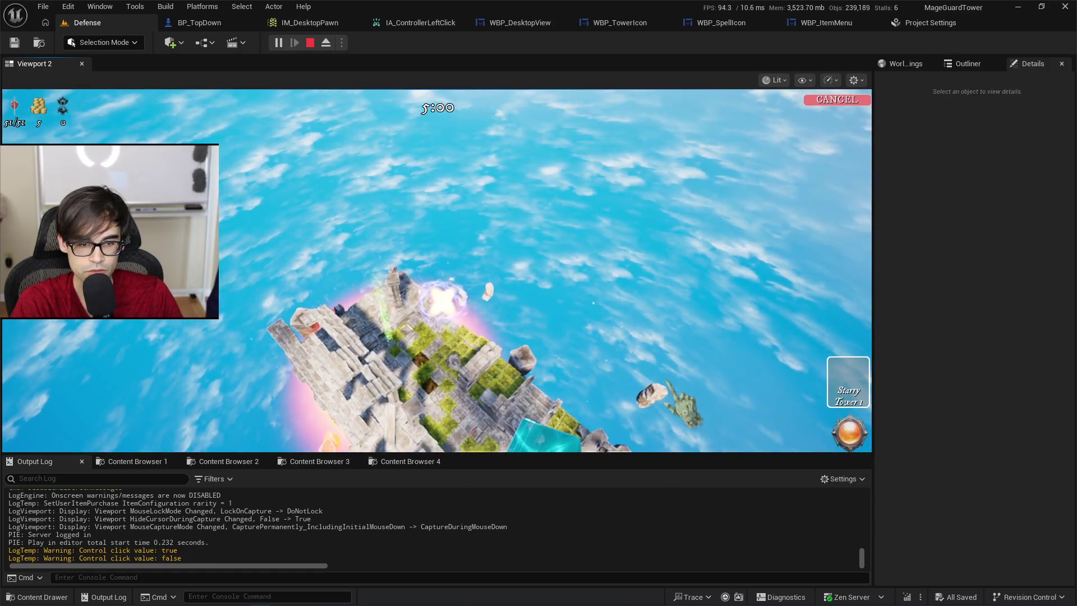
click(479, 365)
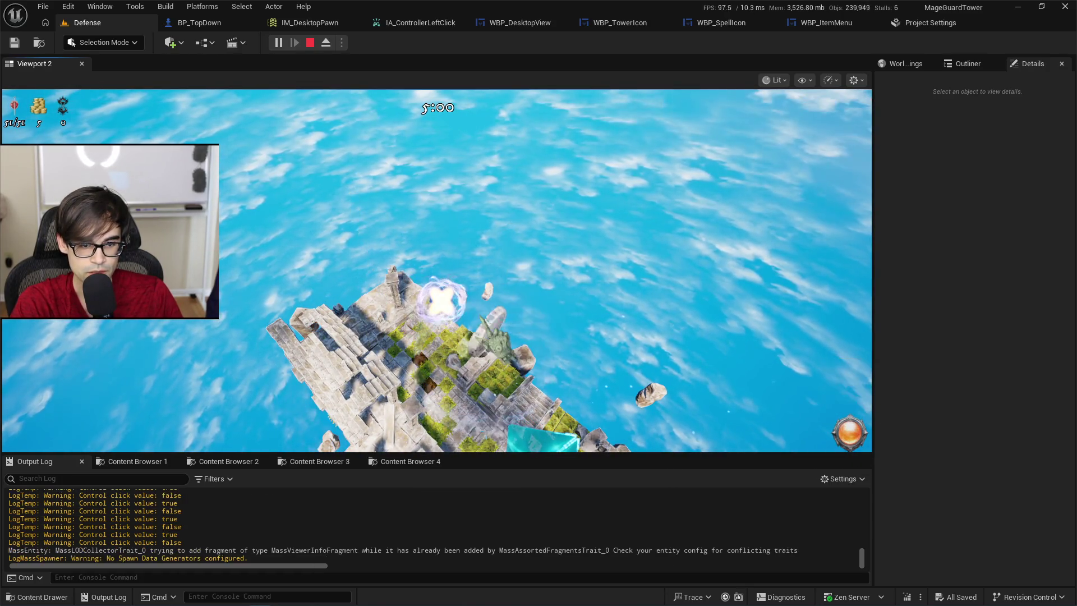
click(525, 262)
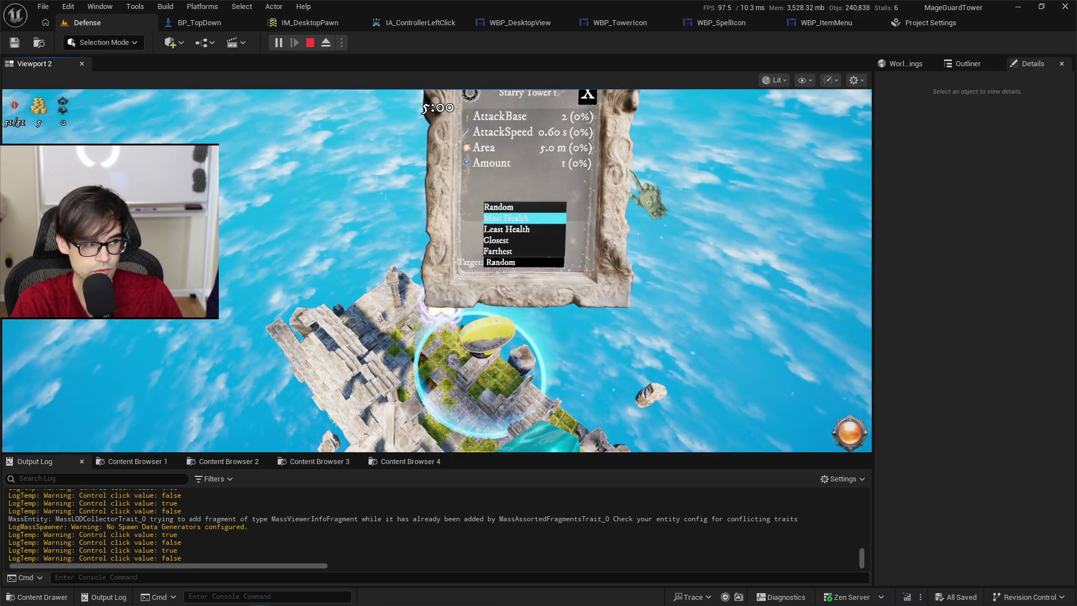
click(525, 218)
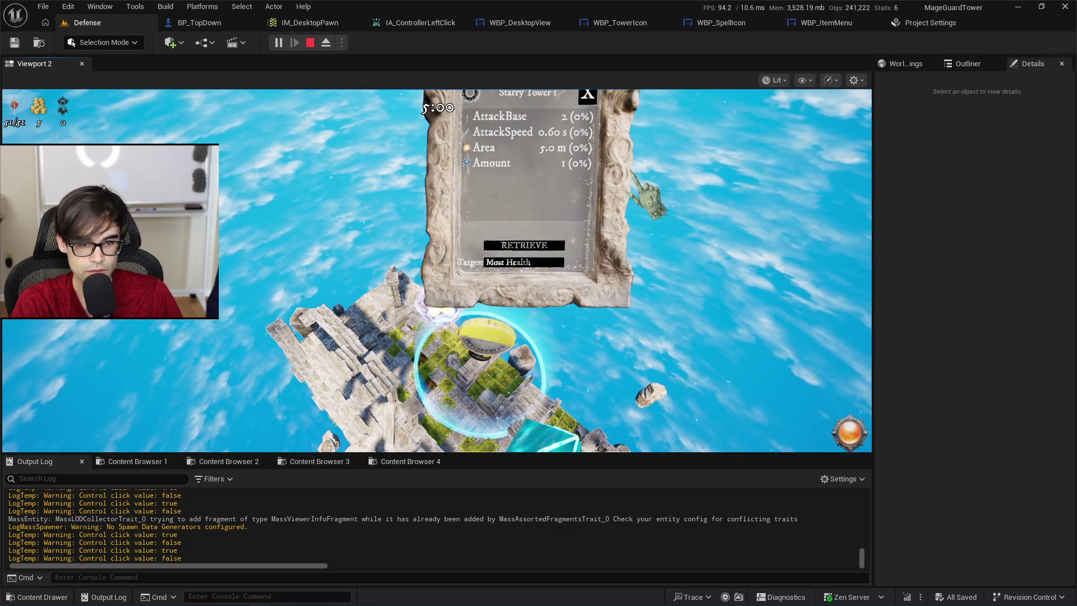
Cycle the target through Least Health, Closest and Farthest, then stop play and deselect all.
click(558, 262)
click(524, 229)
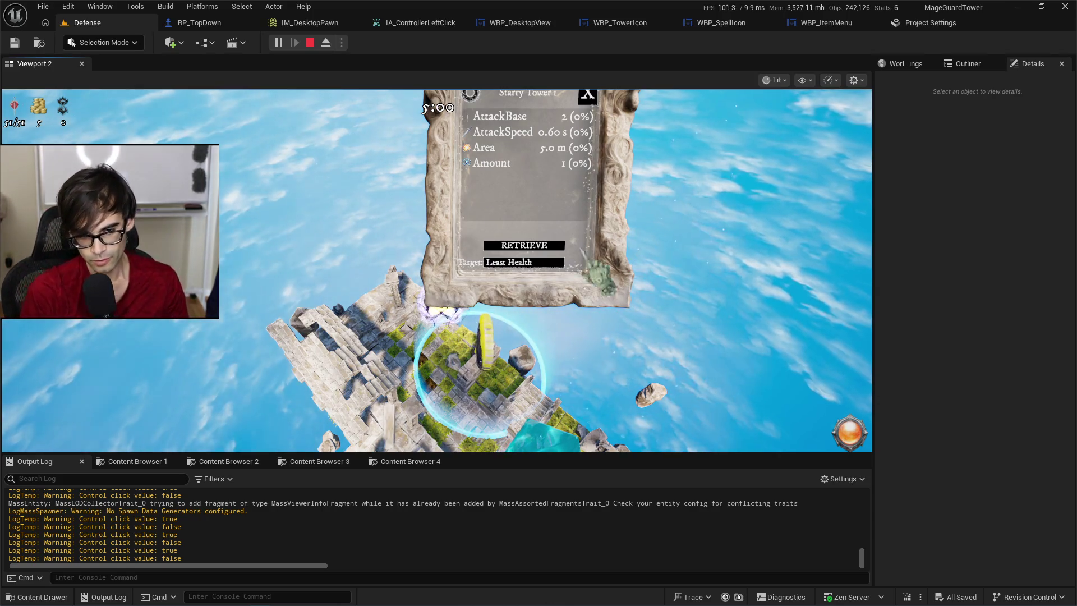
click(558, 262)
click(497, 240)
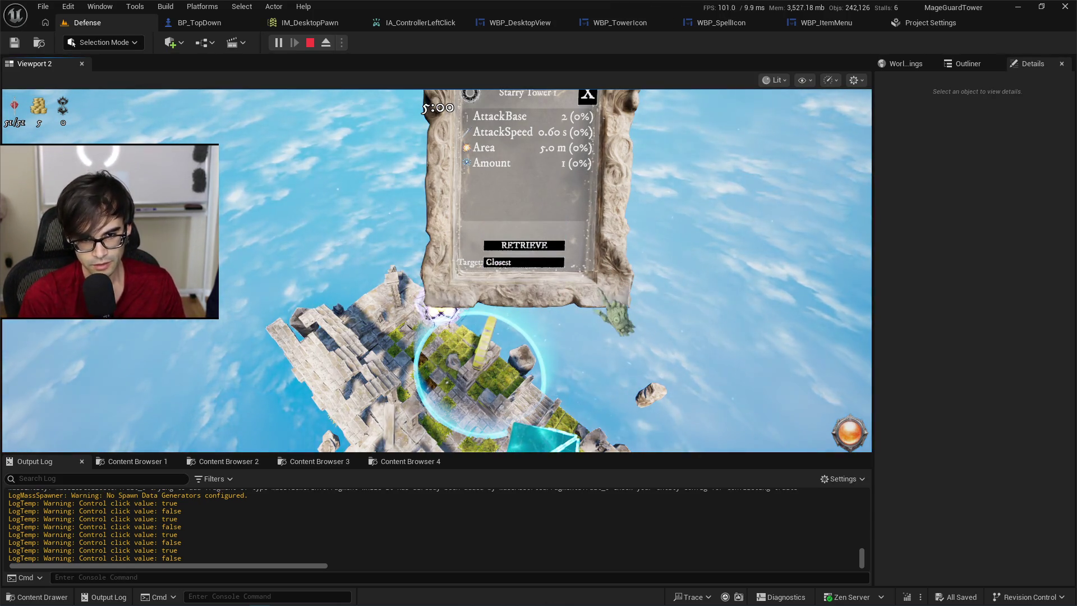
click(525, 262)
click(524, 250)
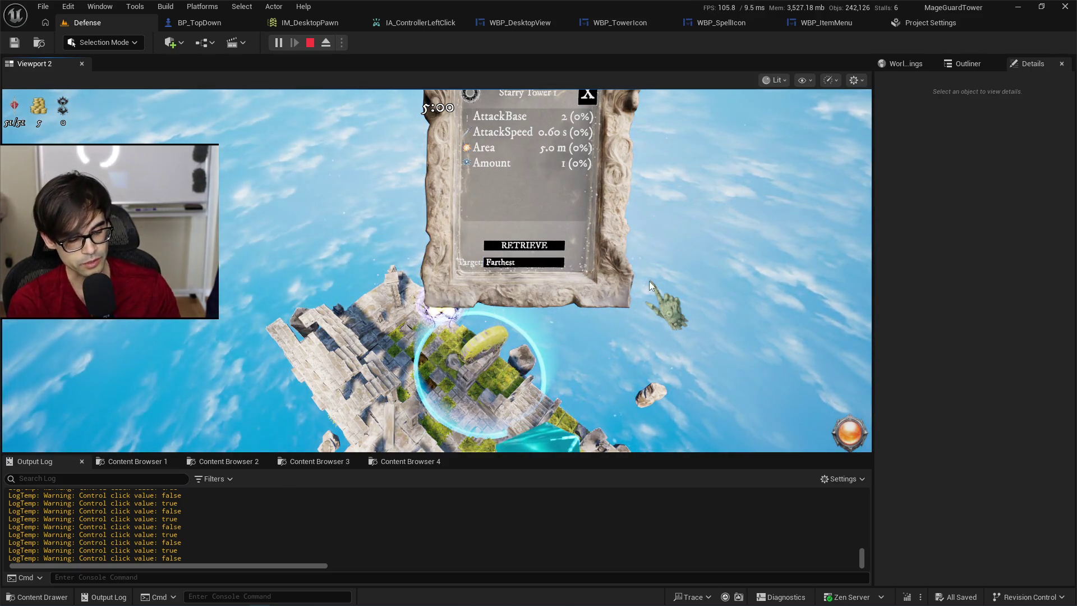
key(Escape)
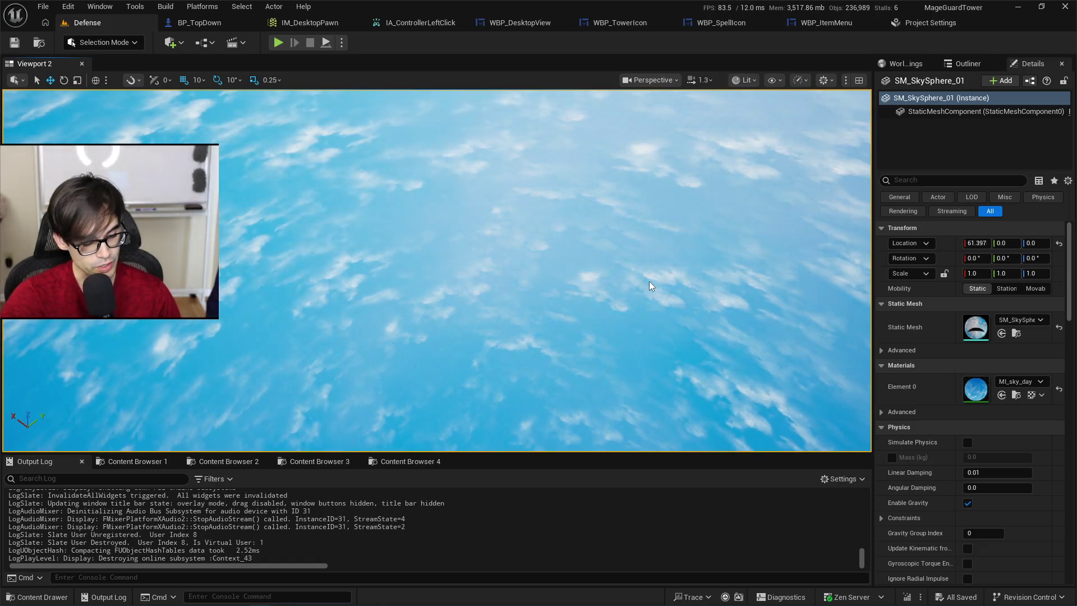
key(Escape)
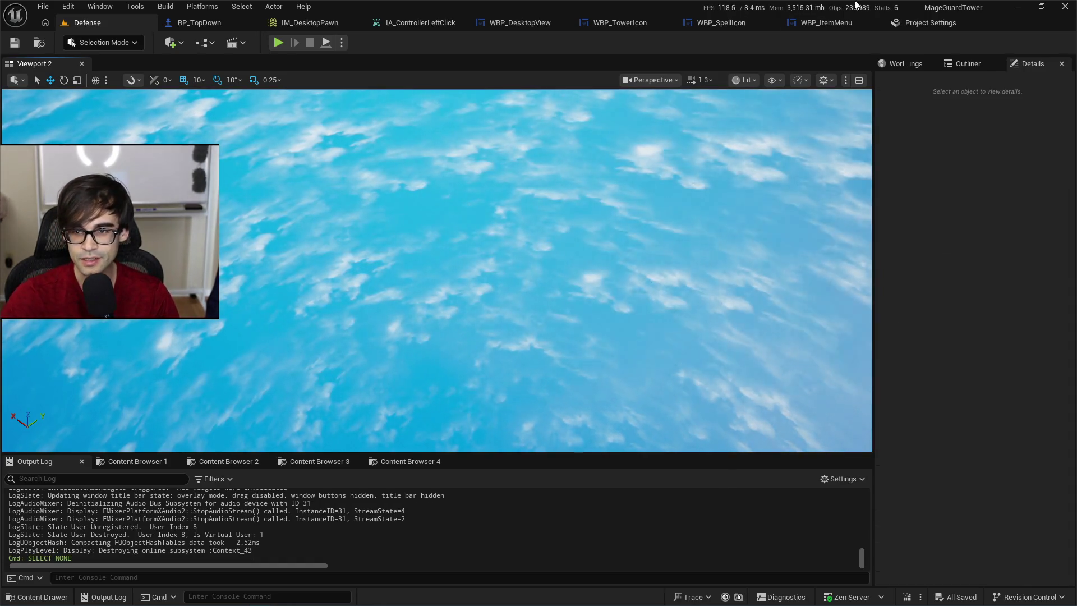
Cycle through the open widget tabs and switch WBP_ItemMenu to its Designer layout.
click(821, 24)
click(635, 30)
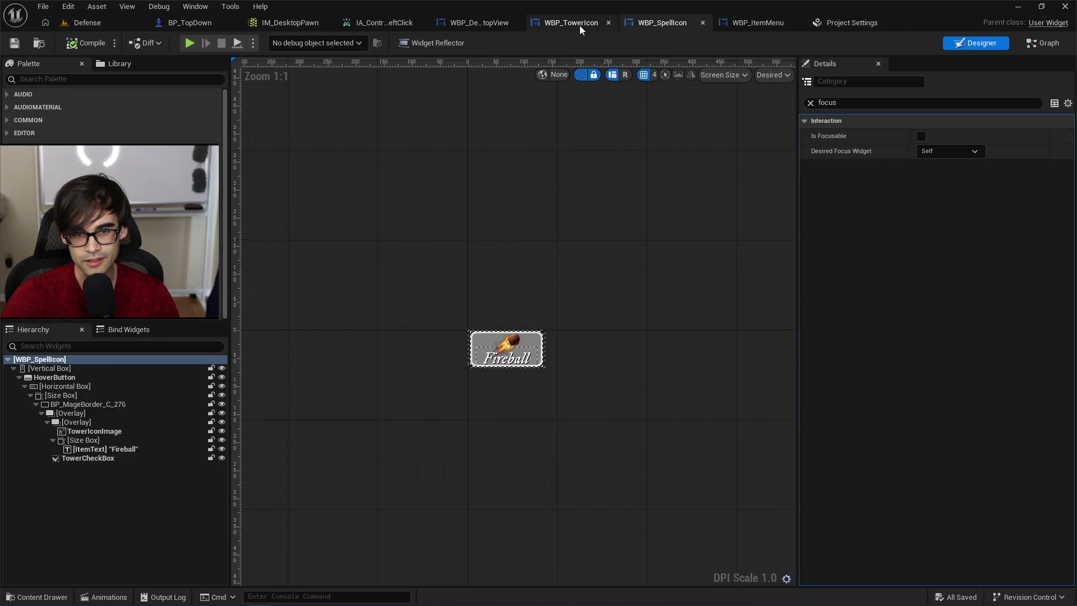
click(580, 26)
click(457, 22)
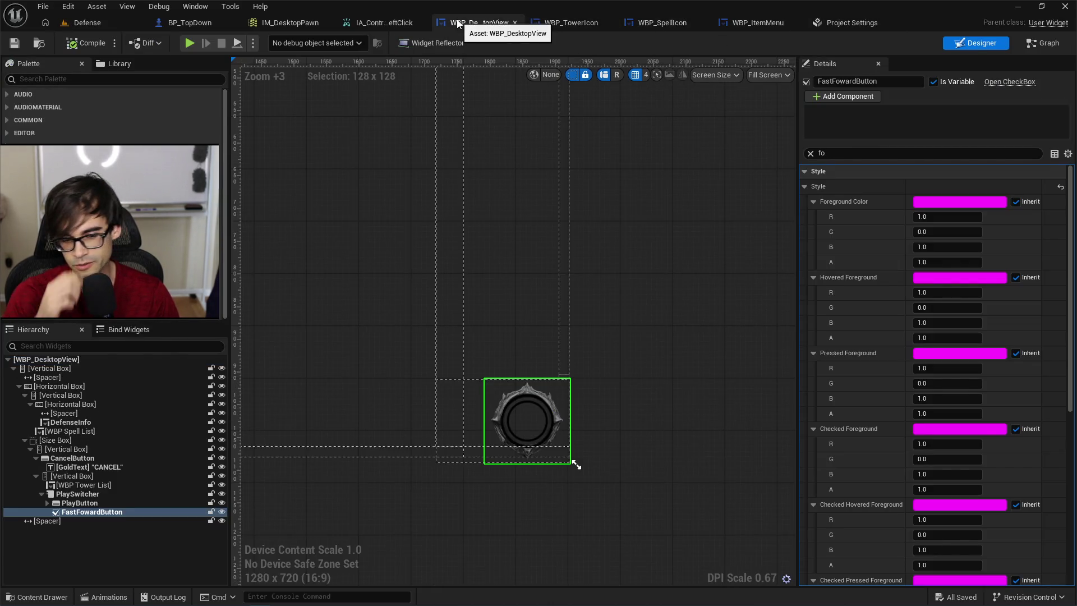
click(378, 28)
click(660, 22)
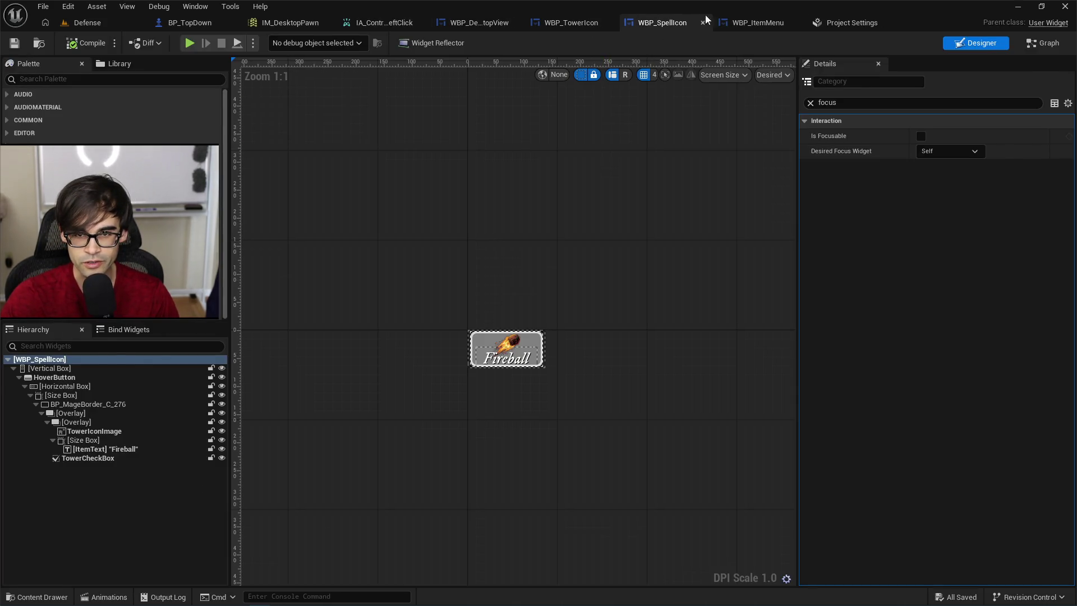
click(743, 24)
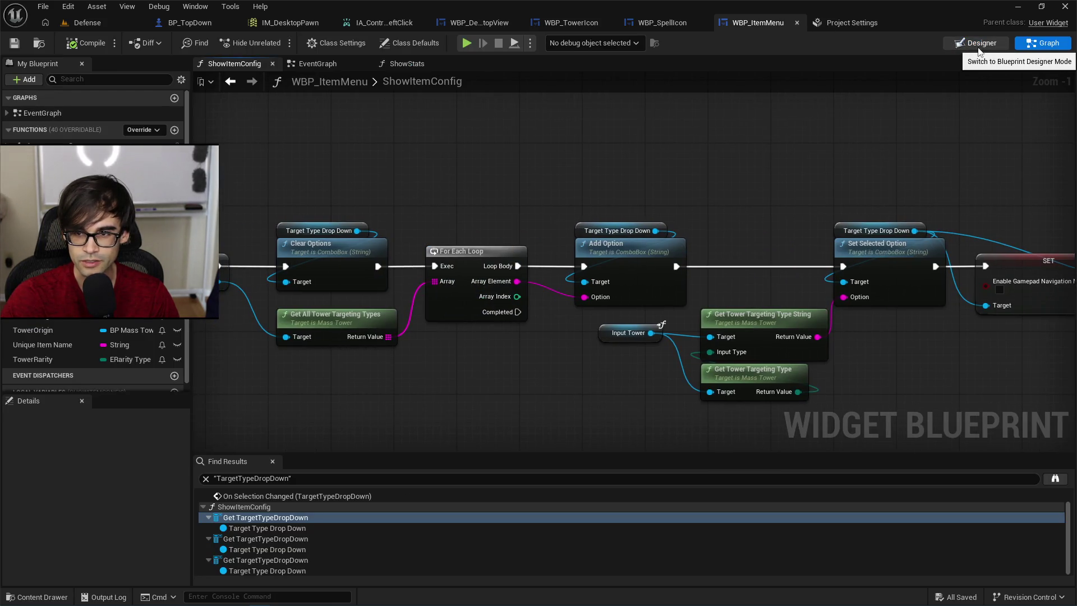
drag(404, 135, 748, 144)
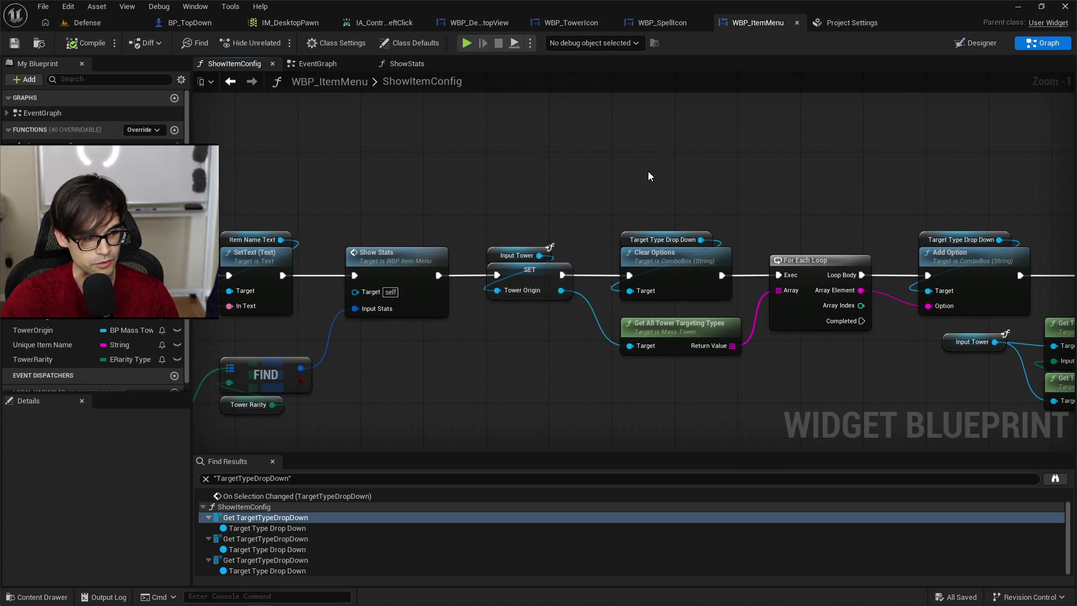
scroll(606, 187, down, 4)
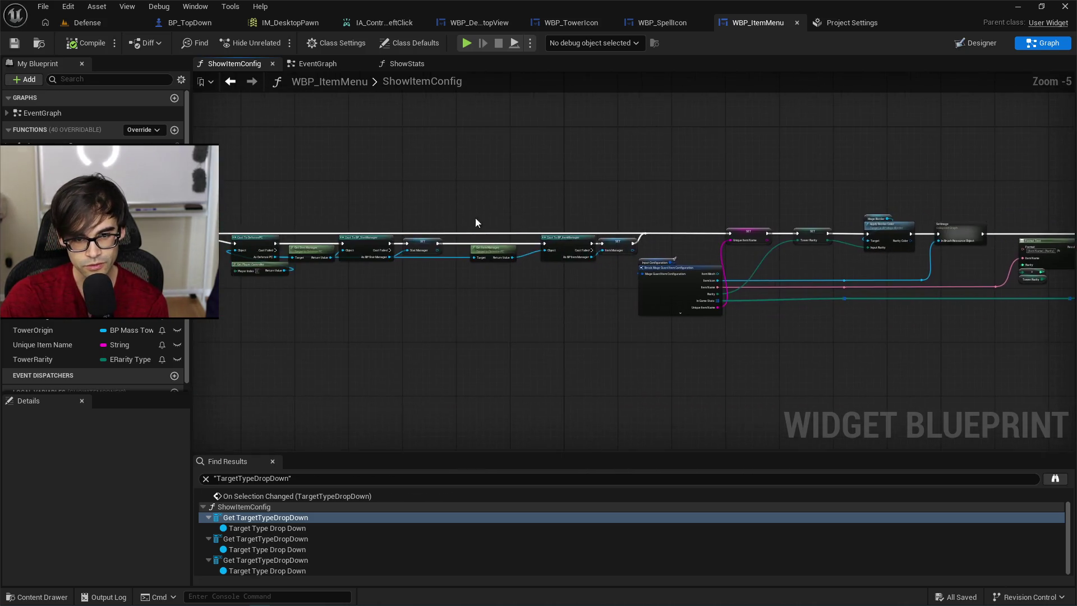
scroll(574, 230, up, 3)
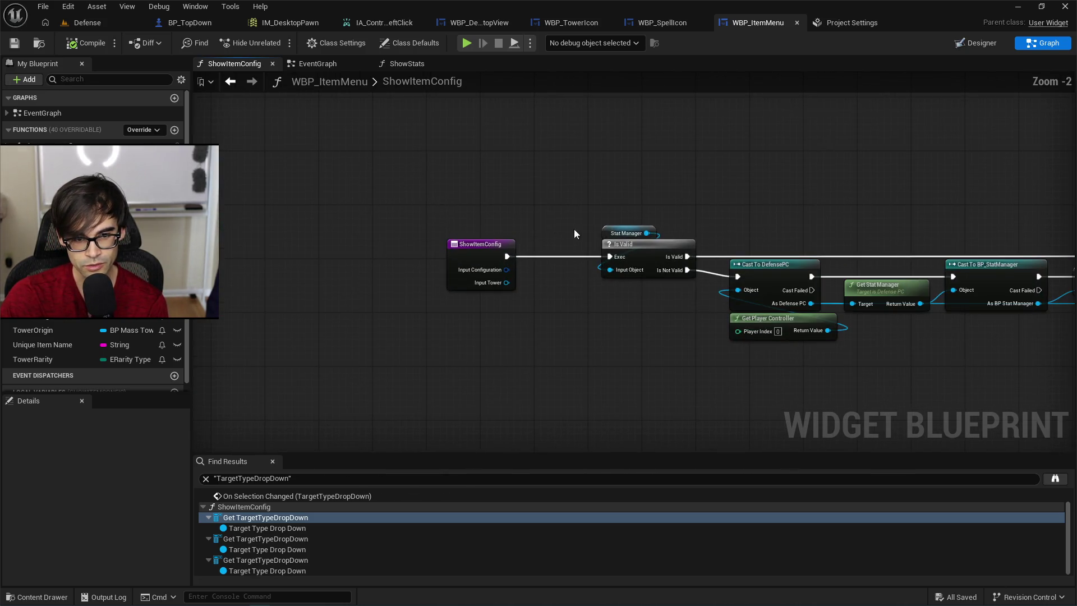
click(982, 43)
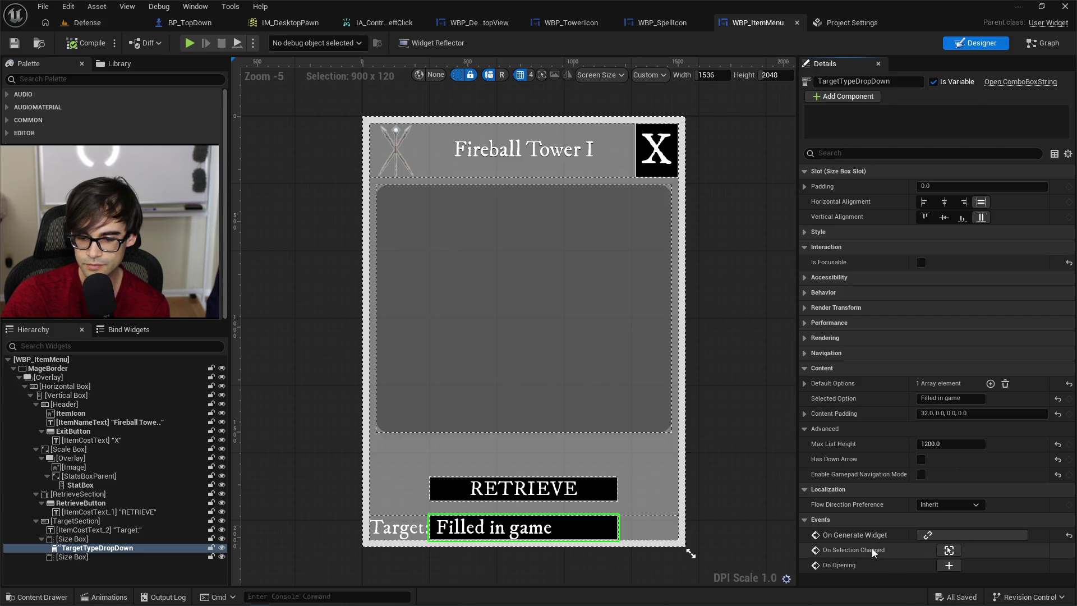
Add an On Opening event for TargetTypeDropDown and browse the cursor-related actions from it.
click(949, 568)
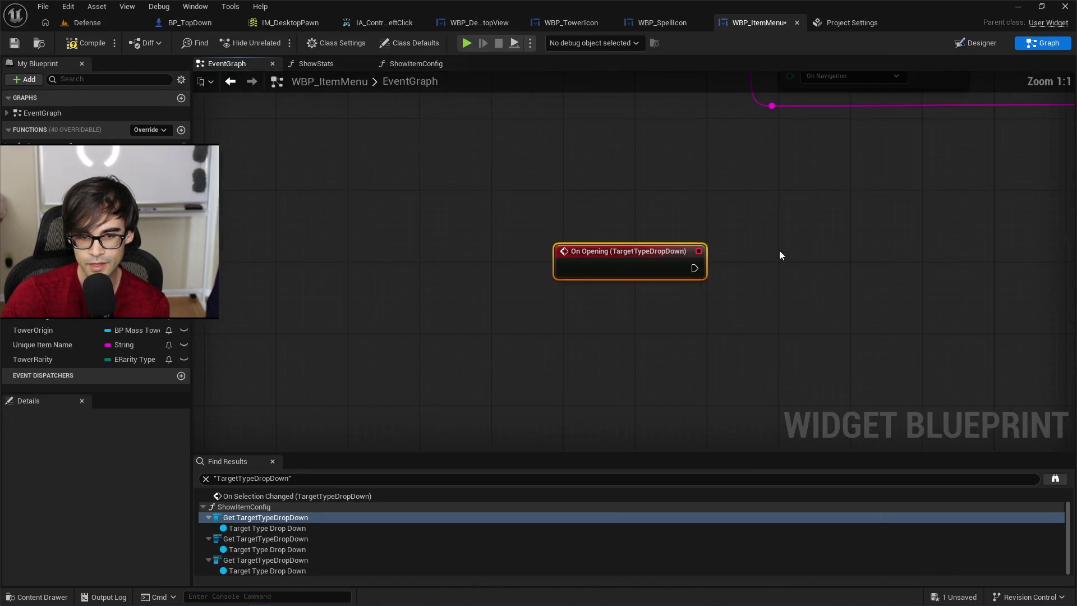
drag(557, 292, 661, 293)
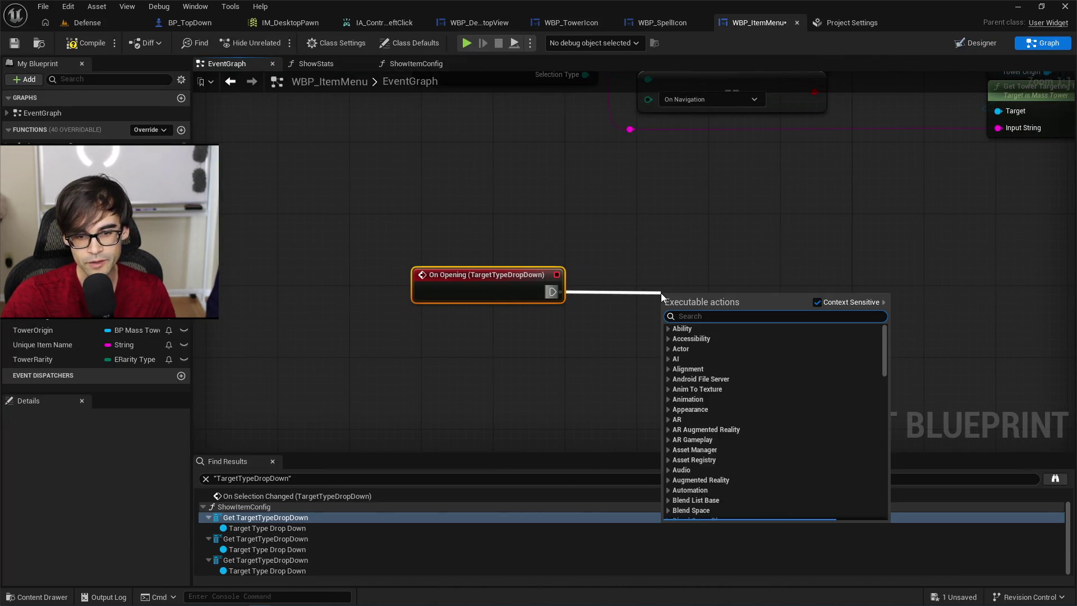
text(cursor)
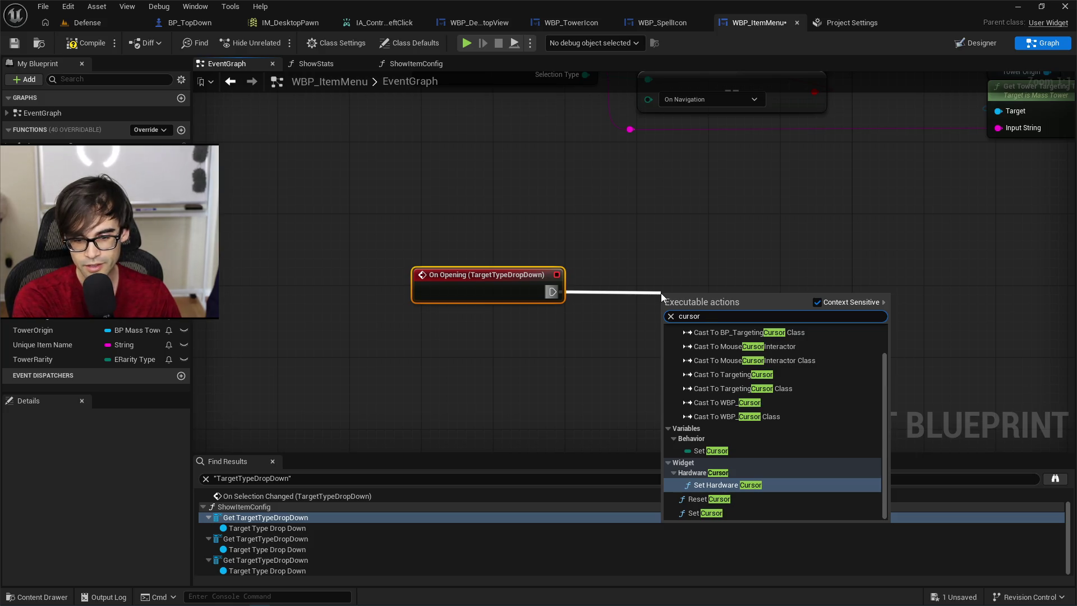
key(Down)
key(Down)
key(Up)
key(Up)
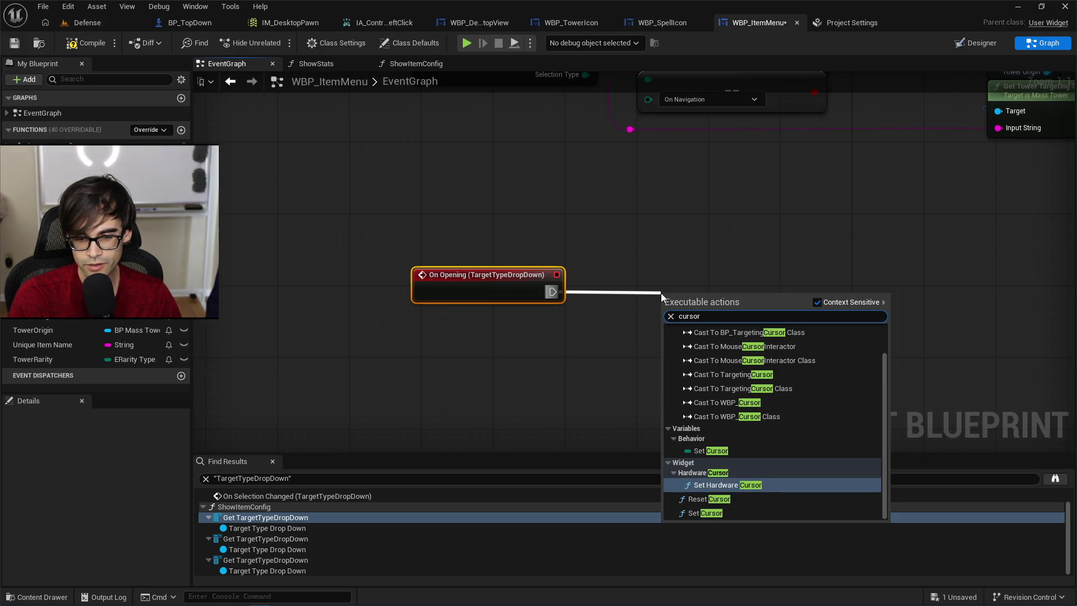
key(Up)
key(Up)
key(Up)
key(Down)
key(Down)
key(Down)
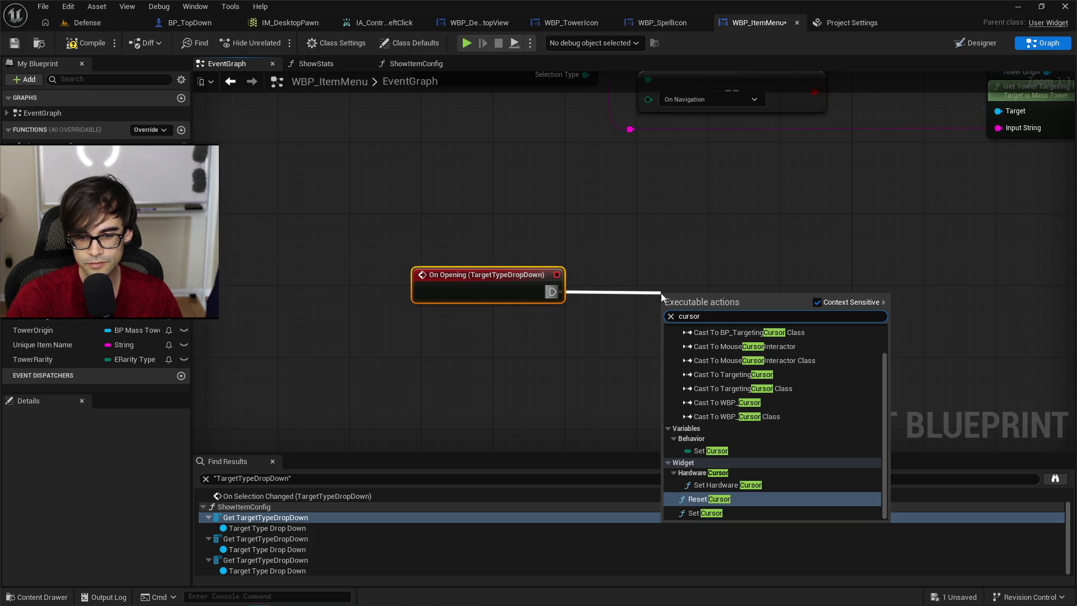
scroll(724, 348, up, 2)
key(Escape)
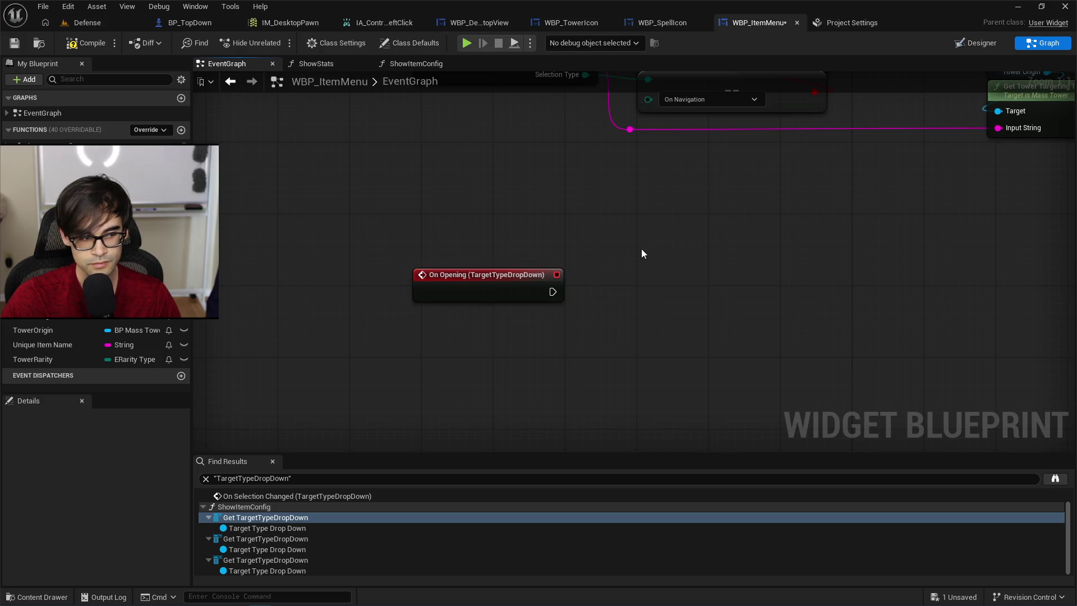
Add a Get Player Controller node feeding a Set Show Mouse Cursor node.
right_click(641, 248)
text(get play)
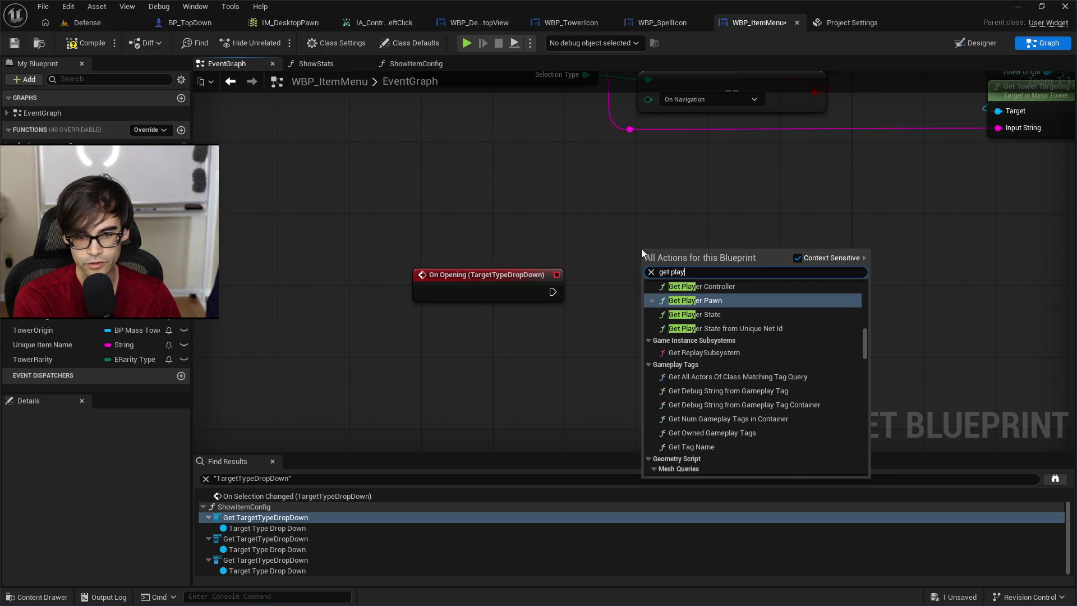
key(Return)
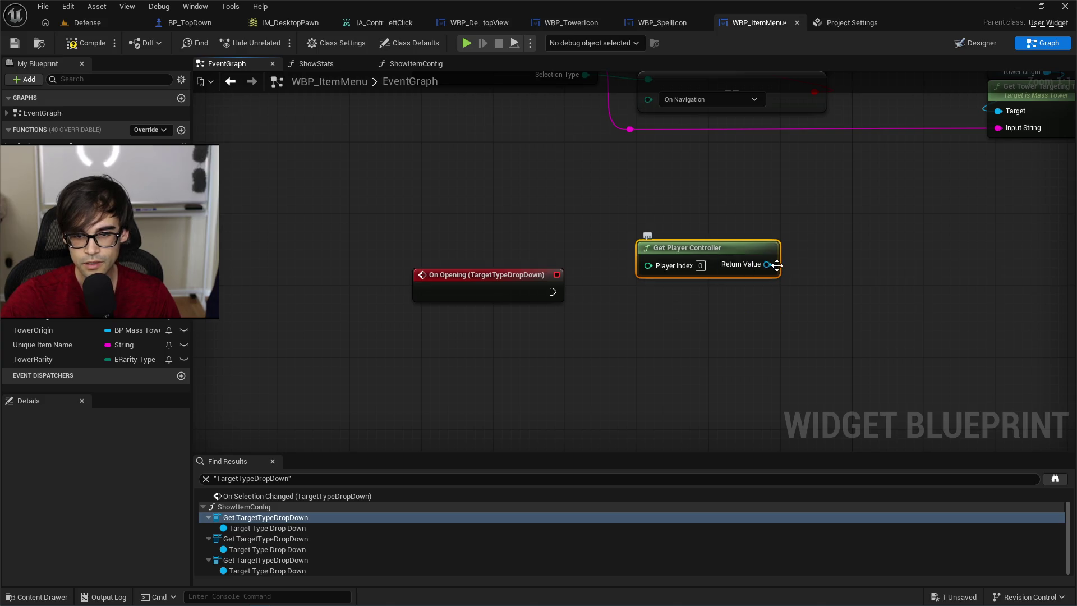
drag(767, 264, 766, 304)
text(cursor)
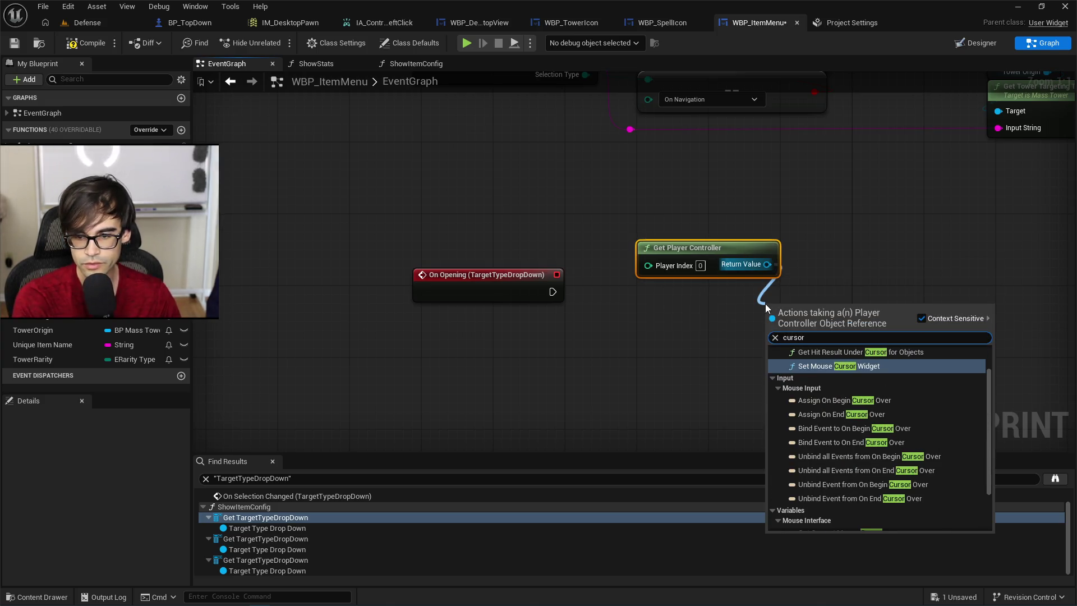
scroll(889, 469, down, 3)
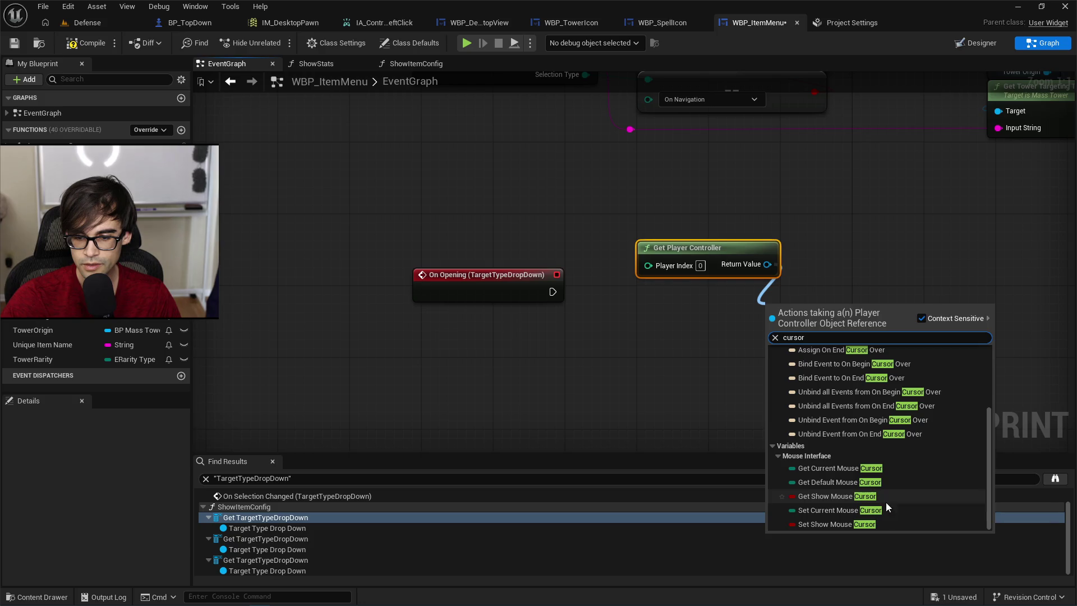
click(846, 523)
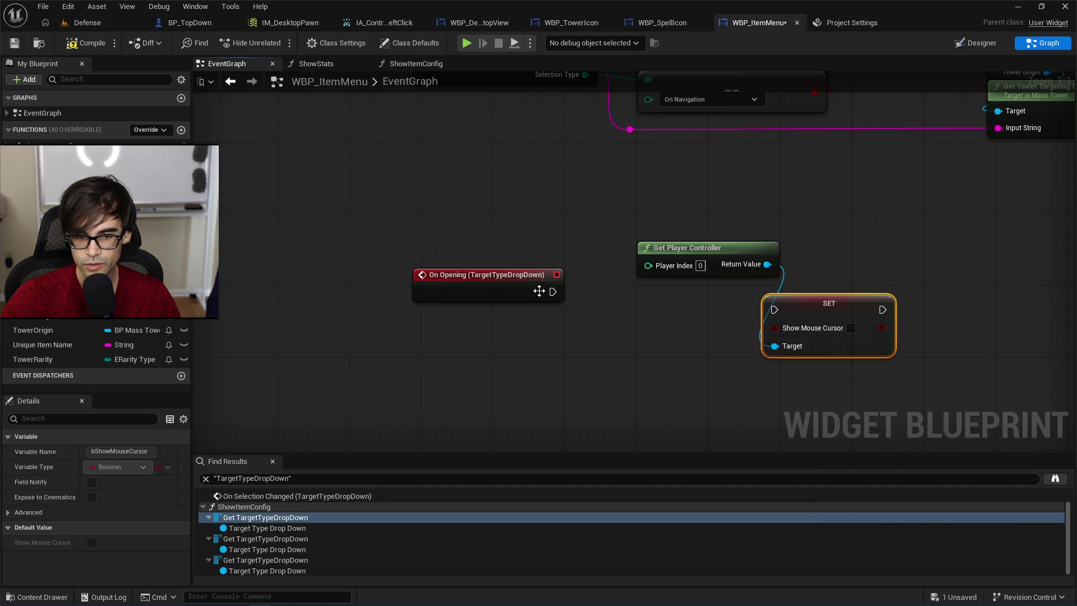
Wire On Opening into the Show Mouse Cursor setter and search cursor actions from the controller.
mouse_move(552, 292)
mouse_down()
mouse_move(775, 309)
mouse_move(701, 313)
mouse_up()
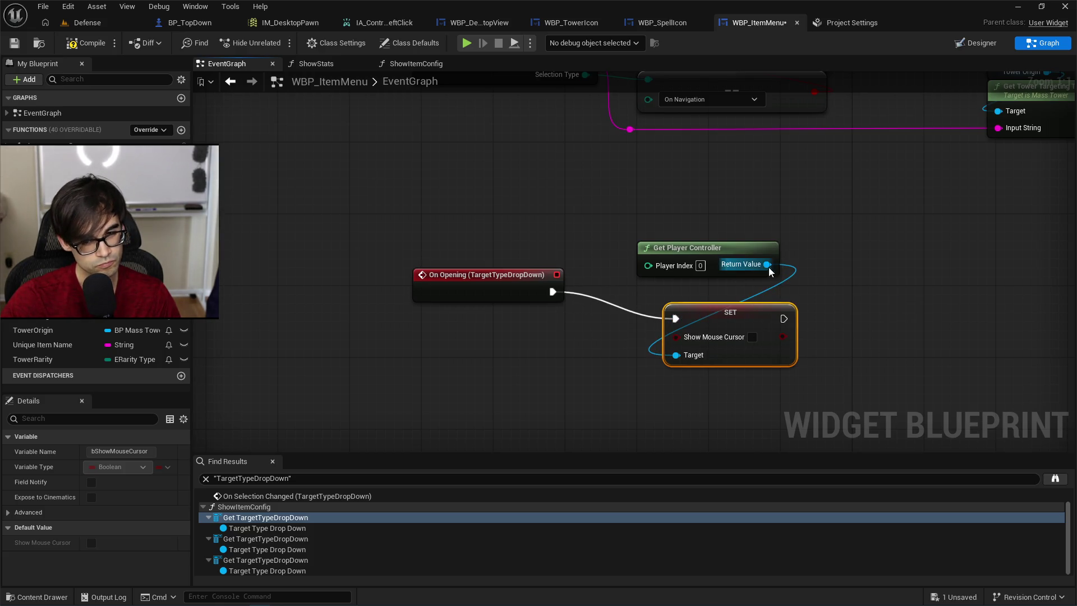
drag(769, 267, 830, 298)
text(h)
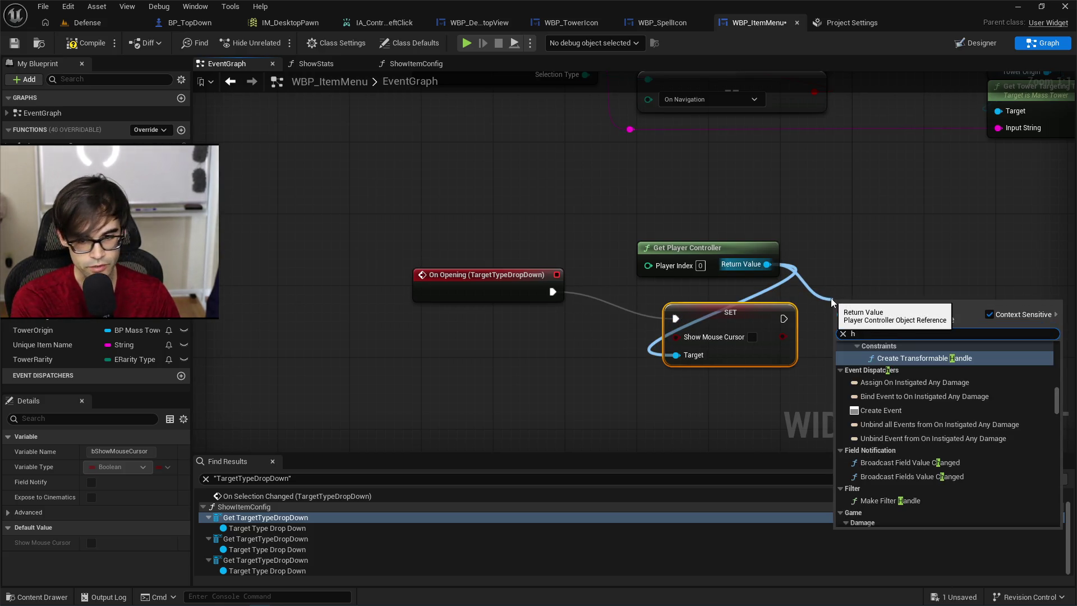
text(ide c)
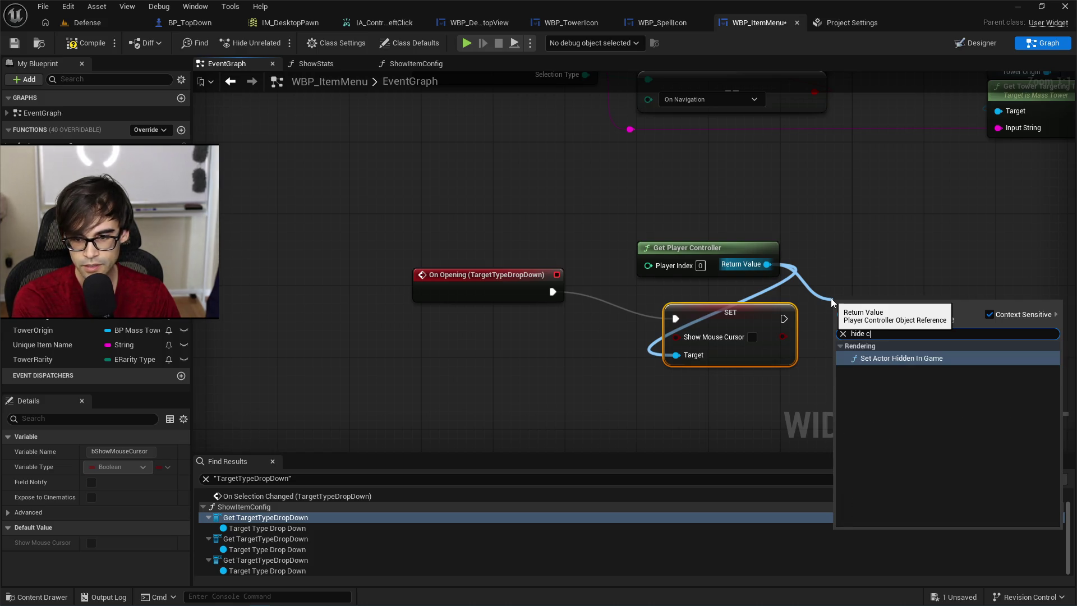
key(BackSpace)
key(BackSpace)
key(BackSpace)
text(cursor)
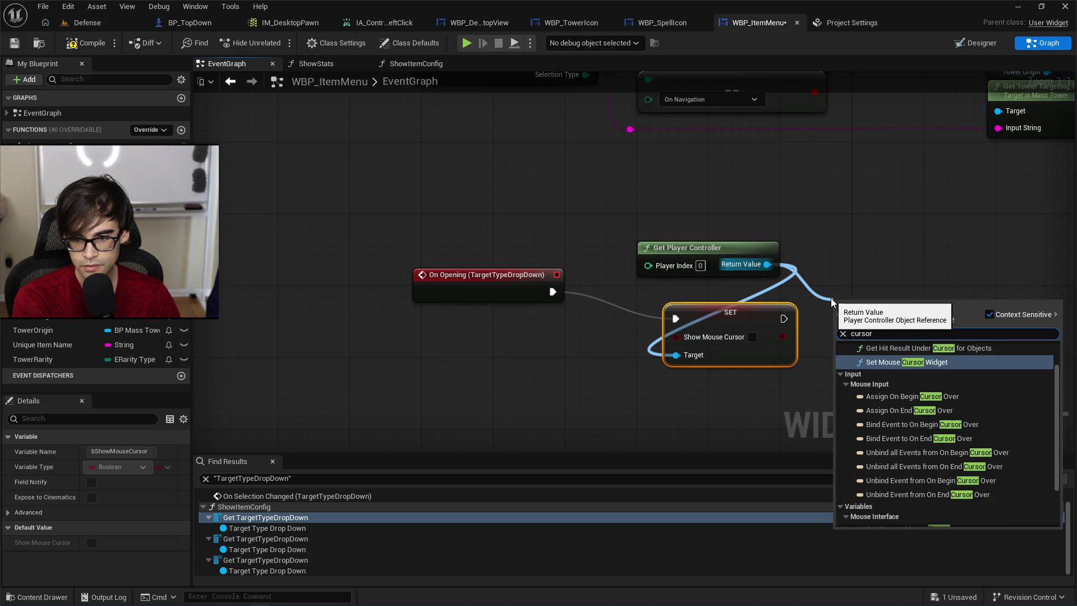
key(Down)
key(Down)
key(Down)
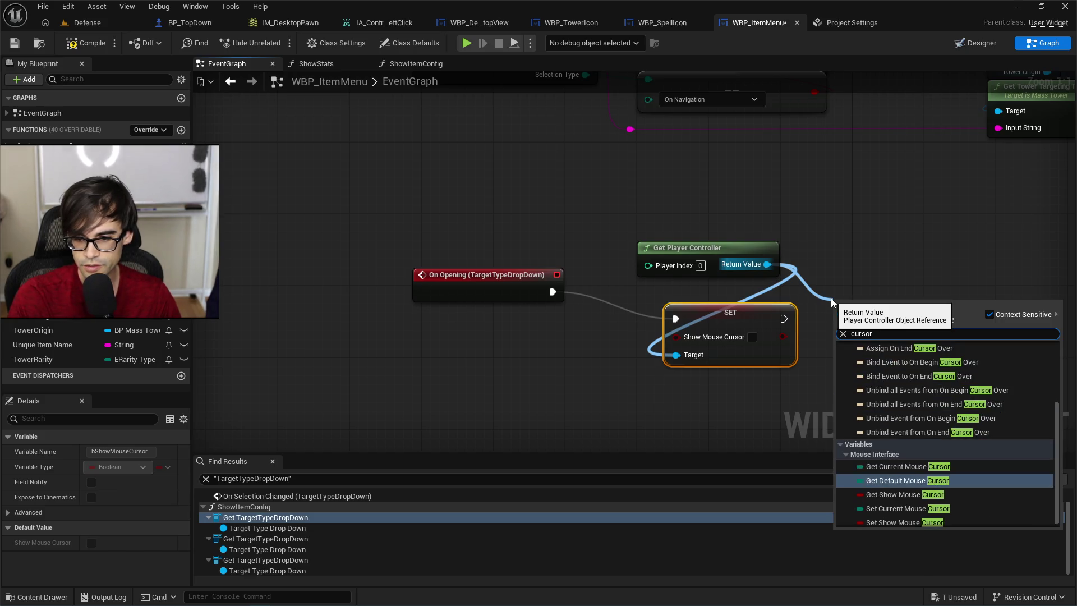
key(Down)
key(Down)
key(Down)
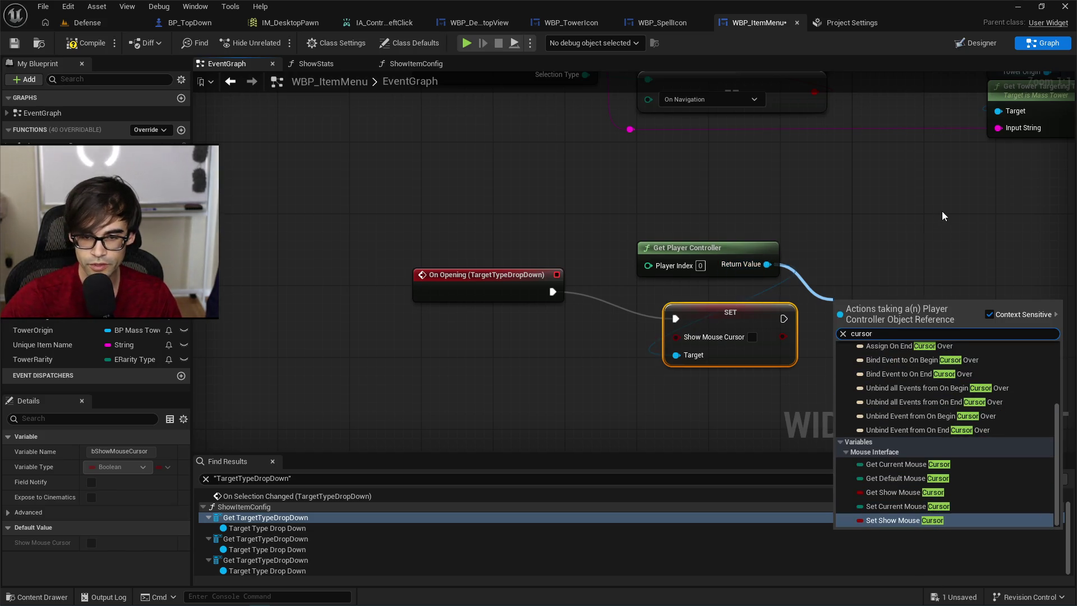
key(Escape)
Arrange Get Player Controller and SET beside On Opening, select both, and save WBP_ItemMenu.
mouse_move(681, 247)
mouse_down()
mouse_move(729, 278)
mouse_move(707, 273)
mouse_up()
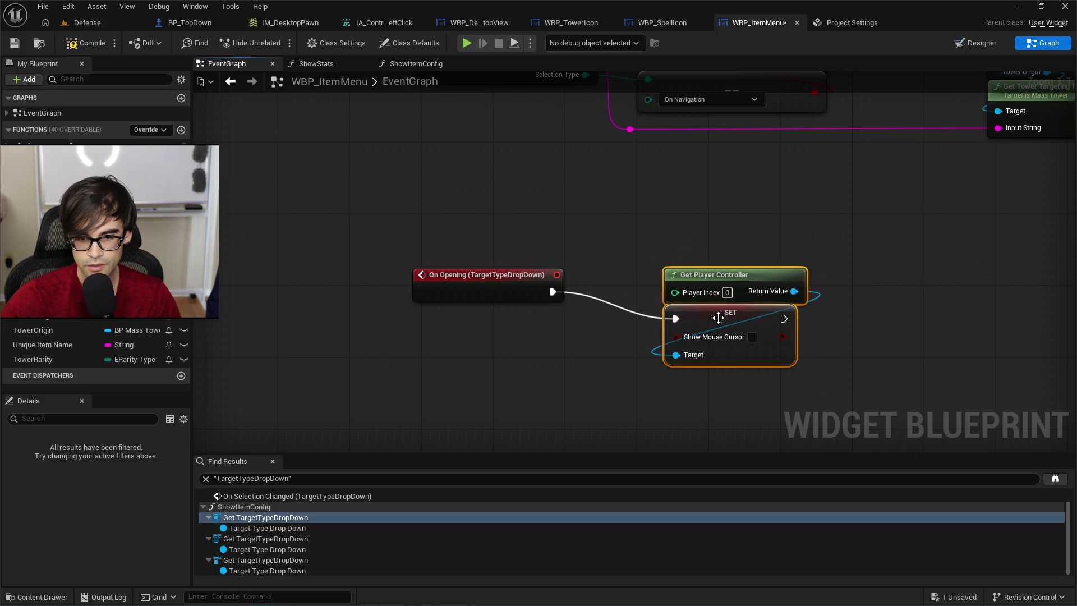
drag(718, 317, 665, 291)
click(845, 327)
drag(845, 328, 663, 340)
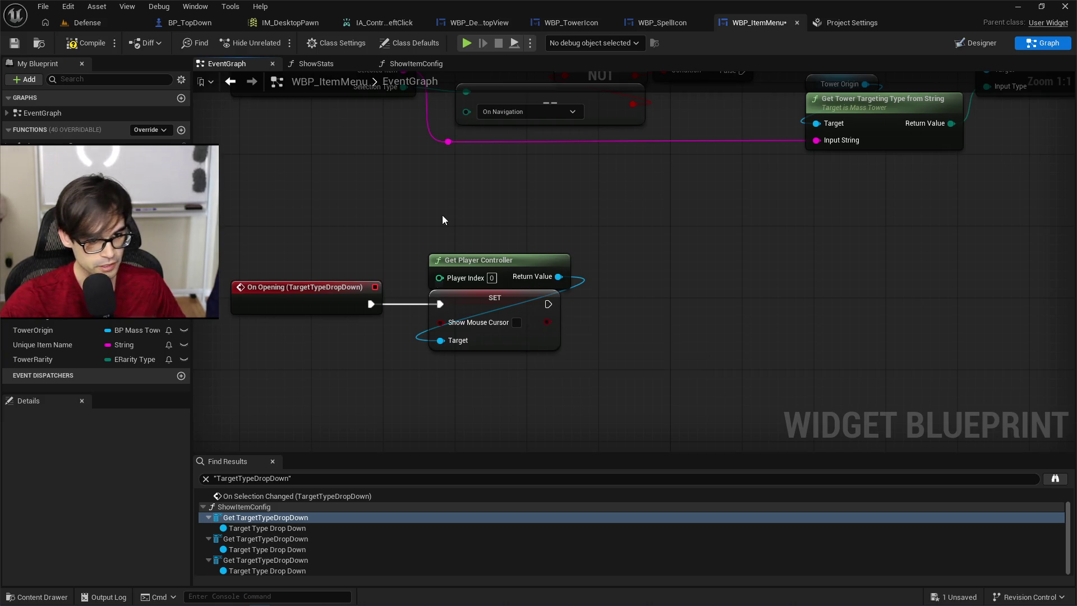
drag(442, 219, 579, 368)
key(ctrl+s)
scroll(572, 205, up, 5)
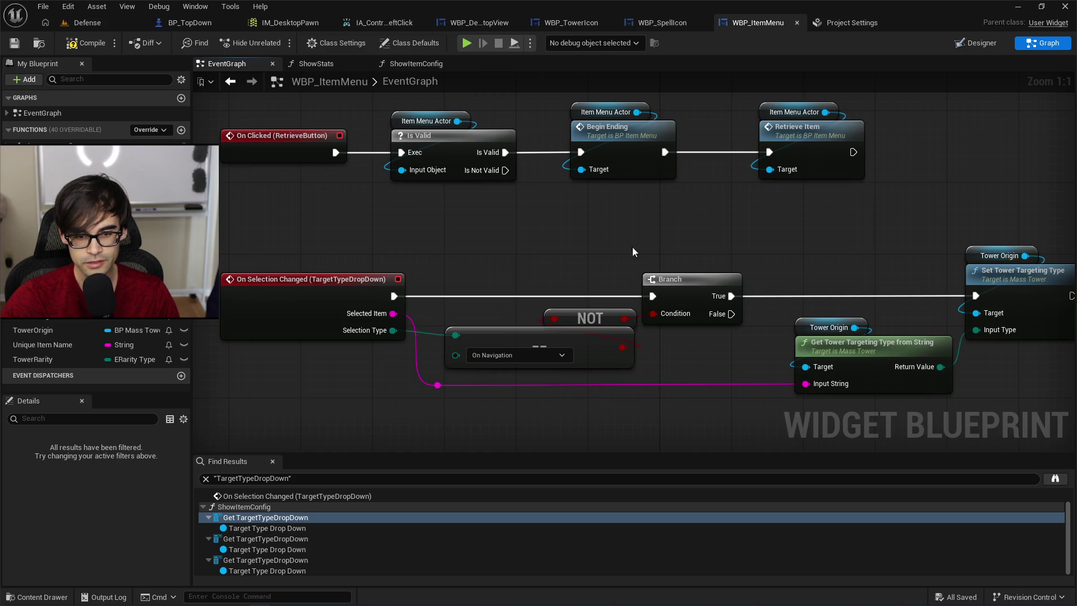
Paste the controller and Show Mouse Cursor nodes after Set Tower Targeting Type, save, and play Defense.
drag(542, 241, 195, 229)
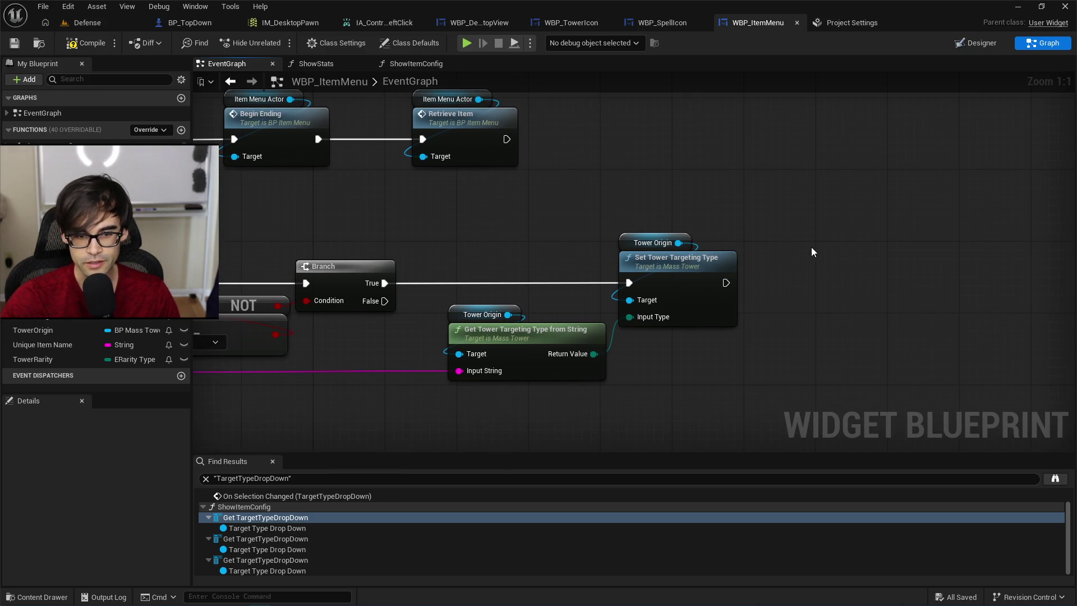
key(ctrl+v)
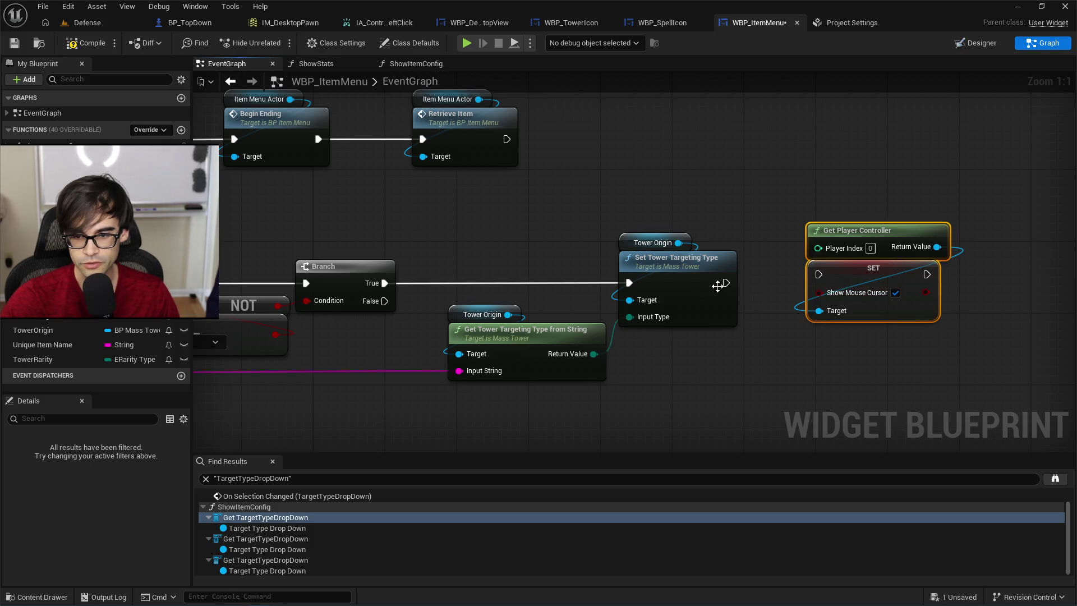
drag(726, 283, 882, 277)
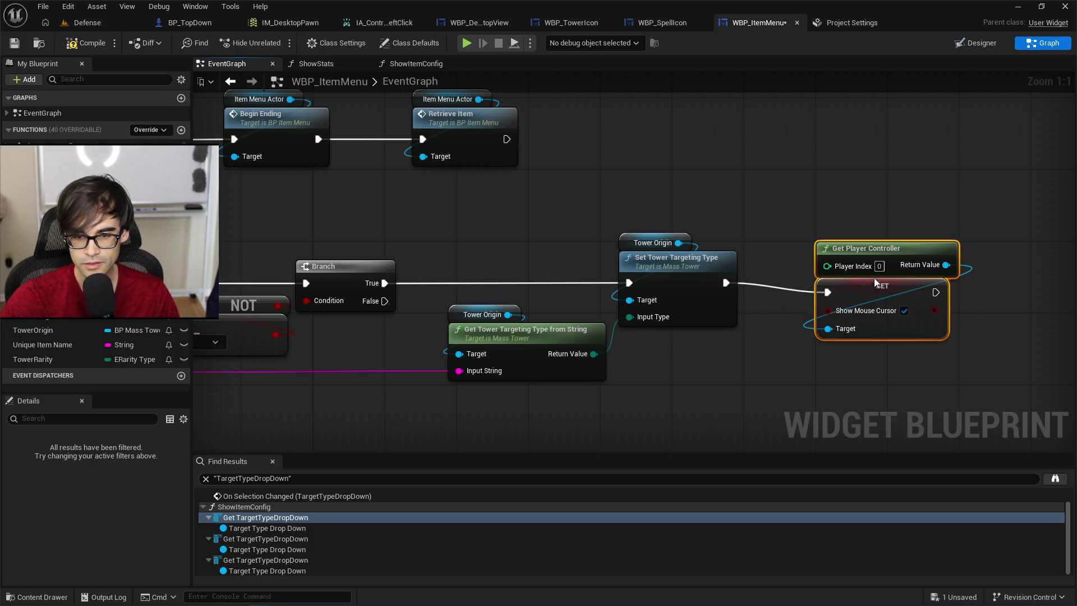
click(15, 42)
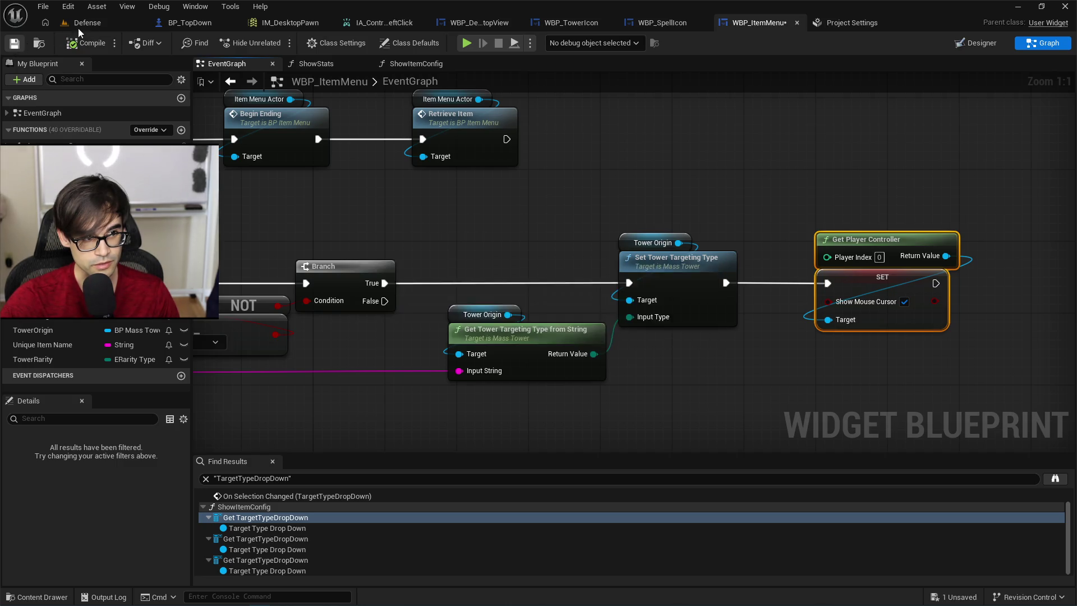
click(81, 23)
click(278, 43)
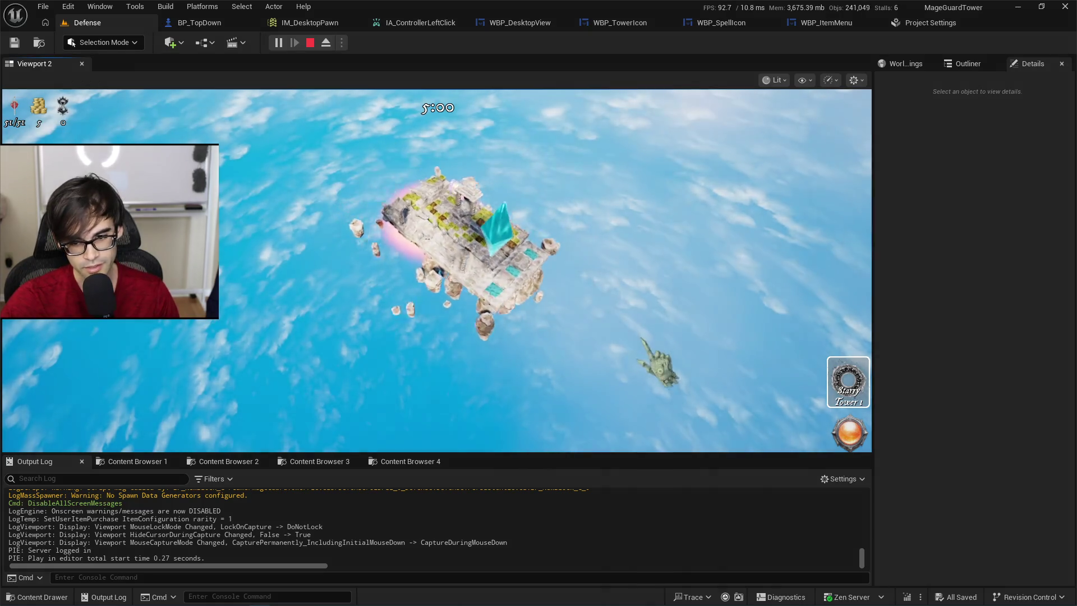
Place a Starry Tower, open its stats, and set its target to Least Health.
click(848, 387)
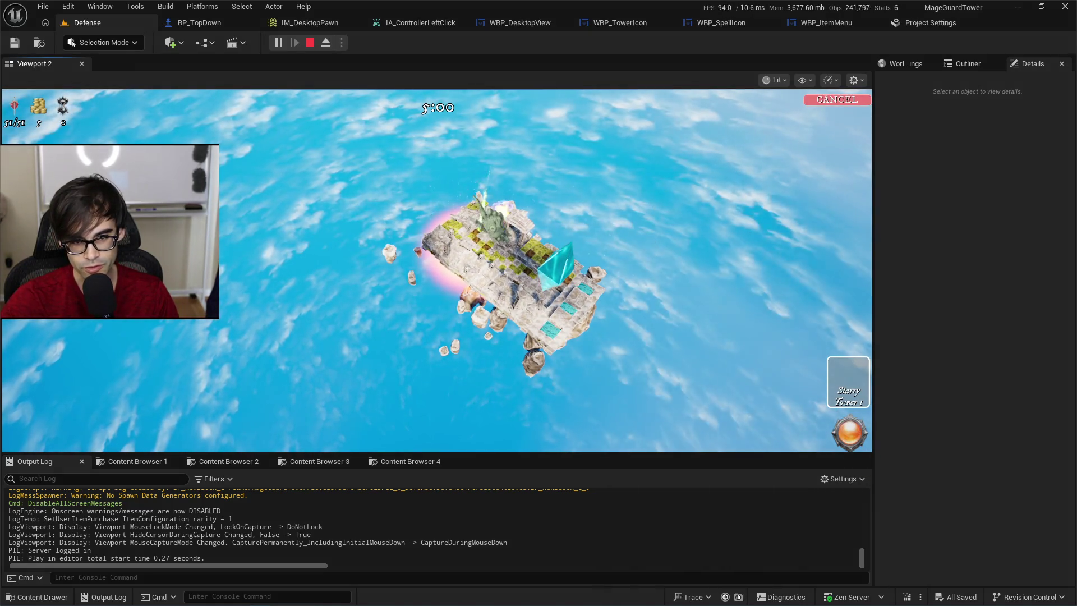
click(488, 275)
click(488, 263)
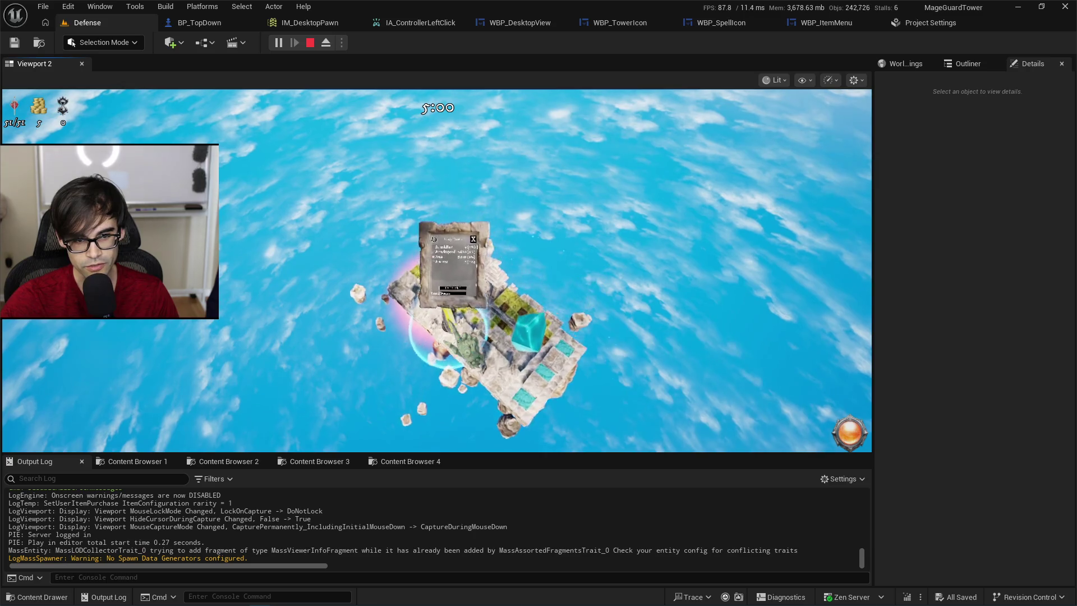
click(449, 318)
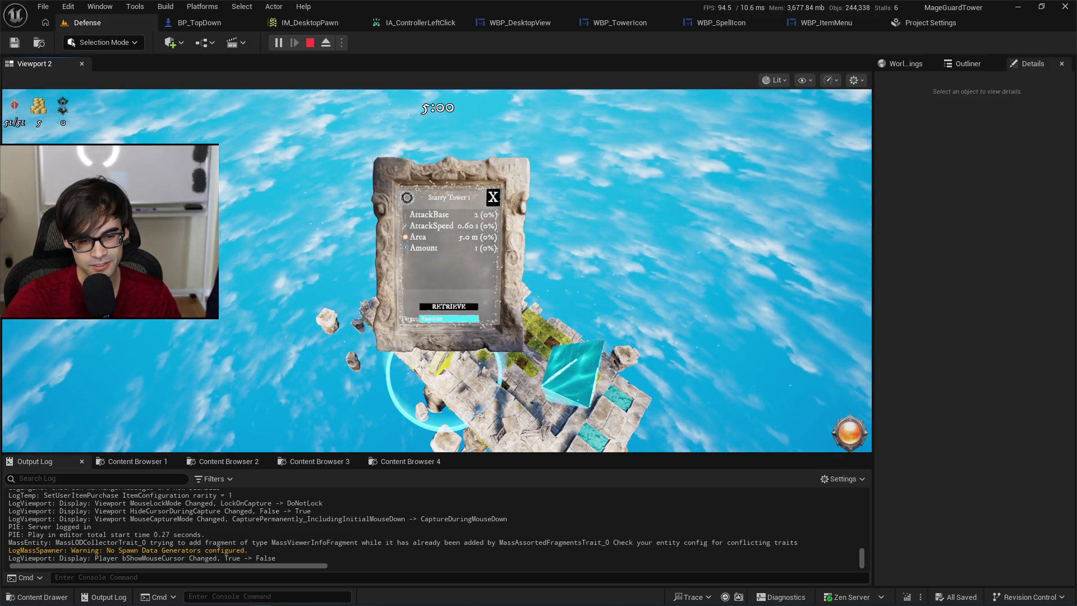
click(446, 323)
click(449, 318)
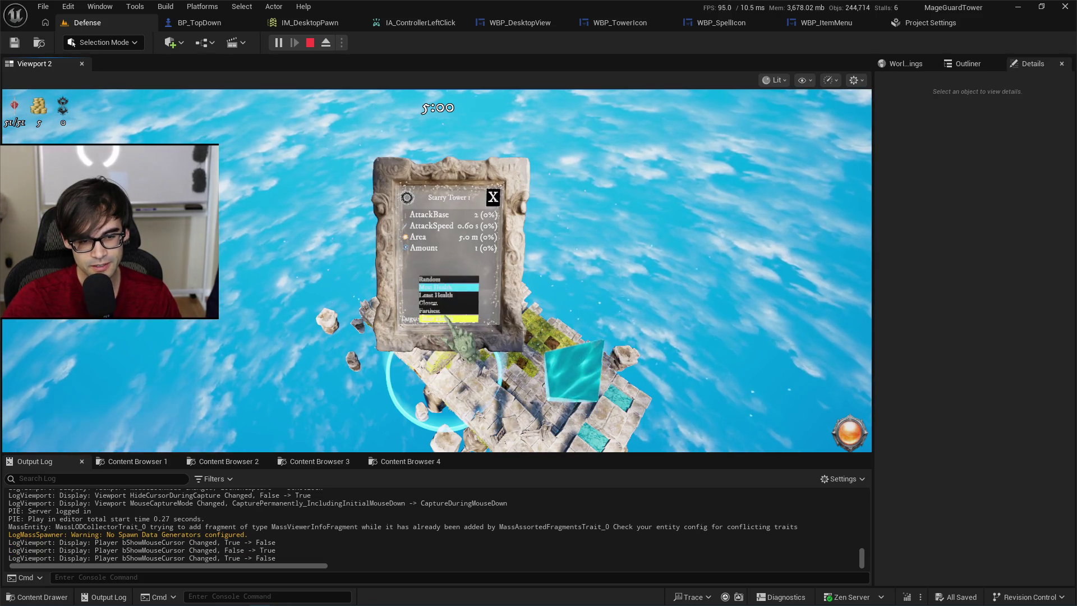
click(446, 284)
Cycle the target through Closest and Random to Most Health, stop play, and show Project Settings.
click(449, 318)
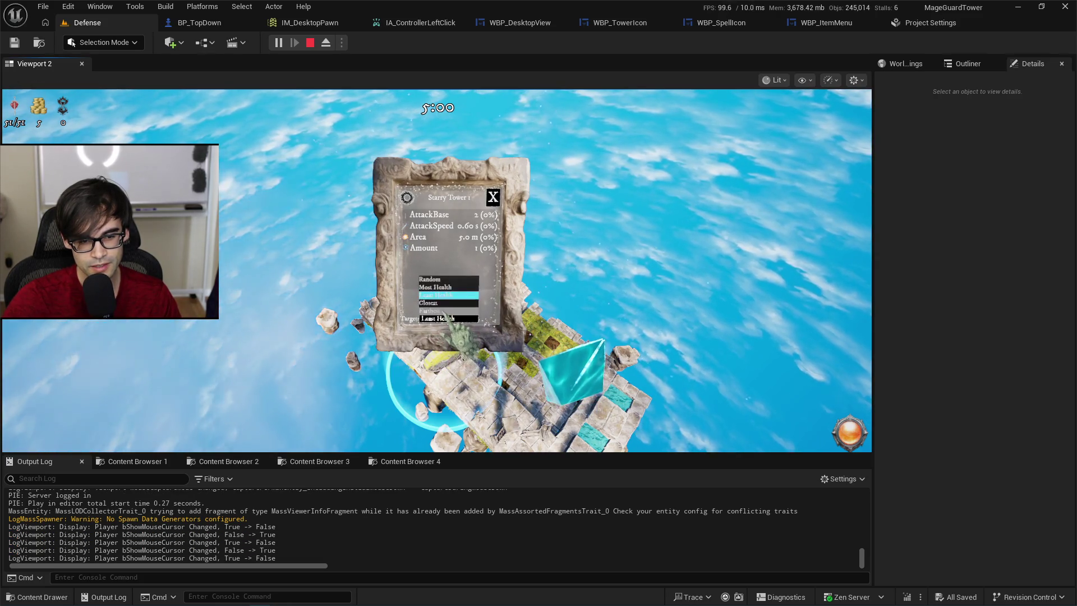
click(445, 292)
click(449, 318)
click(445, 292)
click(449, 318)
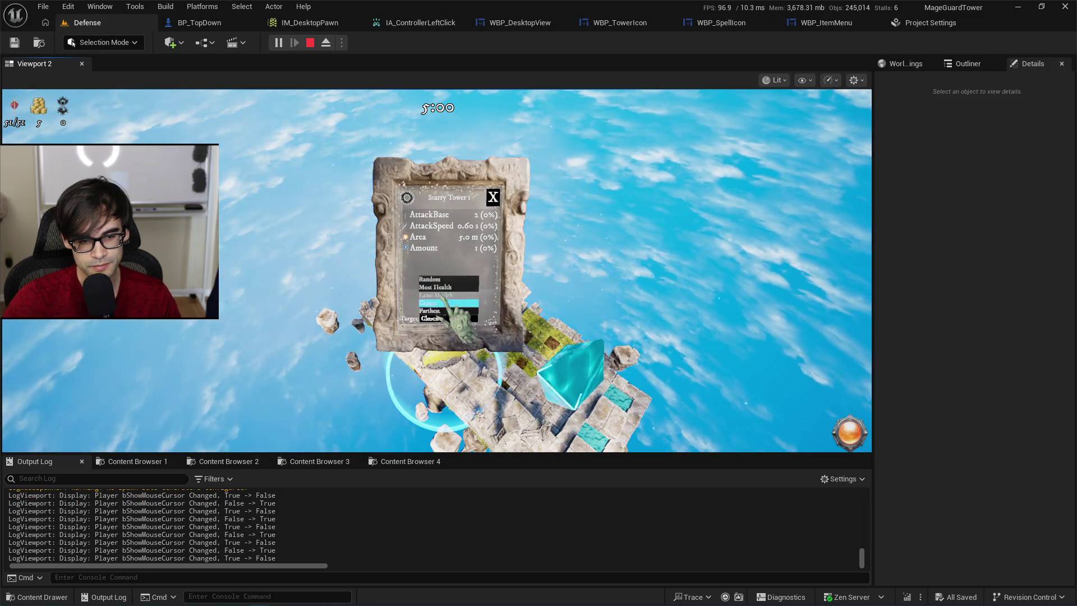
click(445, 279)
click(449, 318)
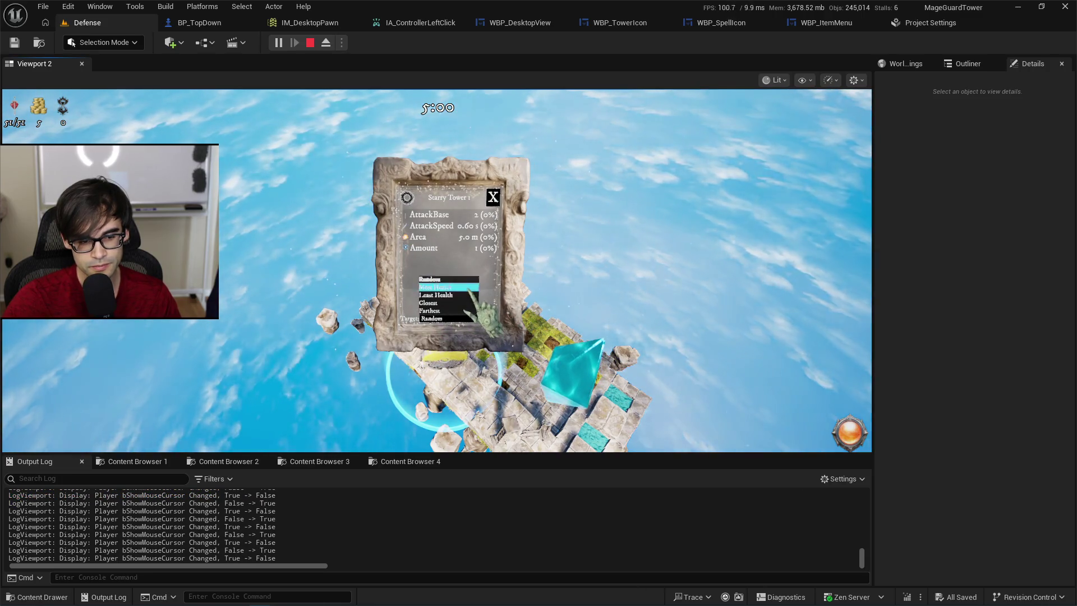
click(448, 287)
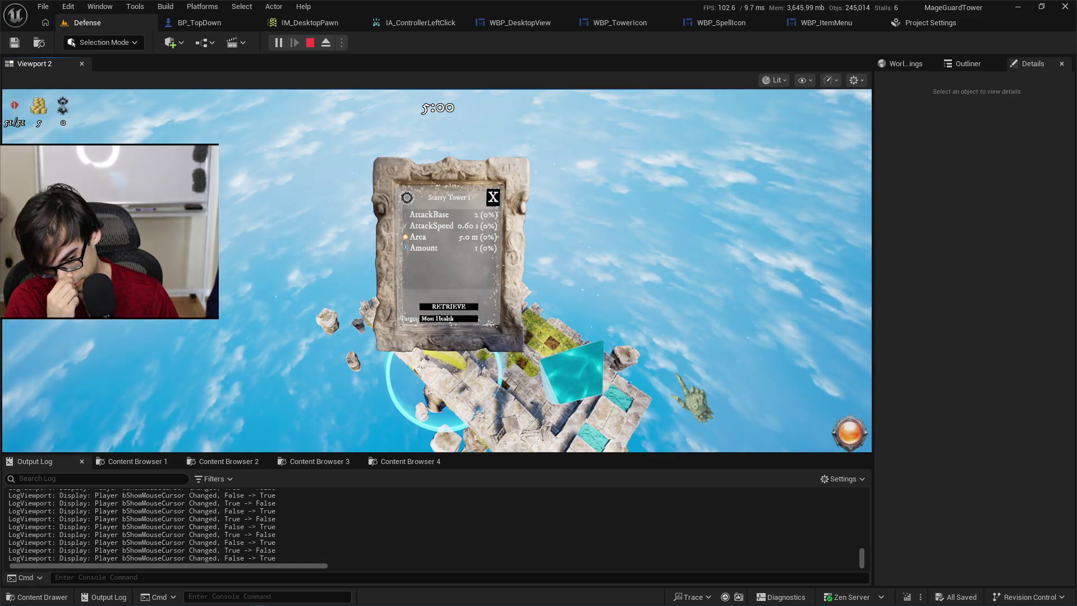
key(Escape)
click(919, 24)
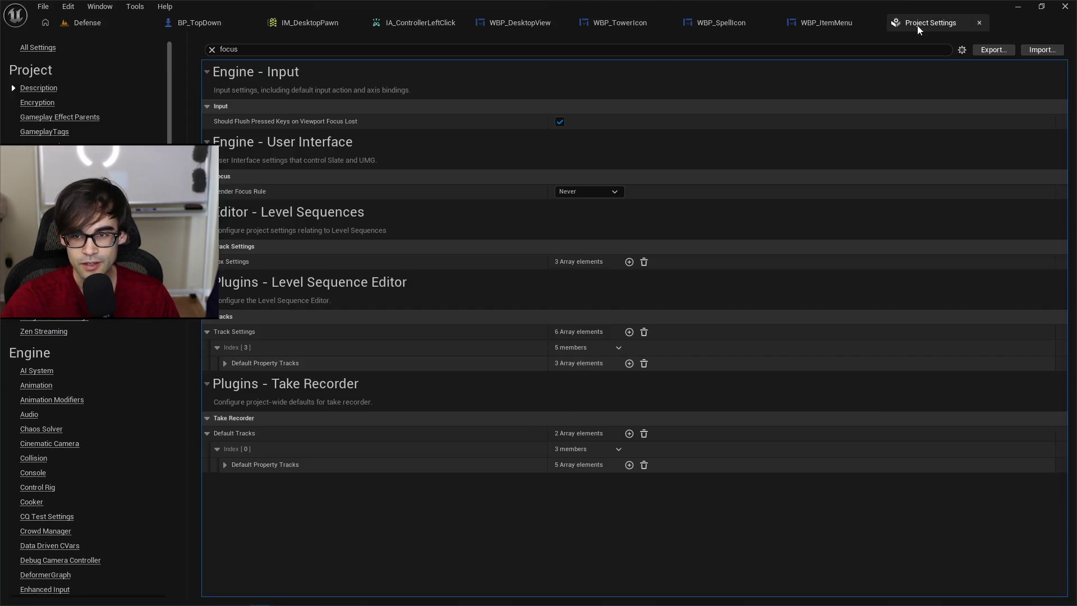
In WBP_ItemMenu's graph, move Get Player Controller higher above the SET node.
click(845, 20)
drag(764, 258, 536, 262)
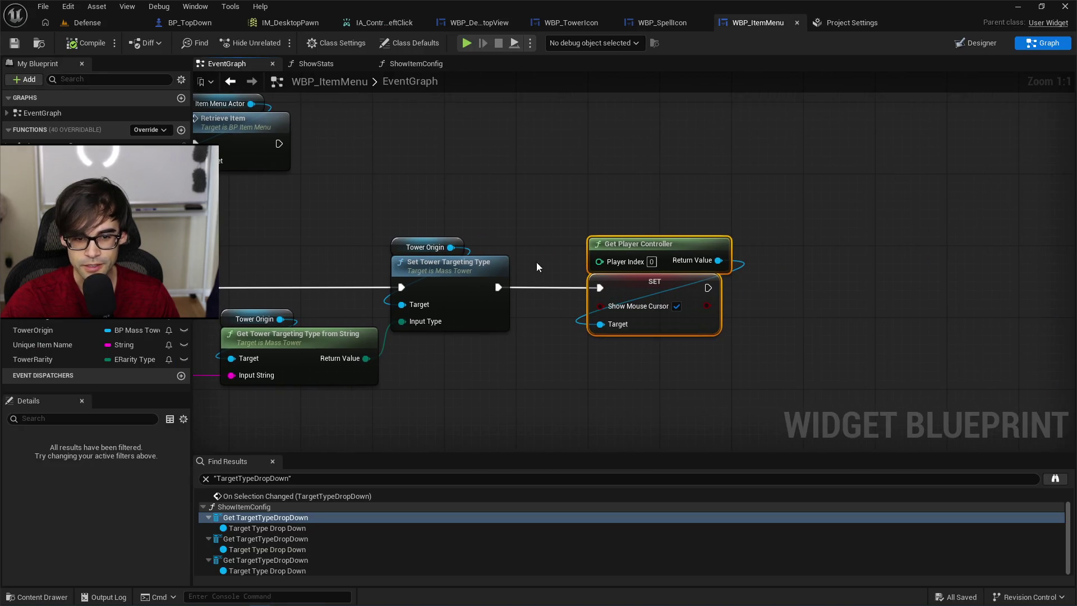
click(546, 302)
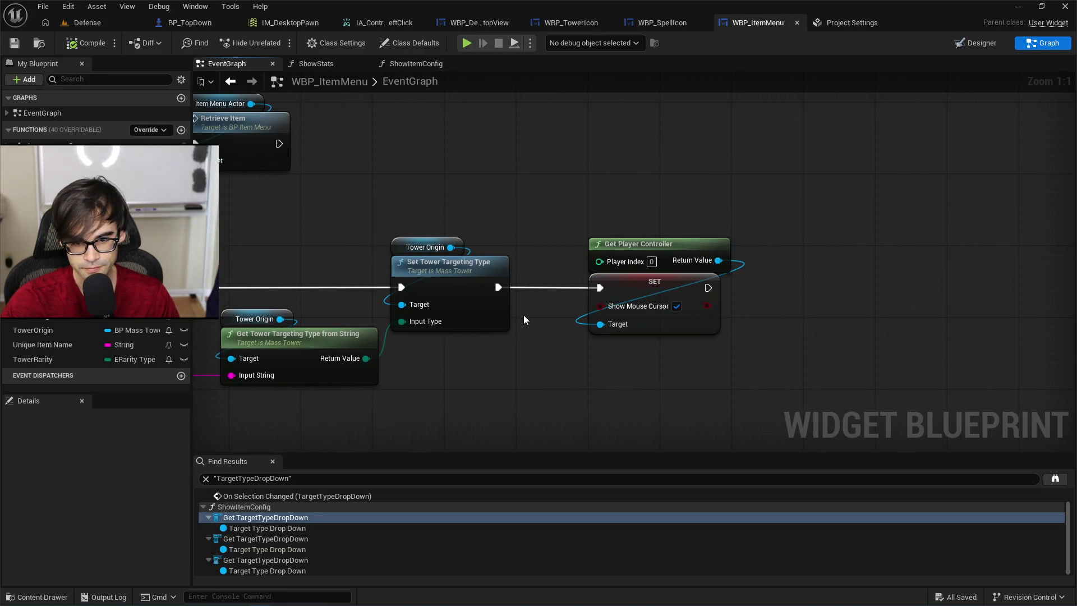
mouse_move(652, 245)
mouse_down()
mouse_move(655, 231)
mouse_move(644, 252)
mouse_move(662, 172)
mouse_move(718, 223)
mouse_up()
Try the action searches hide, visi and mou, add a Set Show Mouse Cursor node, then delete it.
text(hid)
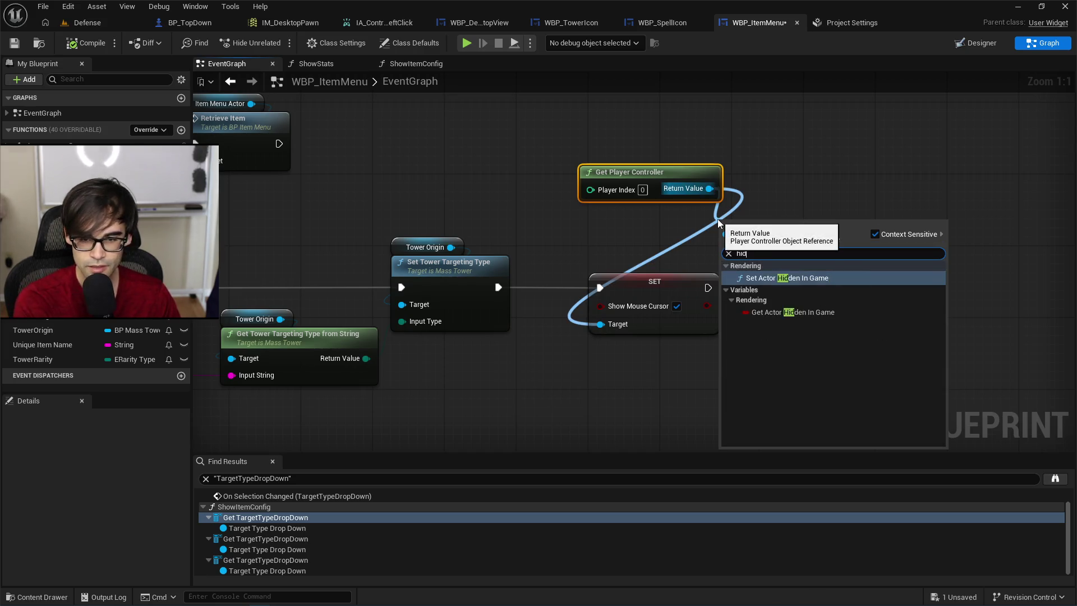
text(e)
key(BackSpace)
key(BackSpace)
key(BackSpace)
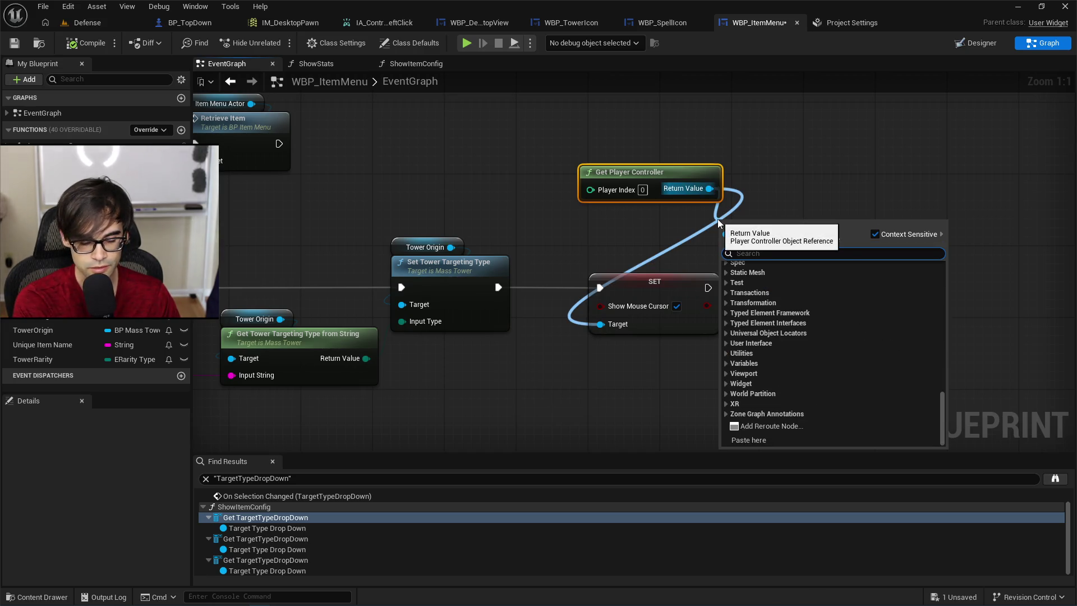
text(visi)
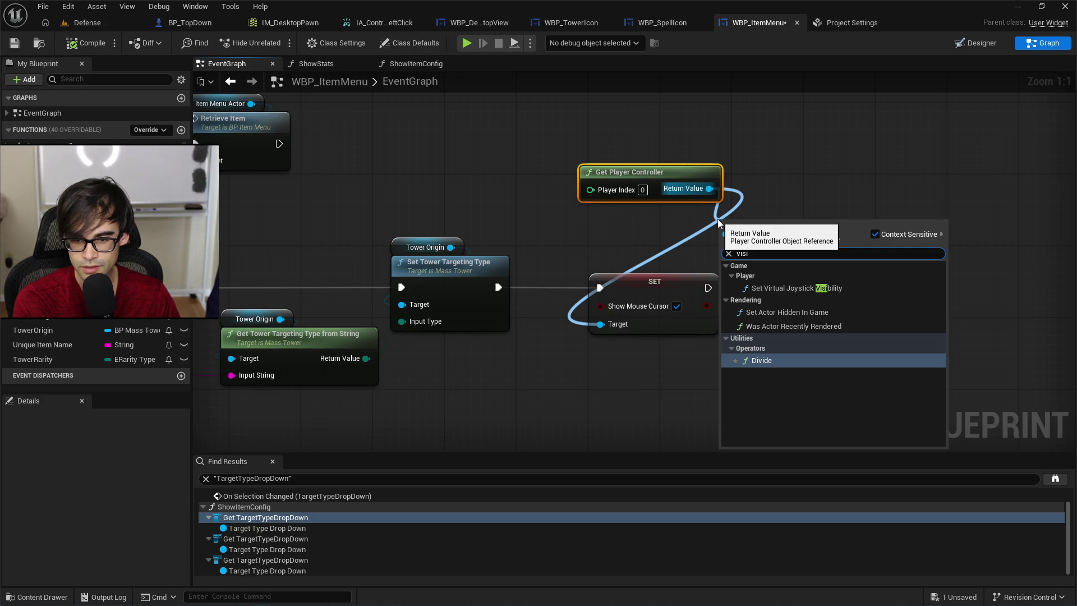
key(BackSpace)
key(BackSpace)
key(BackSpace)
text(mou)
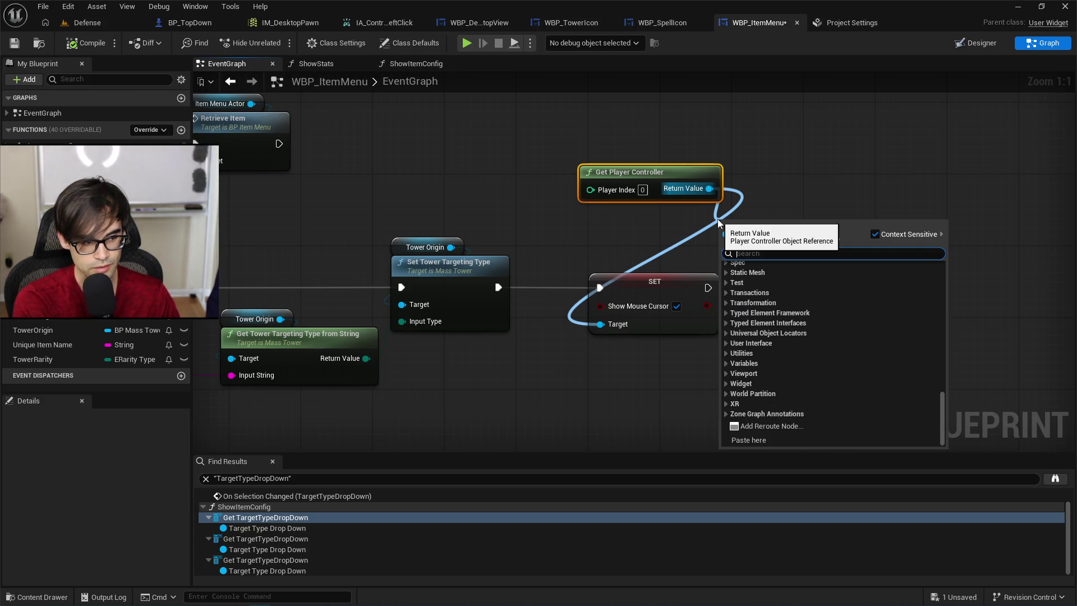
key(Up)
key(Up)
key(Up)
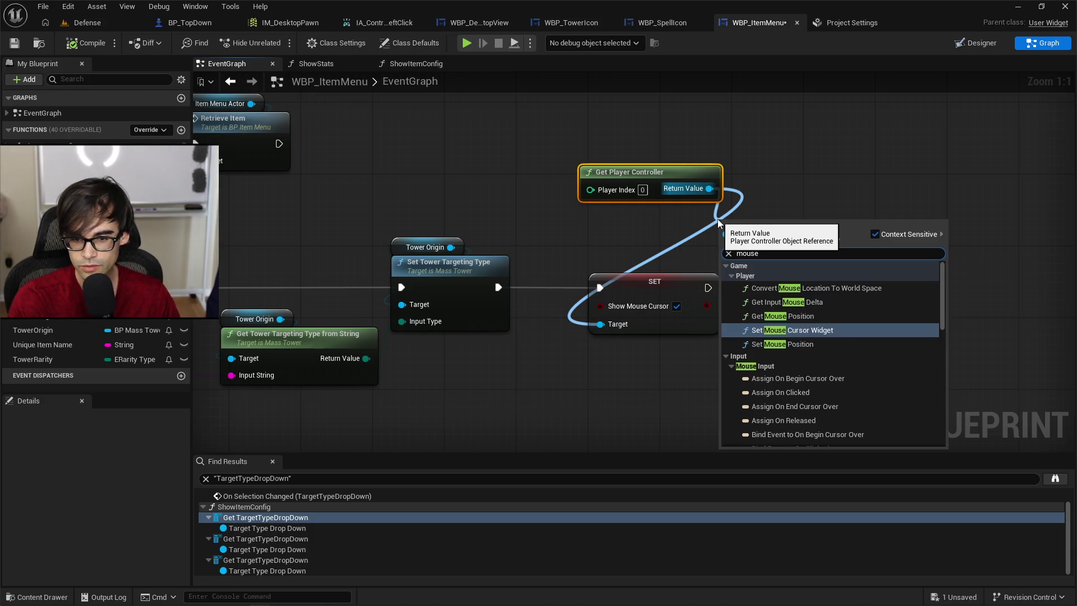
key(Down)
key(Down)
key(Down)
key(Down)
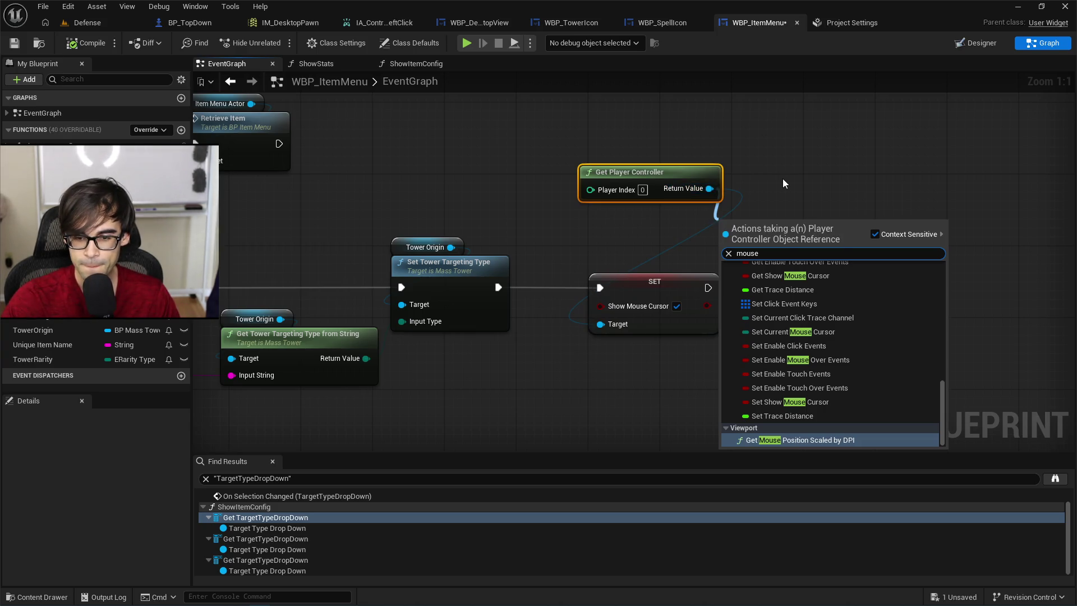
click(801, 402)
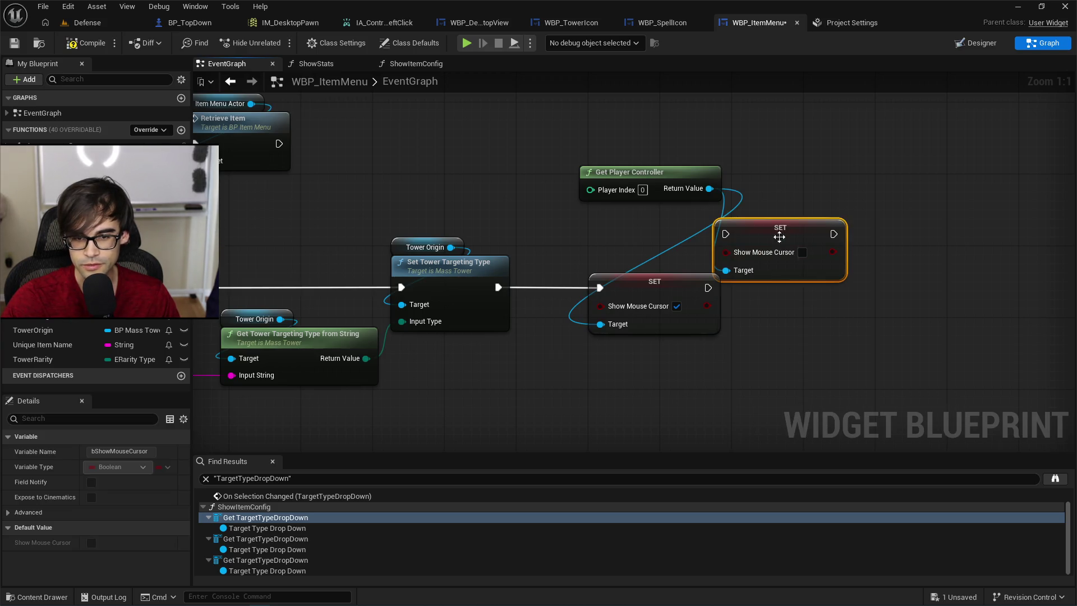
key(Delete)
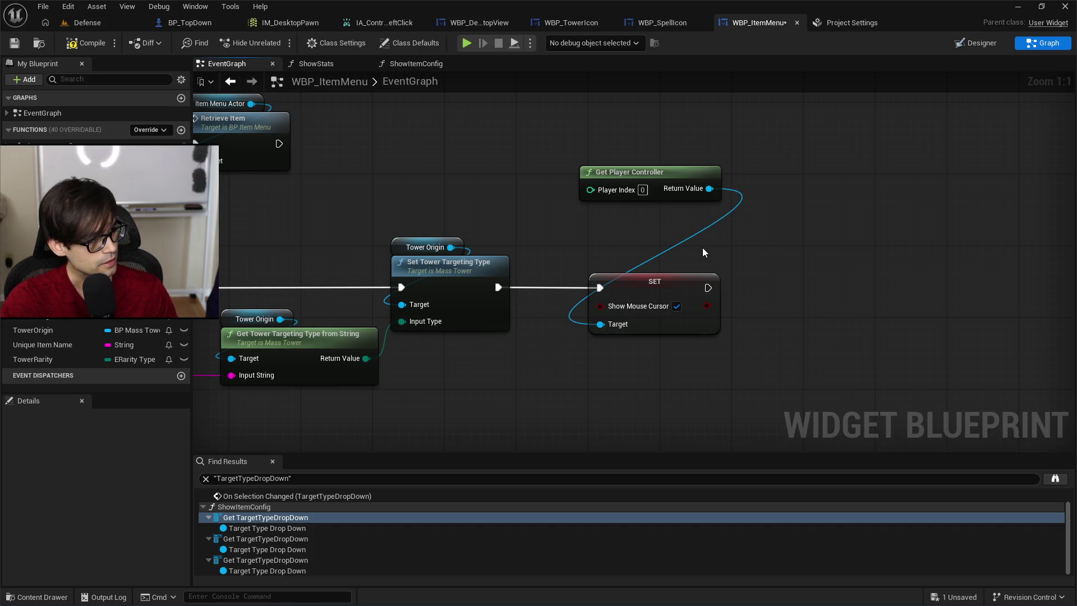
key(alt+Tab)
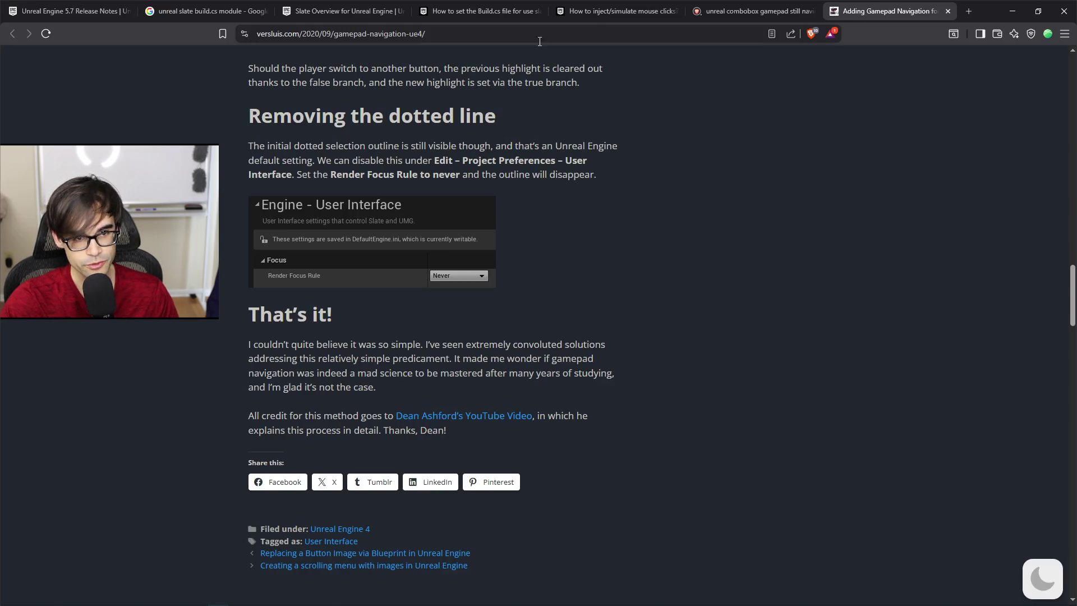
Replace the browser search with 'unreal hide cursor' and run it.
click(769, 11)
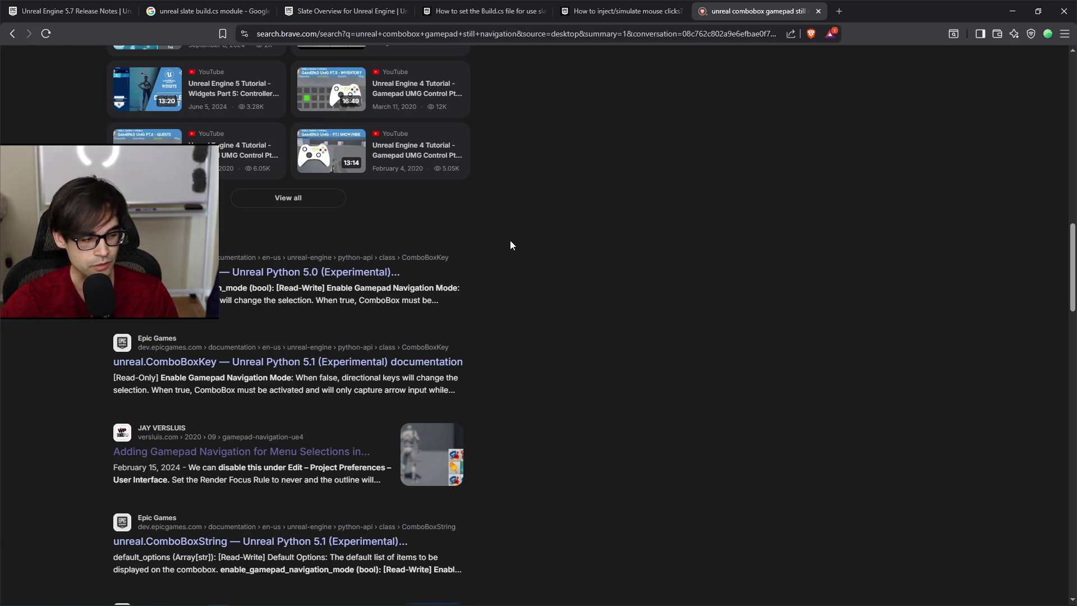
scroll(517, 354, up, 15)
scroll(511, 359, up, 3)
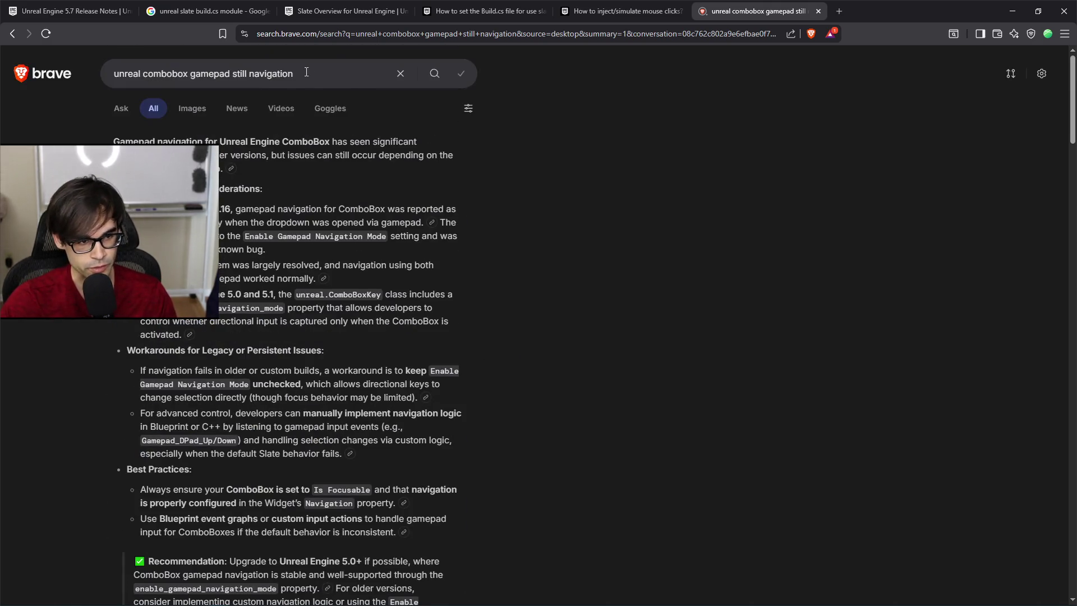
drag(293, 74, 145, 81)
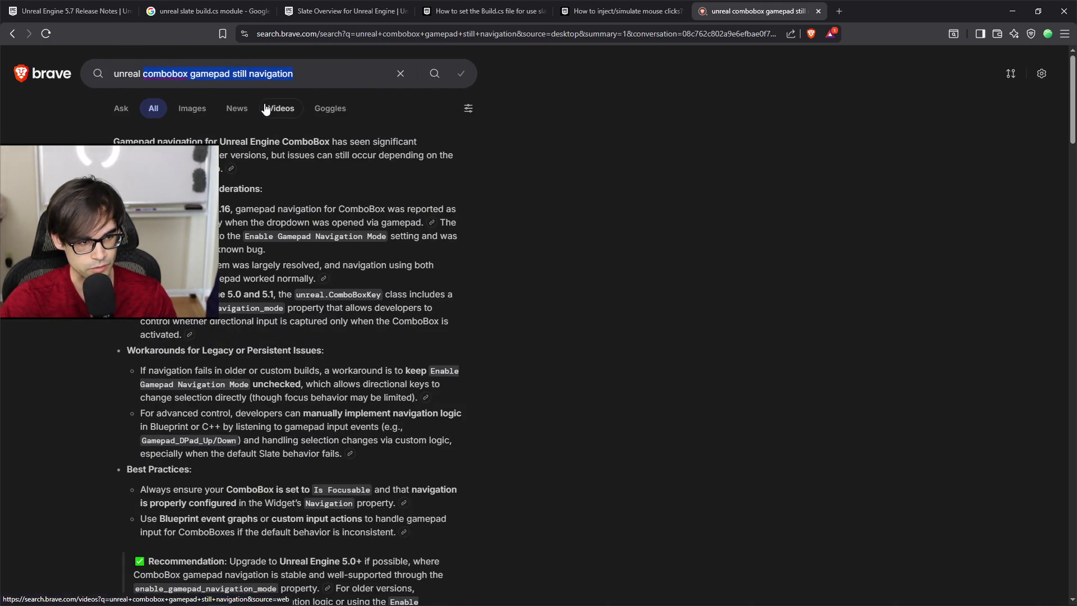
text(hide cursor)
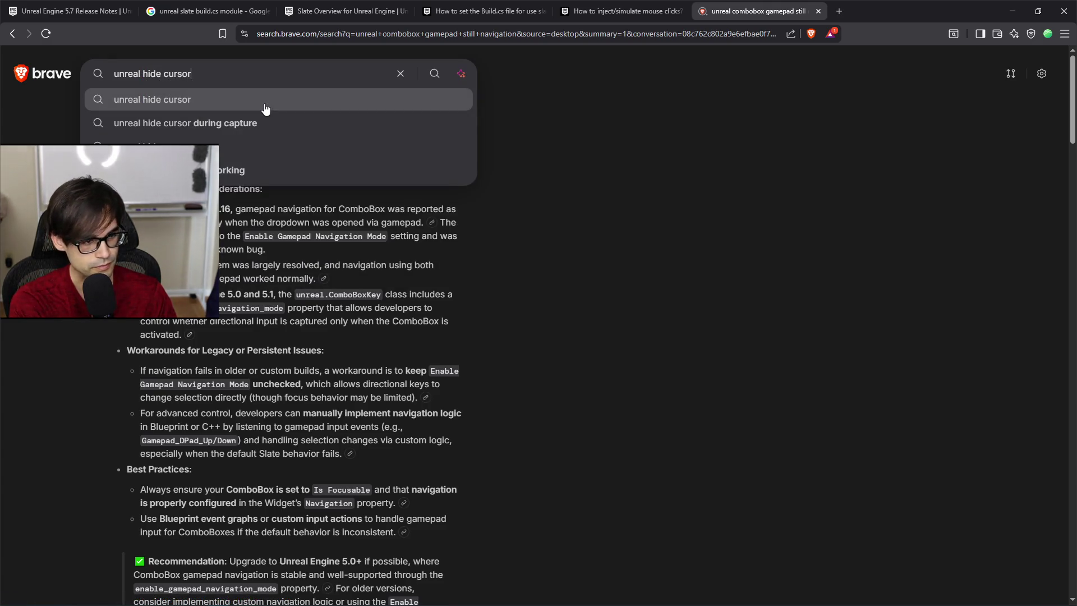
click(266, 106)
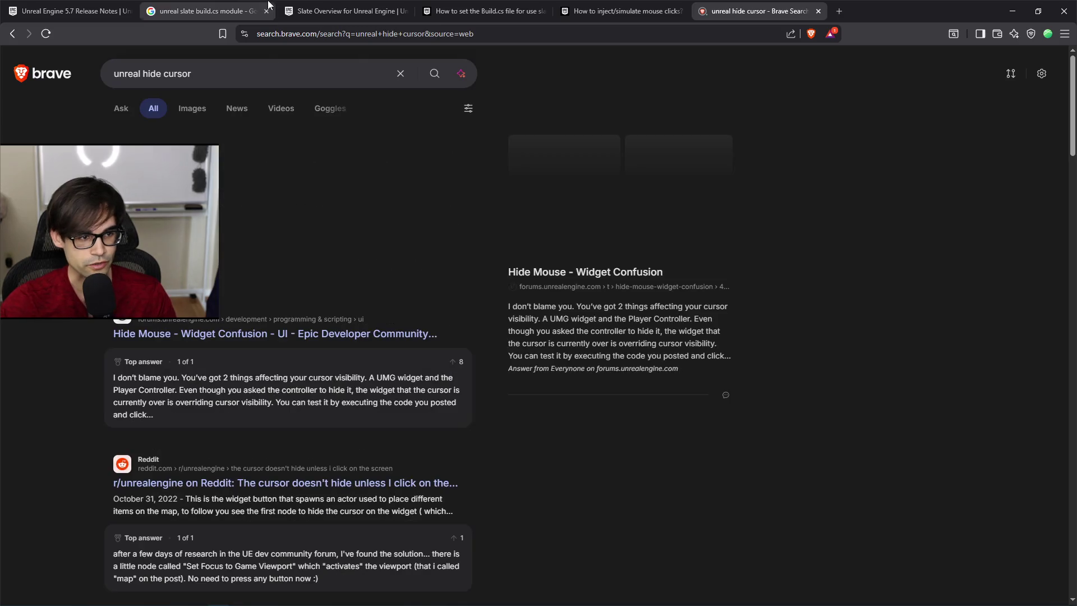
Open the Hide Mouse - Widget Confusion thread in a new tab, expand the AI answer, then view the thread.
middle_click(279, 337)
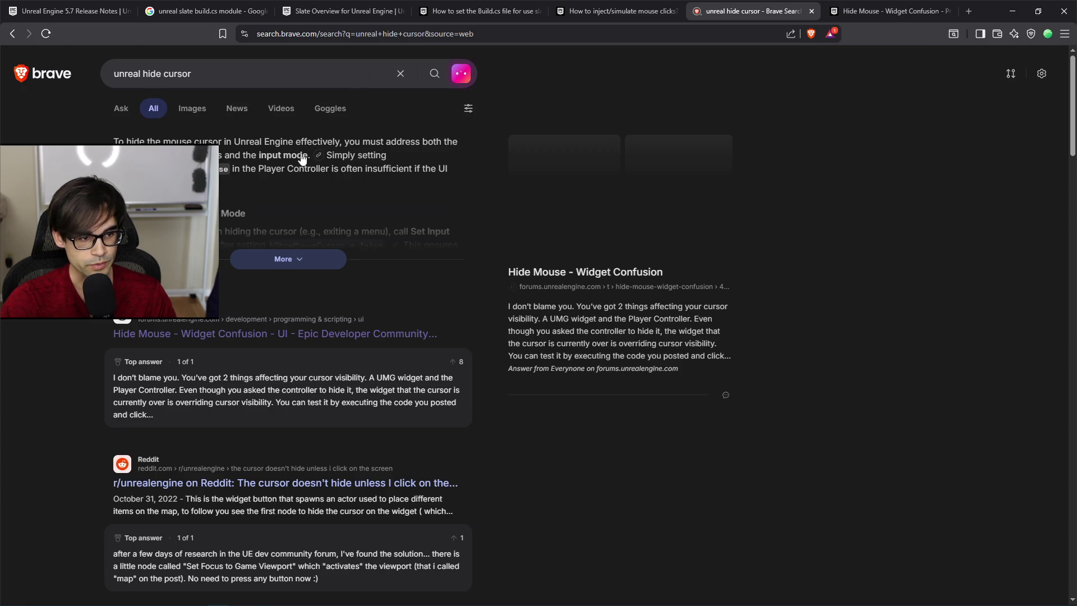
click(331, 258)
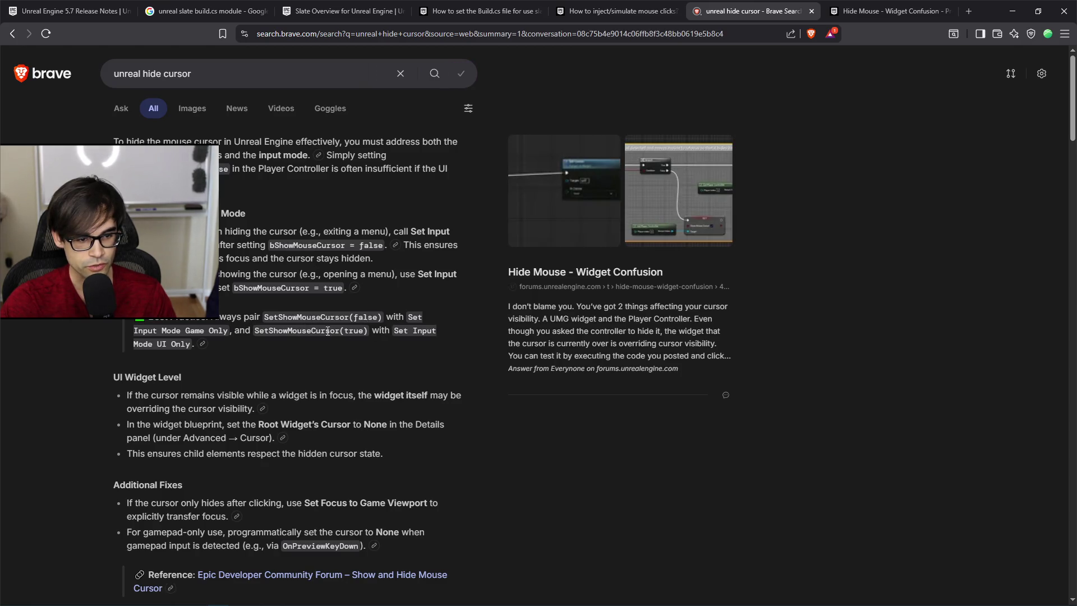
scroll(208, 324, down, 2)
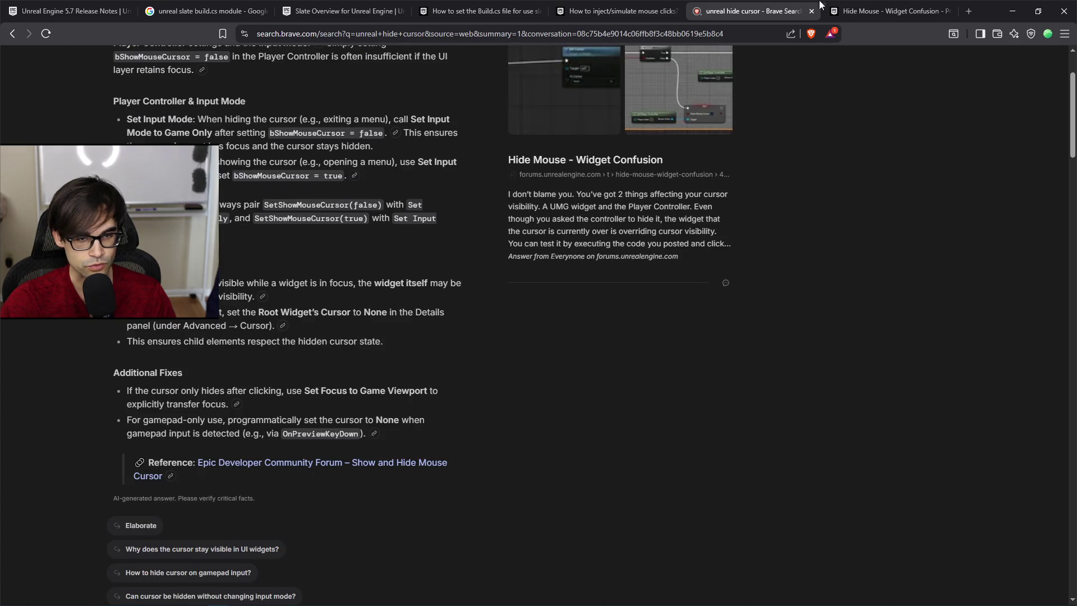
click(833, 9)
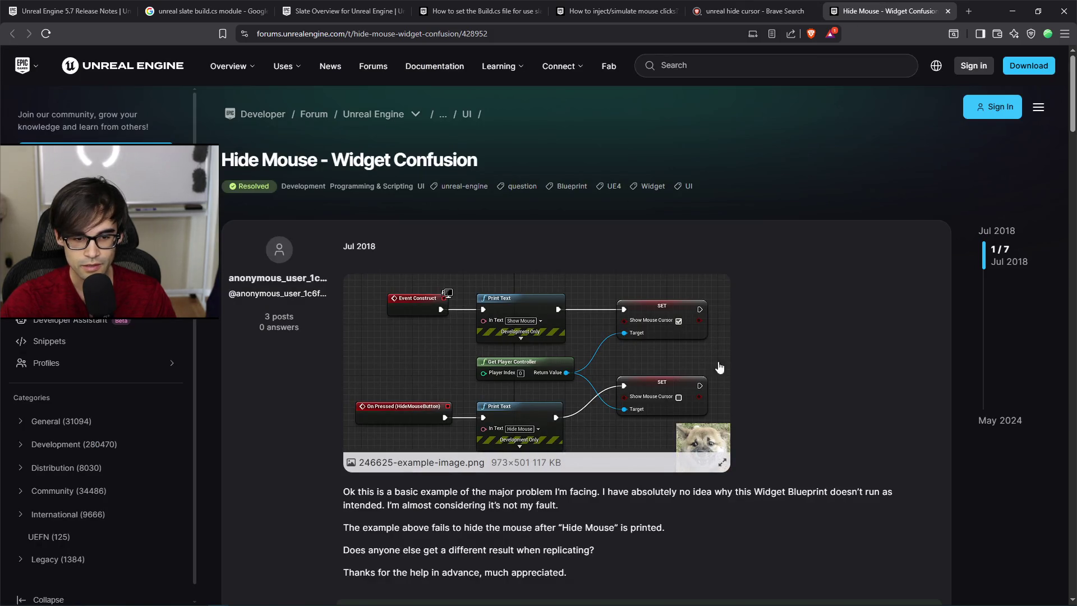
Expand the thread's quoted solution and read down to its Set Cursor blueprint example.
scroll(809, 415, down, 2)
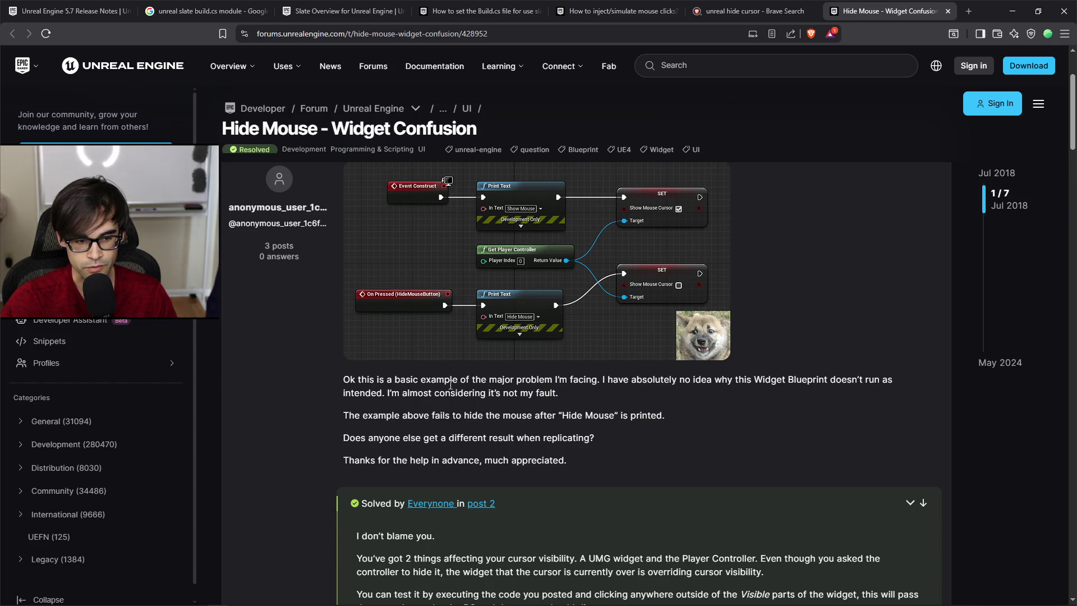
scroll(589, 396, down, 3)
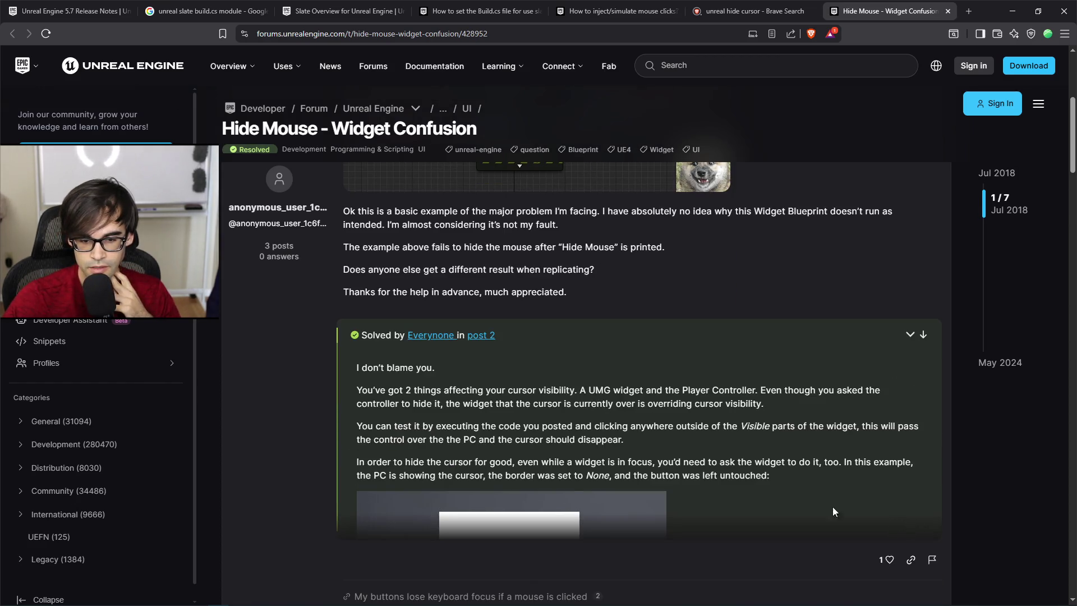
scroll(581, 451, down, 2)
click(911, 223)
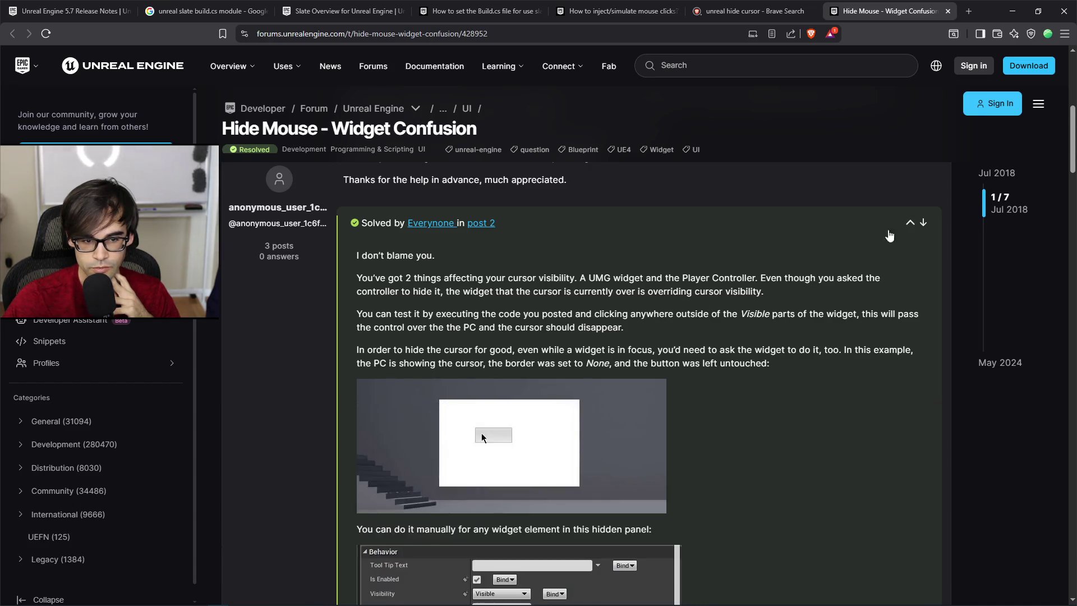
scroll(712, 345, down, 2)
scroll(717, 344, down, 4)
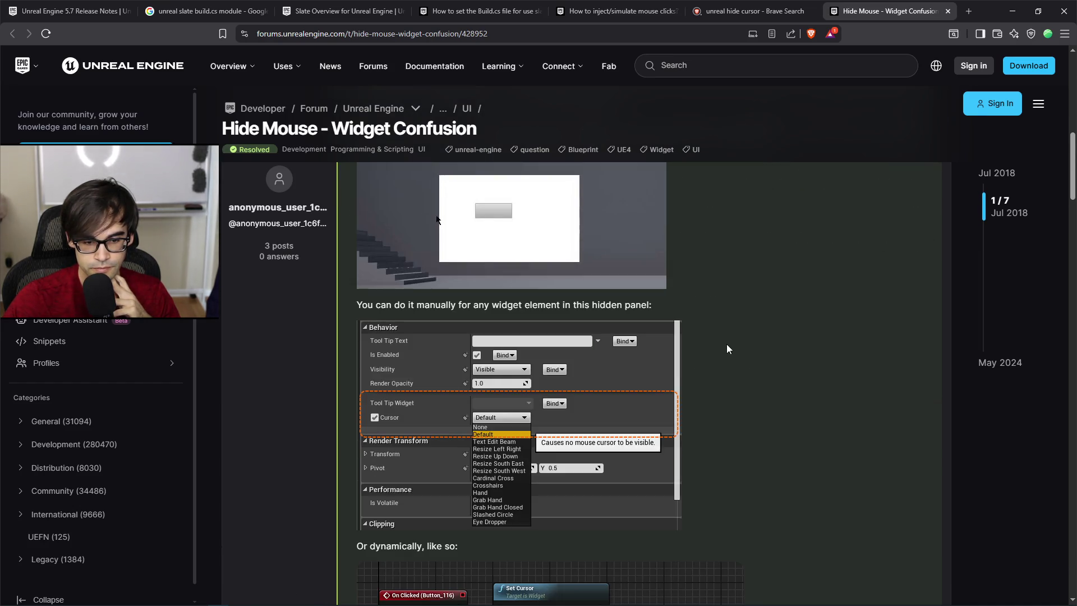
scroll(729, 343, down, 6)
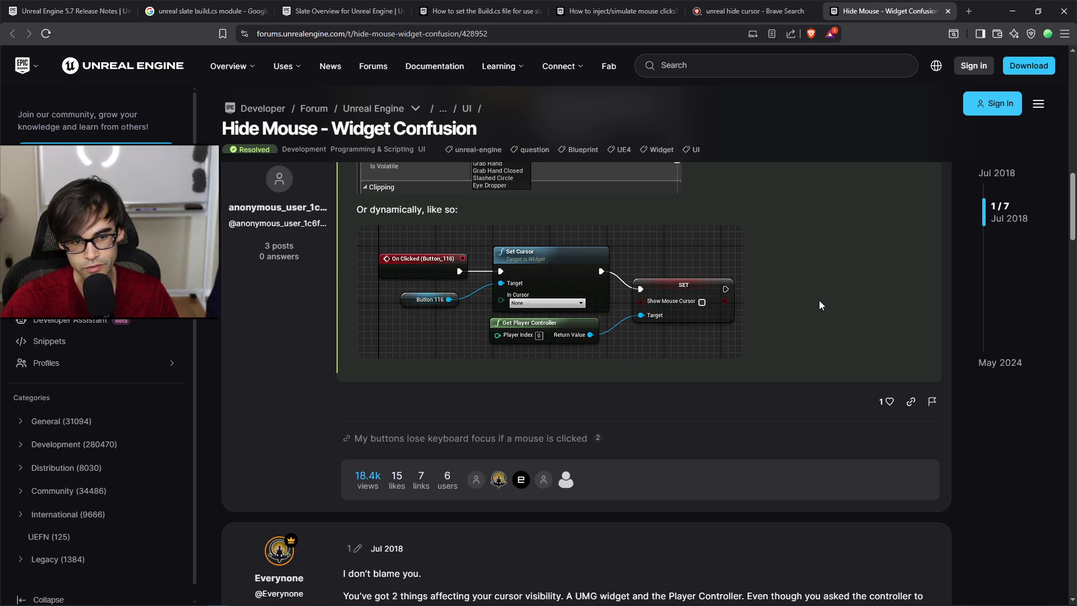
key(alt+Tab)
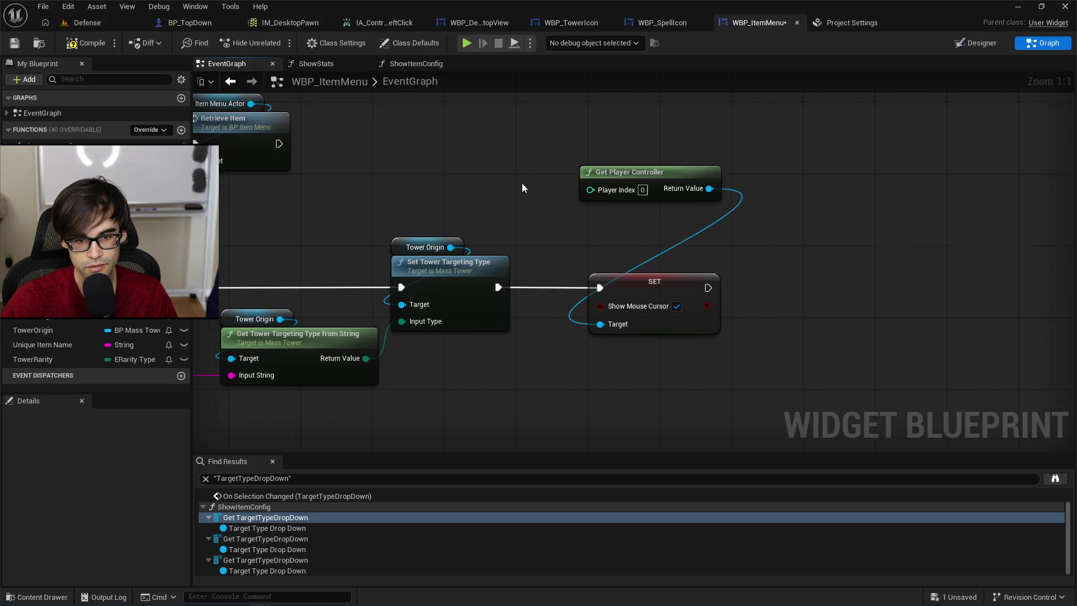
From Get Player Controller, add a Set Current Mouse Cursor node with the value left at None.
drag(695, 191, 697, 207)
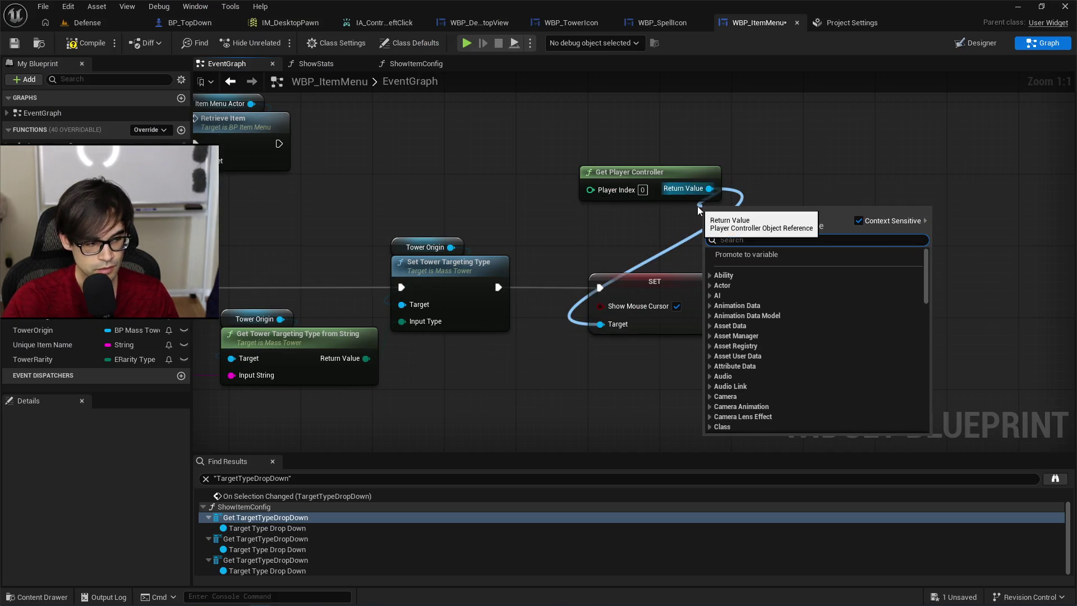
text(set mouse cur)
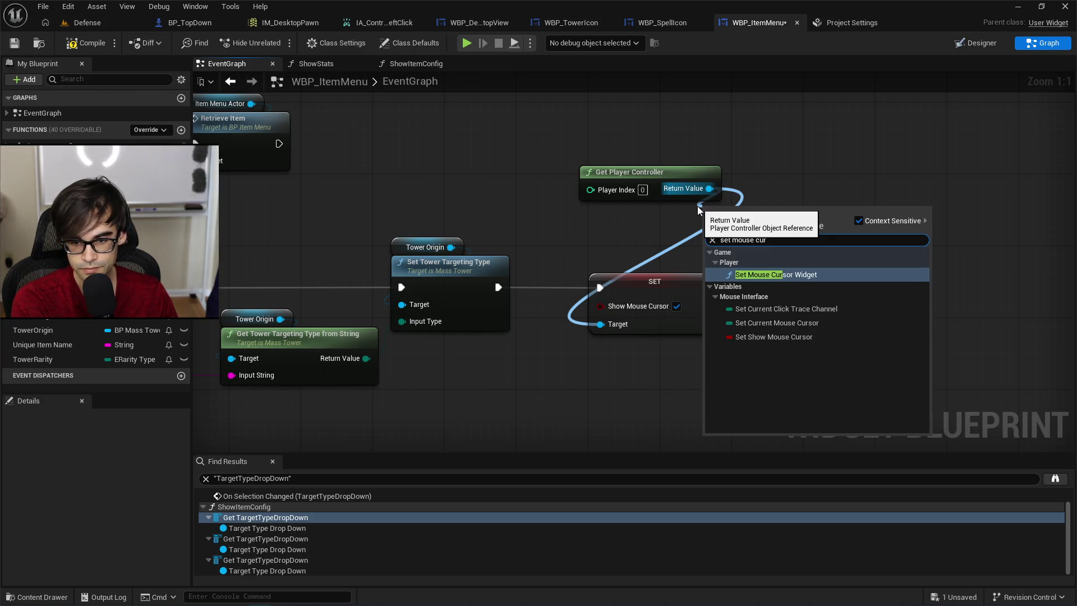
key(Down)
key(Down)
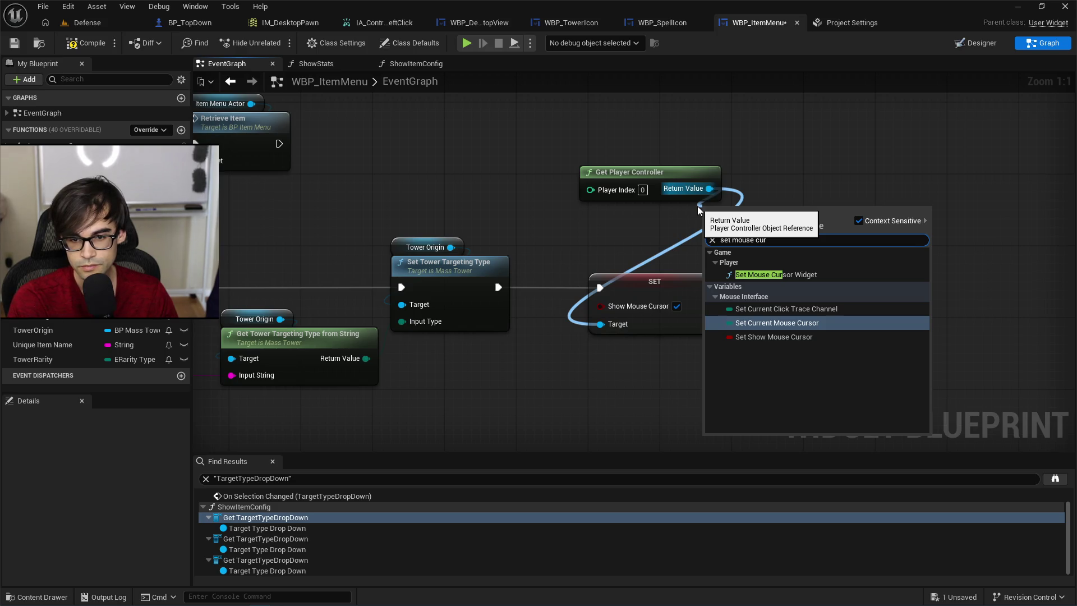
key(Return)
click(764, 248)
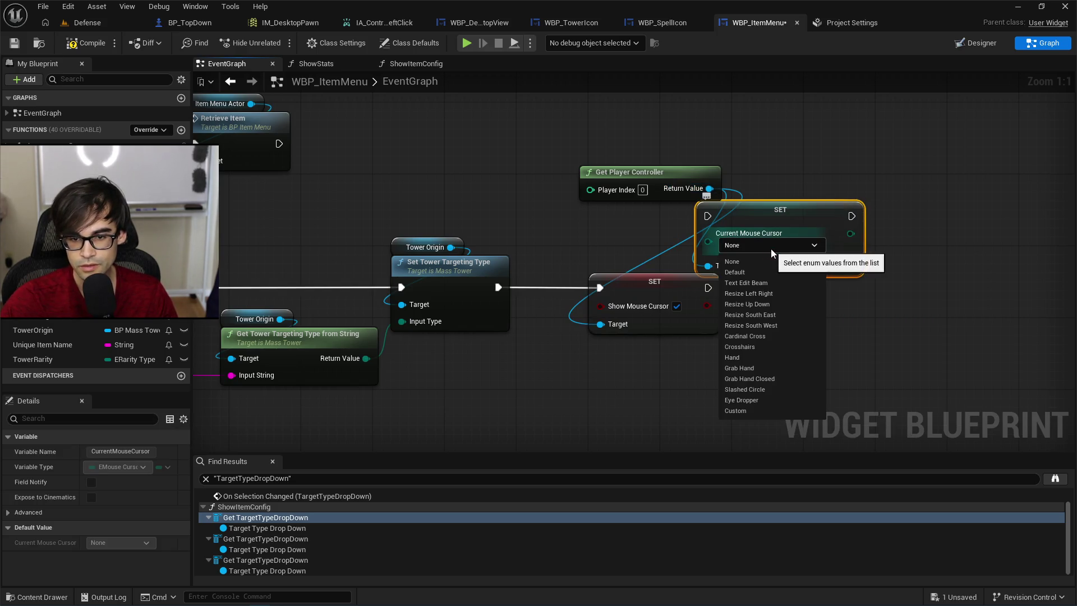
click(778, 255)
Wire the cursor SET between Set Tower Targeting Type and SET Show Mouse Cursor, then save.
mouse_move(786, 213)
mouse_down()
mouse_move(710, 310)
mouse_move(716, 366)
mouse_up()
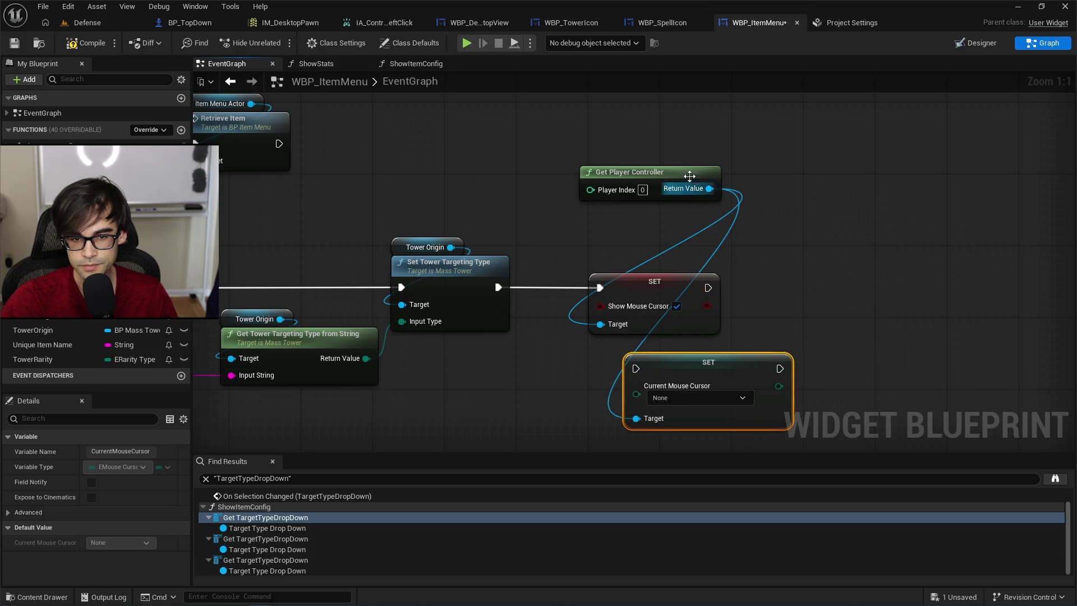
mouse_move(692, 190)
mouse_down()
mouse_move(690, 272)
mouse_move(733, 333)
mouse_up()
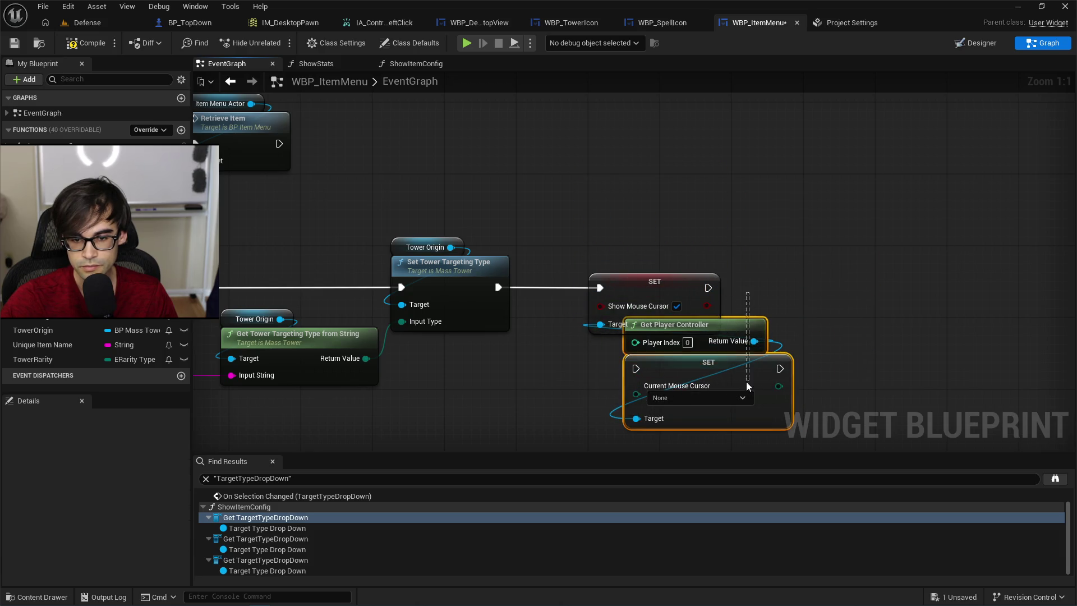
drag(747, 386, 638, 206)
drag(679, 285, 867, 285)
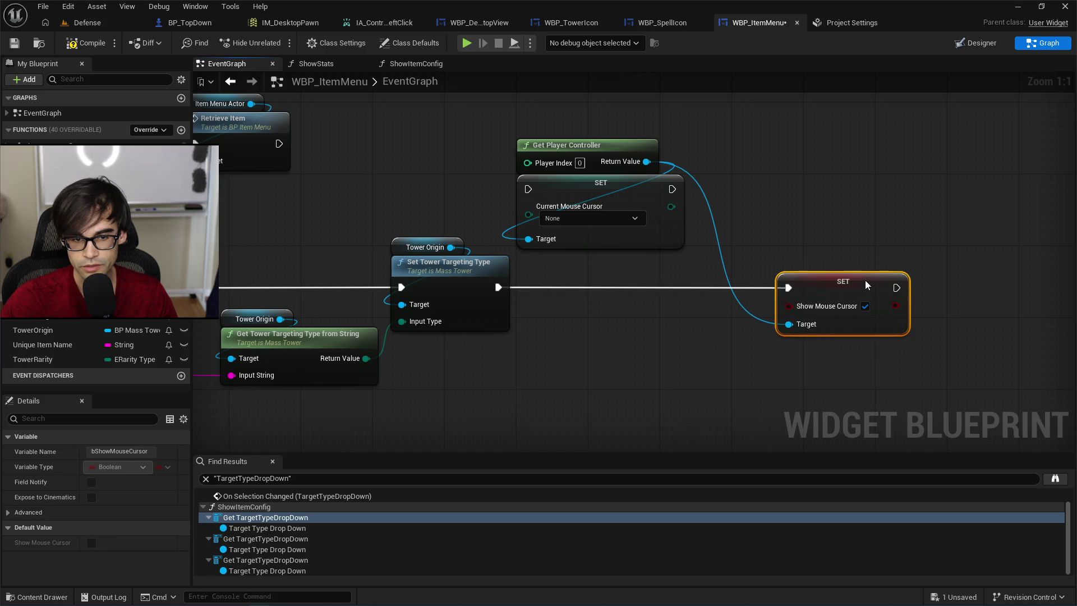
mouse_move(615, 135)
mouse_down()
mouse_move(611, 193)
mouse_move(644, 283)
mouse_move(676, 294)
mouse_move(658, 293)
mouse_up()
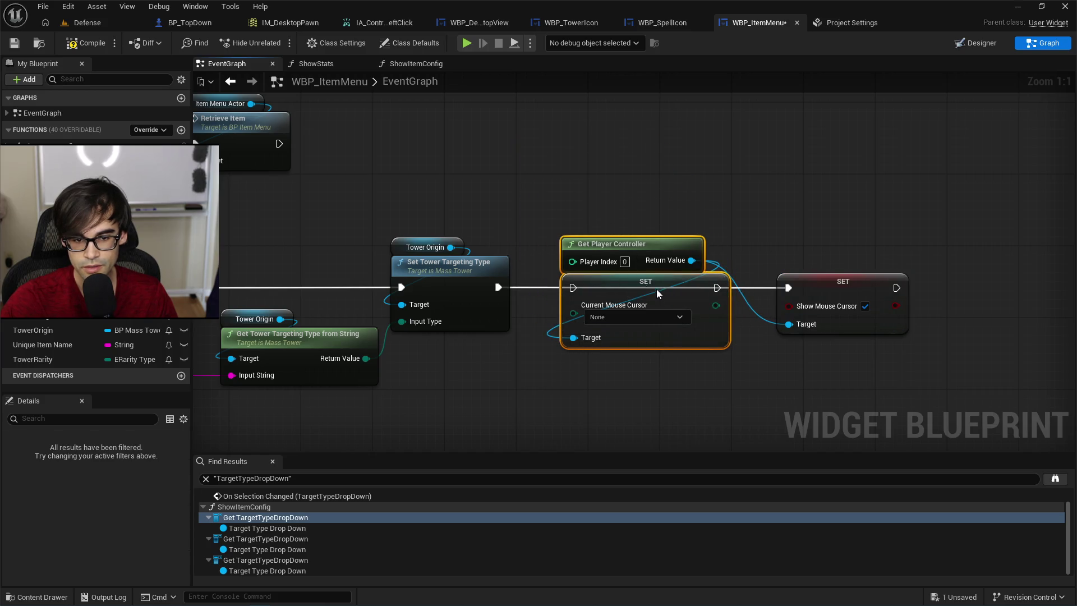
mouse_move(498, 287)
mouse_down()
mouse_move(600, 297)
mouse_move(789, 289)
mouse_up()
drag(613, 231, 664, 319)
key(ctrl+s)
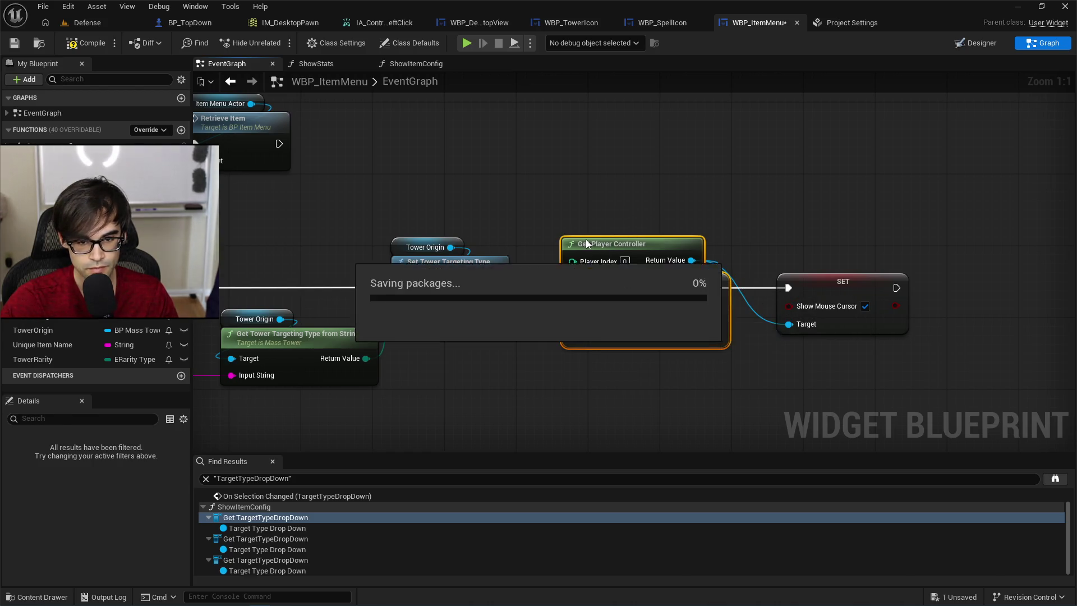
Paste copies of Get Player Controller and Set Current Mouse Cursor near the On Opening event.
mouse_move(586, 239)
mouse_down()
mouse_move(698, 150)
mouse_move(619, 319)
mouse_up()
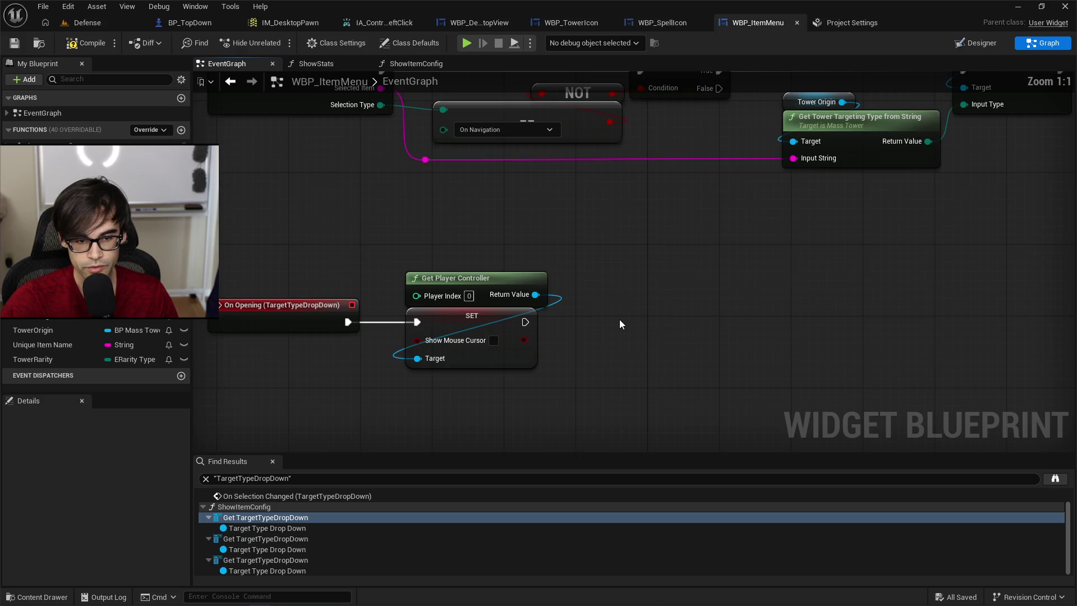
key(ctrl+v)
drag(473, 250, 529, 334)
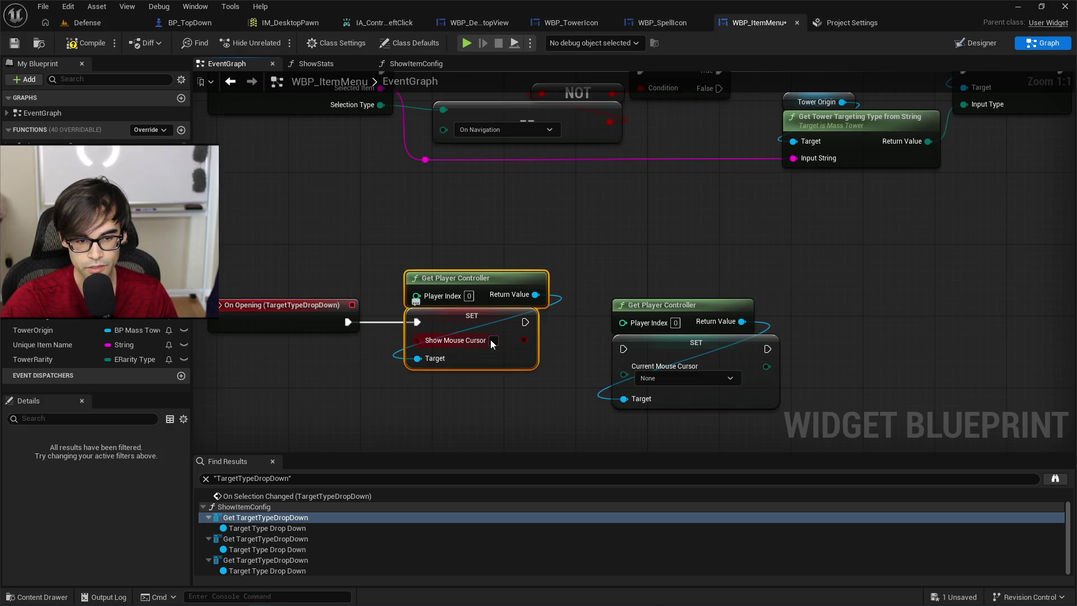
drag(842, 224, 383, 369)
click(746, 241)
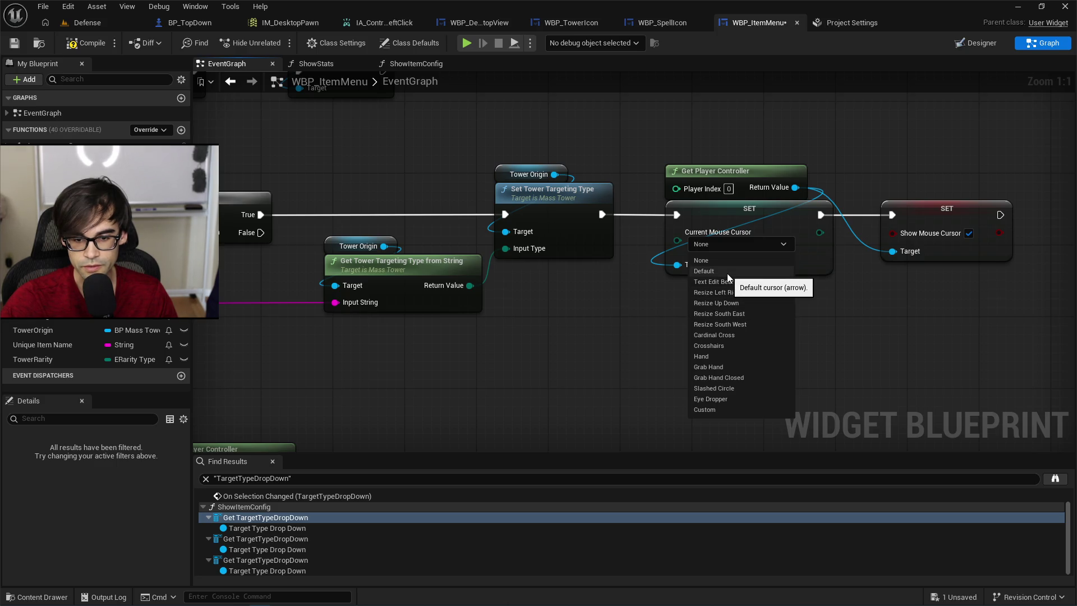
key(Escape)
Place the pasted nodes under On Opening and chain On Opening → cursor SET → Show Mouse Cursor.
click(708, 310)
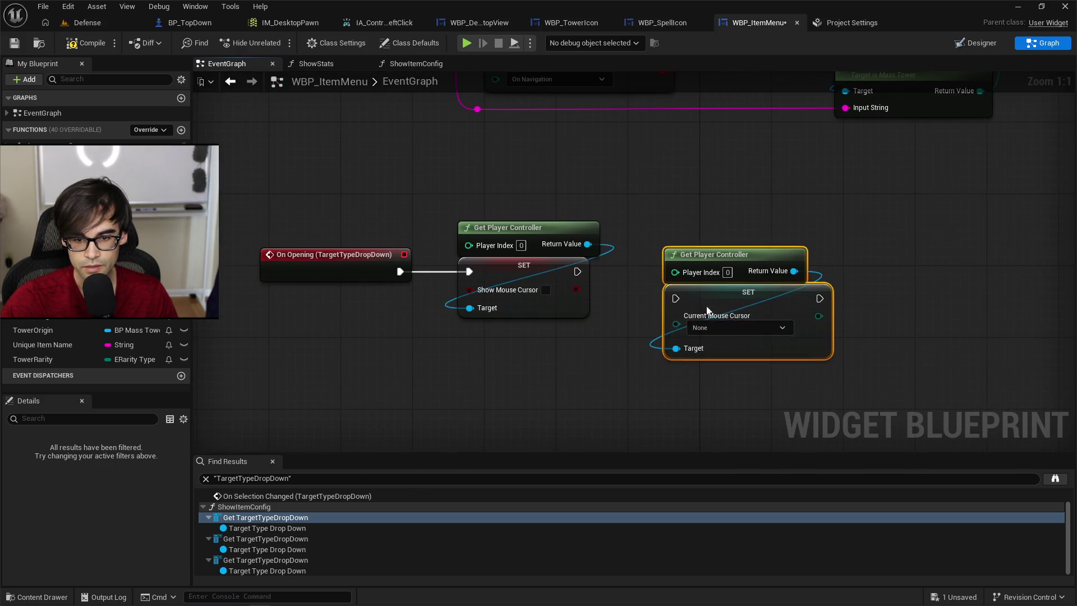
drag(708, 311, 443, 383)
drag(523, 232, 712, 232)
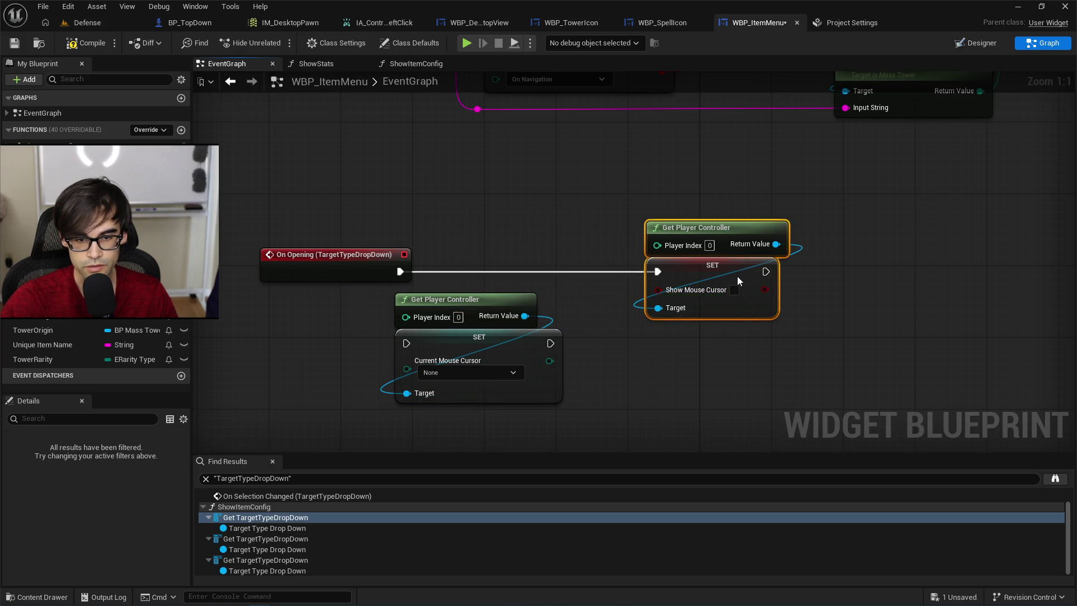
drag(391, 276, 409, 343)
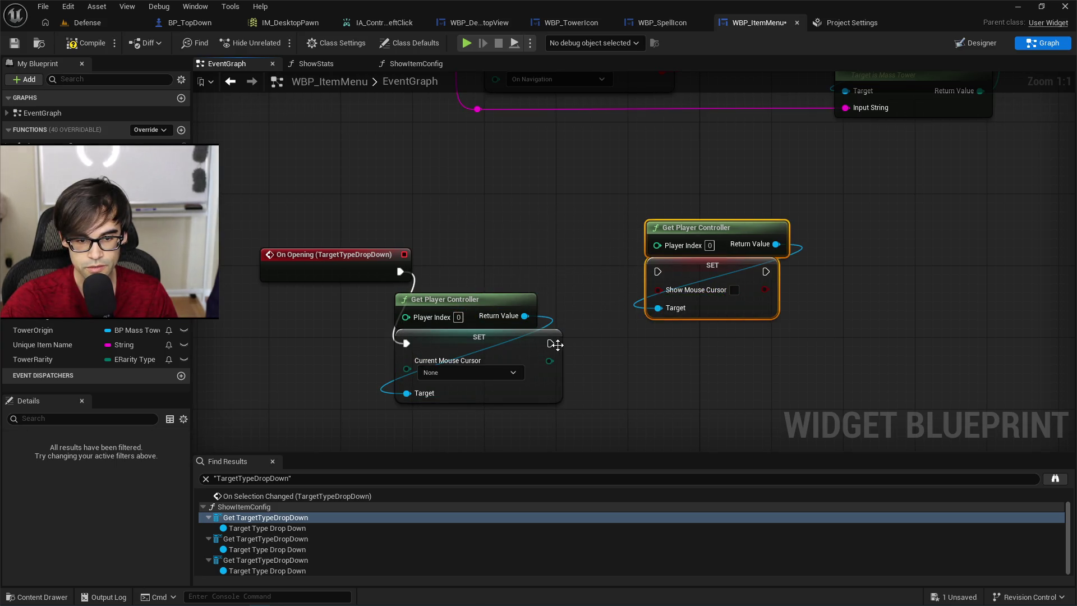
drag(555, 344, 658, 271)
mouse_move(540, 275)
mouse_down()
mouse_move(478, 340)
mouse_move(535, 269)
mouse_move(535, 279)
mouse_up()
Compile and save WBP_ItemMenu, then start a play session in the Defense level.
click(85, 44)
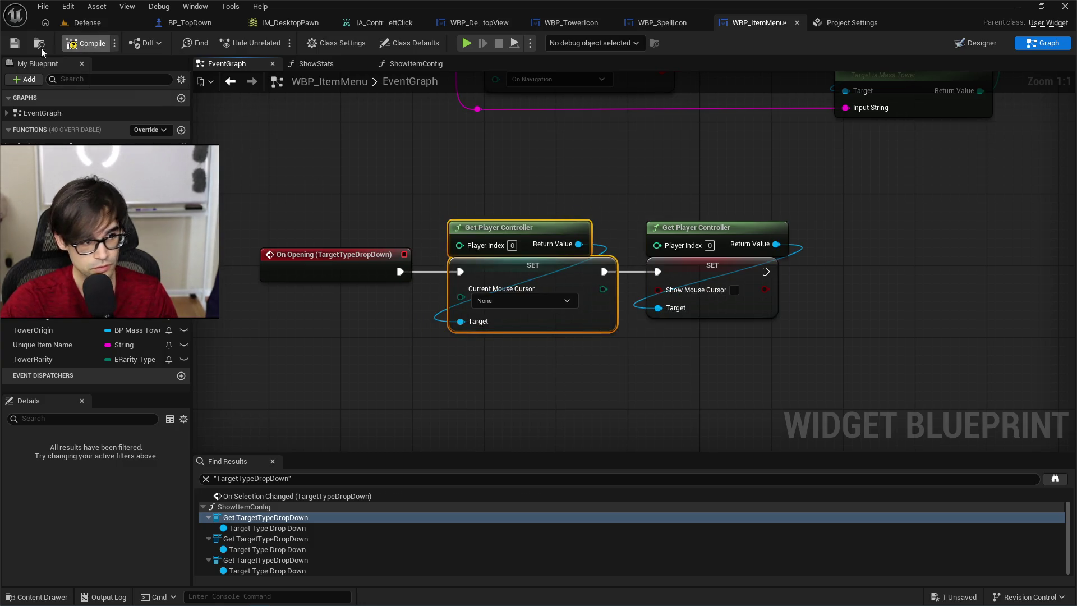
click(14, 47)
click(80, 24)
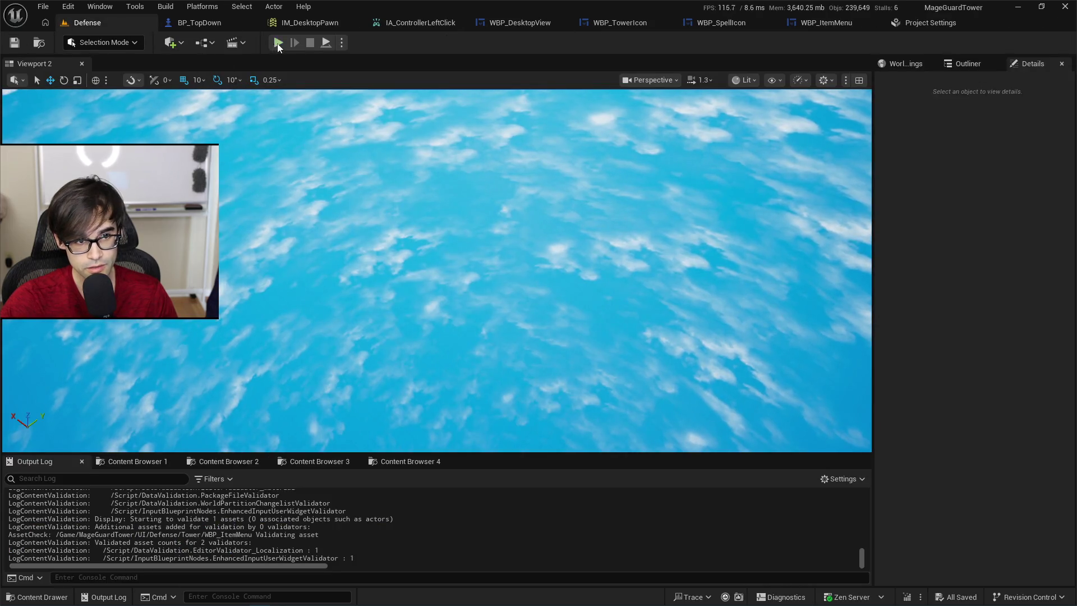
click(278, 43)
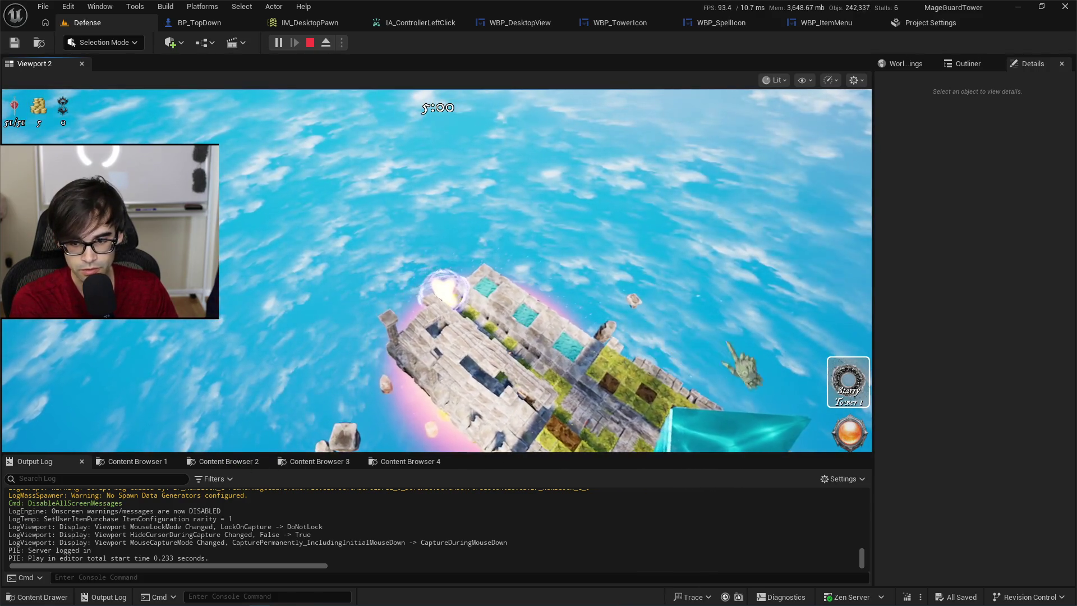
Place a Starry Tower, set its Target to Most Health, and stop the play session.
click(853, 401)
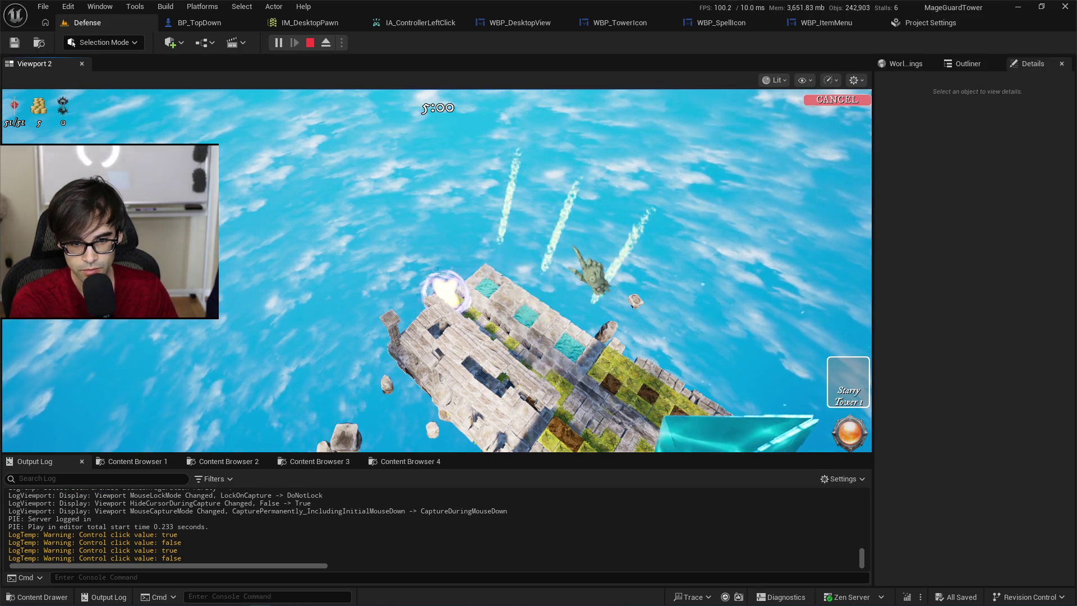
click(538, 297)
click(535, 286)
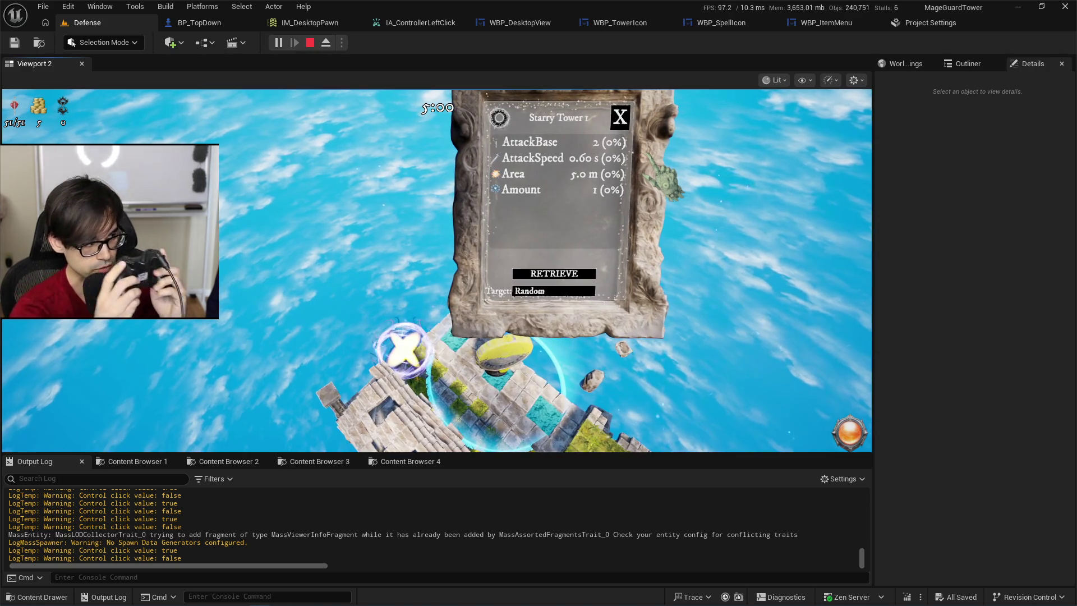
click(551, 292)
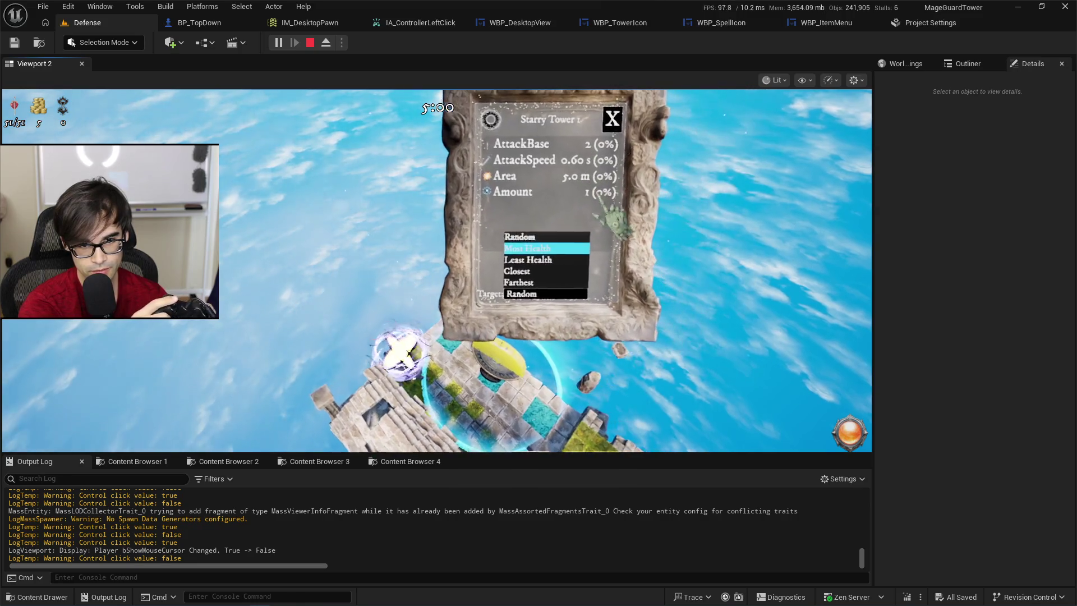
click(523, 247)
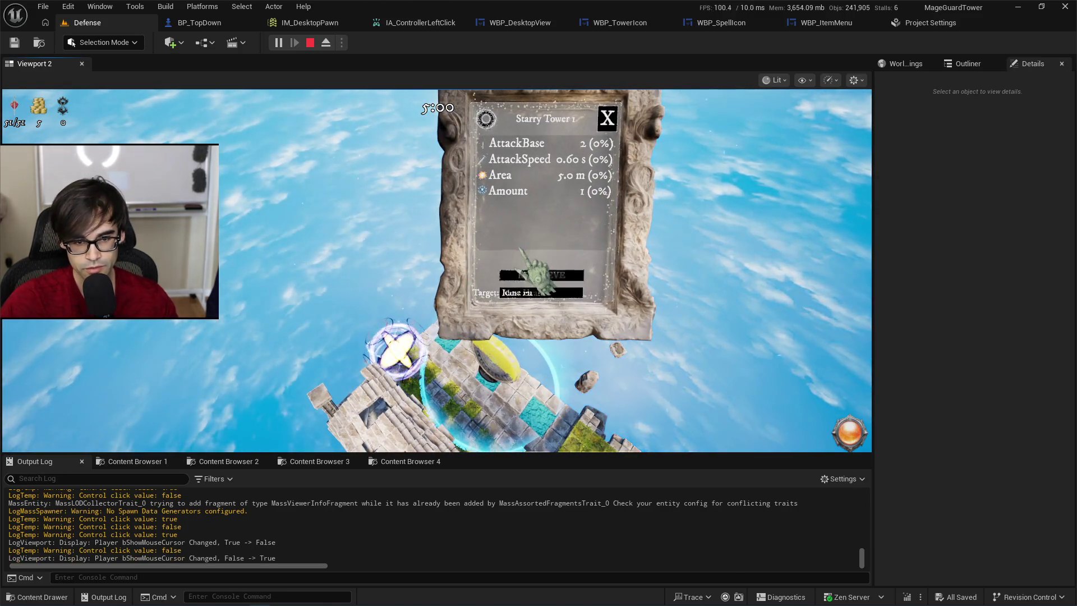
click(539, 292)
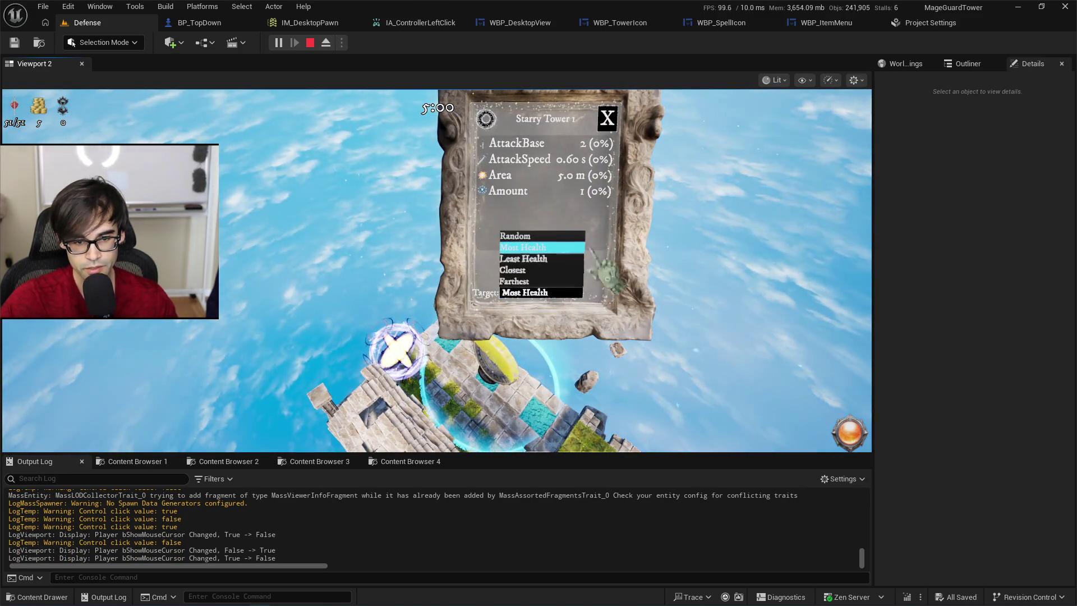
click(552, 248)
key(Escape)
click(929, 24)
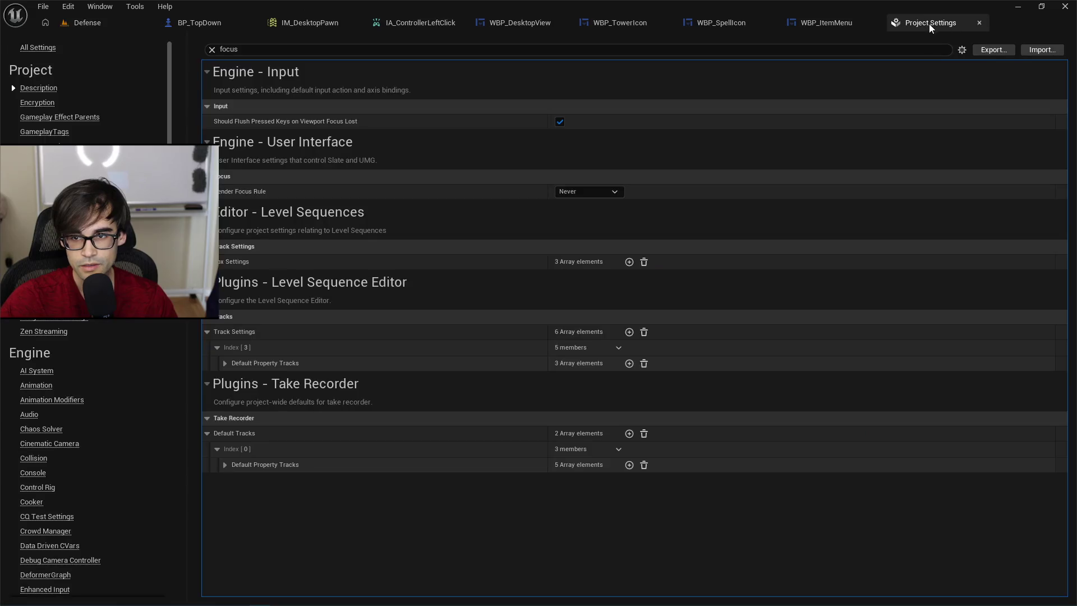
Shift both cursor-setting node pairs further right in WBP_ItemMenu's graph to make room.
click(818, 23)
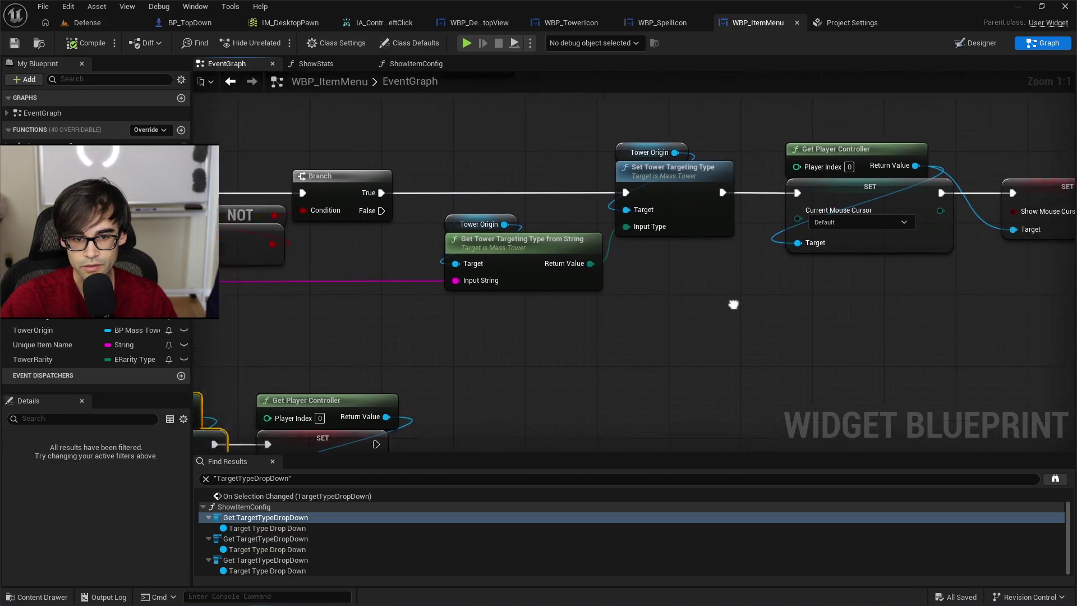
drag(489, 329, 444, 158)
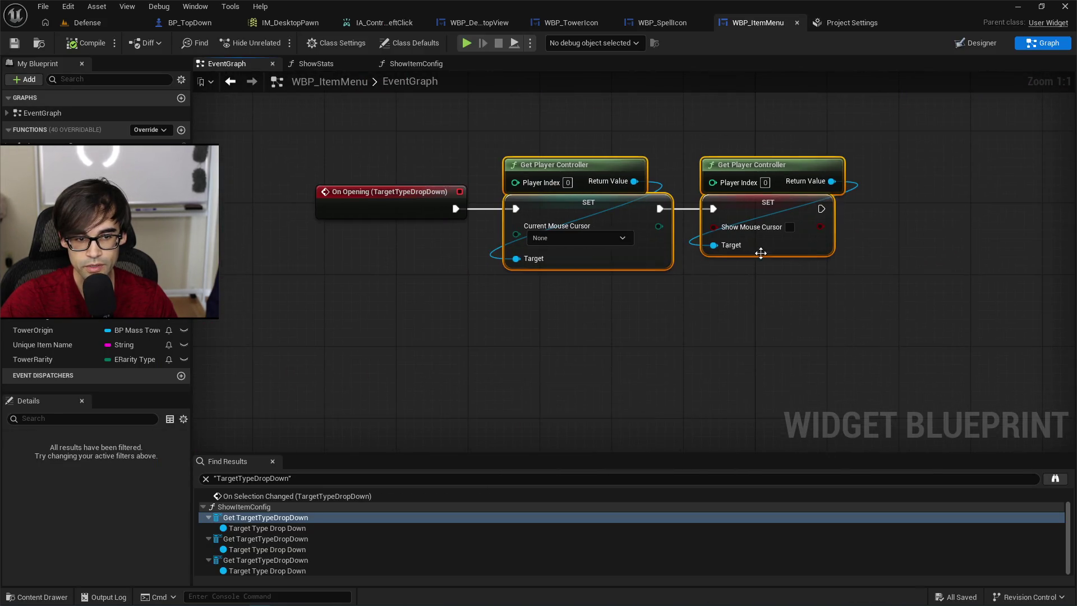
mouse_move(480, 202)
mouse_down()
mouse_move(730, 211)
mouse_move(748, 202)
mouse_up()
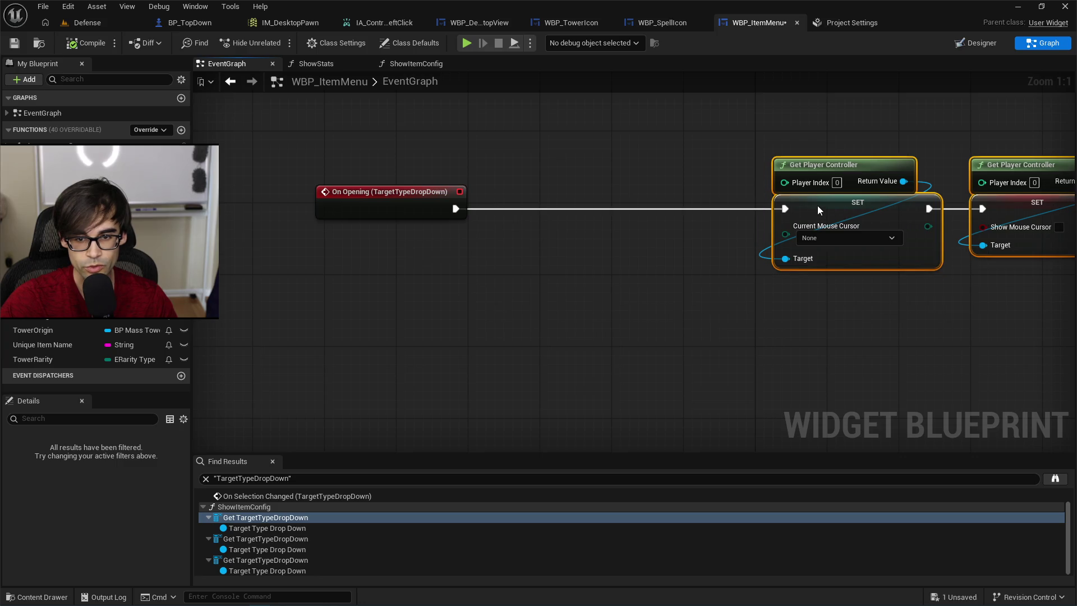
click(529, 216)
Add a Print String node after On Opening, then compile and save the blueprint.
drag(458, 213, 514, 193)
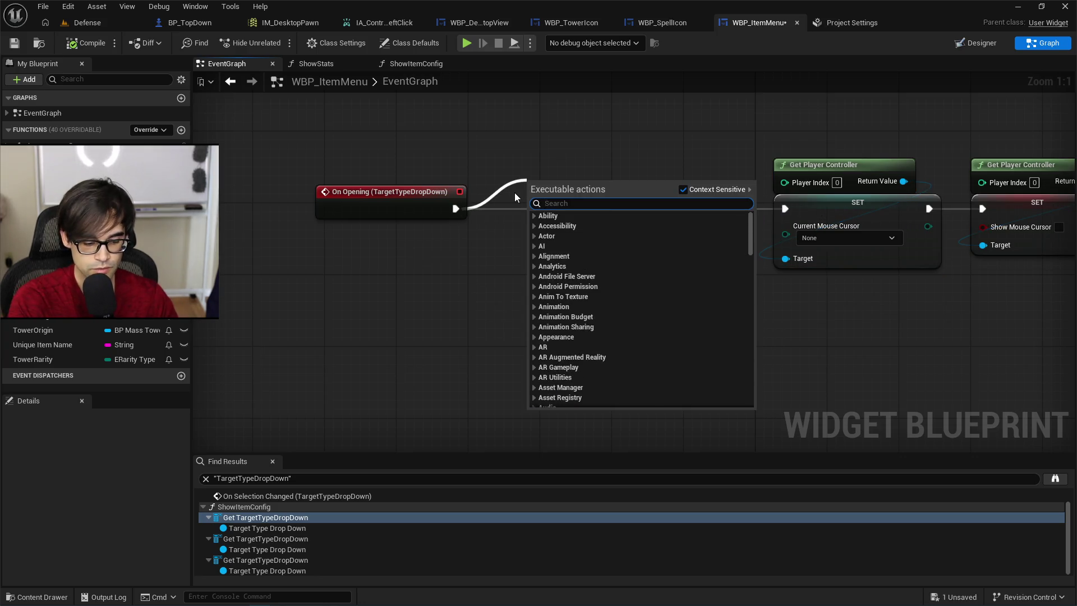
text(print string)
key(Return)
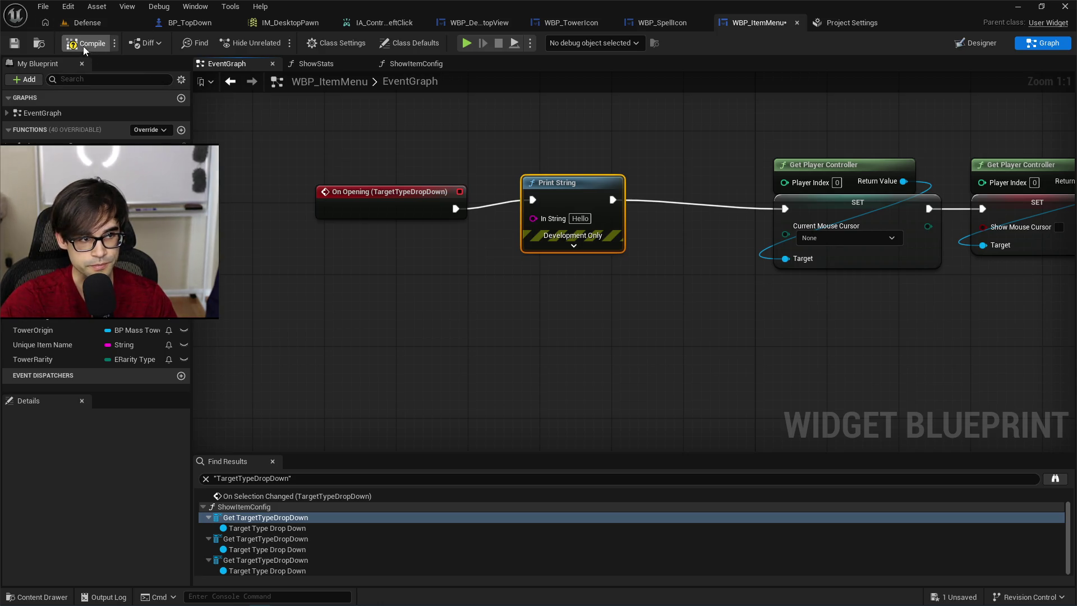
click(15, 43)
click(87, 23)
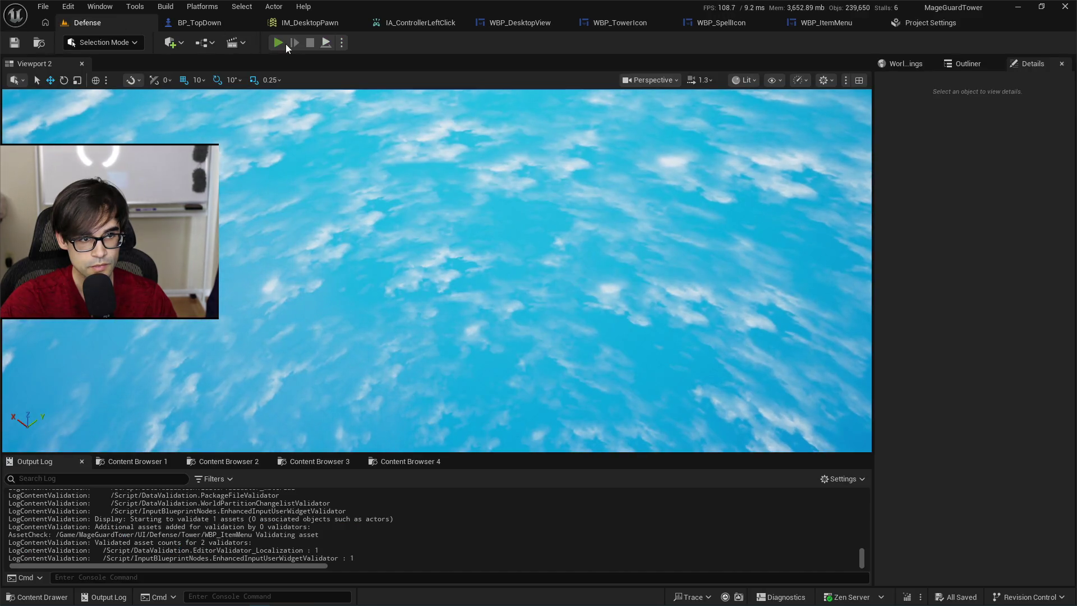
Play-test opening a tower's Target dropdown to confirm 'Hello' prints, then return to WBP_ItemMenu's graph.
click(285, 44)
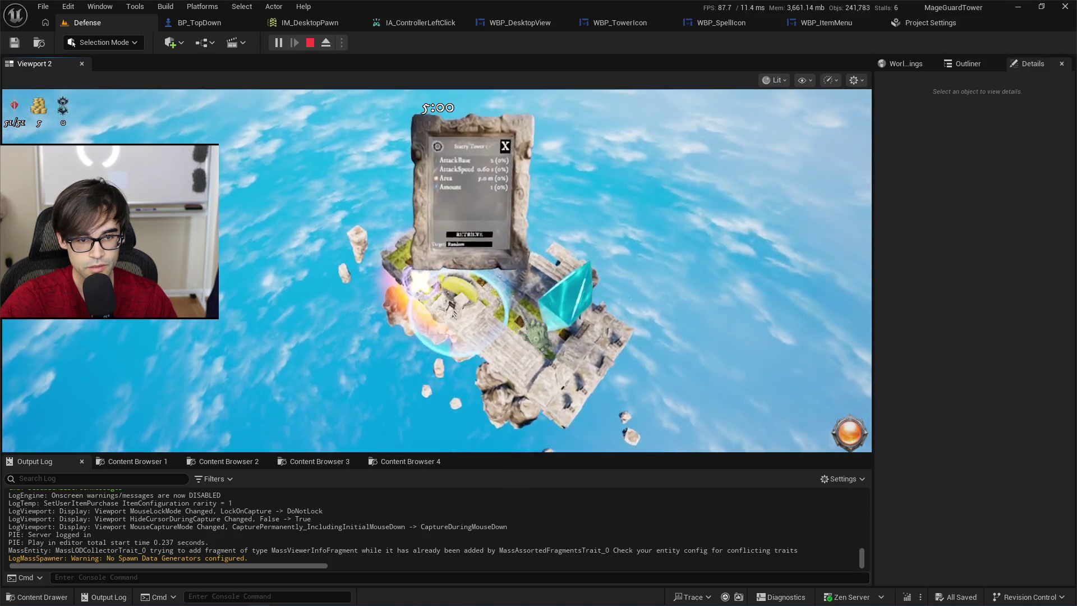
click(474, 277)
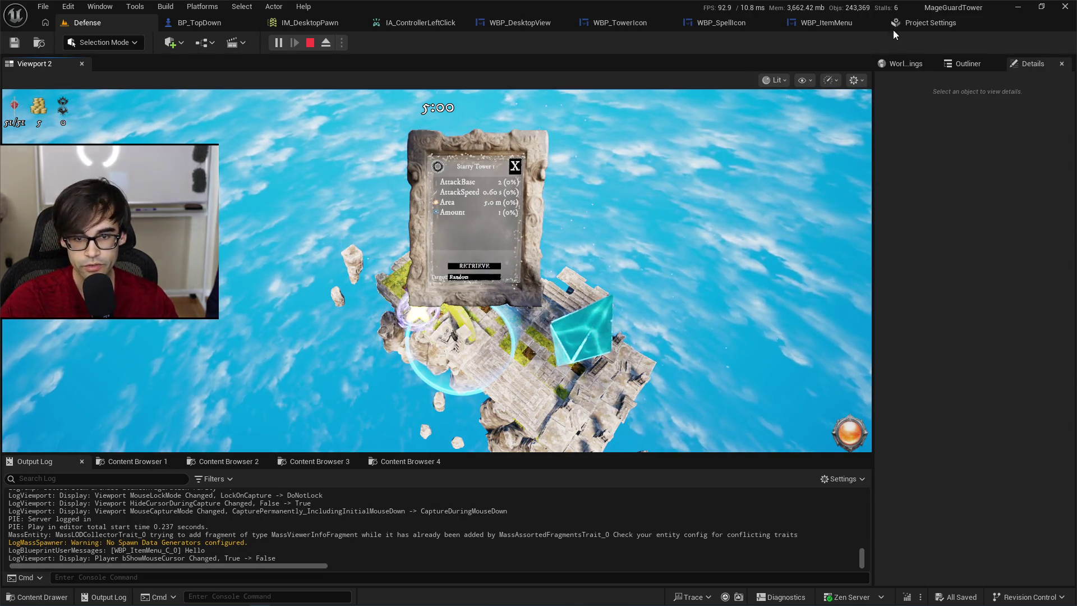
click(930, 23)
click(808, 24)
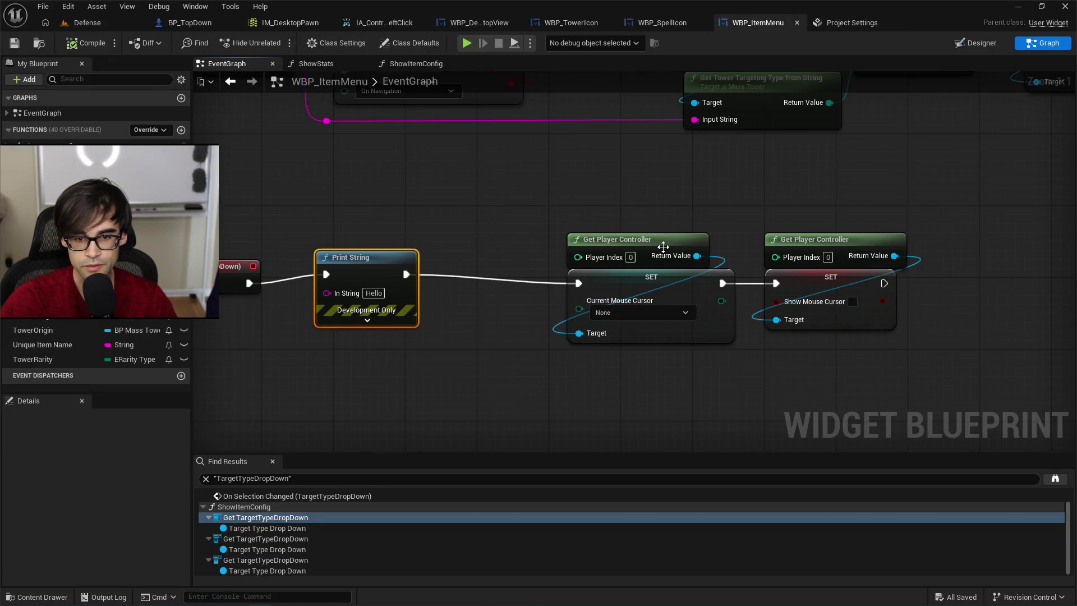
From Get Player Controller, add a Set Mouse Cursor Widget node, checking the forum example.
mouse_move(663, 247)
mouse_down()
mouse_move(509, 200)
mouse_move(550, 227)
mouse_move(481, 272)
mouse_up()
text(set)
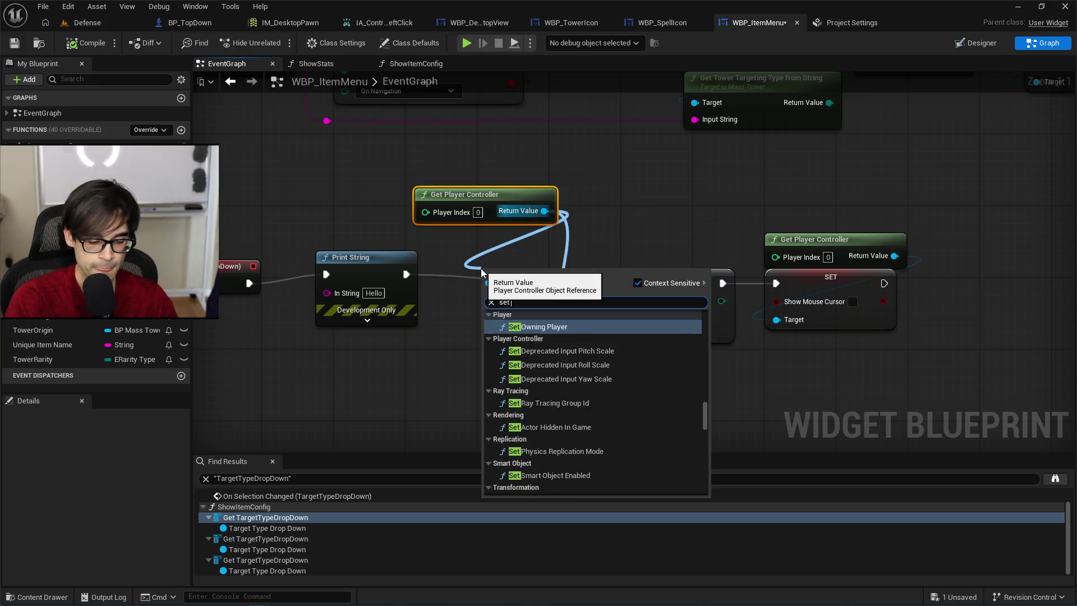
text( mouse)
key(Up)
key(Return)
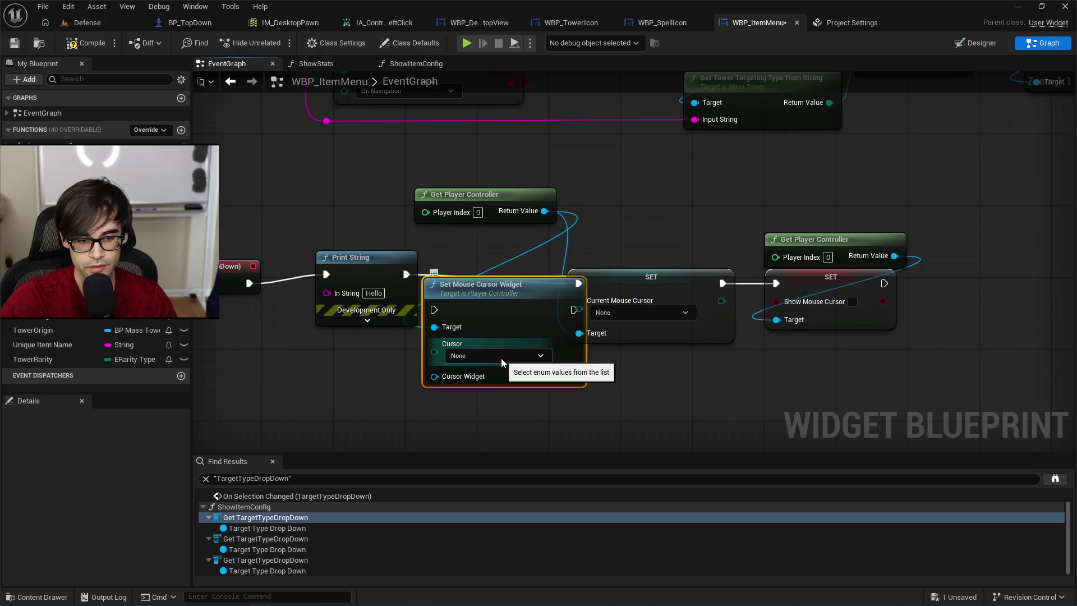
key(alt+Tab)
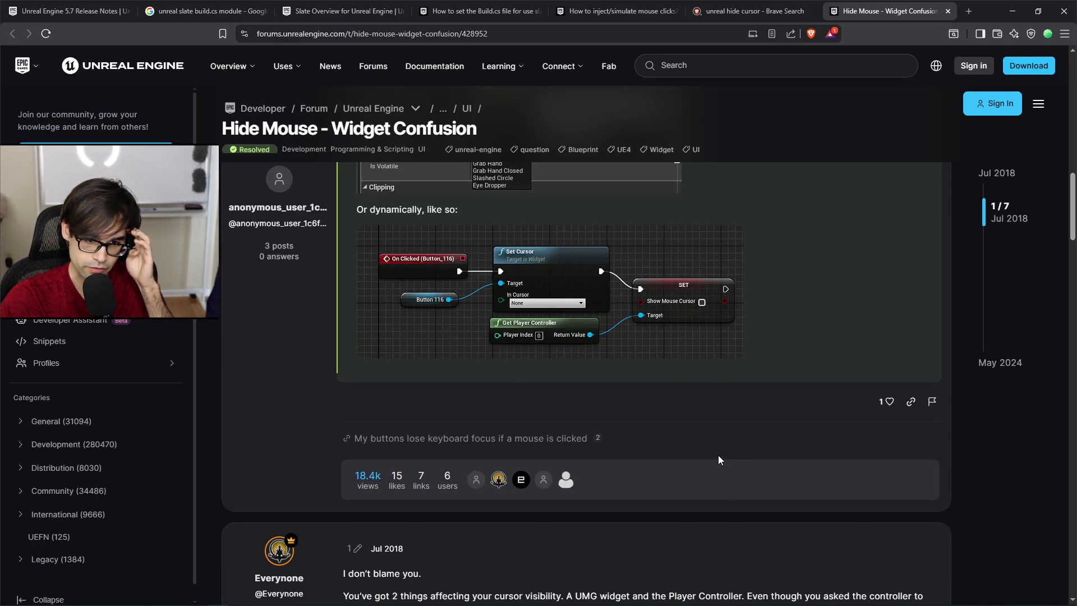
key(alt+Tab)
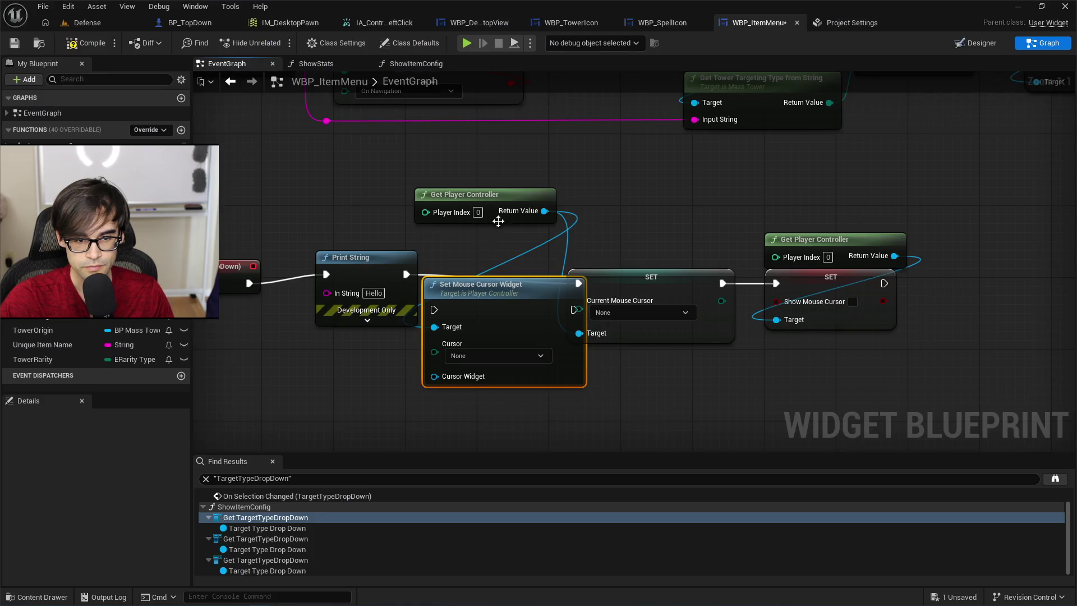
Add a Set Current Mouse Cursor node from the player controller; add and remove a Get Current Mouse Cursor.
drag(544, 211, 511, 241)
text(se)
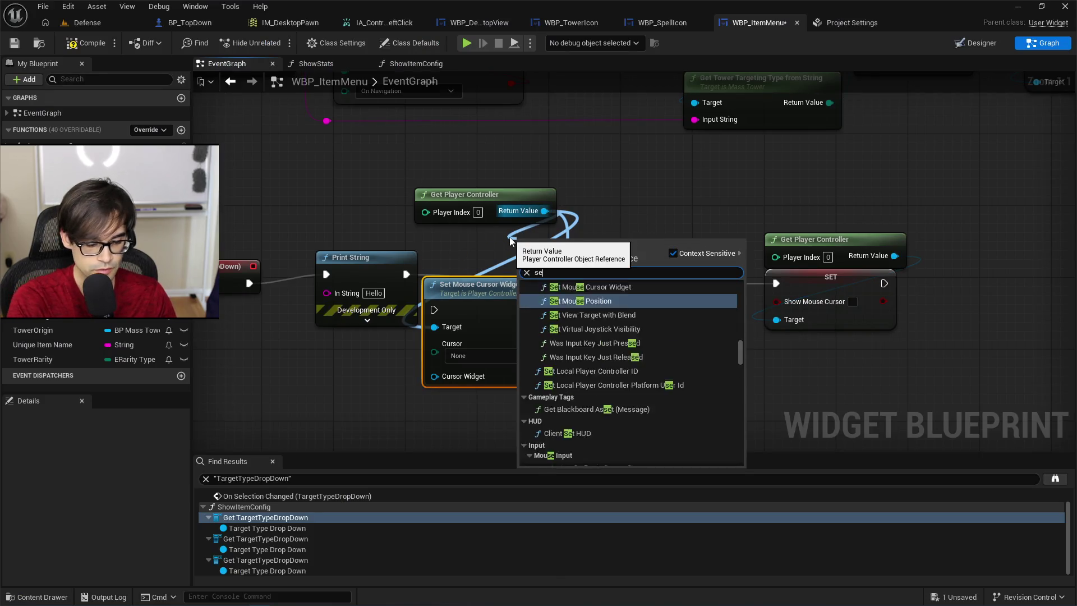
text(t curs)
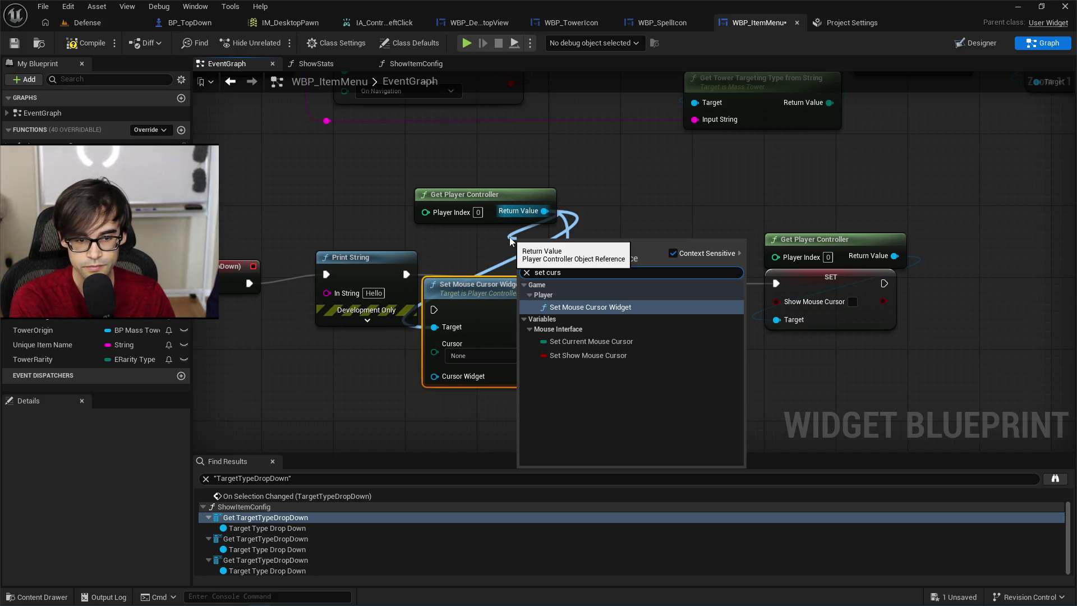
click(592, 341)
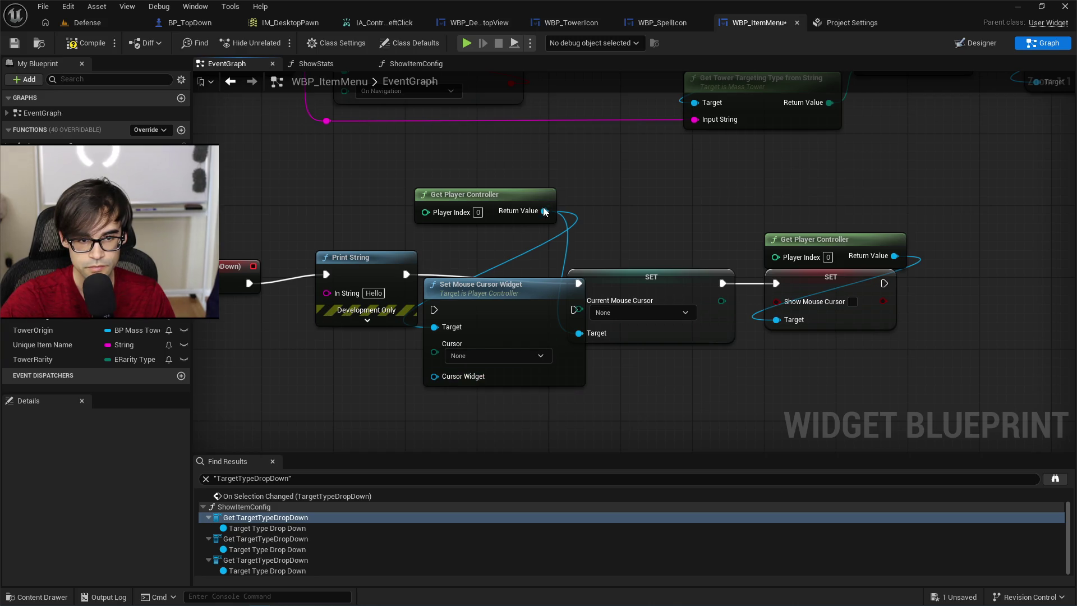
drag(545, 211, 682, 218)
text(get cursor)
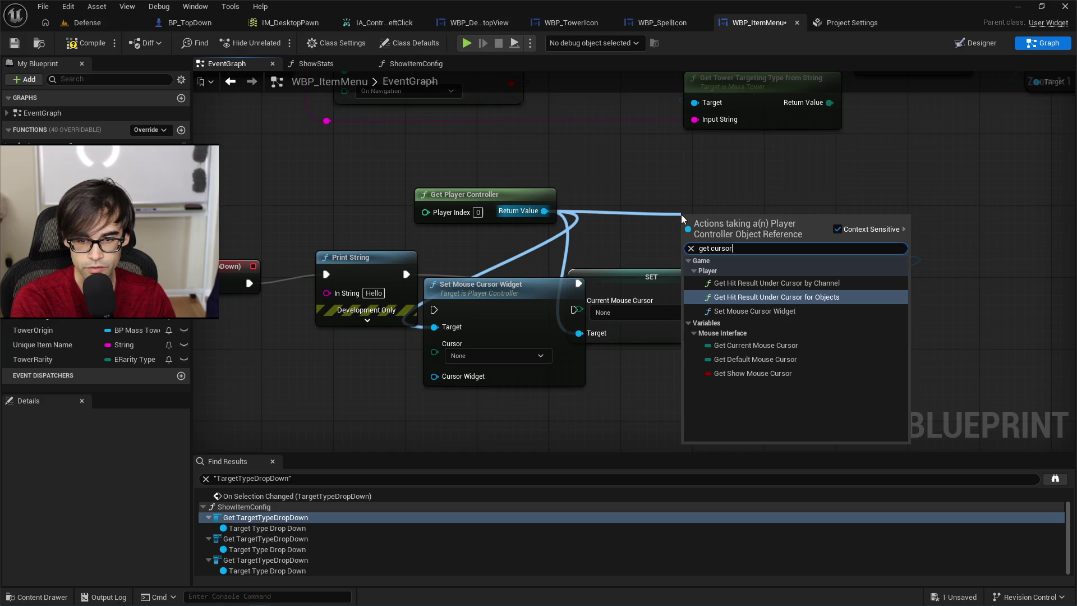
key(Down)
key(Down)
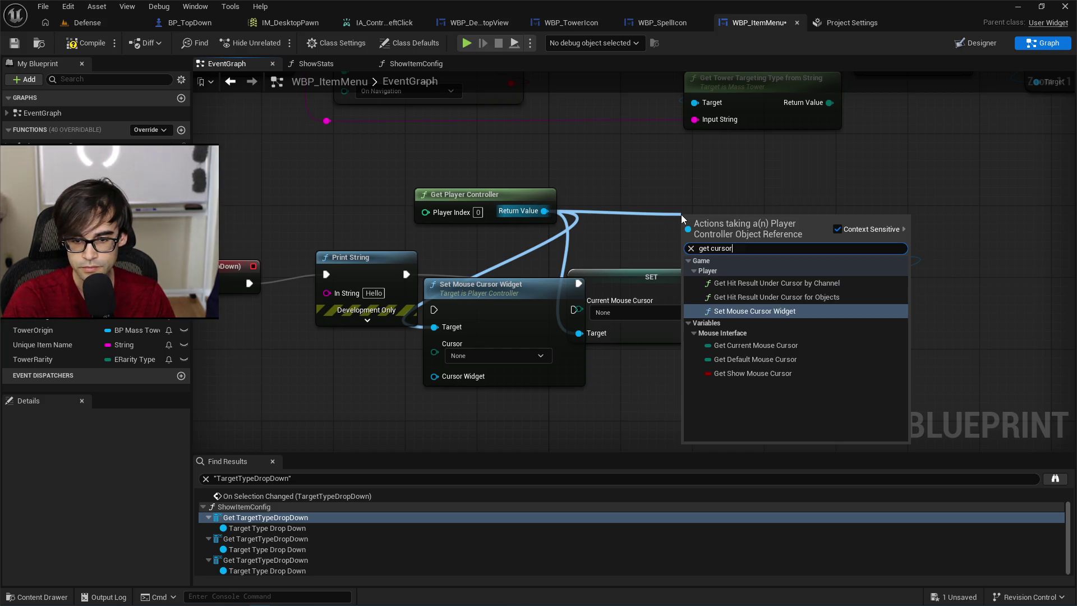
key(Return)
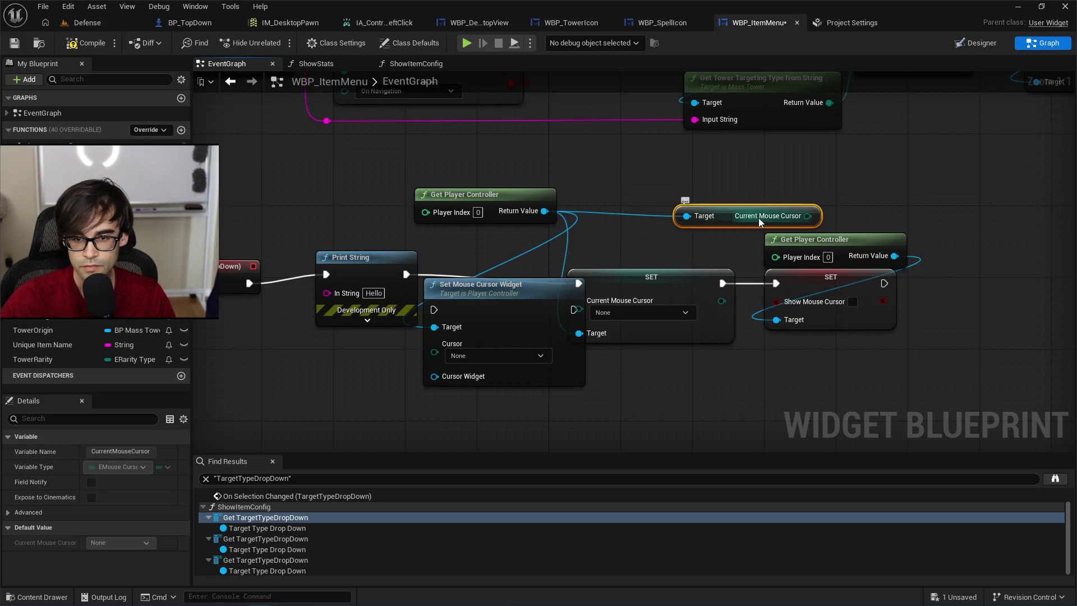
key(Delete)
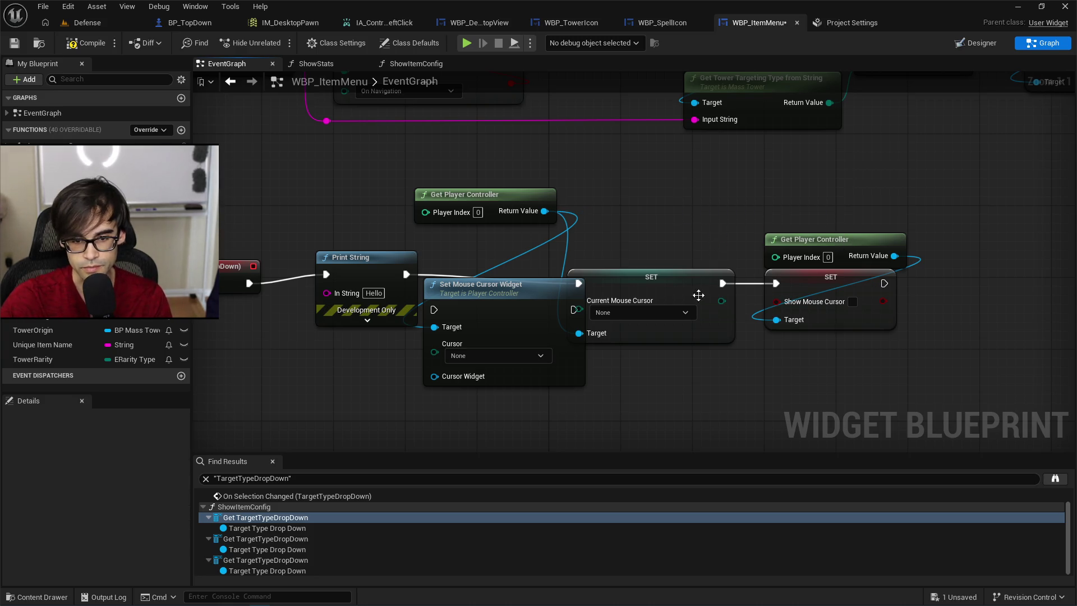
Set Current Mouse Cursor to Text Edit Beam, move the widget node lower, then save and compile.
click(683, 313)
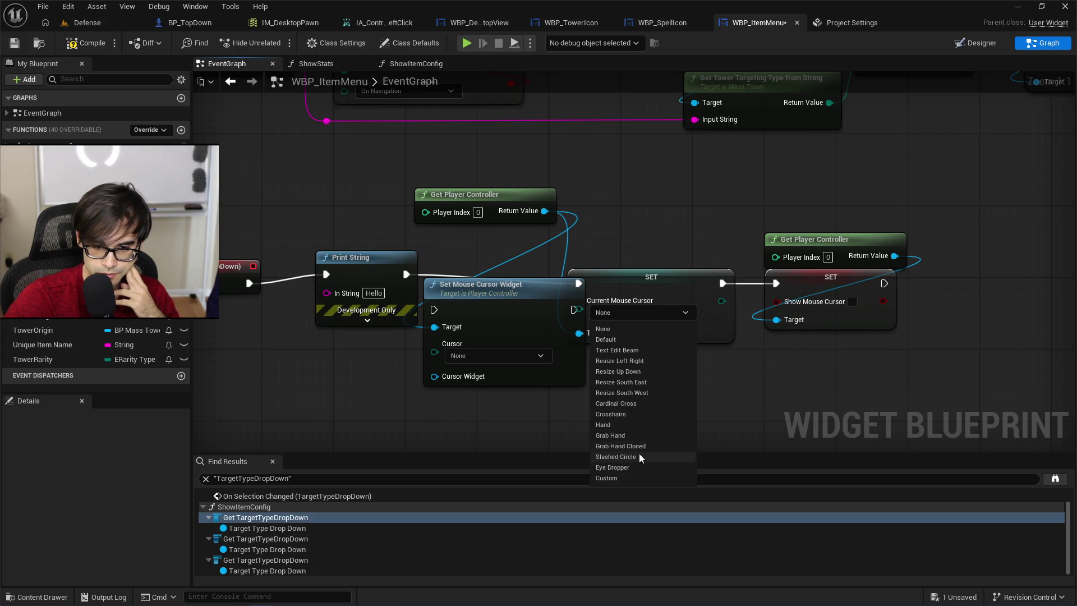
click(636, 478)
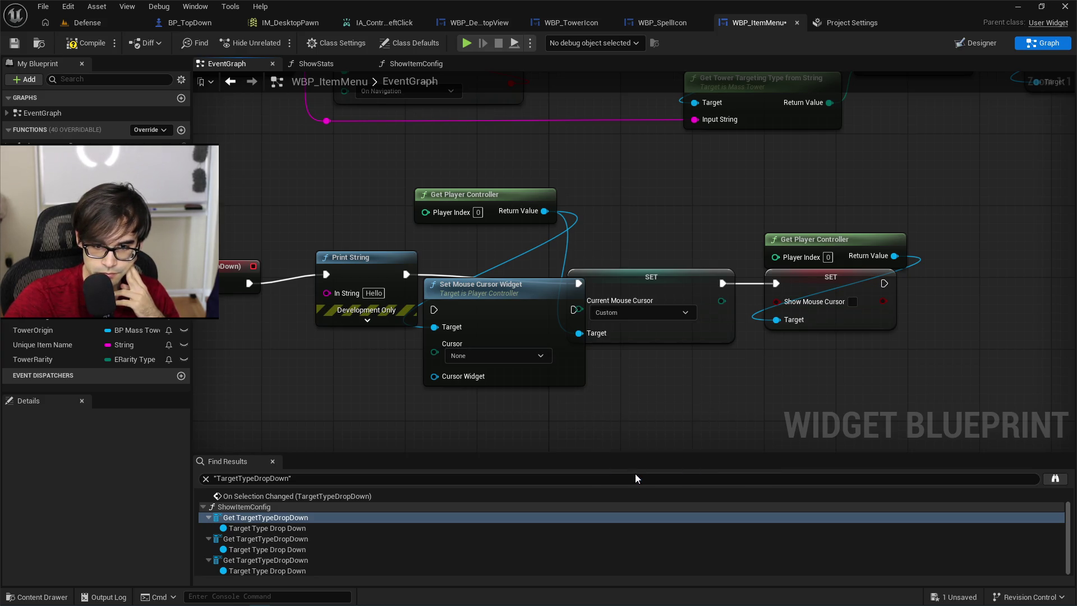
click(633, 313)
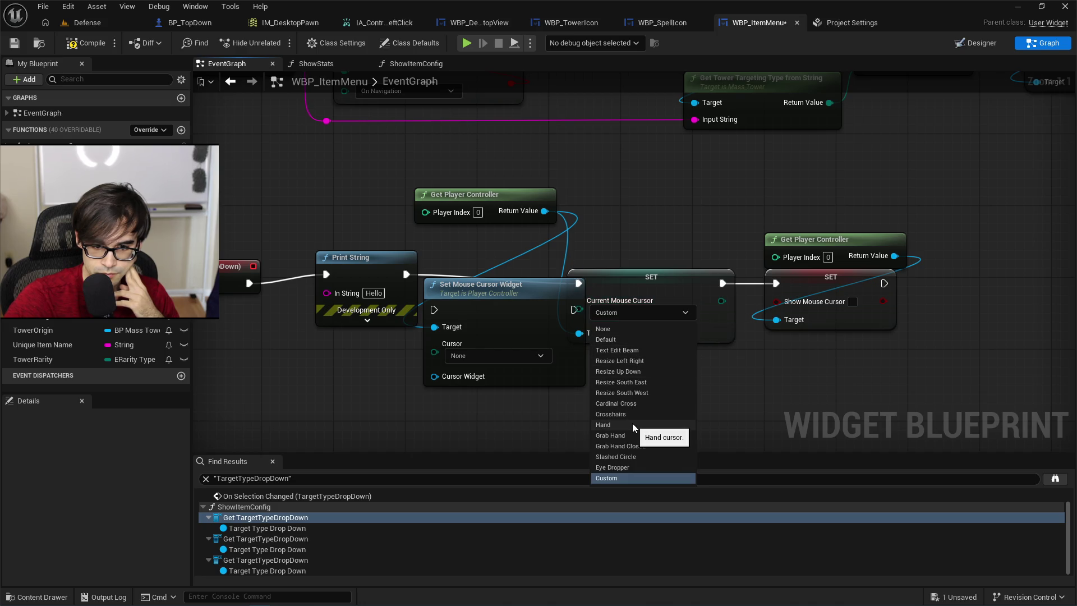
click(624, 353)
drag(509, 302, 491, 383)
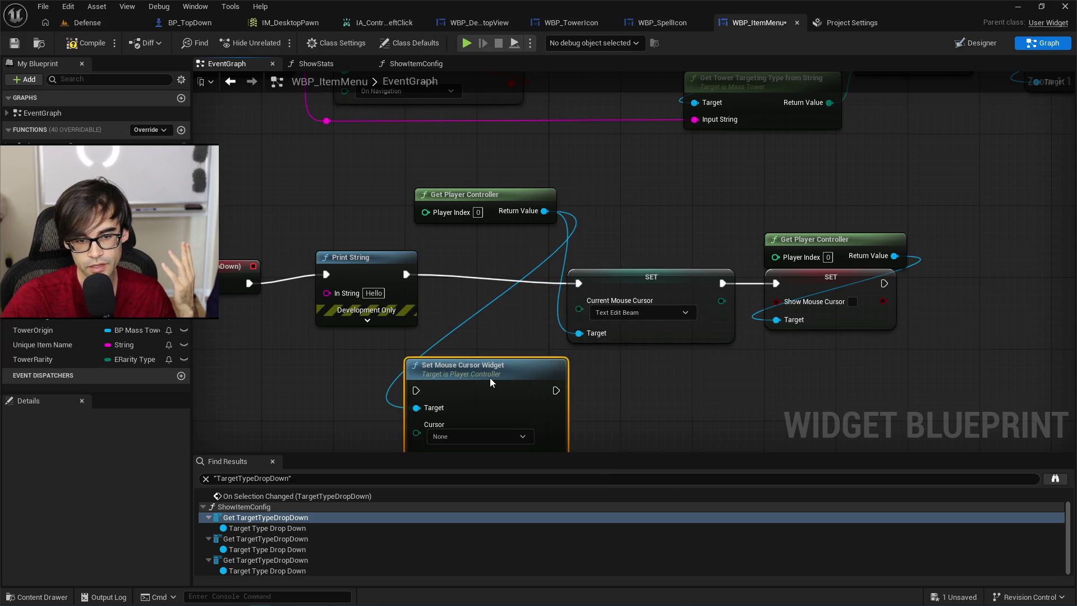
drag(493, 331, 503, 280)
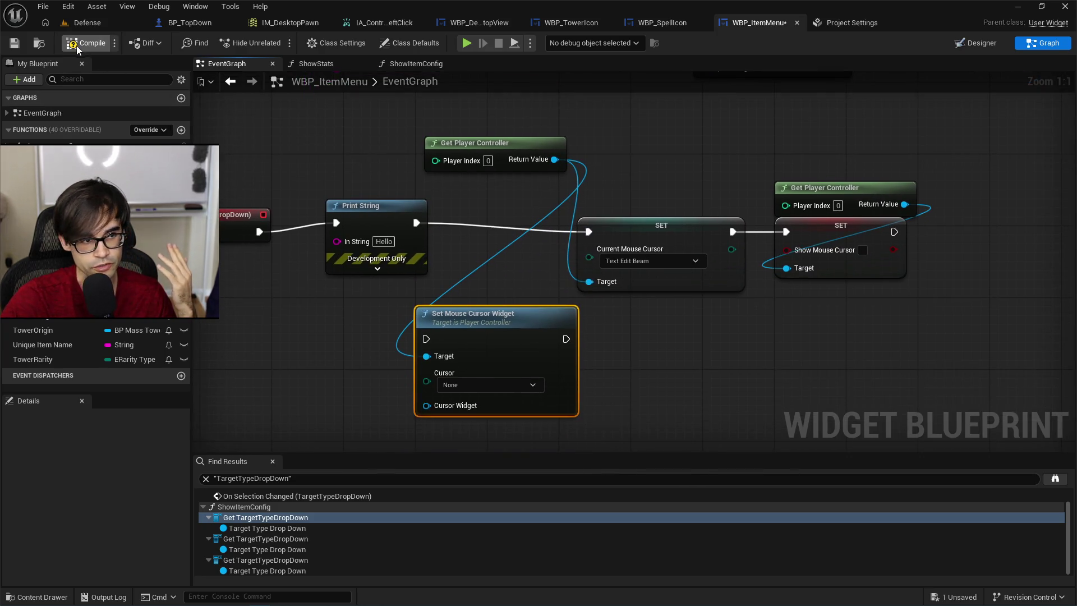
key(ctrl+s)
click(82, 24)
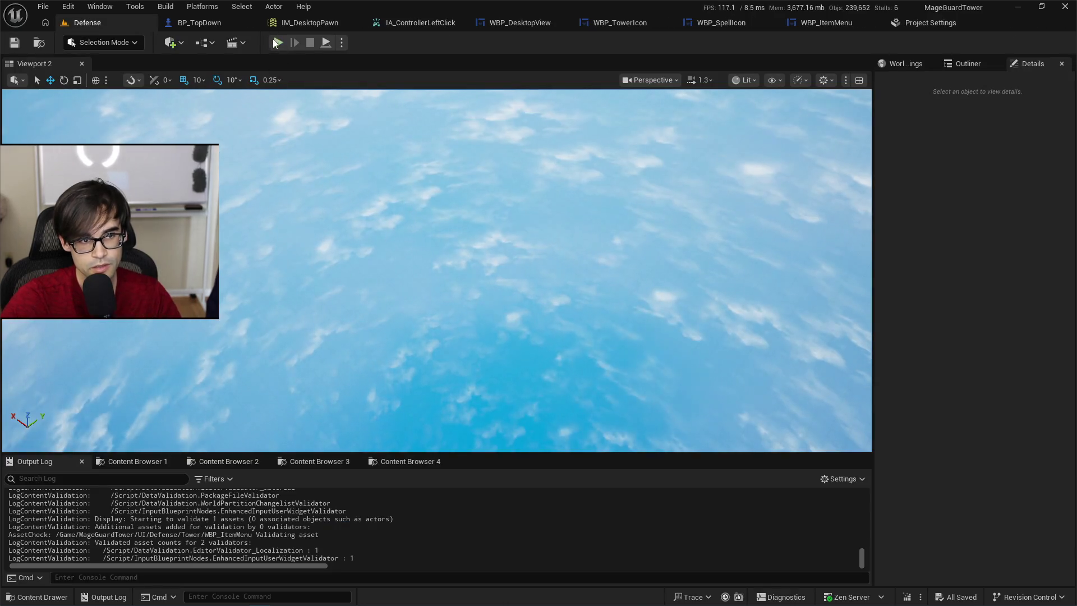
key(alt+p)
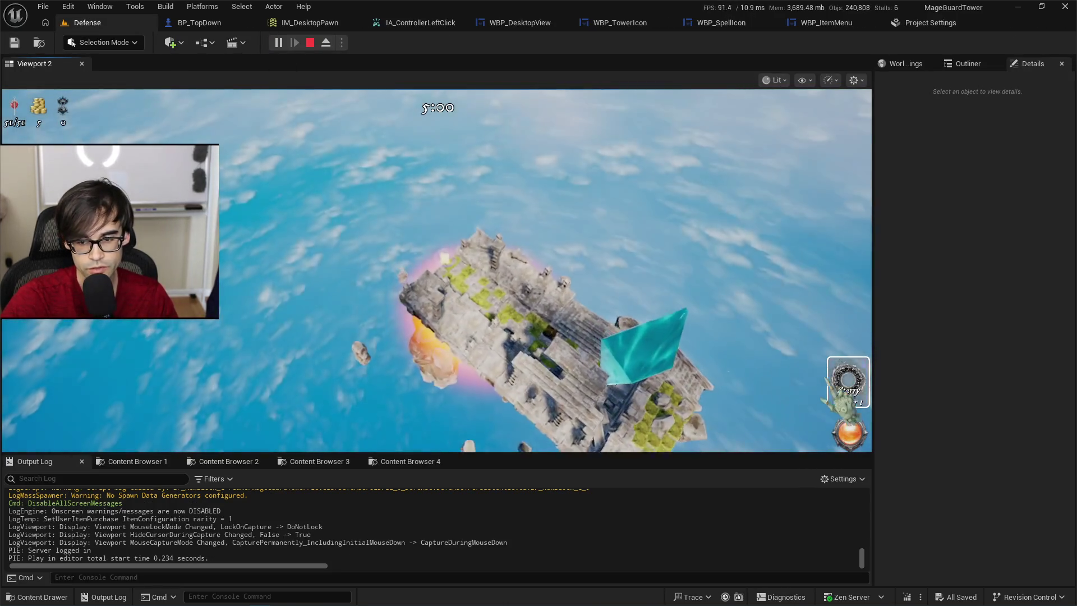
click(478, 326)
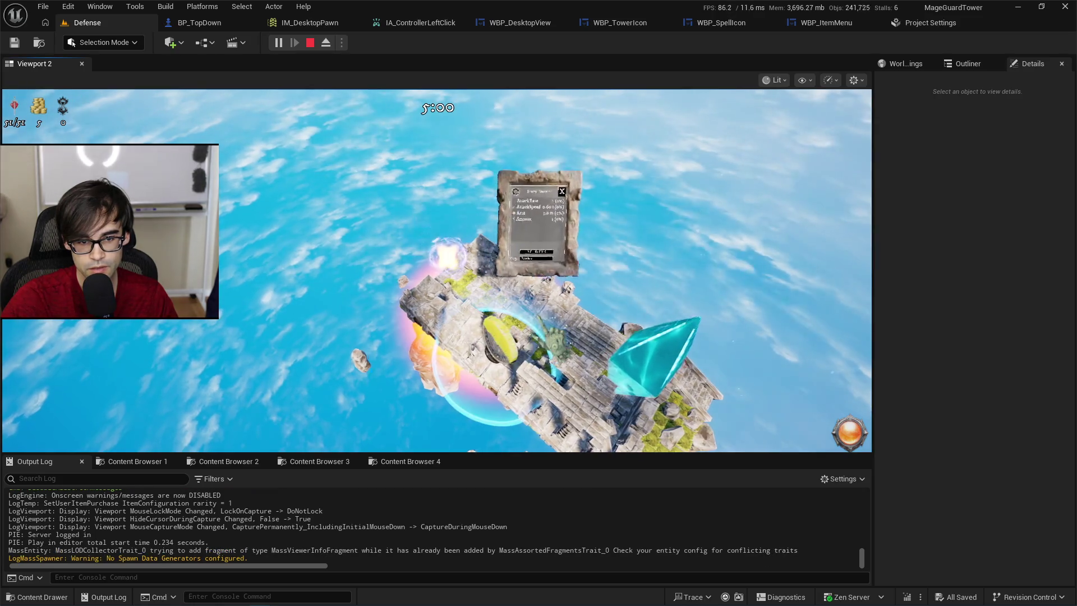
click(476, 333)
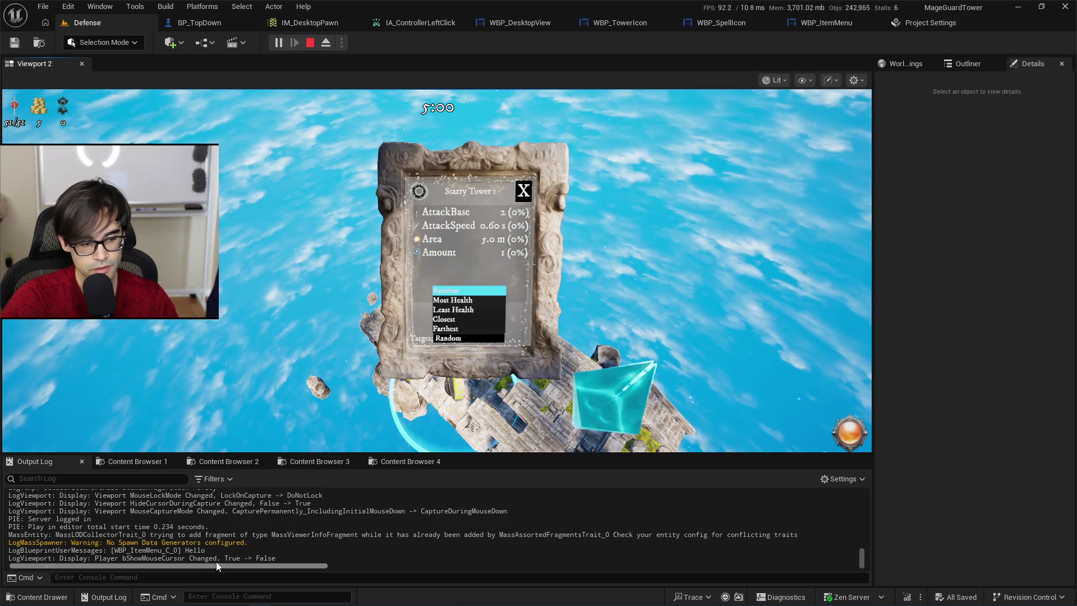
click(469, 290)
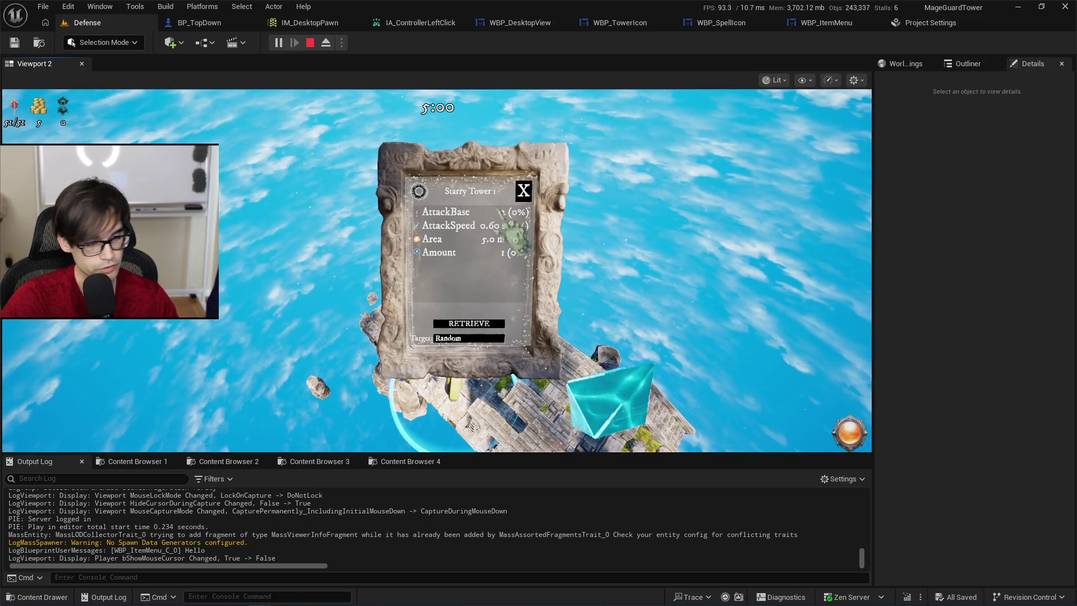
key(Escape)
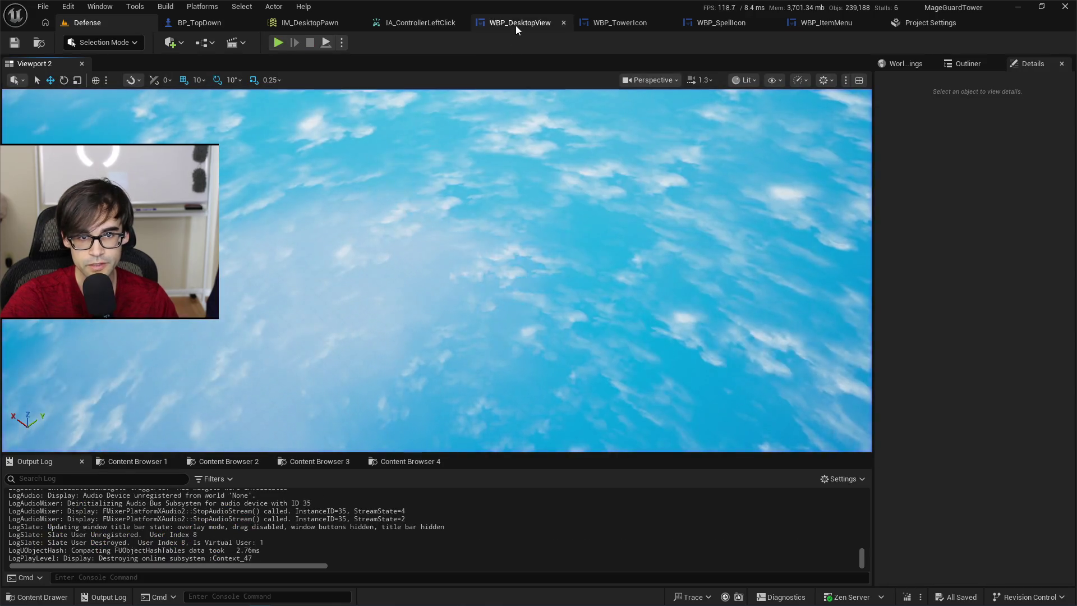
From the Defense level, open Project Settings and filter them for 'curso'.
click(516, 25)
click(651, 23)
click(755, 23)
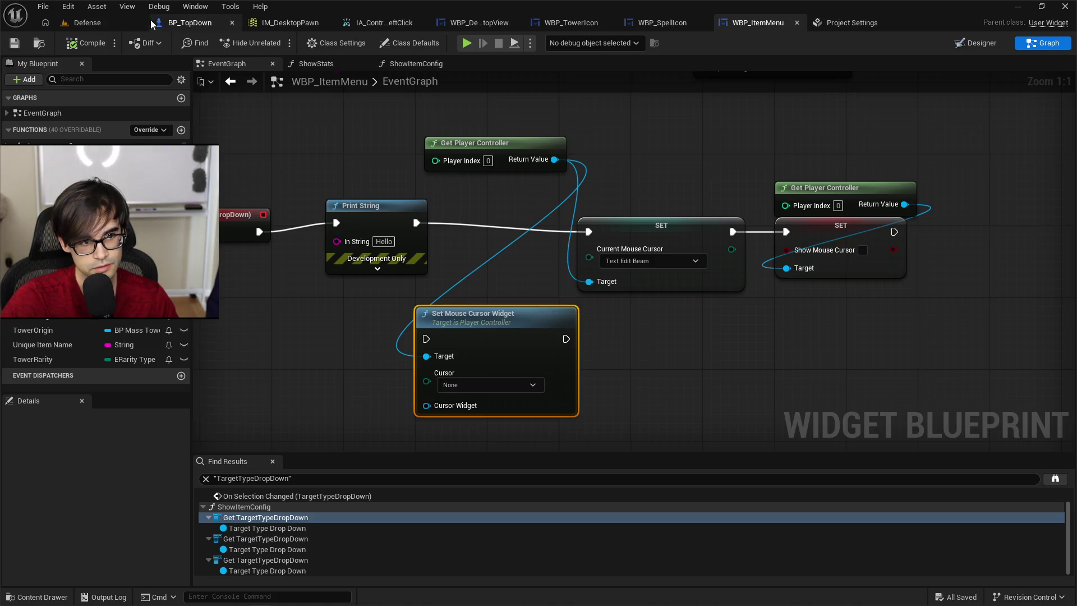
click(78, 23)
click(68, 6)
click(101, 187)
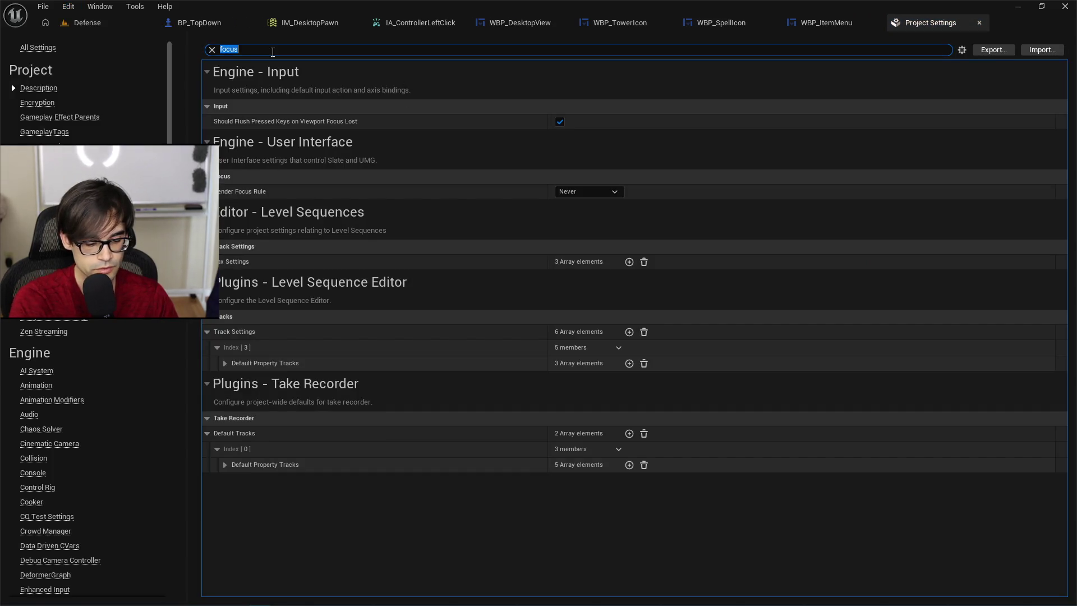
key(BackSpace)
key(BackSpace)
key(BackSpace)
text(curs)
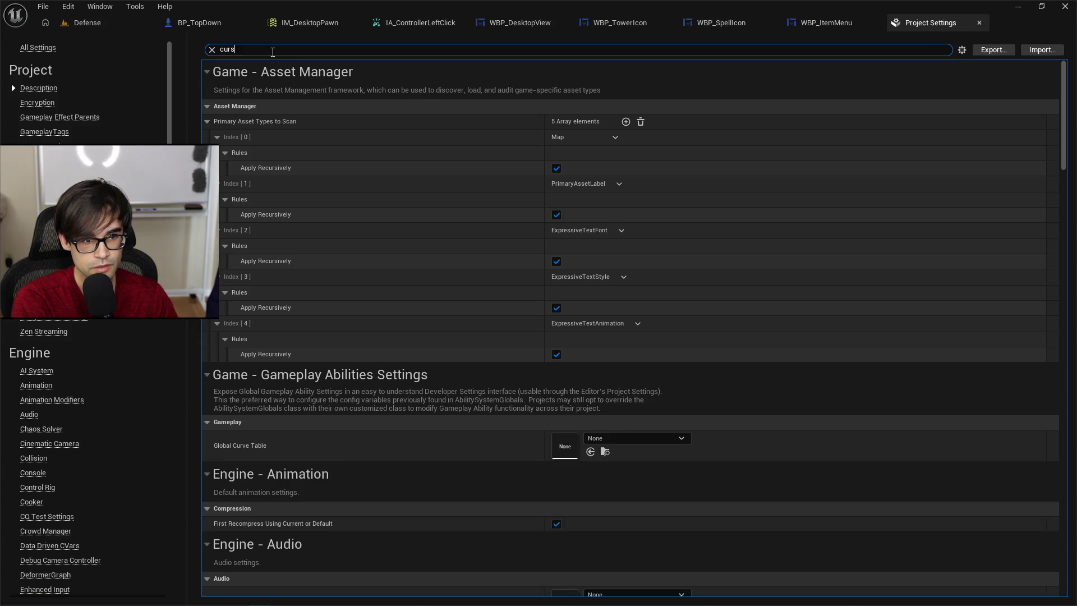
text(or)
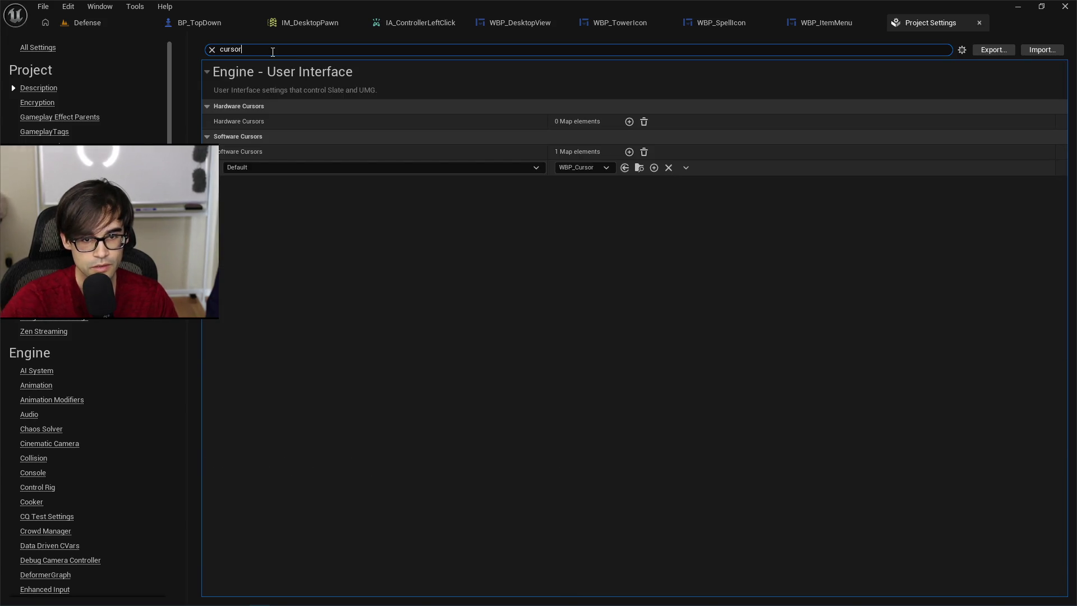
Add a second Software Cursors entry, keeping the first keyed Default, and show the Cursor folder.
click(237, 168)
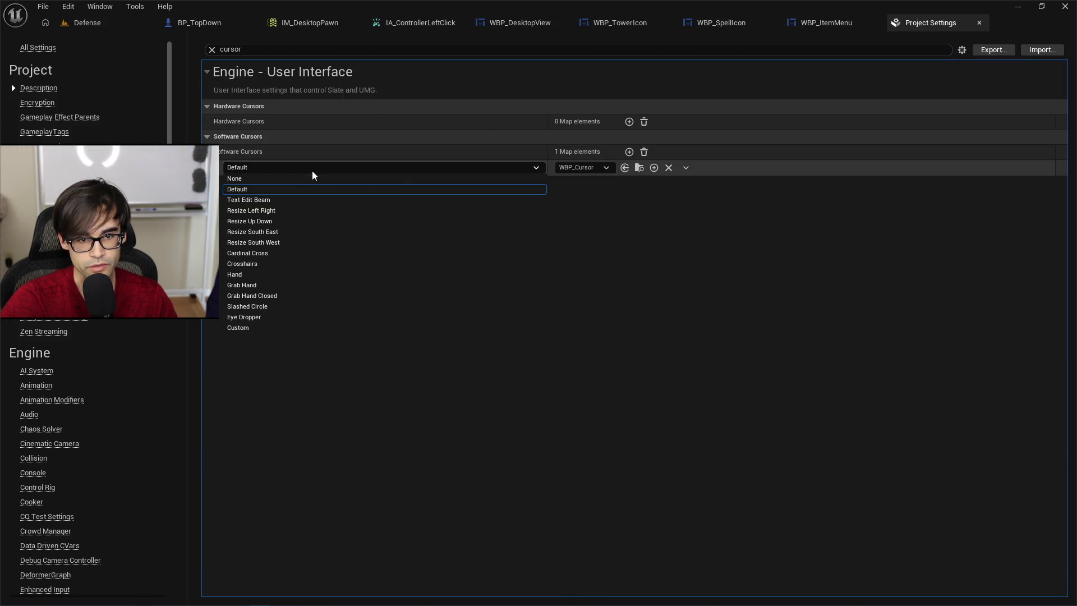
click(272, 190)
click(350, 168)
click(392, 179)
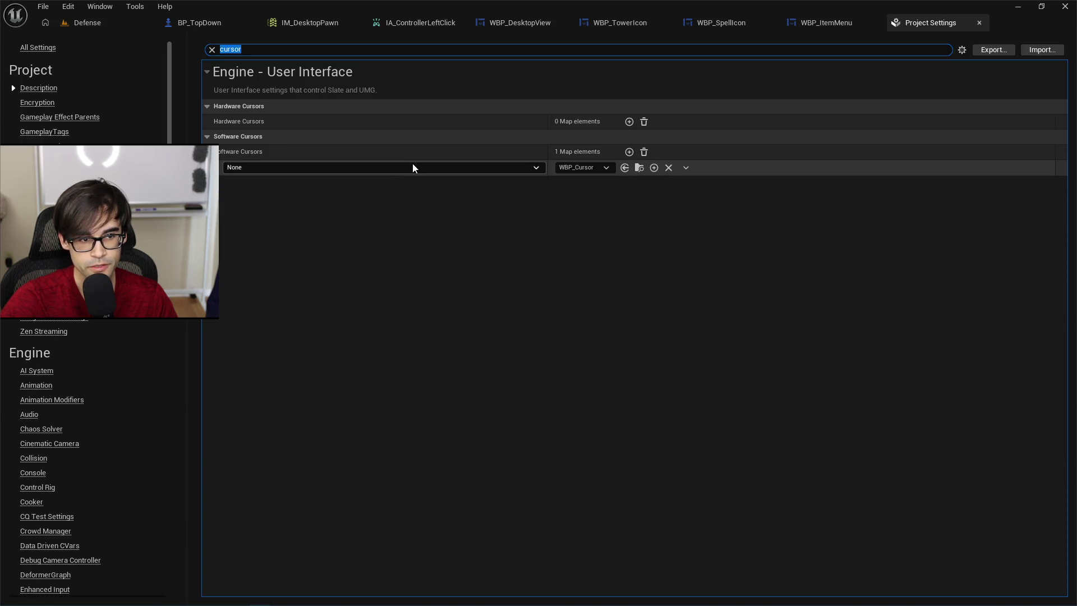
click(413, 166)
click(361, 190)
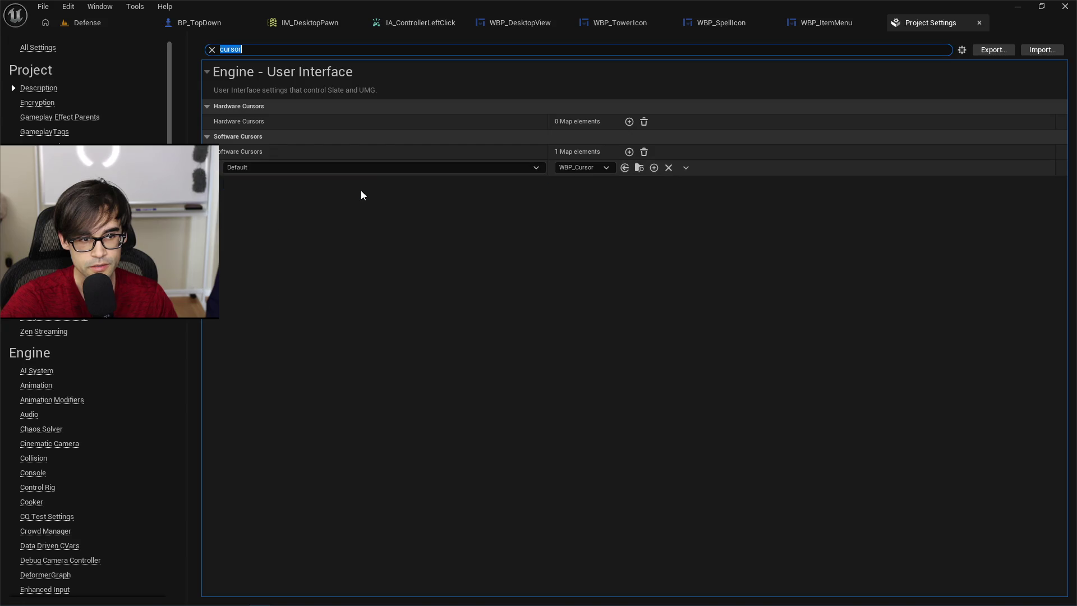
click(629, 152)
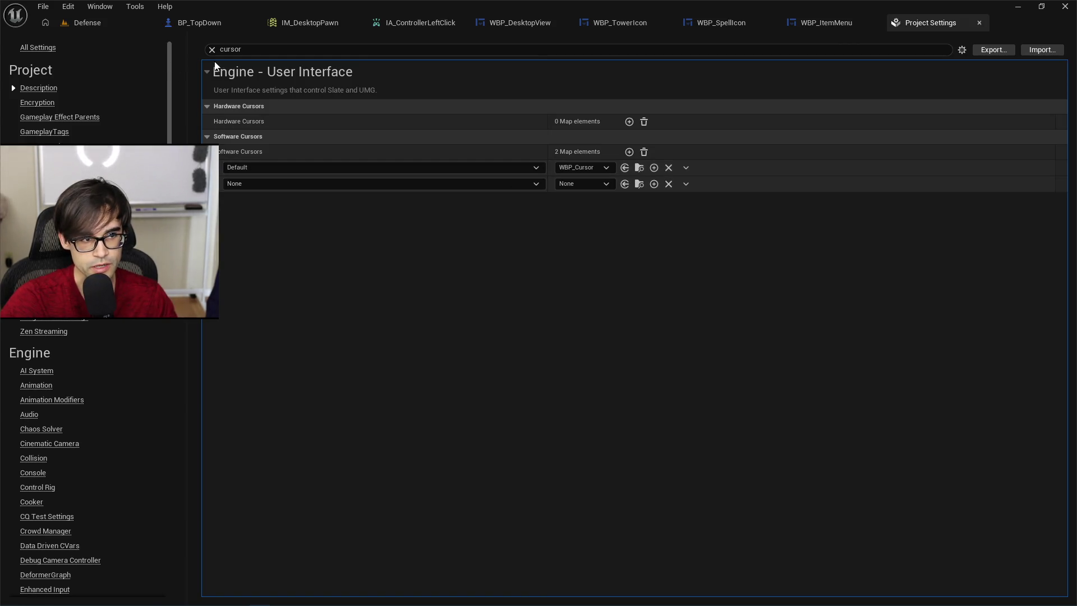
click(641, 173)
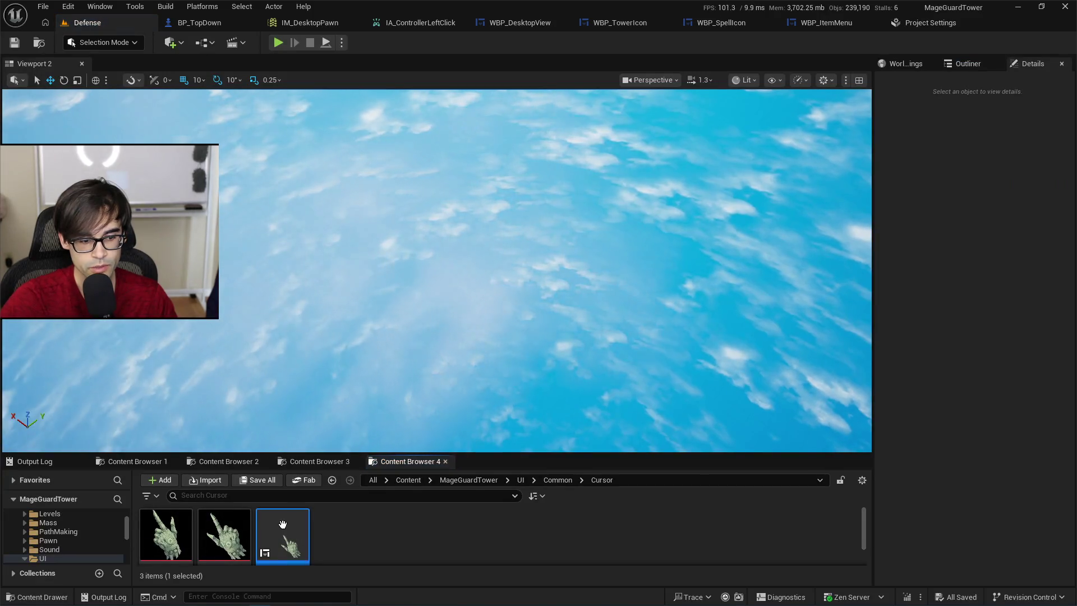
Open WBP_Cursor's event graph and delete its three default event nodes.
double_click(283, 523)
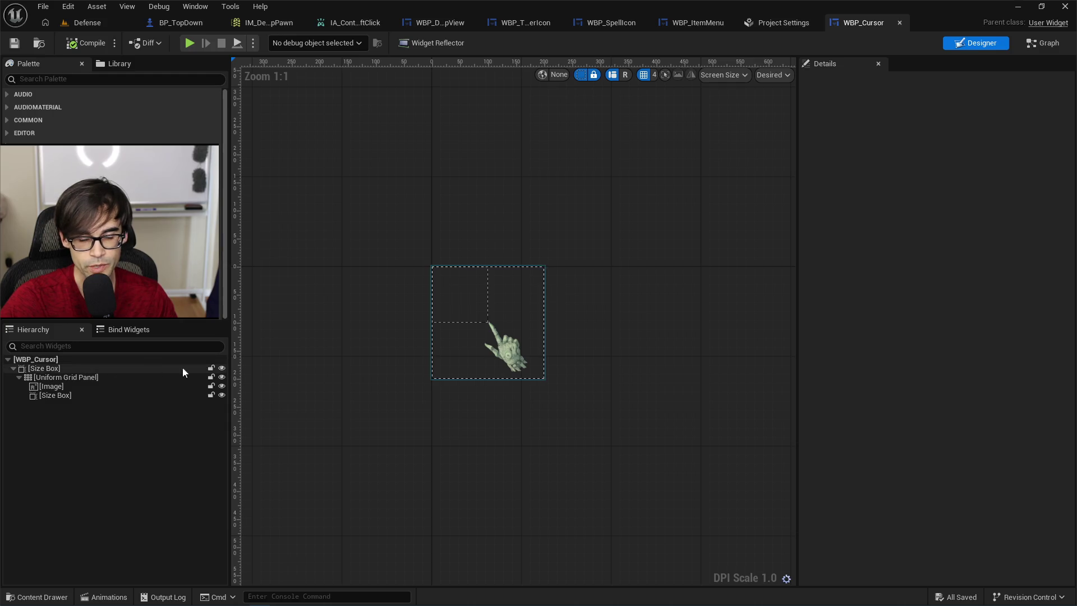
key(ctrl+shift+g)
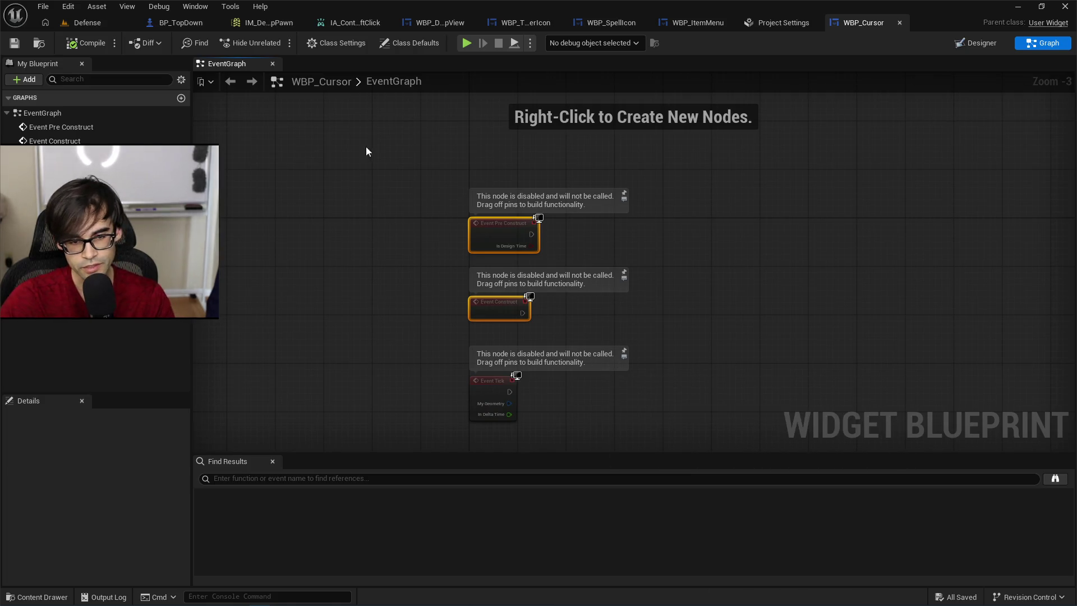
drag(365, 150, 647, 402)
key(Delete)
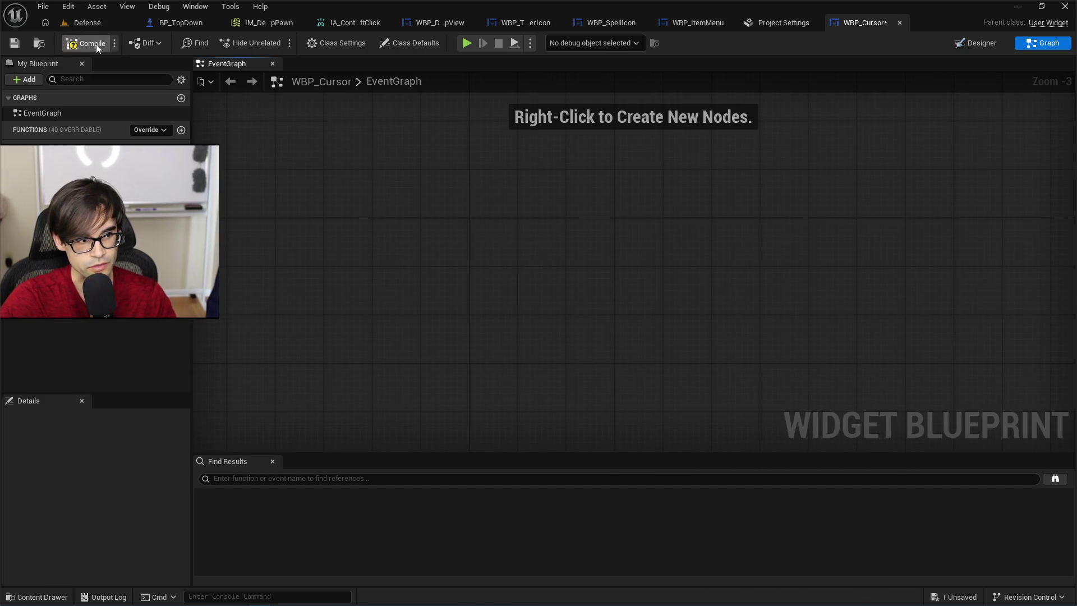
Compile and save WBP_Cursor, then return to the Software Cursors settings.
click(12, 48)
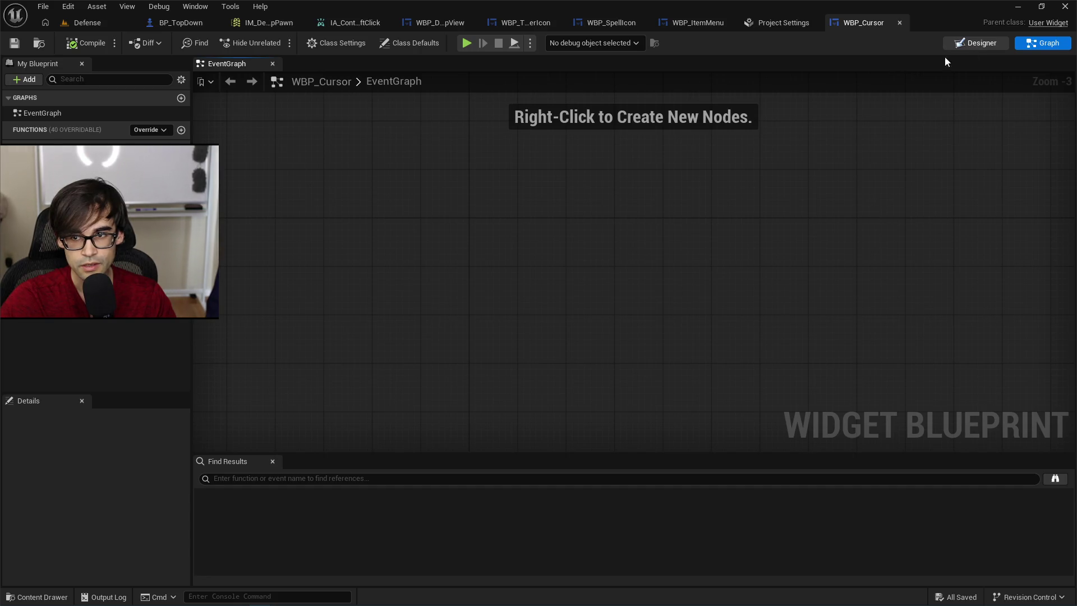
click(960, 44)
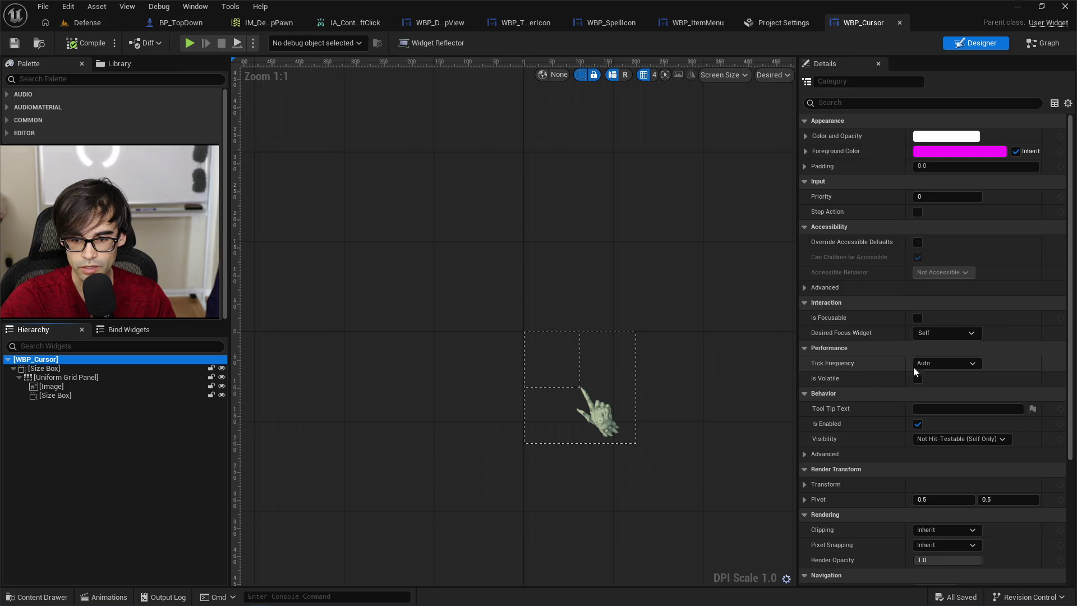
click(786, 22)
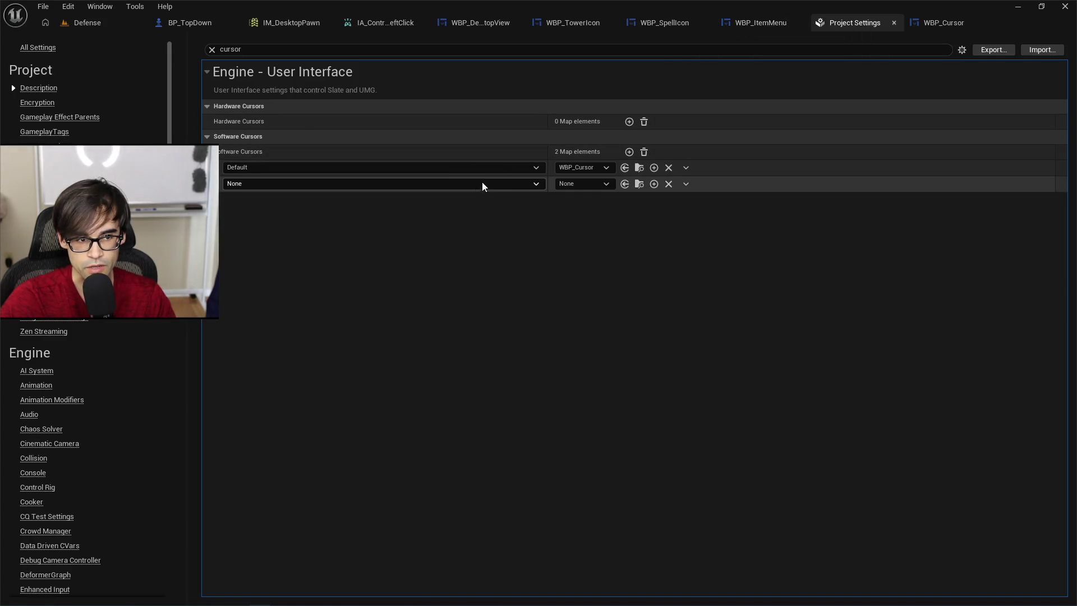
Browse the None entry's widget classes without choosing one, then go back to WBP_ItemMenu's event graph.
click(606, 186)
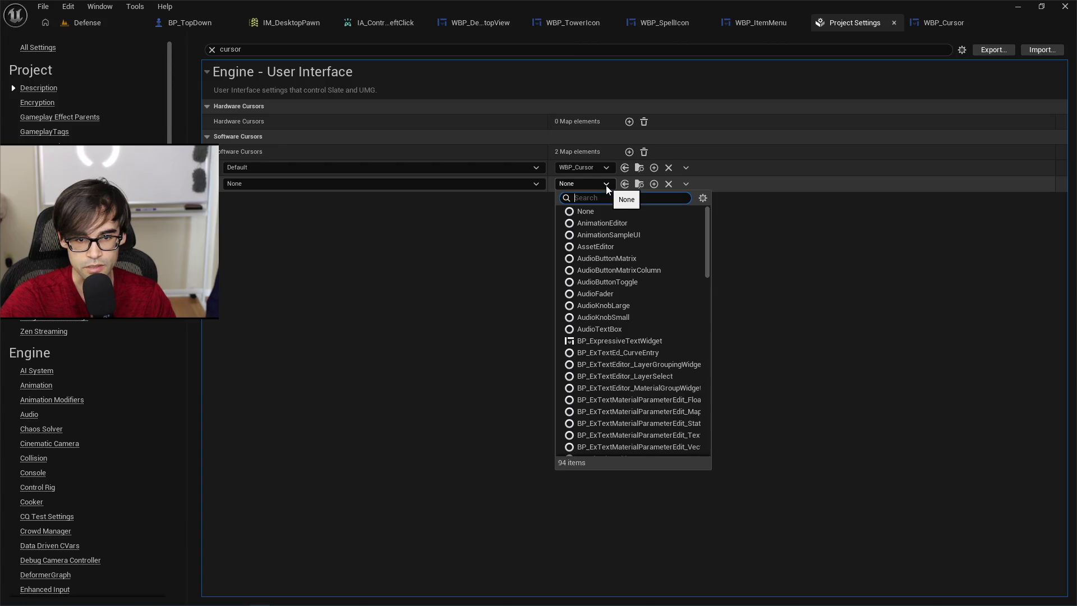
click(488, 246)
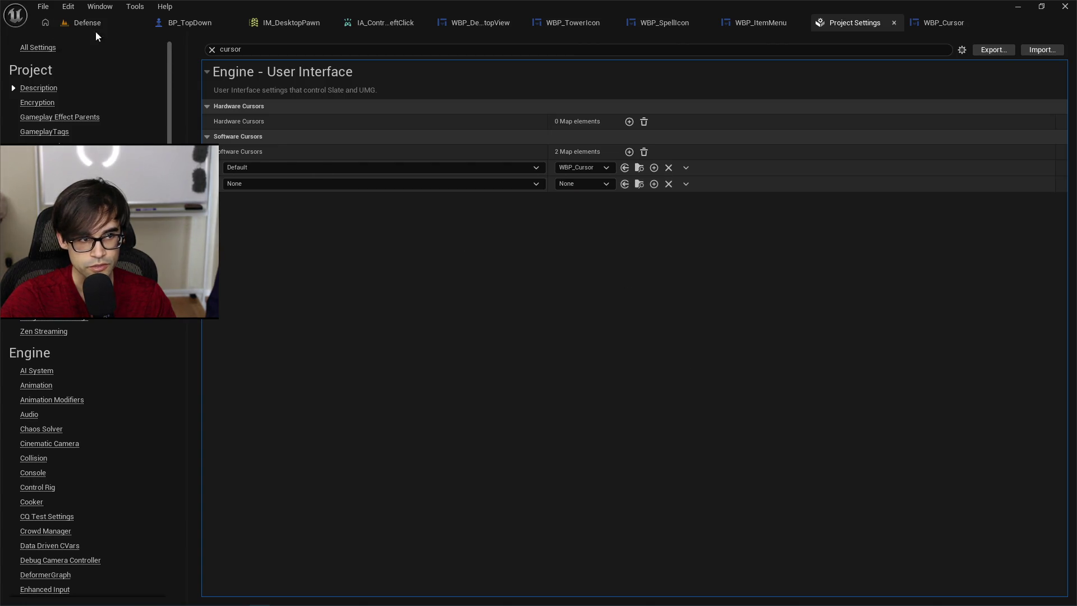
click(773, 25)
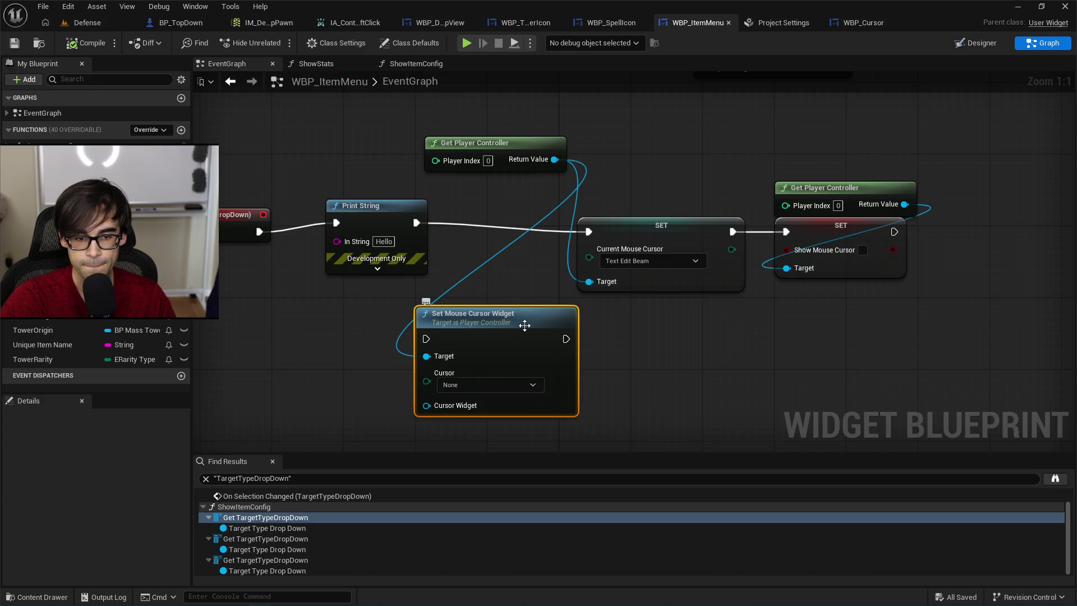
Set WBP_ItemMenu's Current Mouse Cursor back to None, then return to the Defense level editor.
drag(525, 325, 540, 351)
click(657, 261)
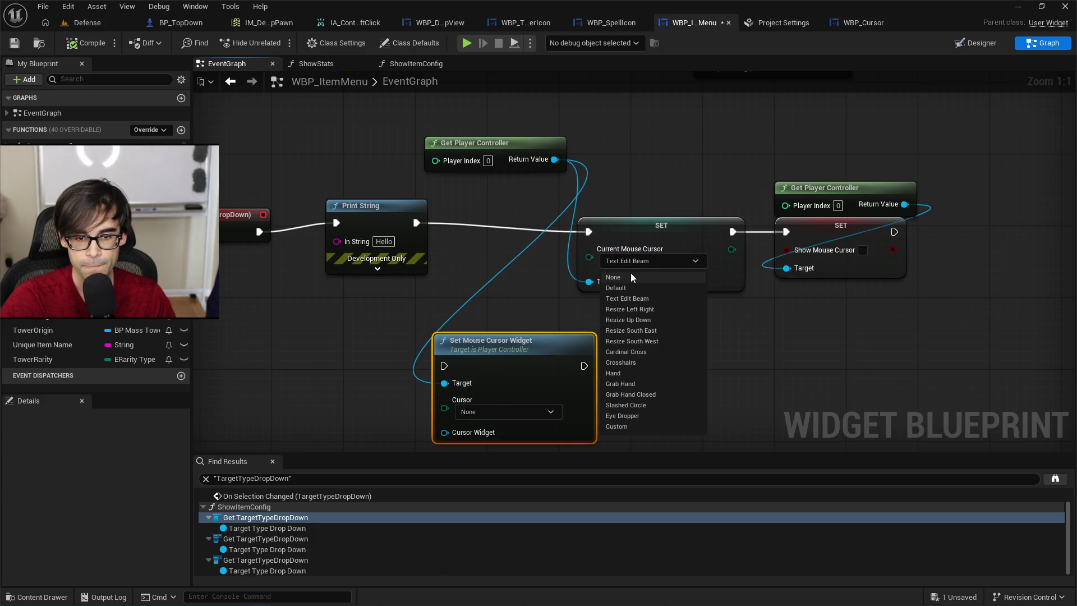
click(631, 275)
click(696, 233)
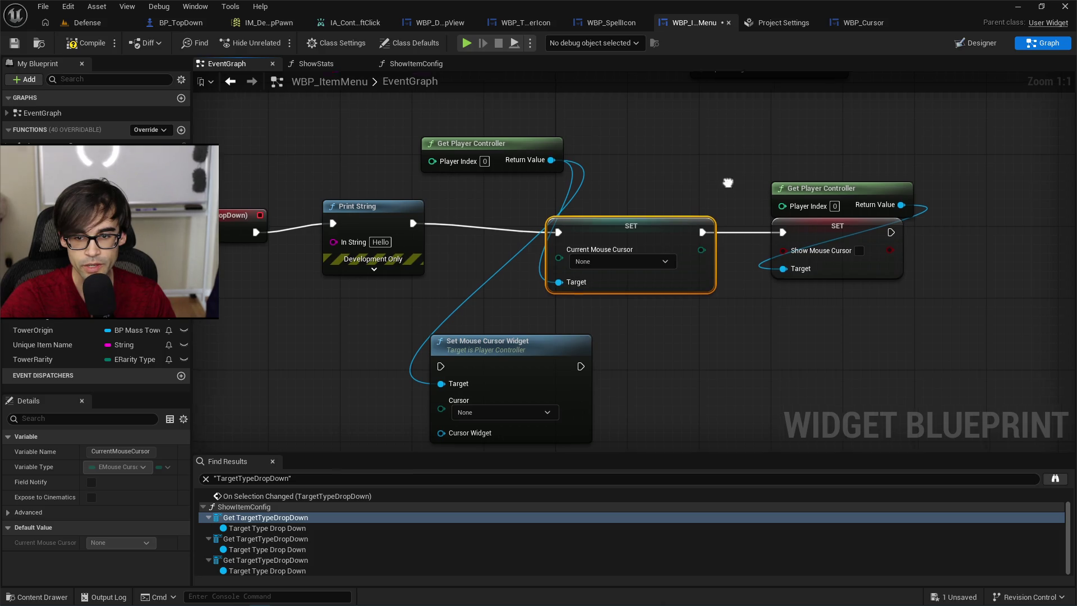
drag(865, 253, 719, 268)
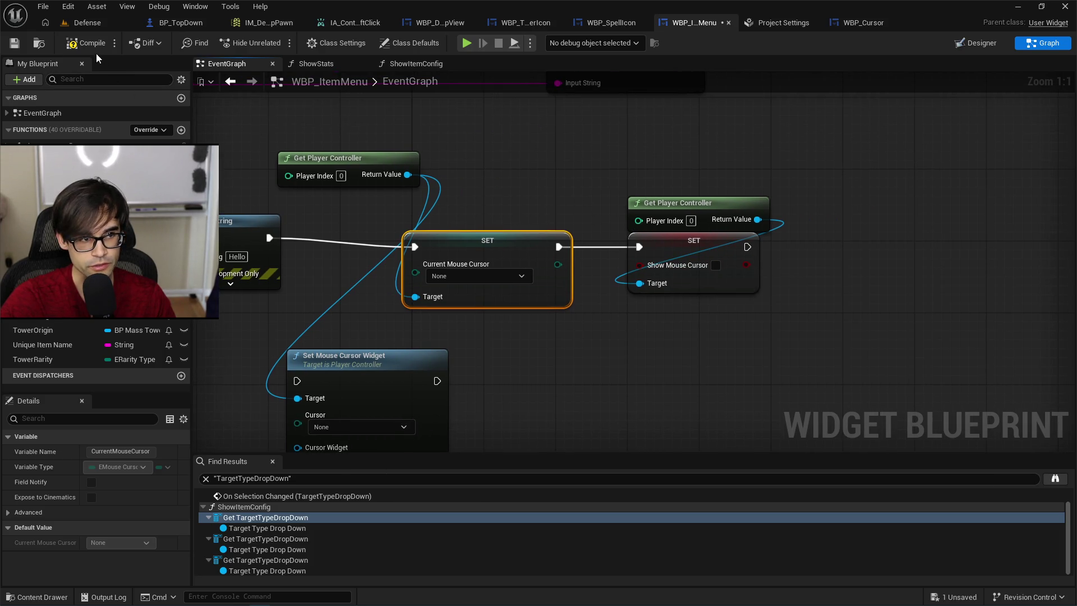
click(81, 23)
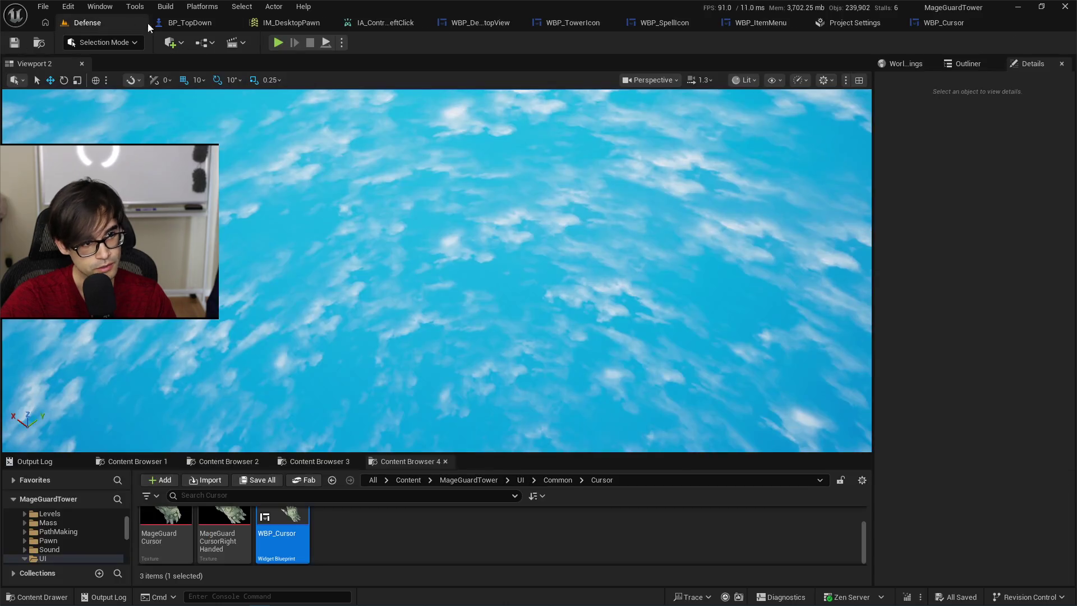
Playtest the level, set a tower's target to Closest, check the output log, and stop.
click(277, 44)
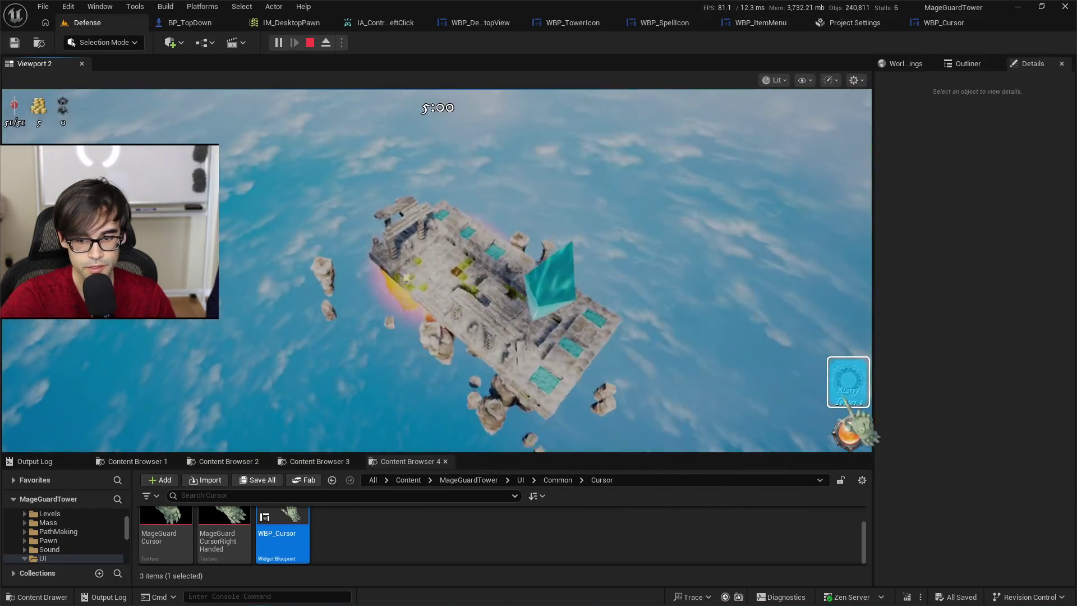
click(458, 242)
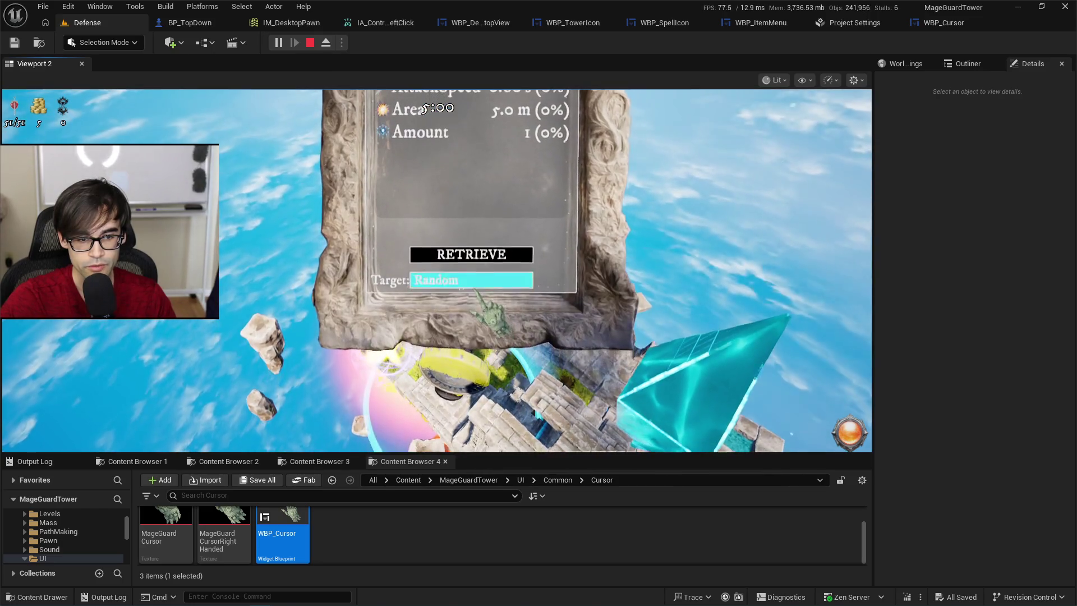
click(478, 283)
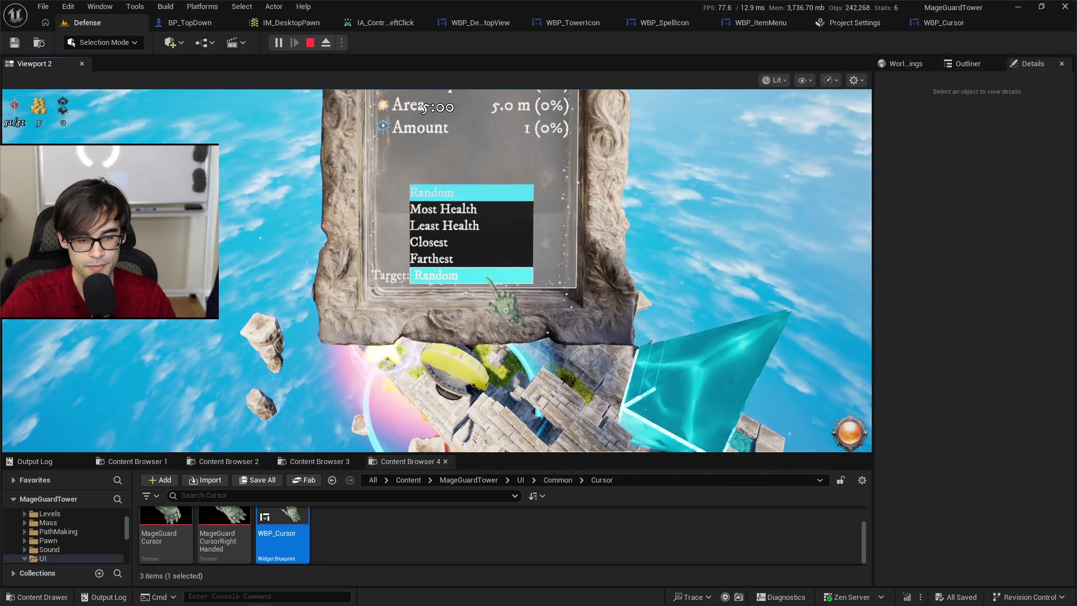
click(465, 210)
click(471, 275)
click(466, 243)
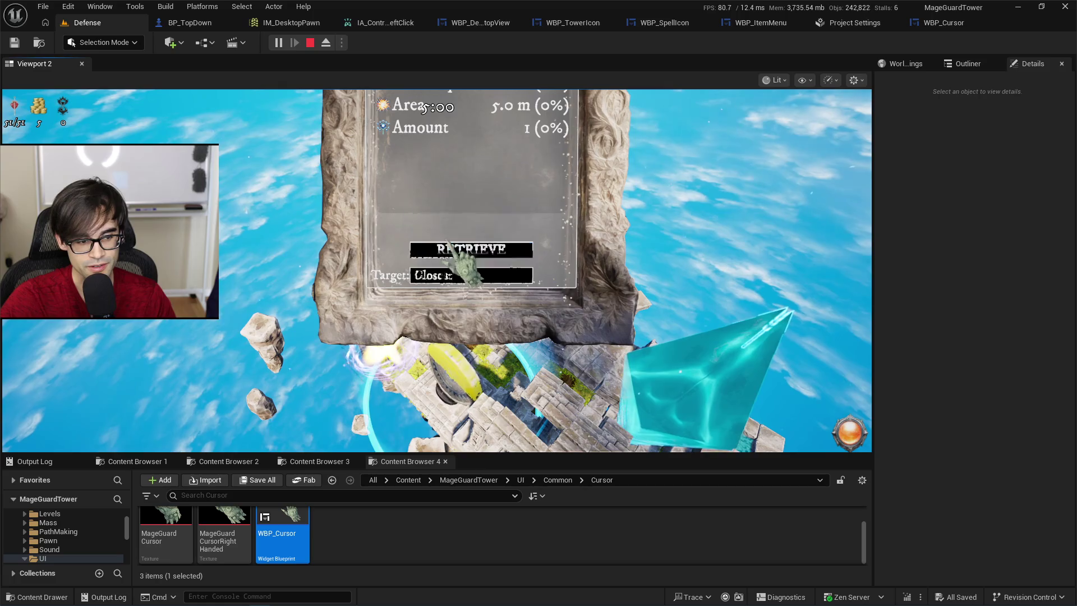
click(35, 461)
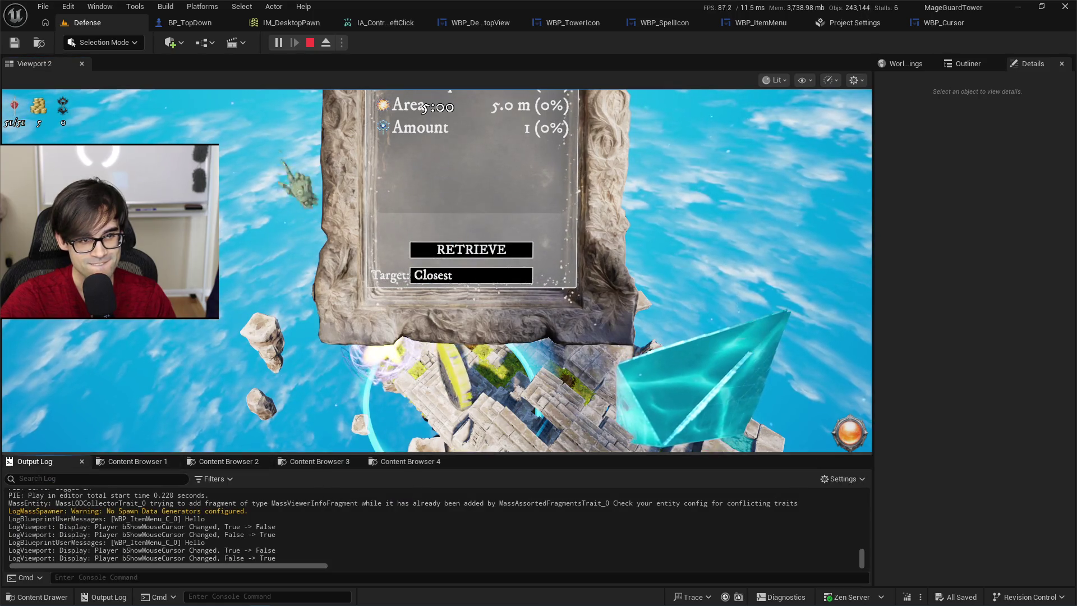
click(310, 44)
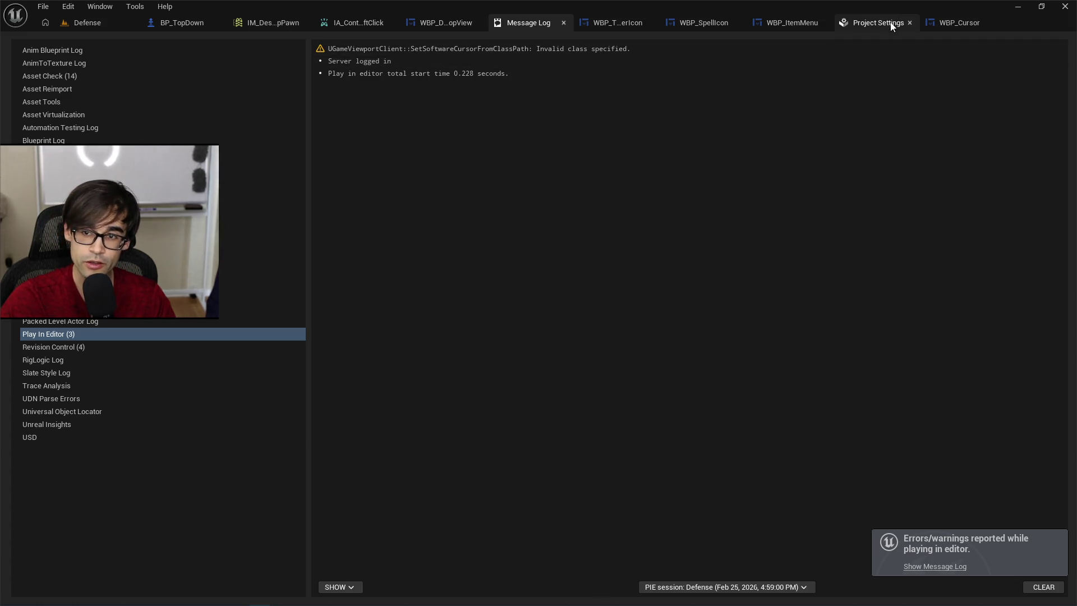
Check the None cursor's class choices, then bring up WBP_Cursor's actions in the Content Browser.
click(875, 23)
click(583, 184)
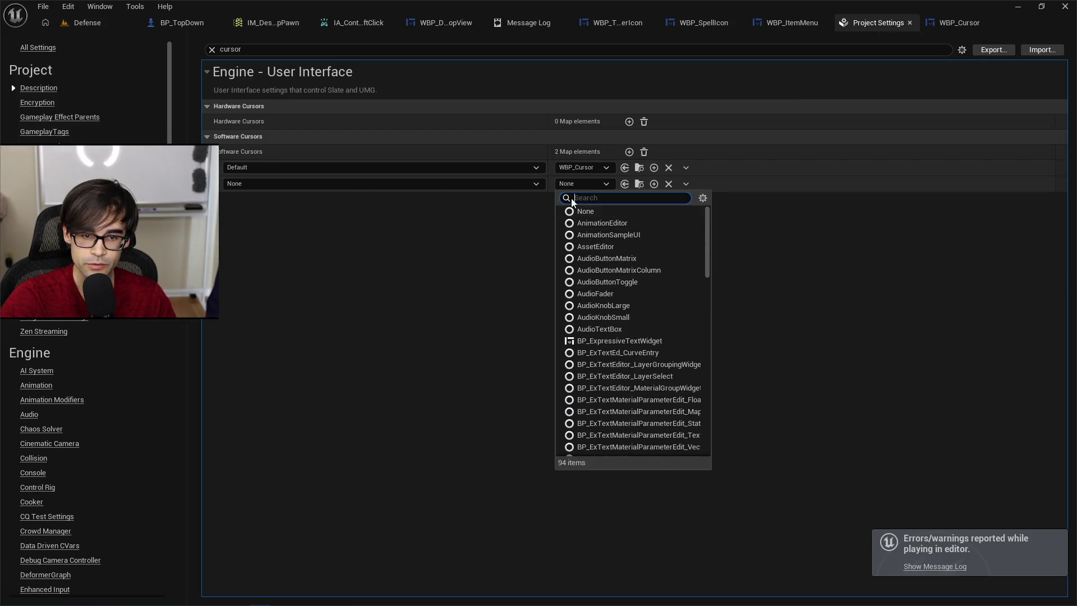
click(640, 167)
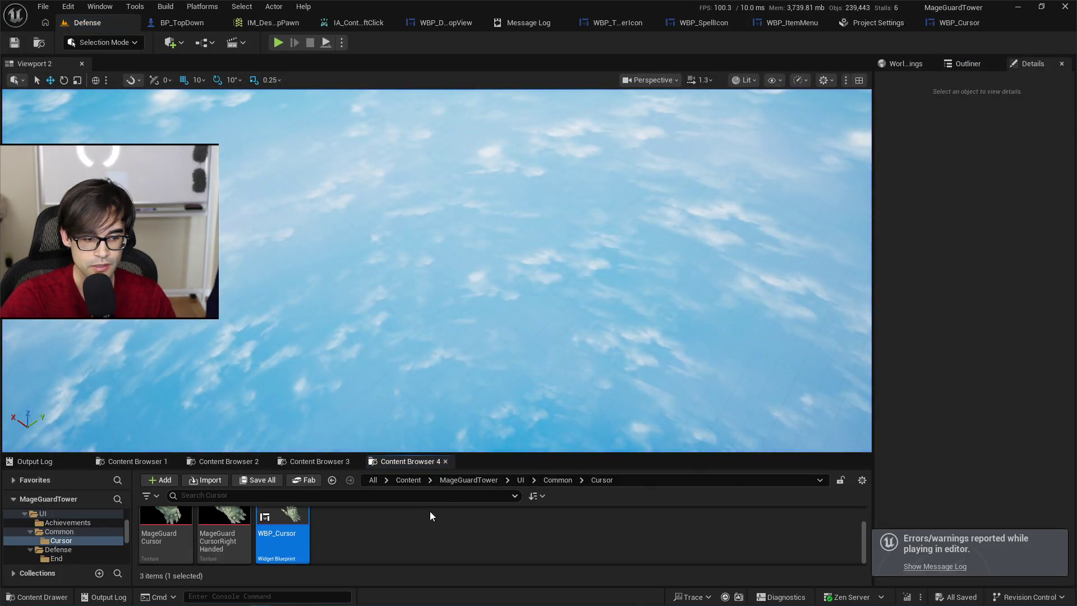
drag(506, 454, 494, 373)
right_click(307, 456)
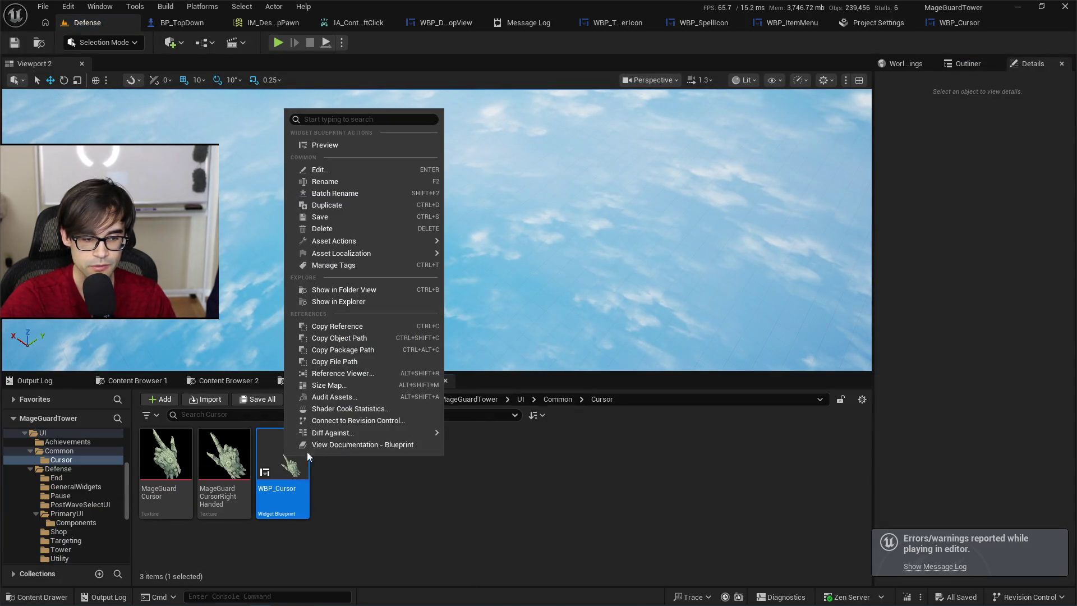
Duplicate WBP_Cursor as 'WBP_None' and open it for editing.
click(366, 205)
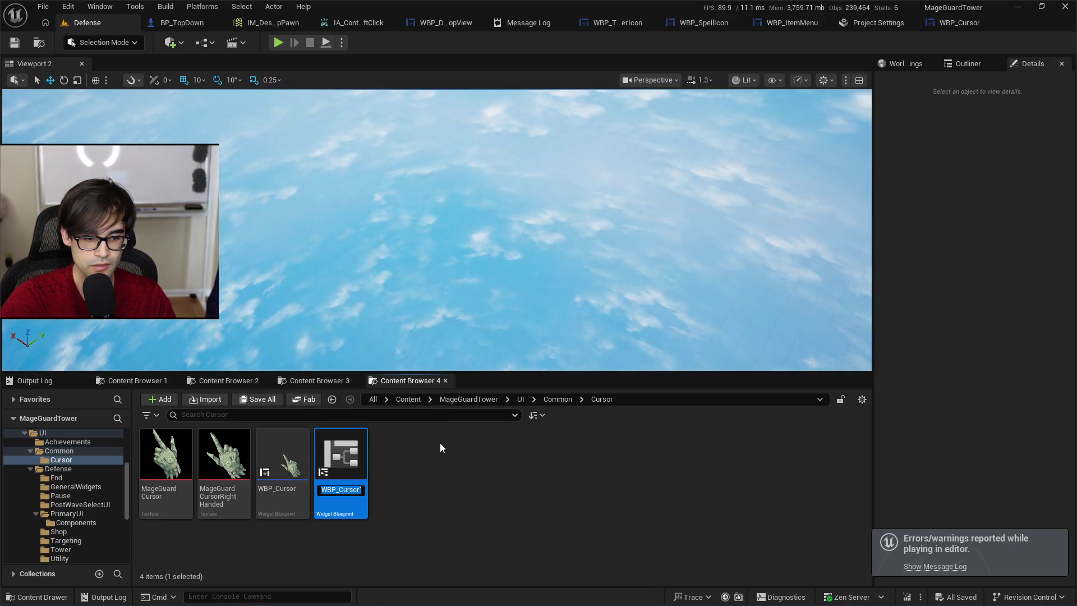
text(WBP_None)
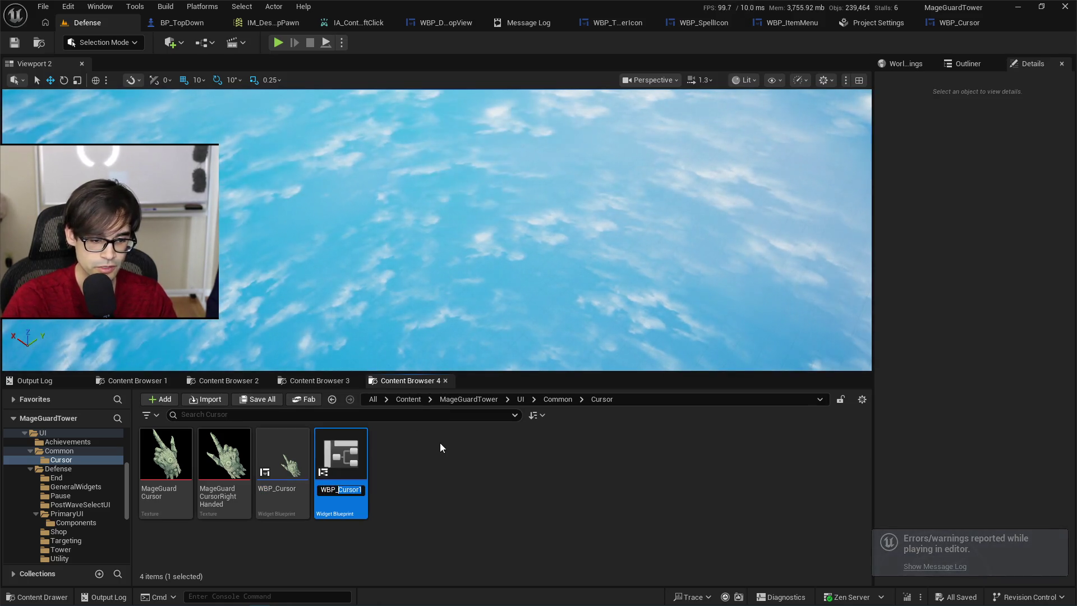
key(Return)
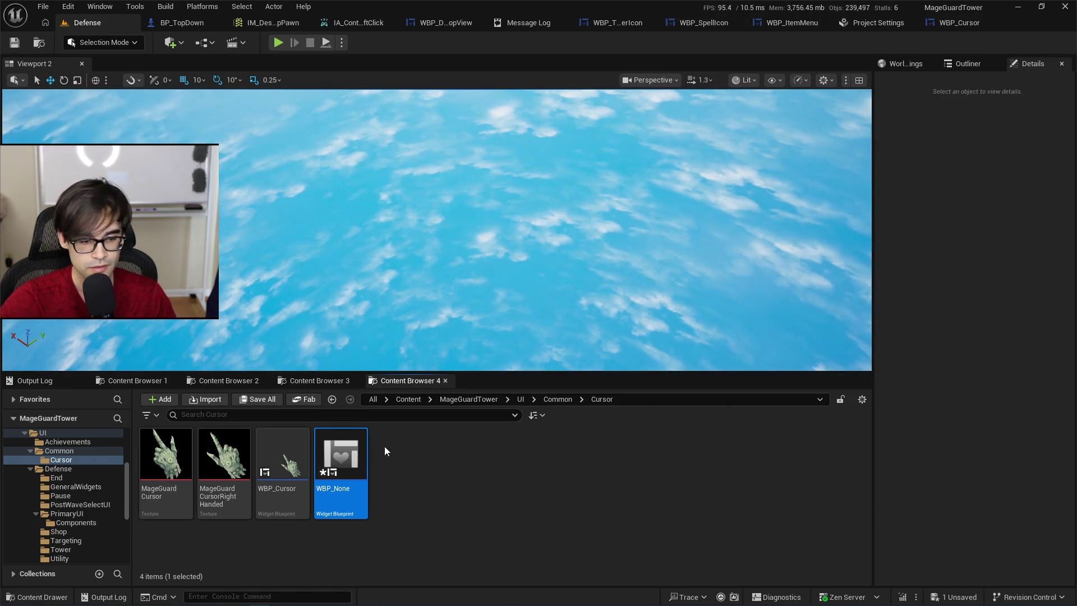
key(Return)
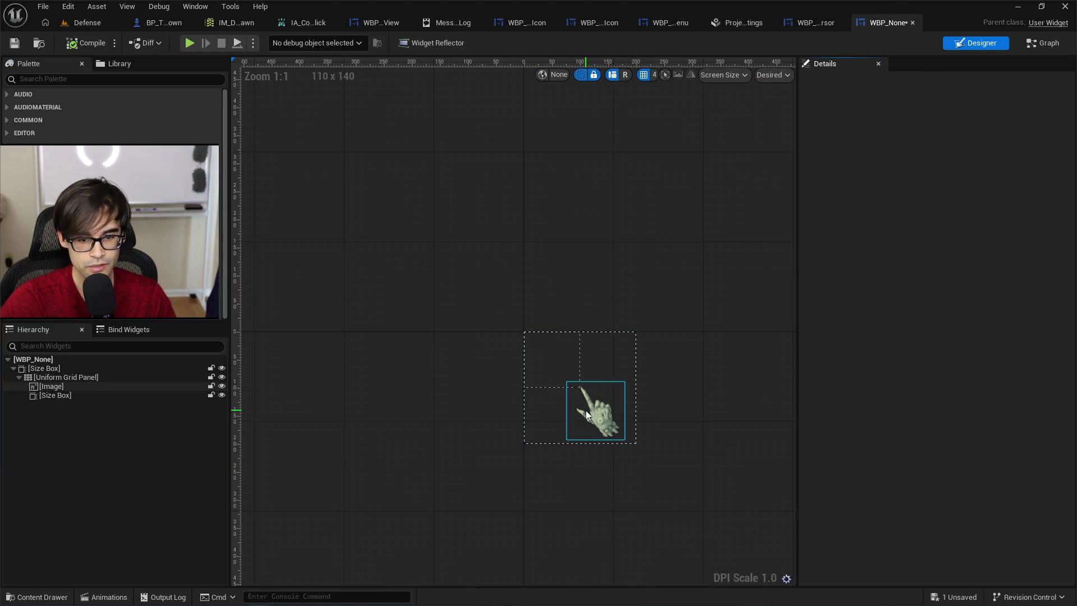
Remove the hand image from WBP_None's designer.
click(586, 414)
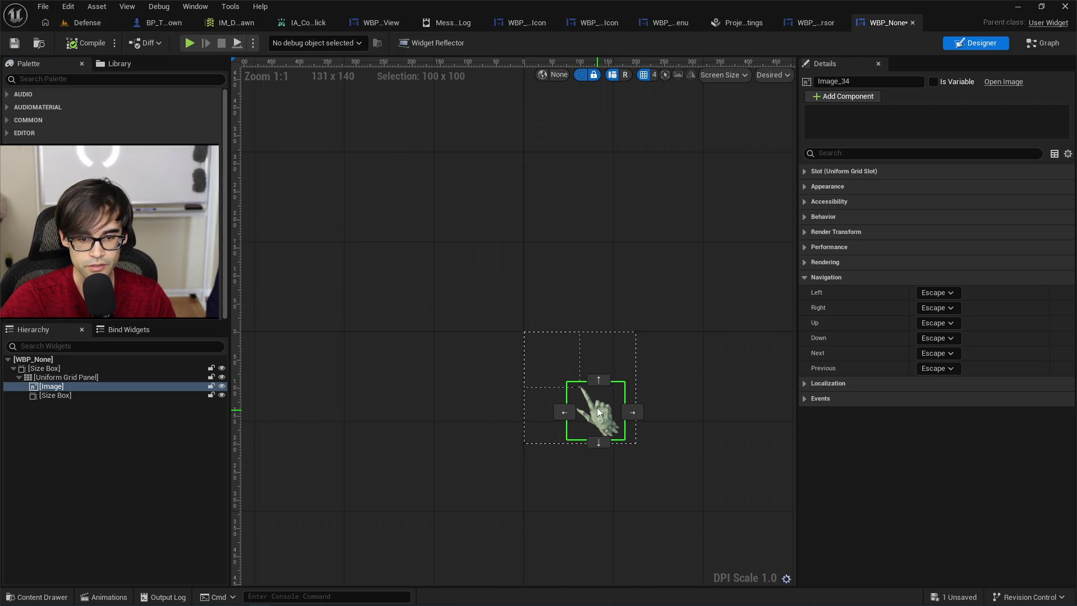
key(ctrl+z)
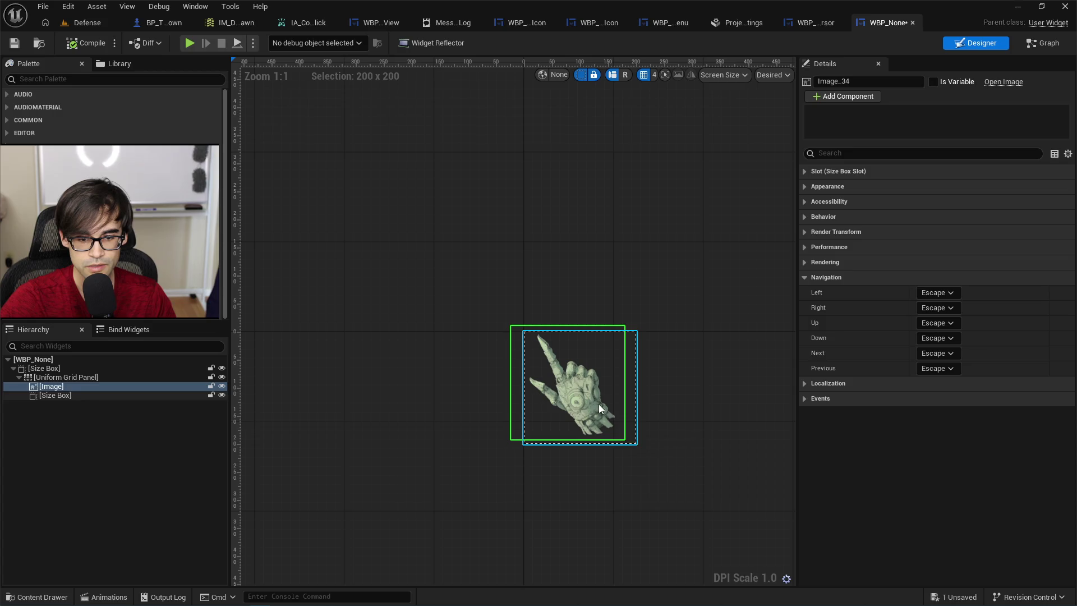
key(ctrl+z)
key(ctrl+z)
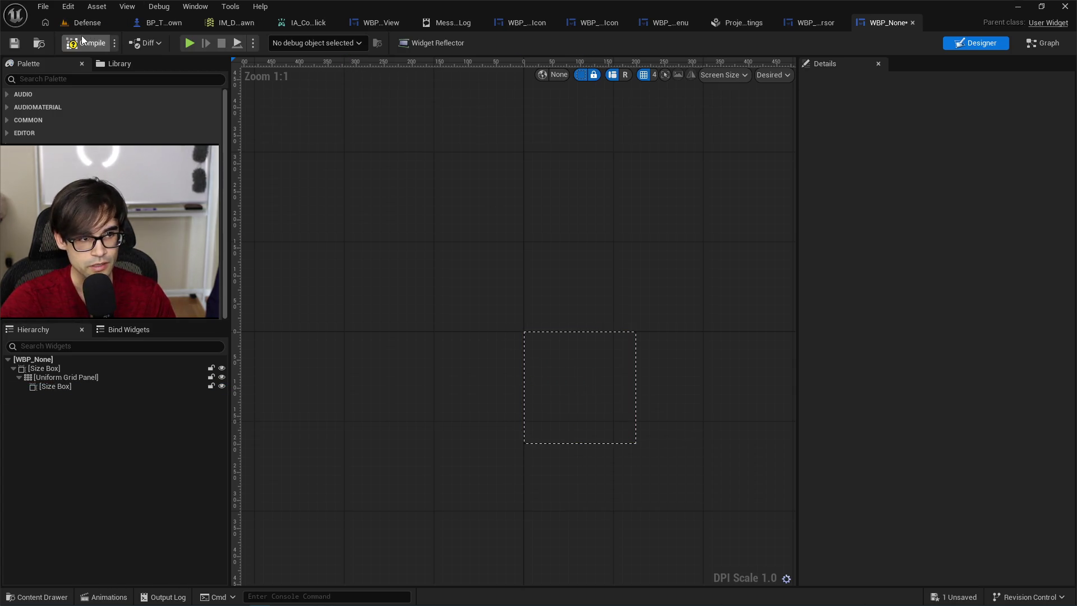
Search 'WBP_none' in the None entry's class list and assign WBP_None.
click(804, 23)
click(746, 23)
click(597, 183)
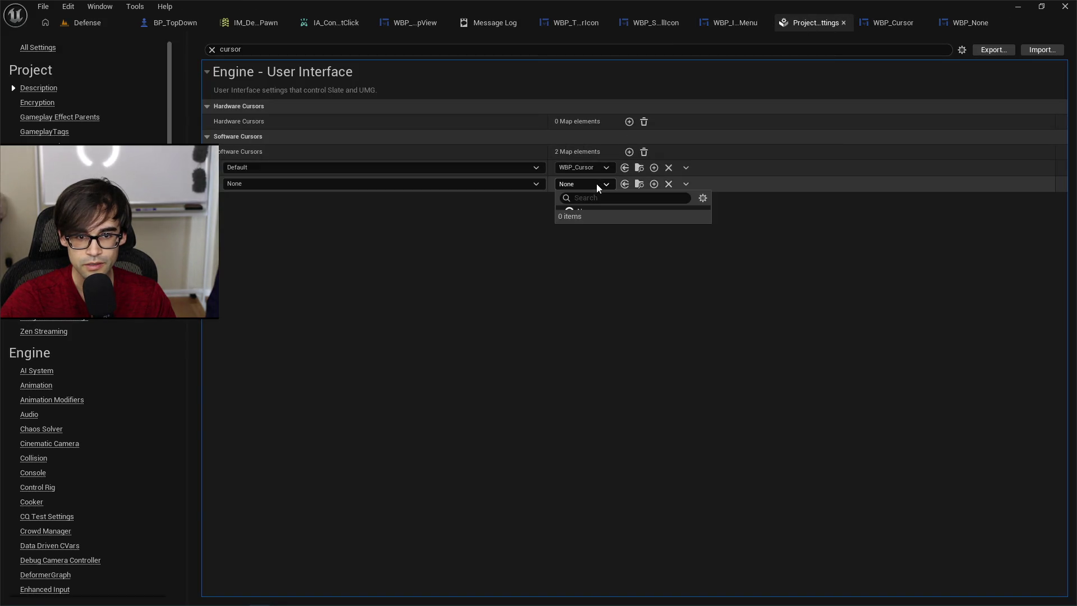
text(WBP_)
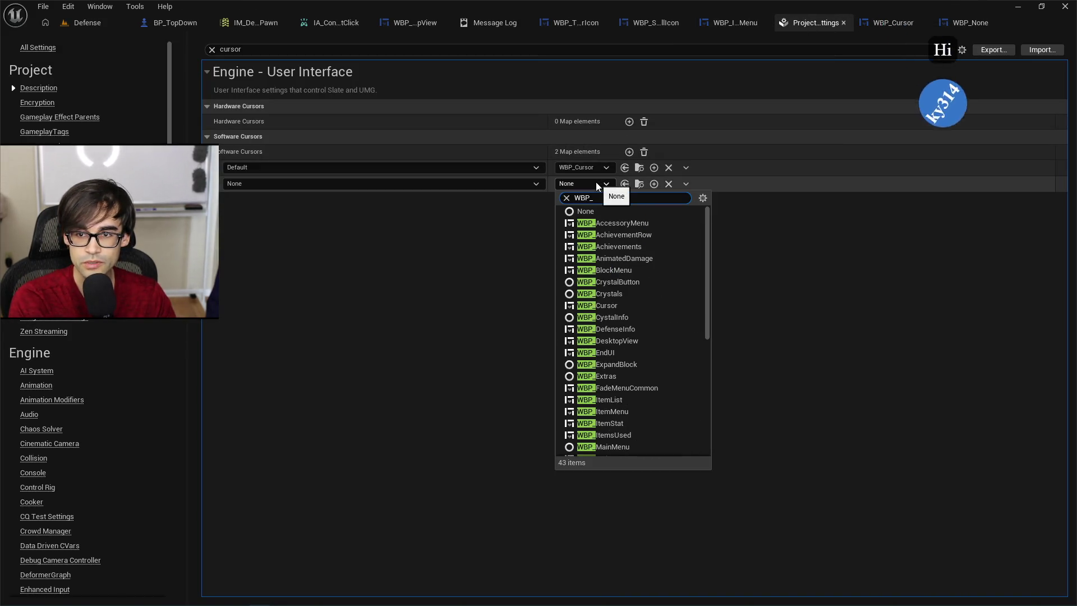
text(none)
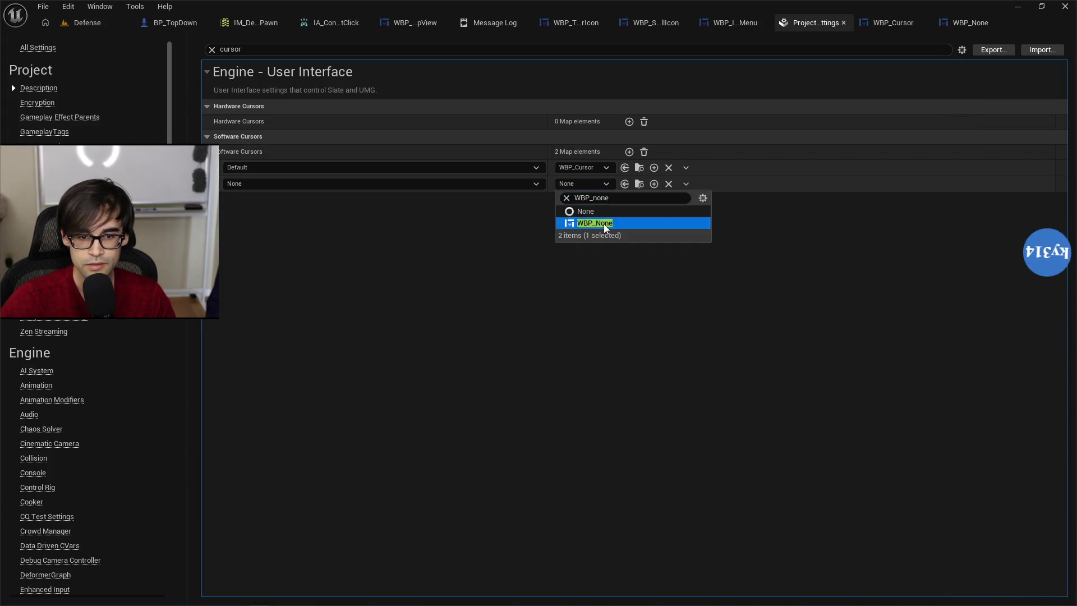
click(604, 224)
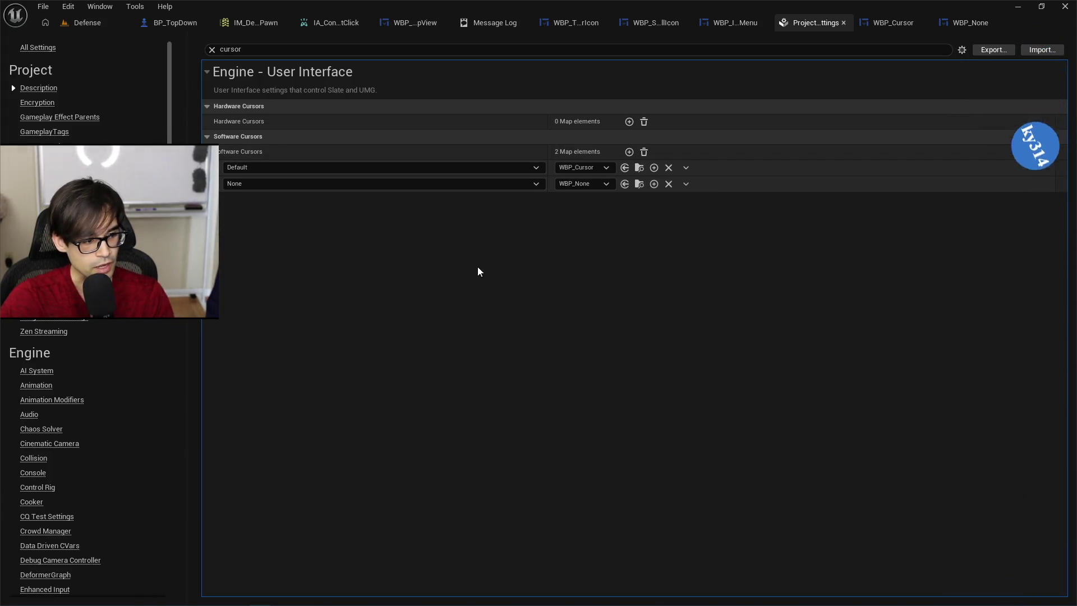
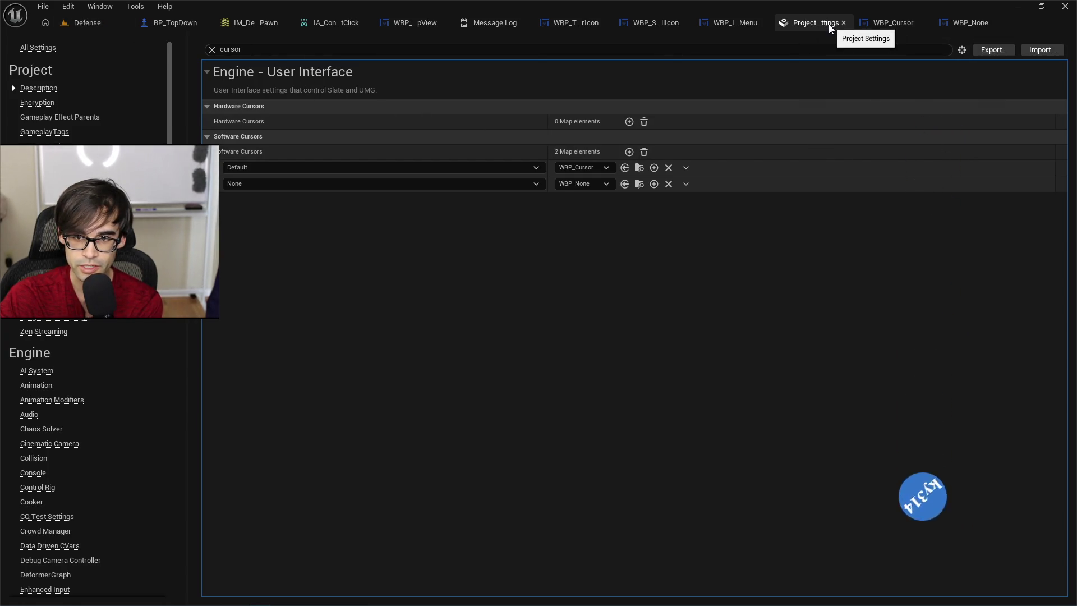
Return to the Defense level and start a Play In Editor session.
click(82, 25)
click(279, 43)
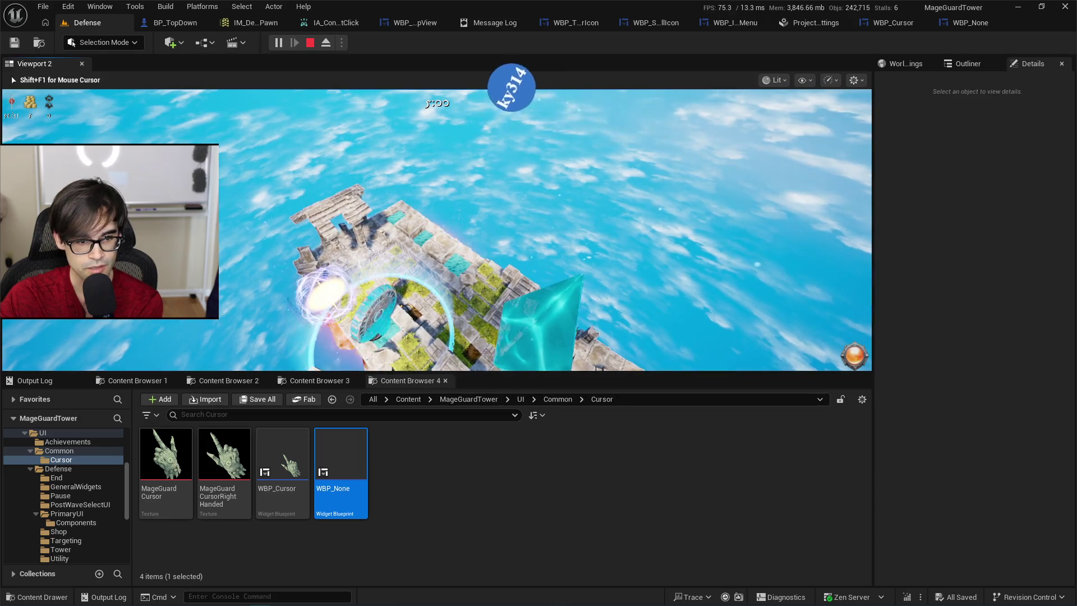
Select a placed tower, choose an option from its Target dropdown, then stop the play session.
click(555, 317)
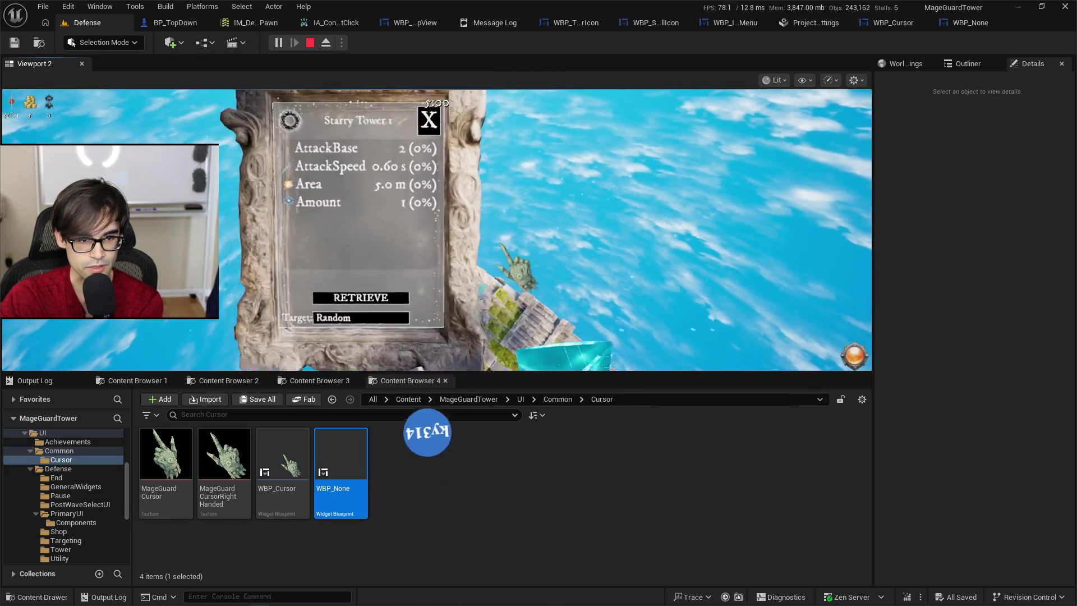
click(396, 284)
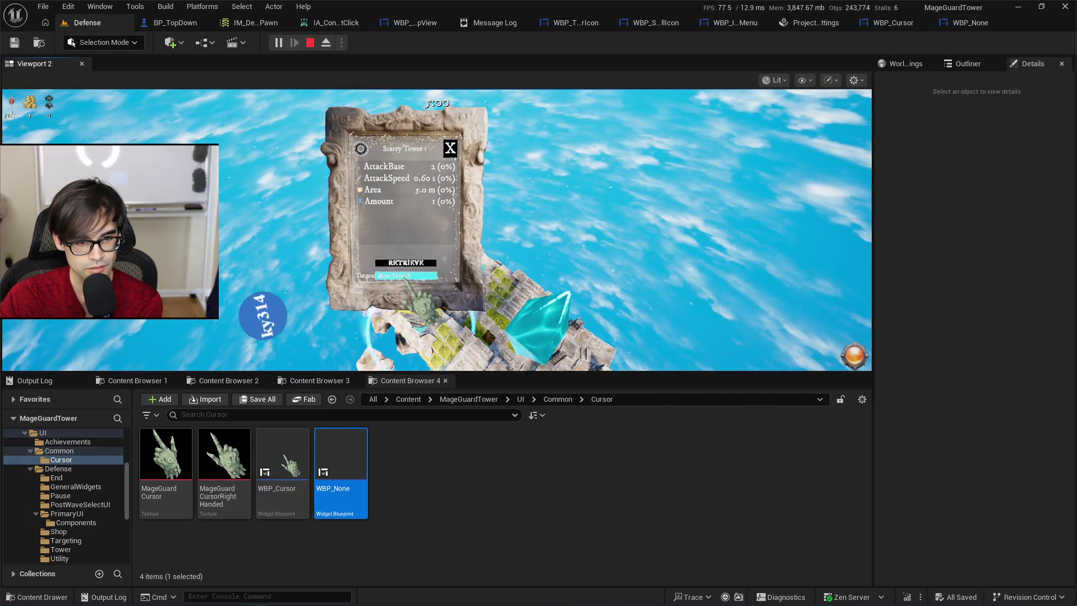
click(405, 240)
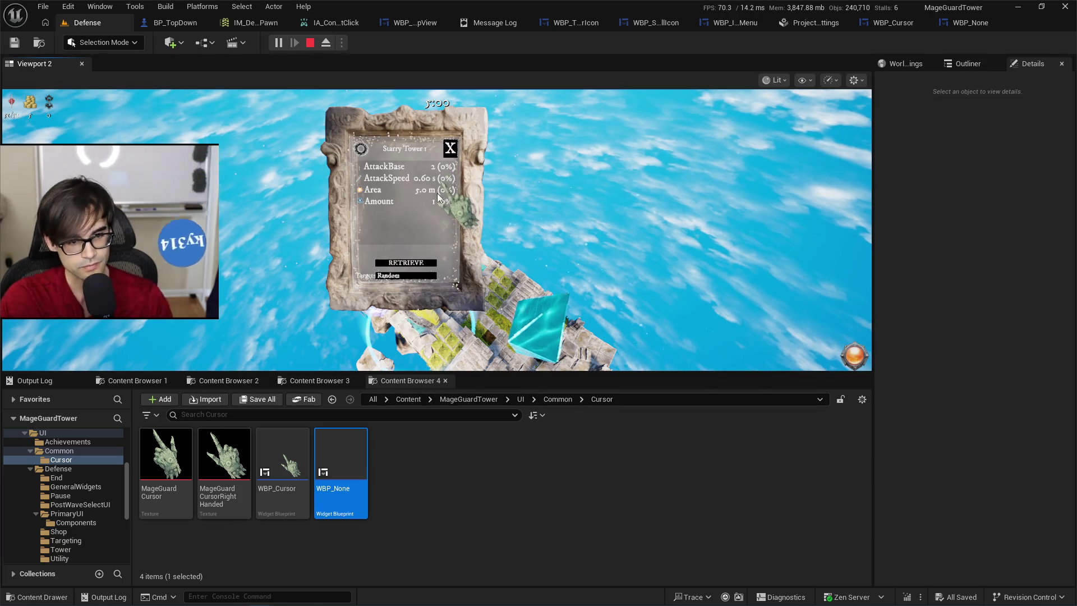
key(Escape)
click(35, 380)
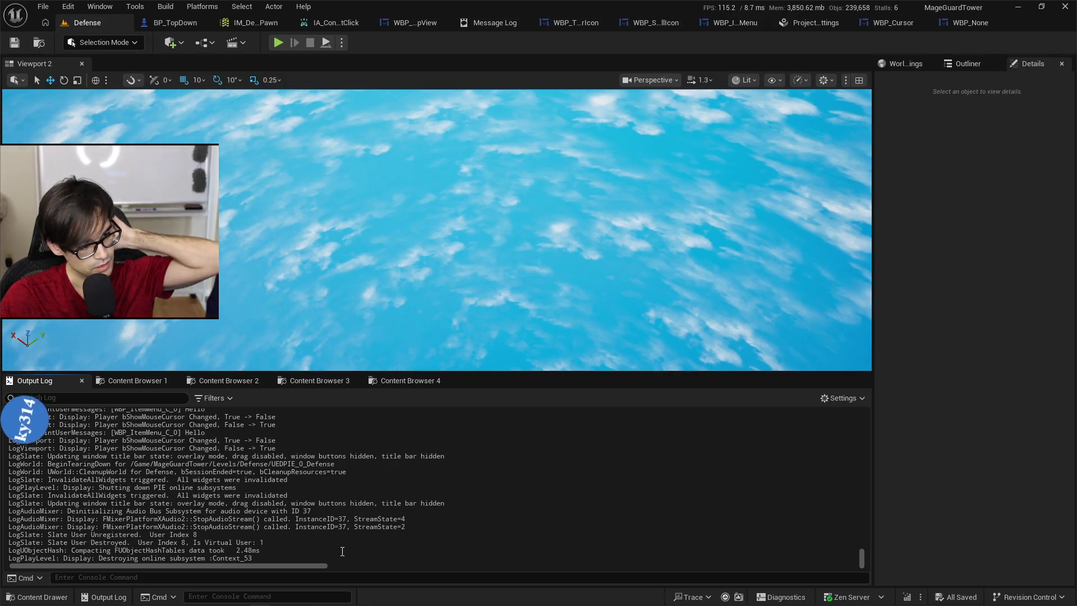
Review WBP_Cursor, WBP_None and the software cursor settings (Default→WBP_Cursor, None→WBP_None) before WBP_ItemMenu.
click(884, 21)
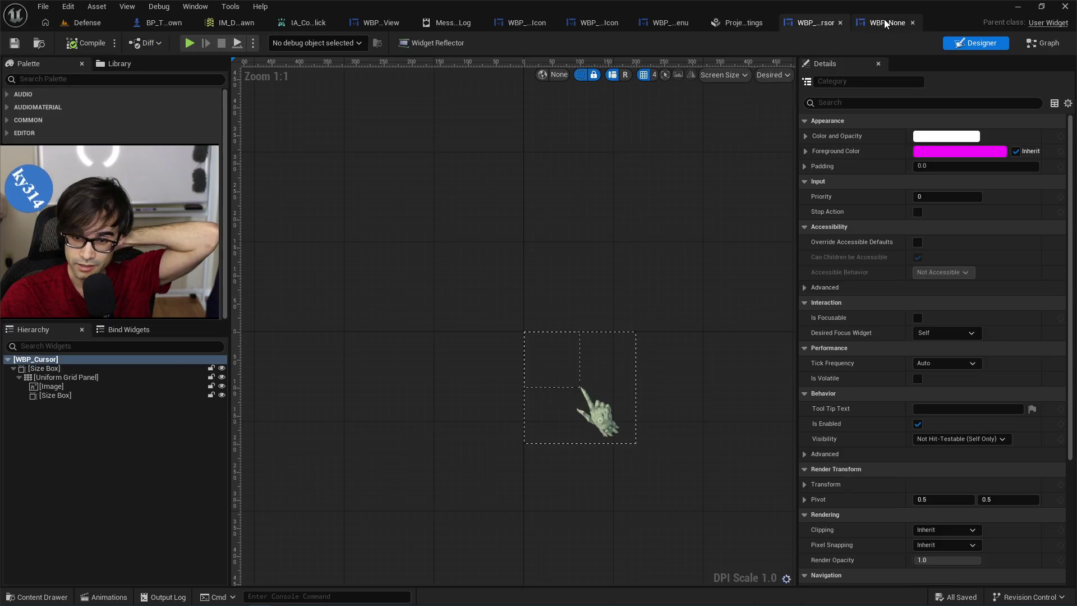
click(886, 22)
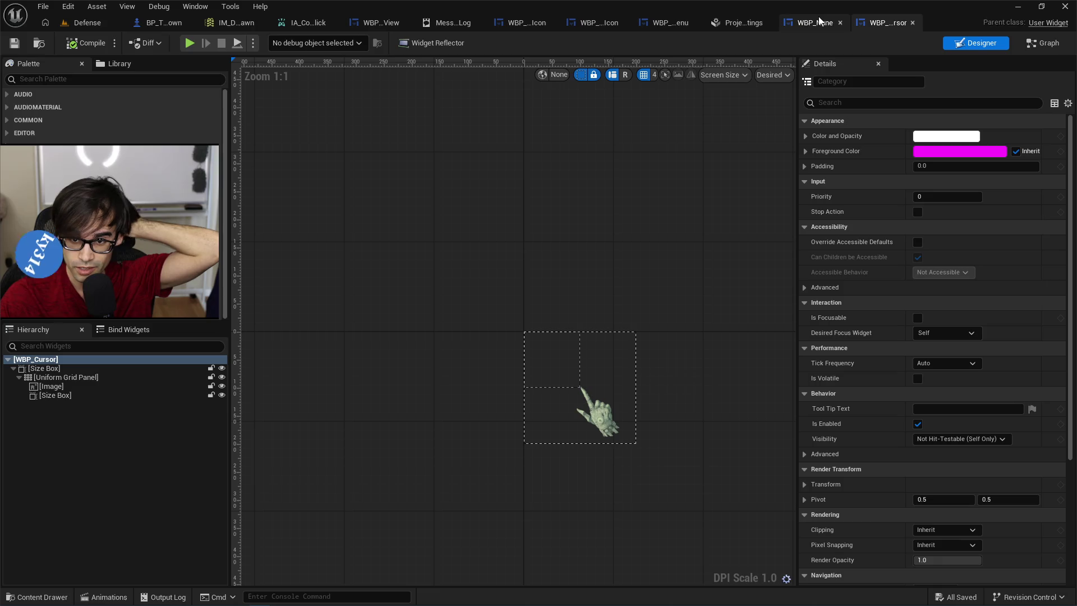
click(749, 23)
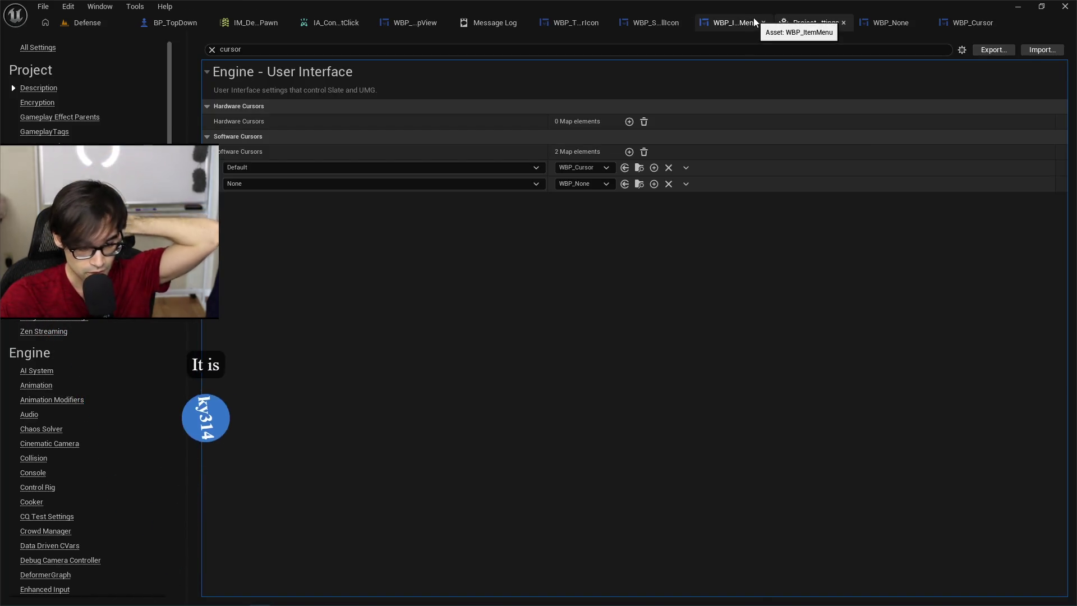
click(740, 23)
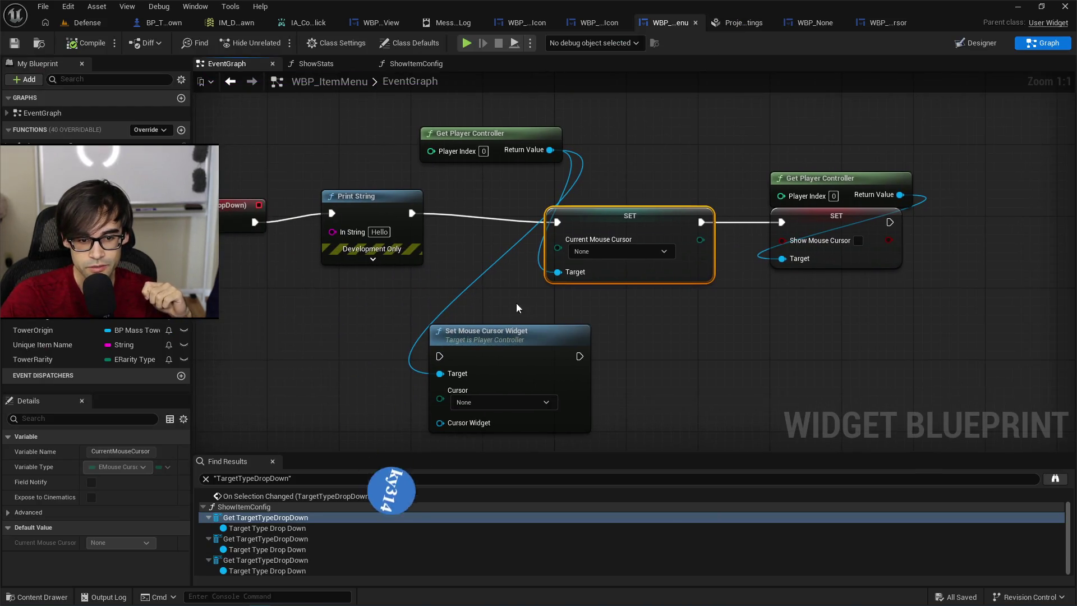
Wire execution from Print String through Set Mouse Cursor Widget into the second SET node.
mouse_move(506, 334)
mouse_down()
mouse_move(594, 326)
mouse_move(613, 362)
mouse_move(604, 288)
mouse_up()
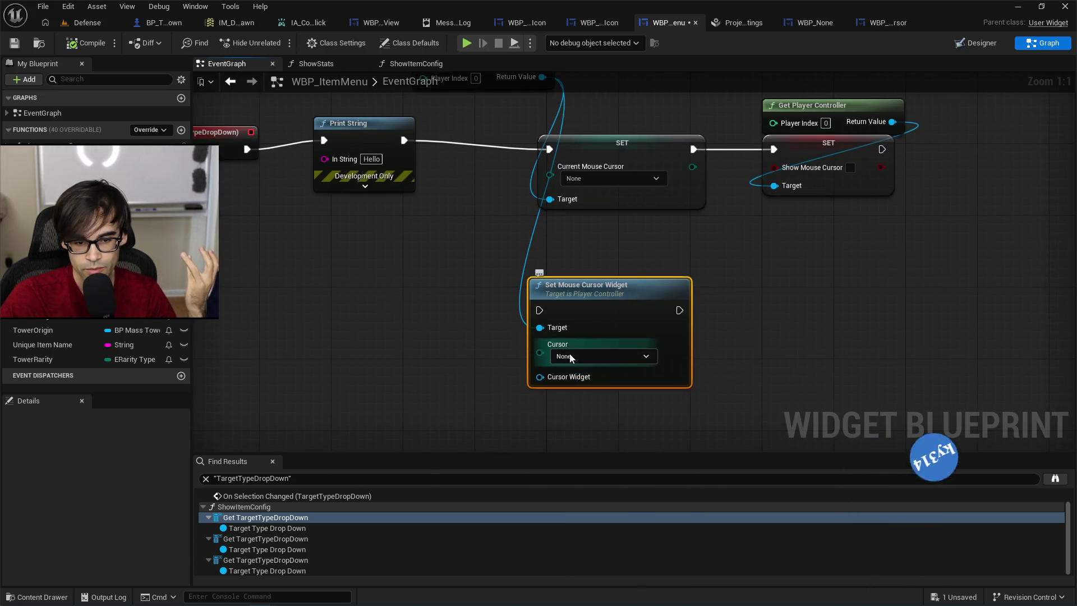
drag(604, 260, 598, 301)
mouse_move(398, 181)
mouse_down()
mouse_move(460, 336)
mouse_move(526, 333)
mouse_move(534, 351)
mouse_up()
mouse_move(674, 351)
mouse_down()
mouse_move(741, 207)
mouse_move(769, 191)
mouse_up()
click(617, 185)
Place Get Player Controller beside Set Mouse Cursor Widget and compile the widget blueprint.
drag(635, 128, 622, 178)
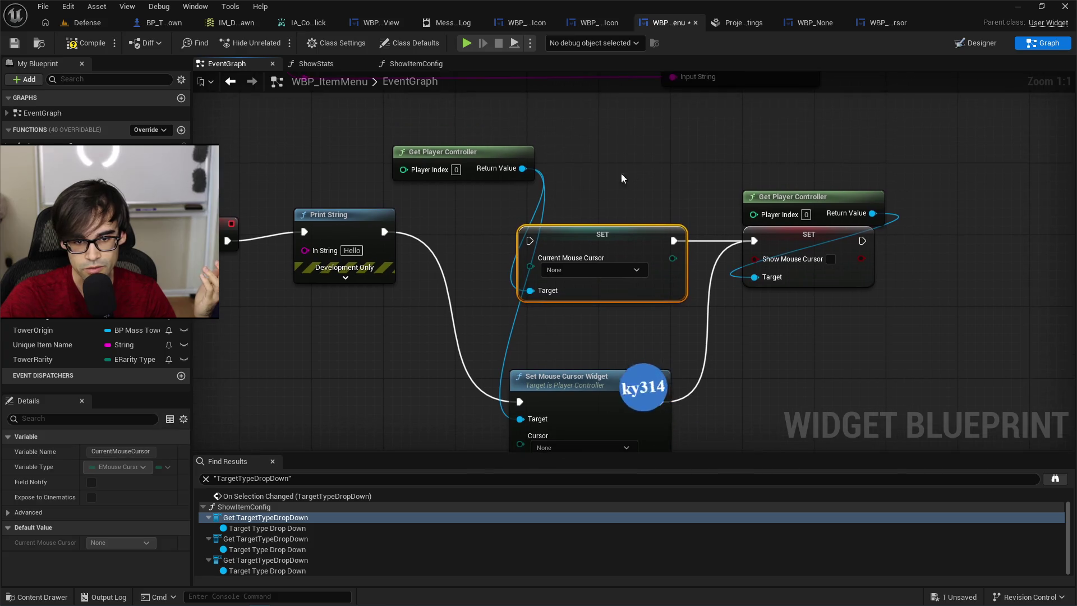
mouse_move(493, 156)
mouse_down()
mouse_move(574, 349)
mouse_move(610, 344)
mouse_up()
drag(570, 399, 562, 335)
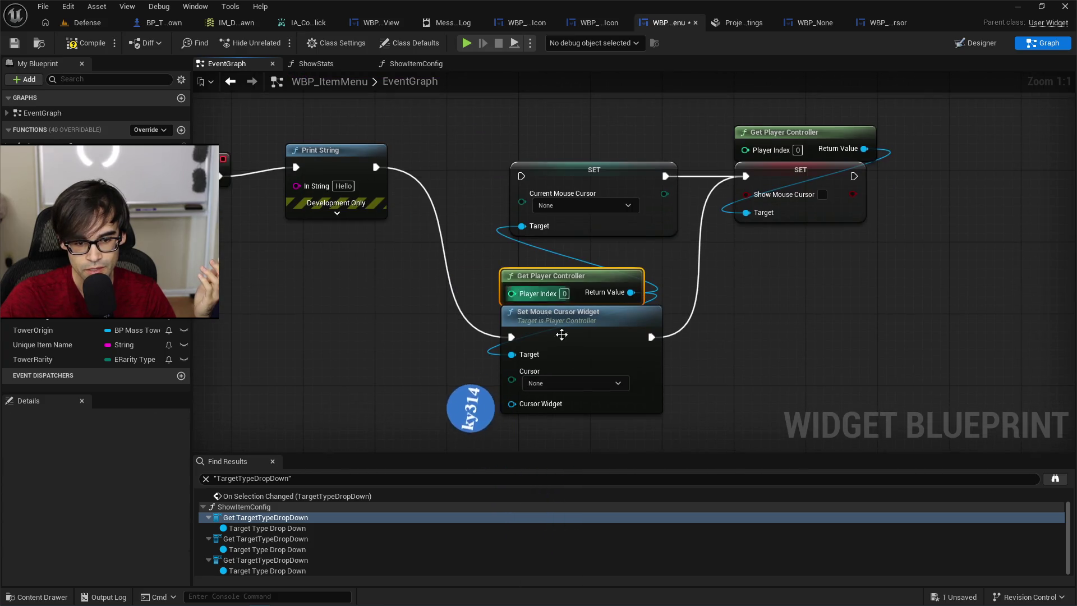
click(85, 43)
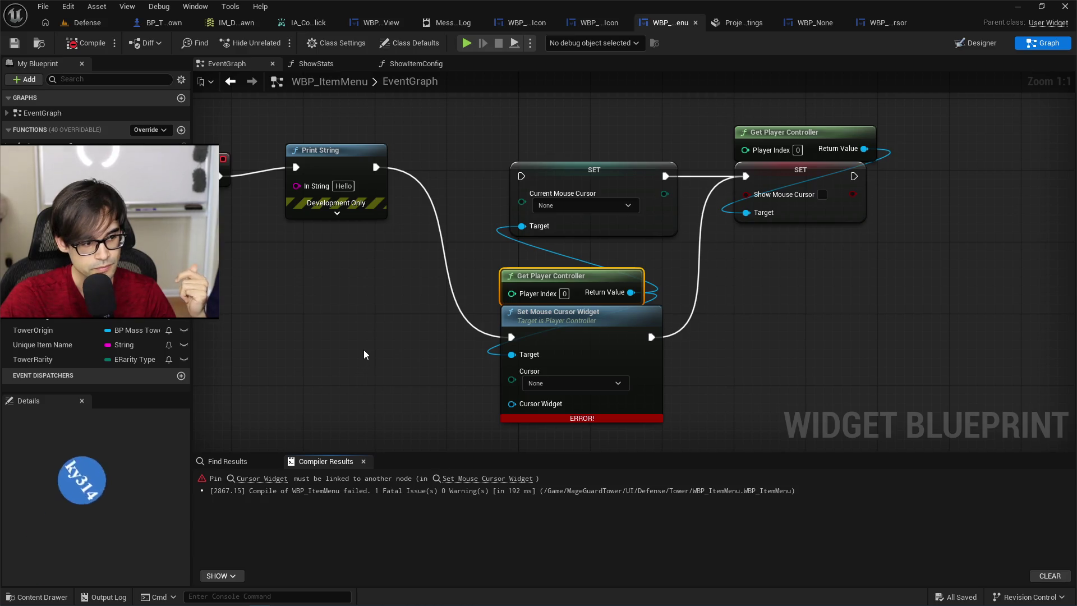
Promote the Cursor Widget pin to a new User Widget variable named NoneCursor.
drag(382, 323, 475, 320)
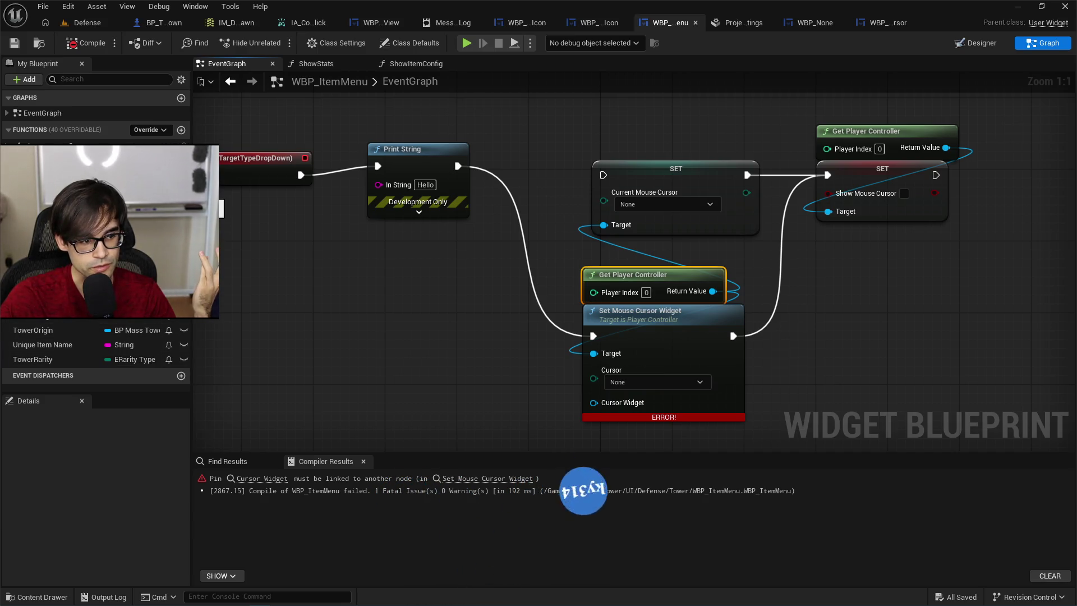
drag(594, 403, 477, 346)
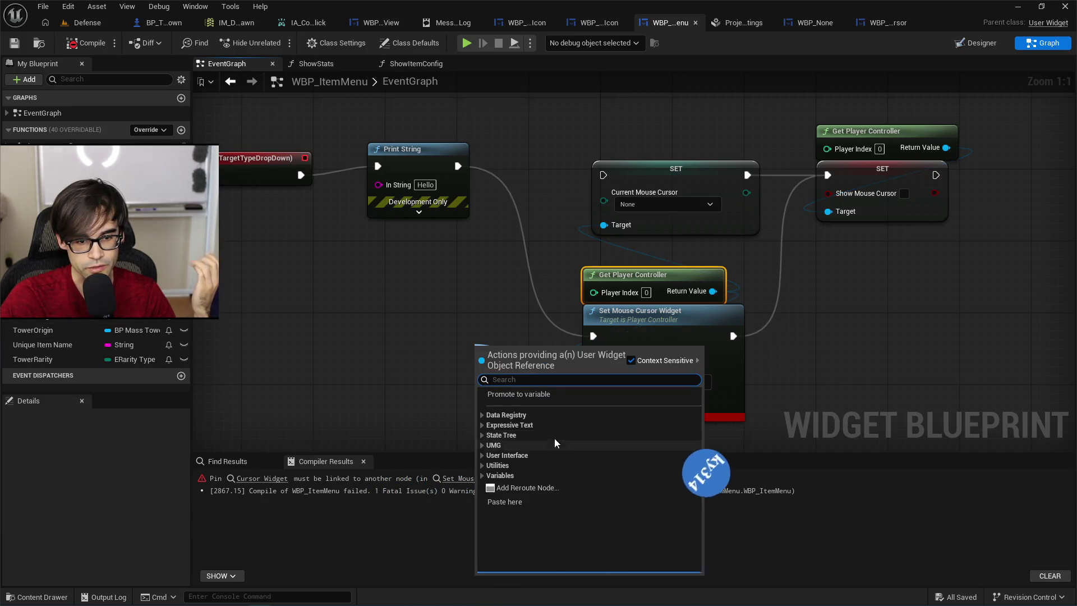
click(549, 395)
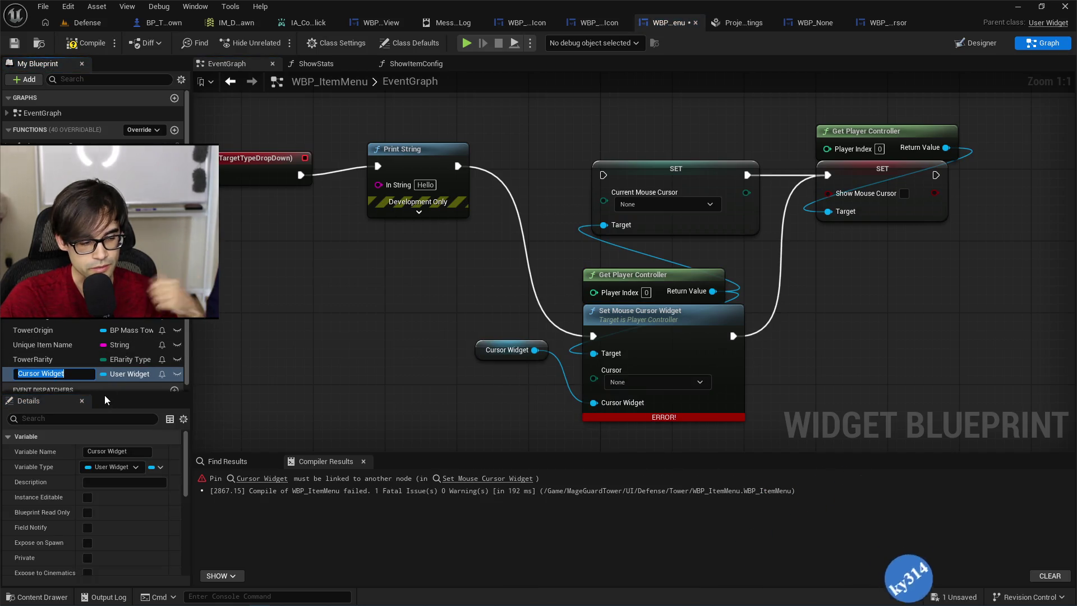
text(N)
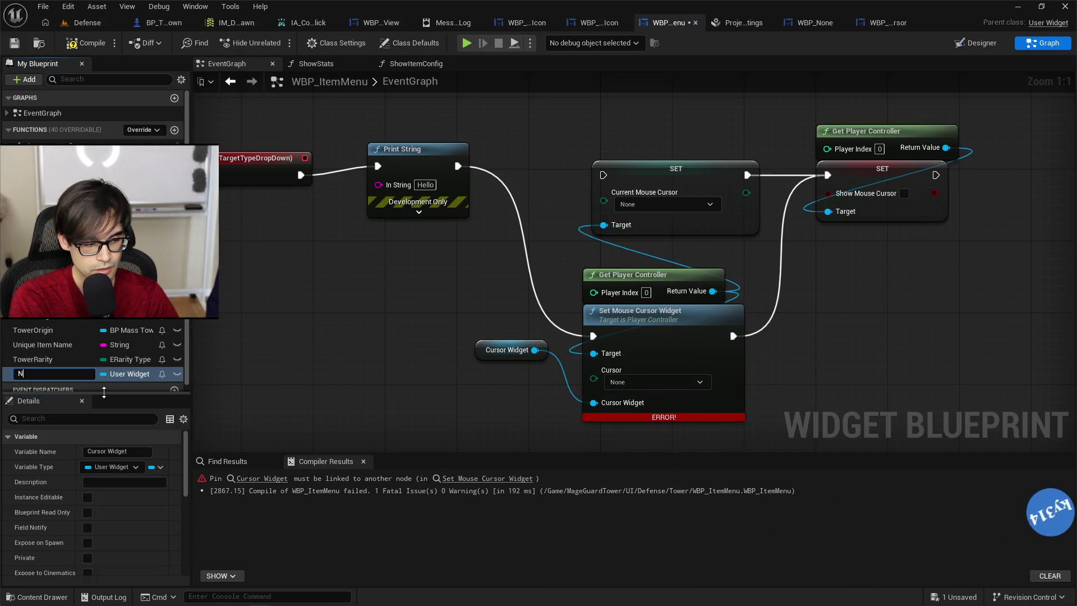
text(oneCursor)
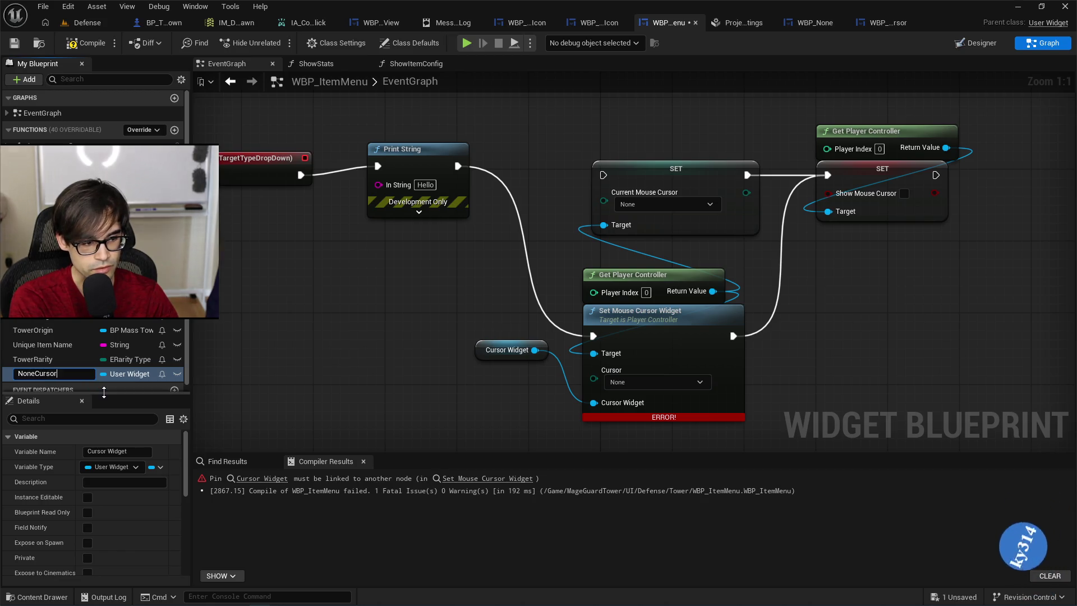
scroll(128, 537, down, 10)
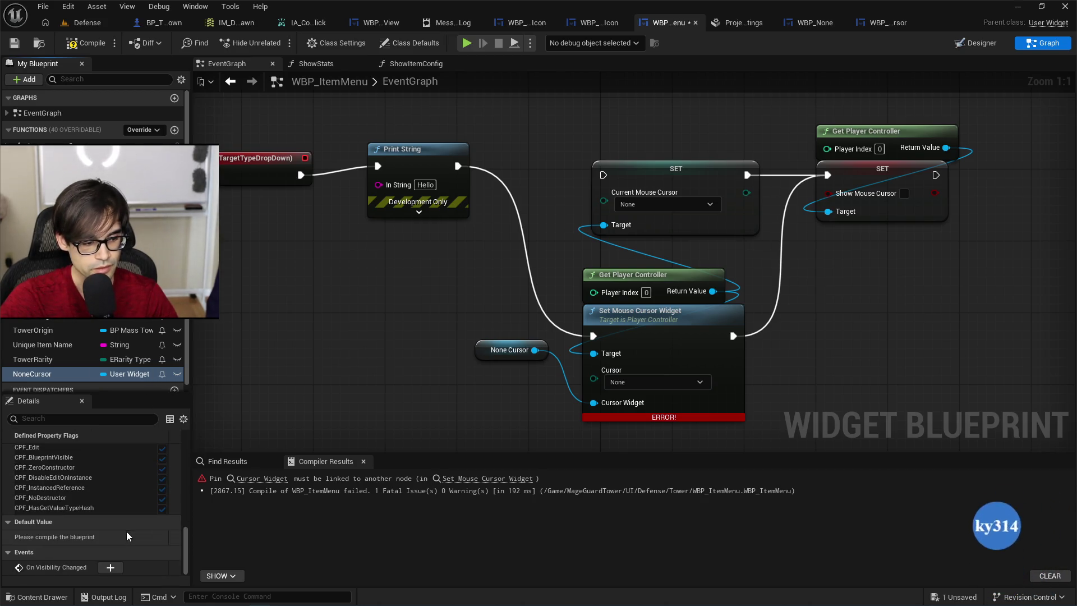